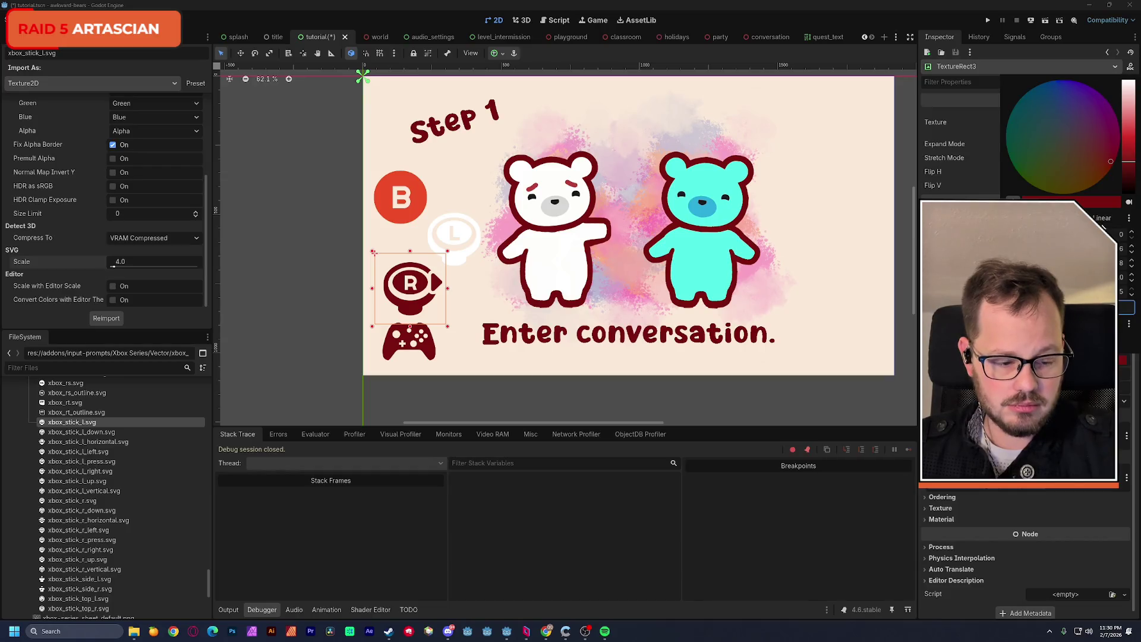
# Select the L stick icon (TextureRect4) and dismiss the colour picker that popped up.
pyautogui.click(454, 237)
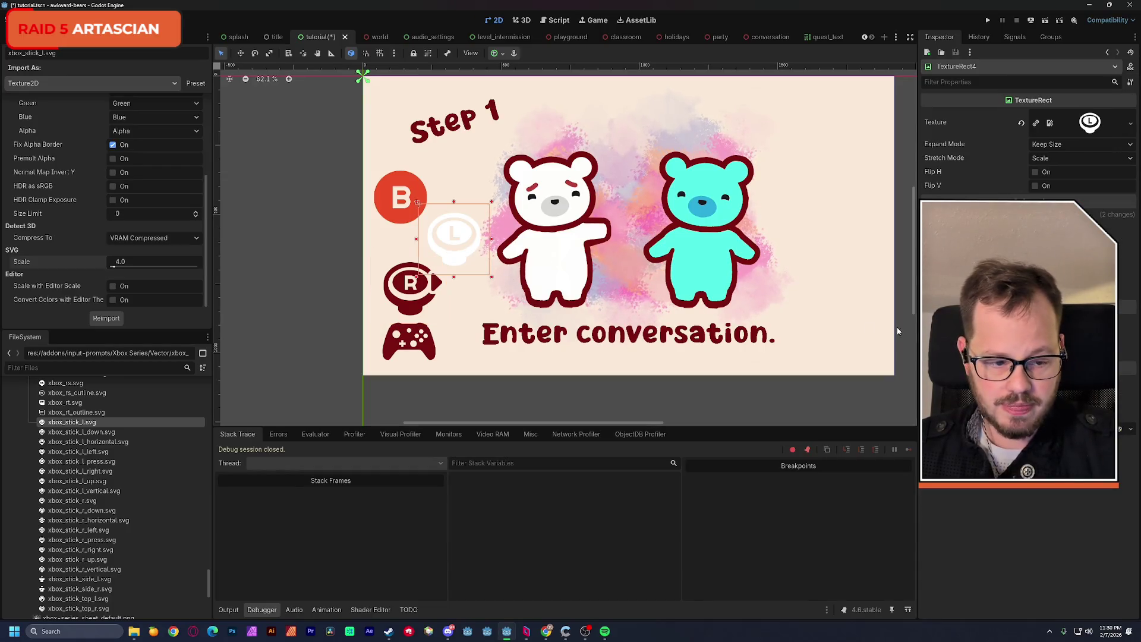
pyautogui.scroll(-3, 1022, 356)
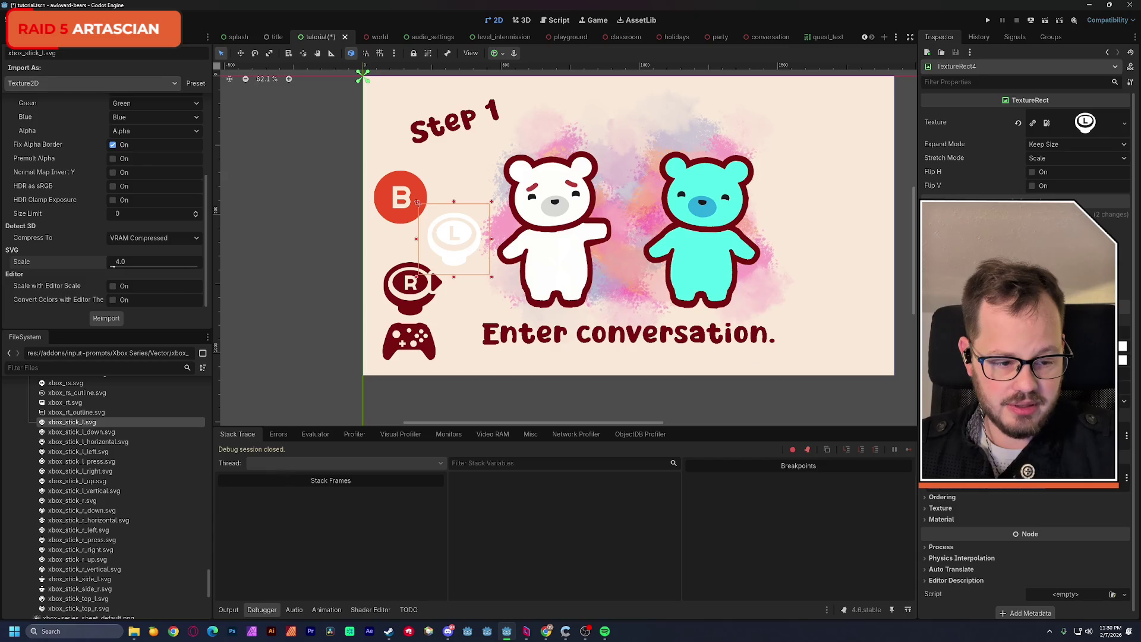
pyautogui.click(1070, 364)
pyautogui.click(417, 202)
# Move the L icon beside 'Enter conversation', save, then place it between the B and R icons.
pyautogui.moveTo(453, 253)
pyautogui.mouseDown()
pyautogui.moveTo(437, 288)
pyautogui.moveTo(460, 328)
pyautogui.mouseUp()
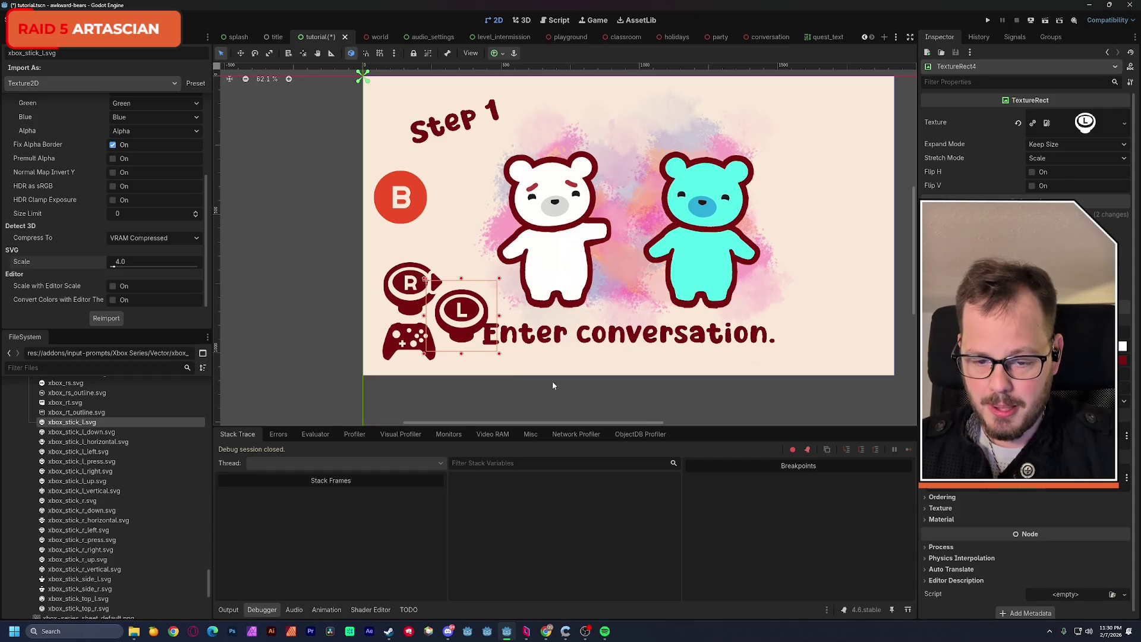
pyautogui.hotkey('ctrl', 's')
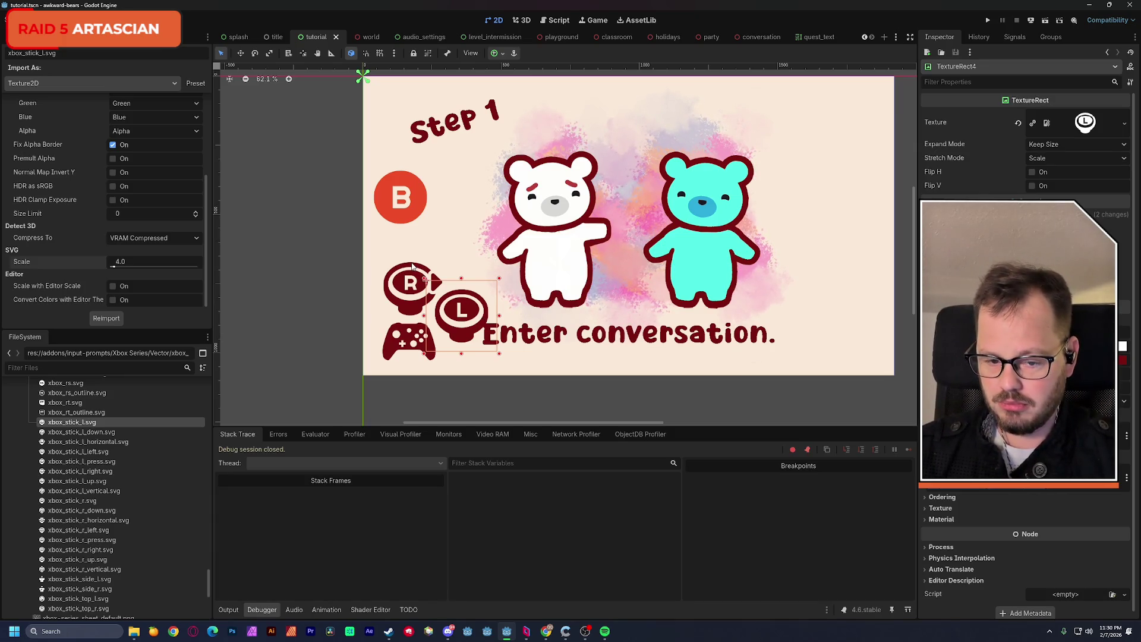
pyautogui.moveTo(455, 324)
pyautogui.mouseDown()
pyautogui.moveTo(411, 252)
pyautogui.moveTo(397, 257)
pyautogui.mouseUp()
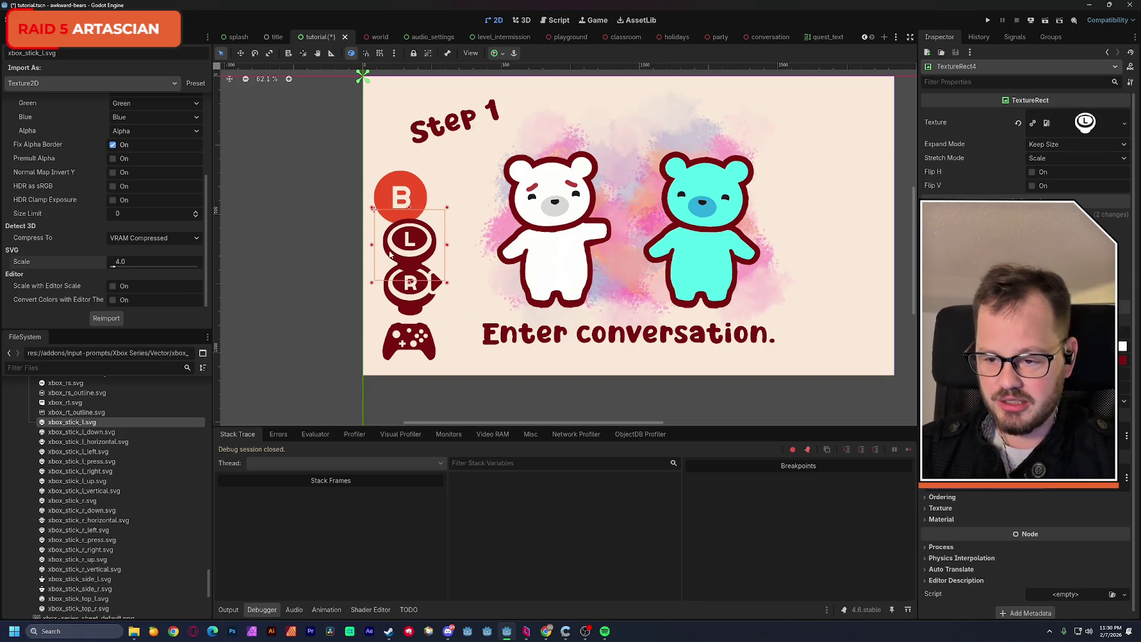
pyautogui.click(21, 37)
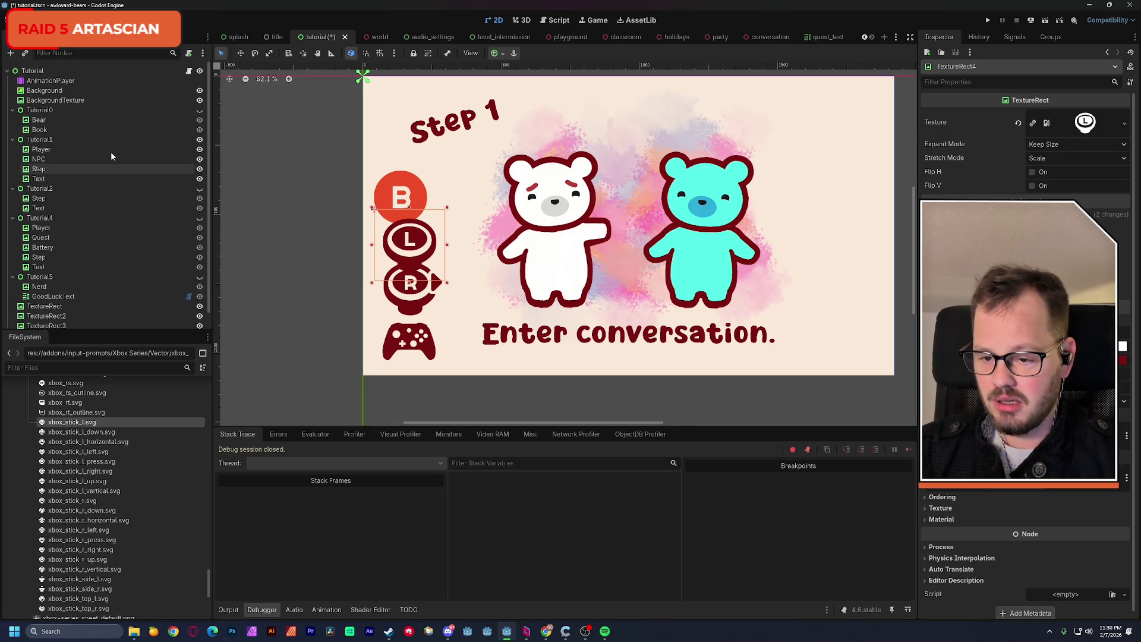
# Hide Tutorial1, show Tutorial2, and nudge the L stick icon slightly down.
pyautogui.click(200, 139)
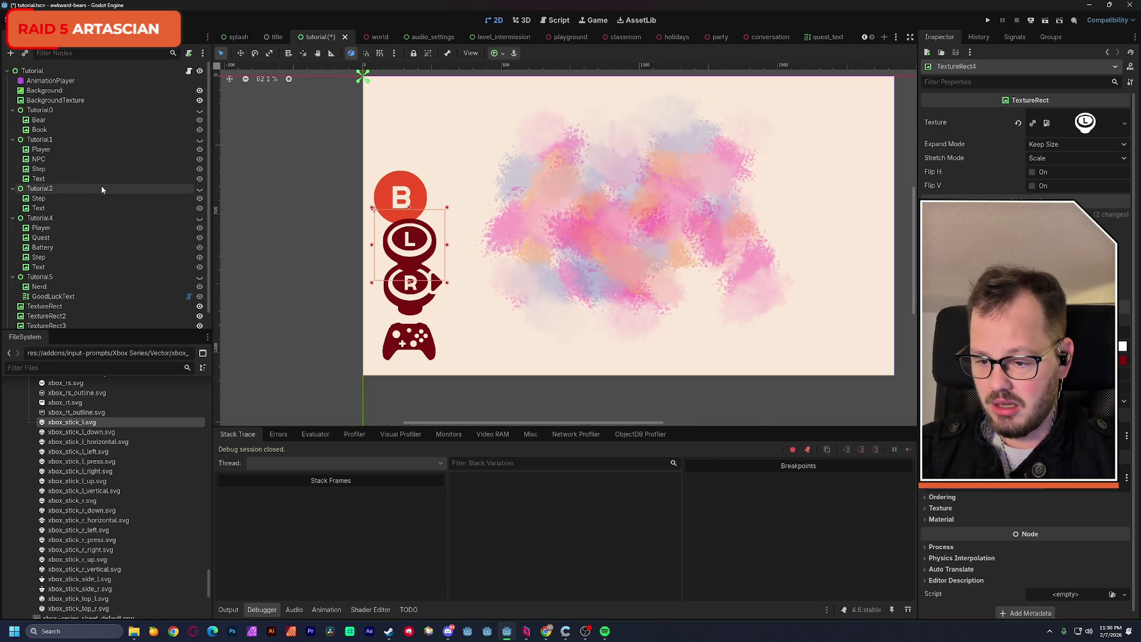
pyautogui.click(200, 189)
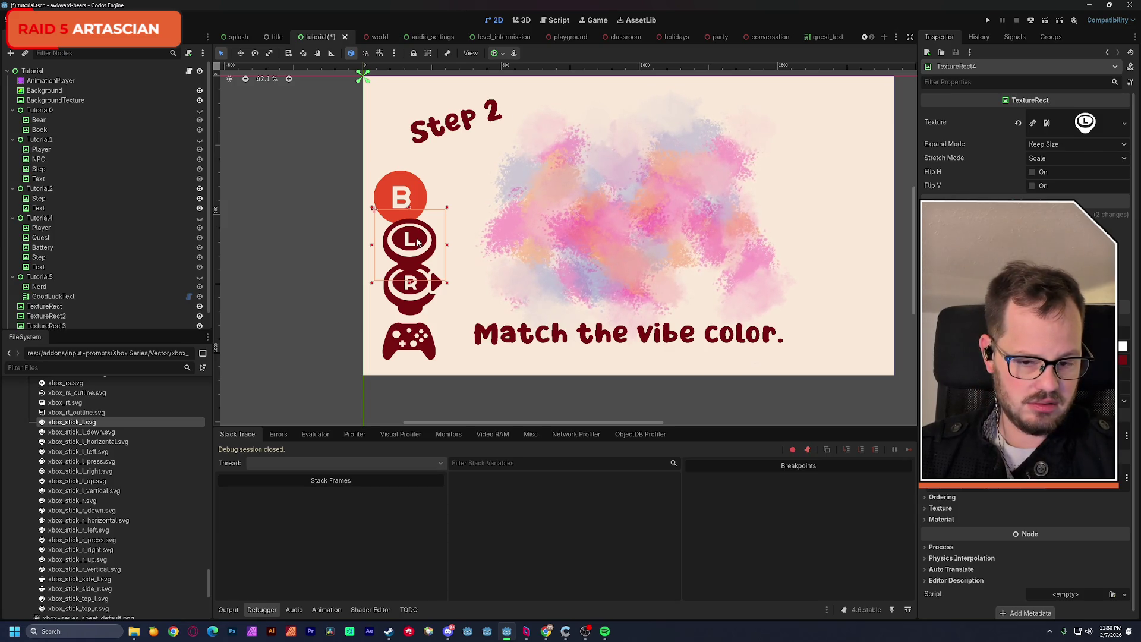
pyautogui.moveTo(418, 242)
pyautogui.mouseDown()
pyautogui.moveTo(413, 279)
pyautogui.moveTo(419, 254)
pyautogui.mouseUp()
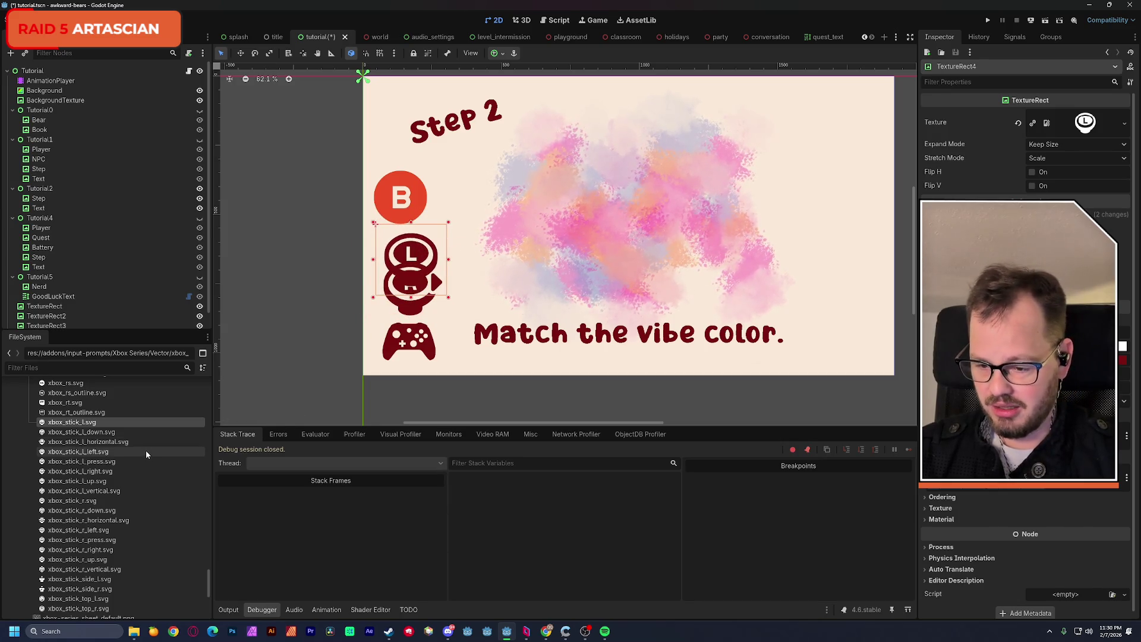
# Browse the FileSystem to the Flairs/Vector folder and select flair_arrow_0.svg.
pyautogui.moveTo(145, 444)
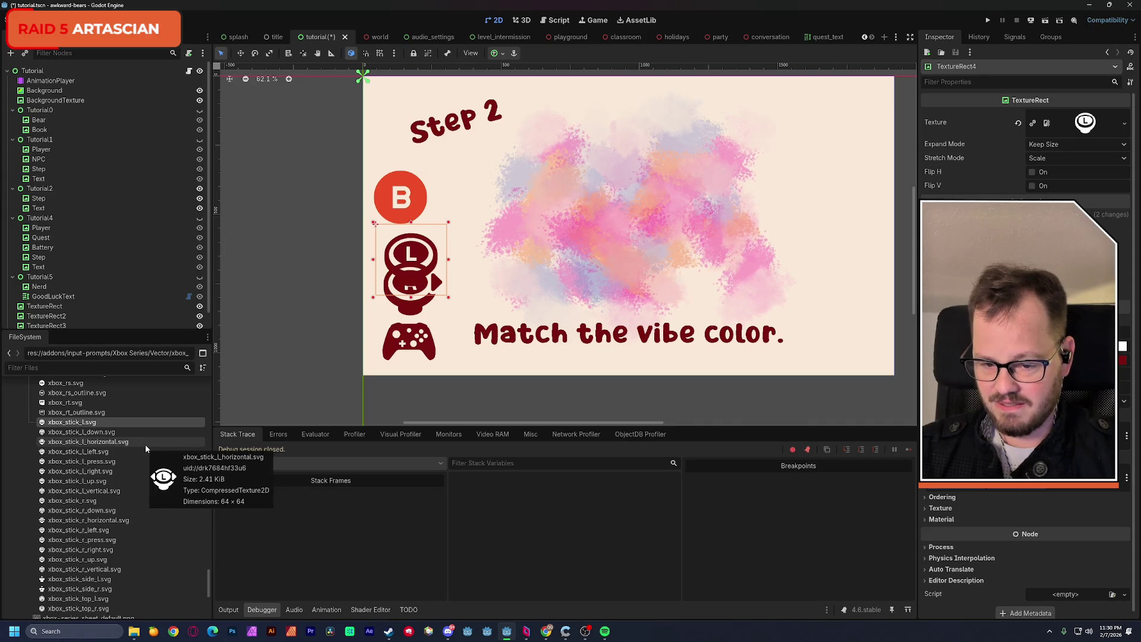
pyautogui.scroll(10, 100, 435)
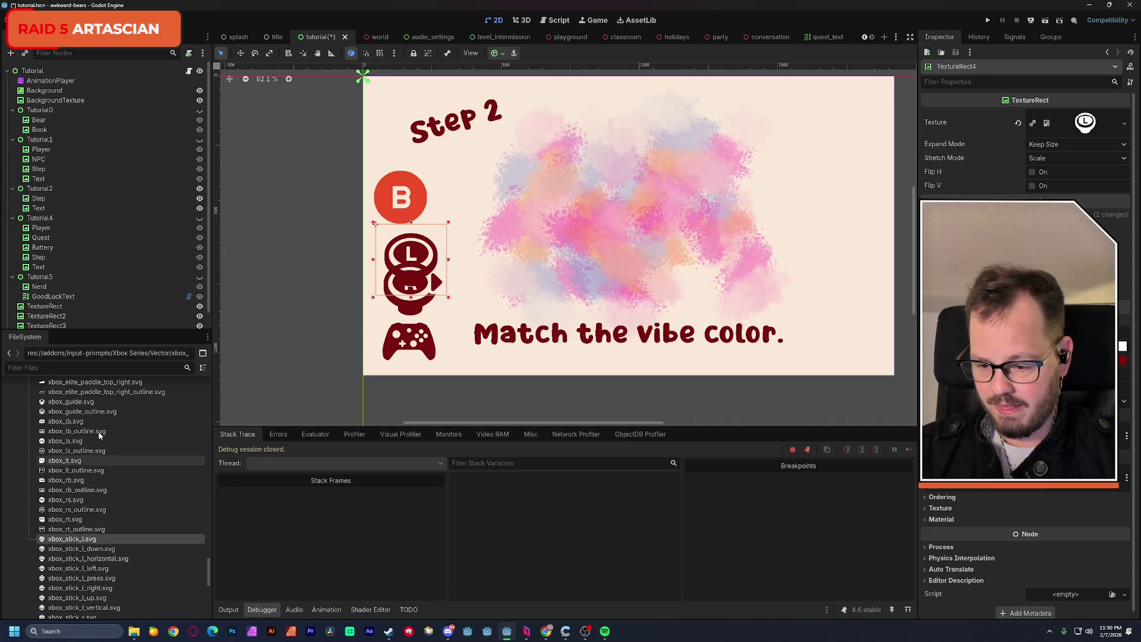
pyautogui.moveTo(209, 551); pyautogui.dragTo(208, 505)
pyautogui.scroll(8, 90, 466)
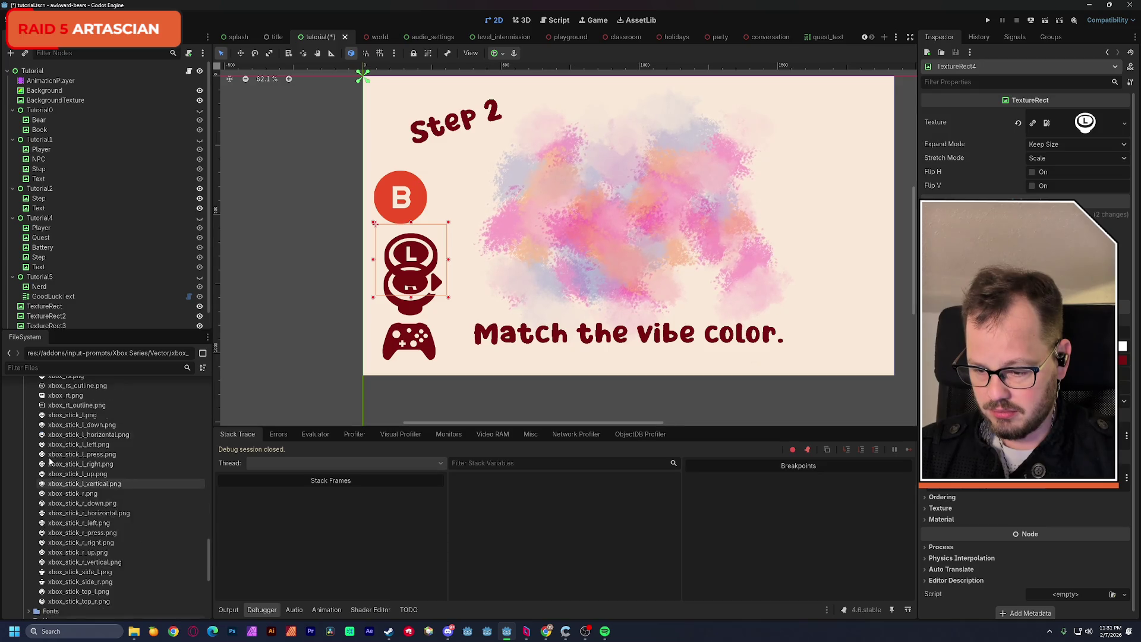
pyautogui.scroll(15, 88, 466)
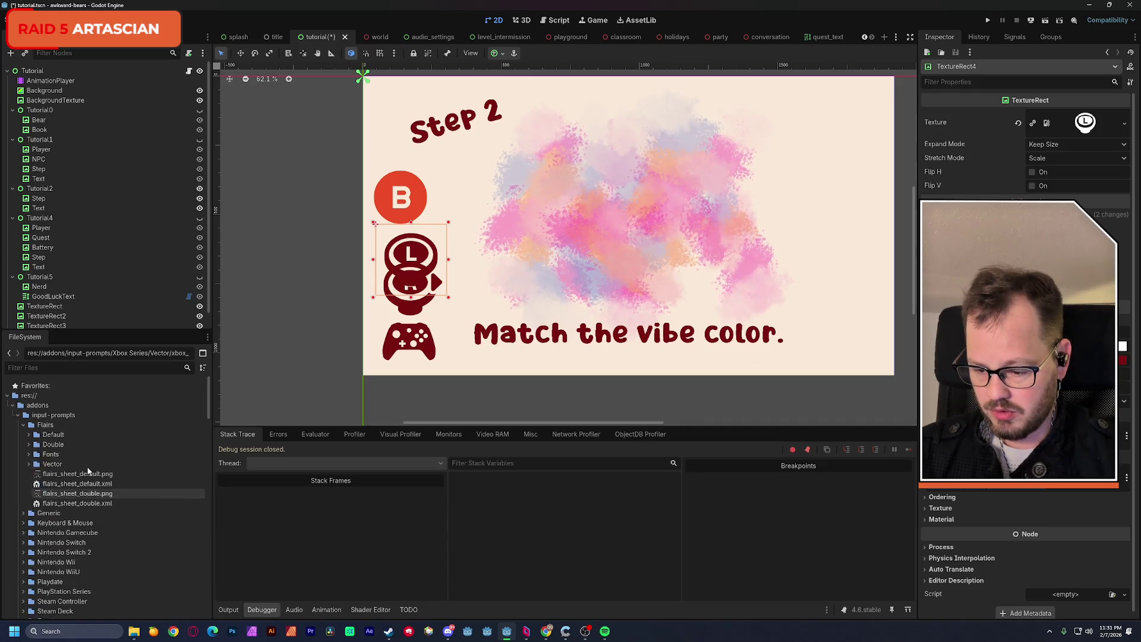
pyautogui.scroll(5, 47, 502)
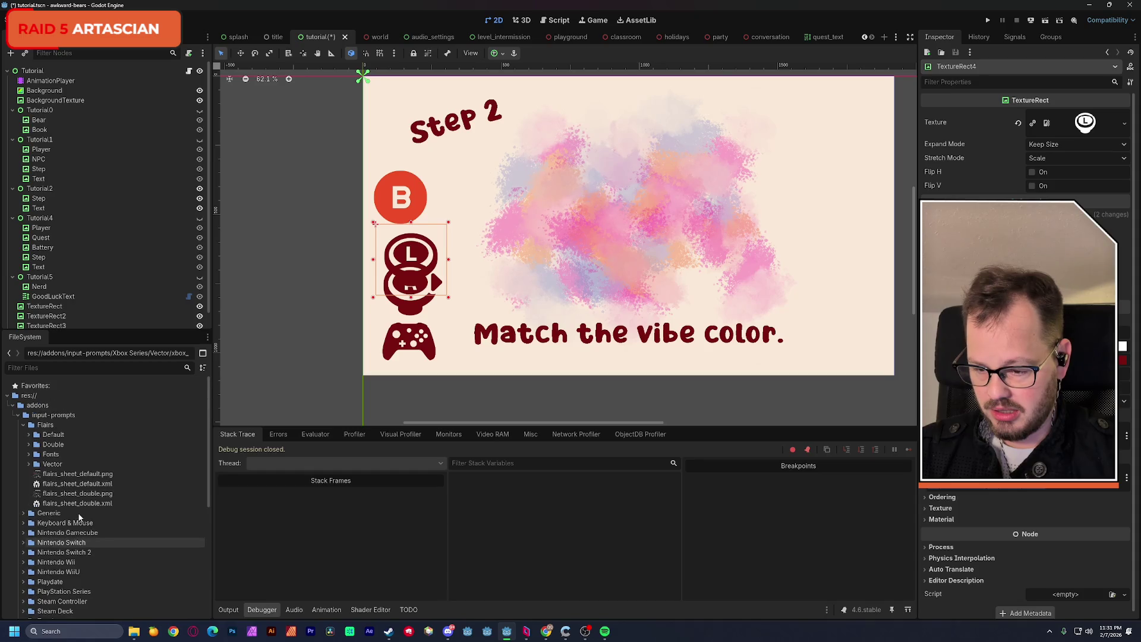
pyautogui.click(29, 464)
pyautogui.scroll(-3, 100, 470)
pyautogui.scroll(-5, 100, 470)
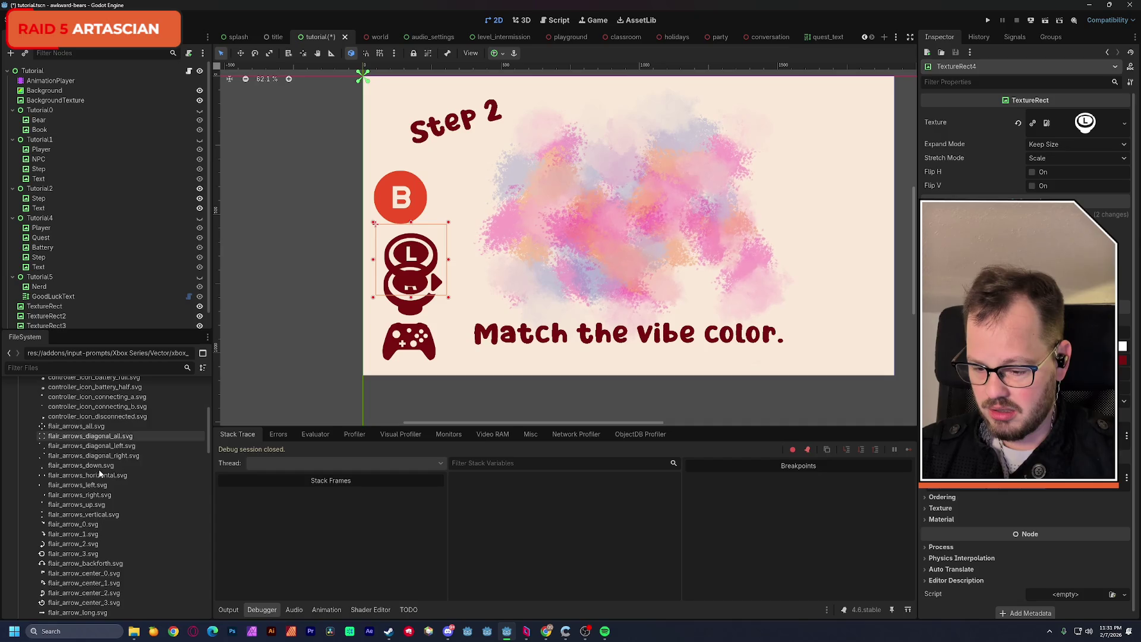
pyautogui.click(74, 496)
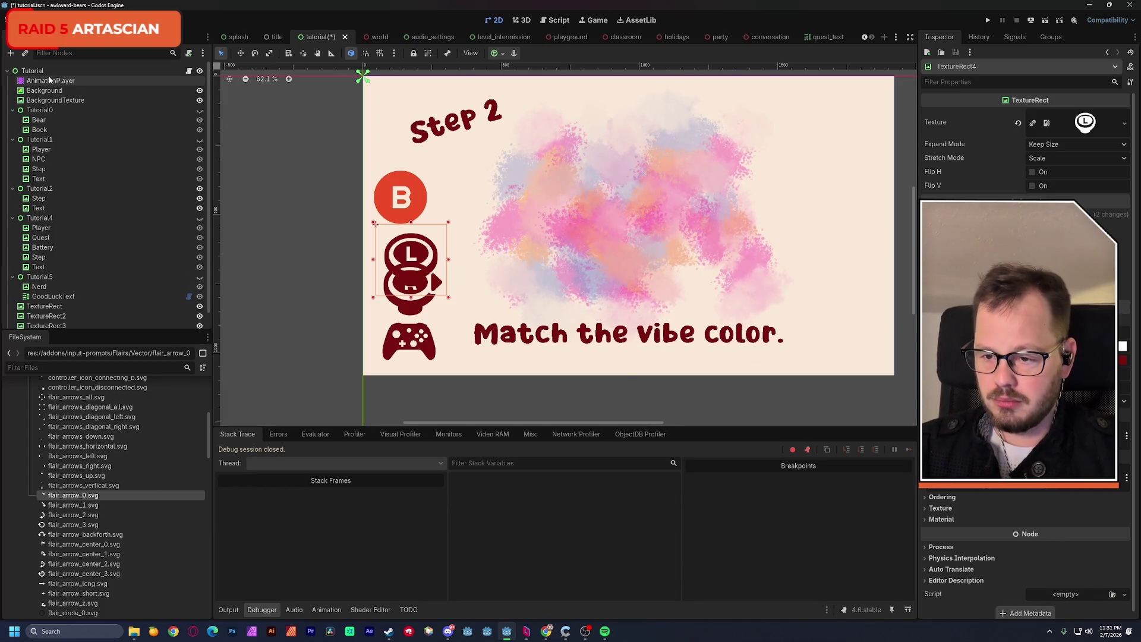
# Add a TextureRect under Tutorial and give it the flair_arrow_0.svg texture.
pyautogui.click(32, 71)
pyautogui.click(10, 53)
pyautogui.doubleClick(516, 252)
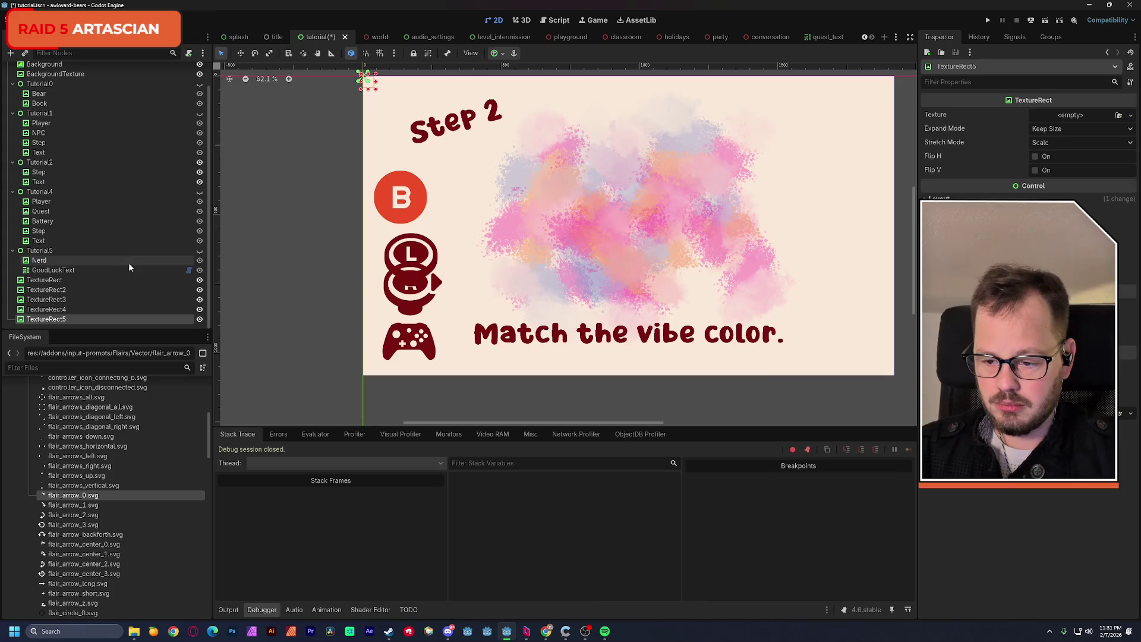
pyautogui.moveTo(101, 495)
pyautogui.mouseDown()
pyautogui.moveTo(714, 240)
pyautogui.moveTo(1070, 114)
pyautogui.mouseUp()
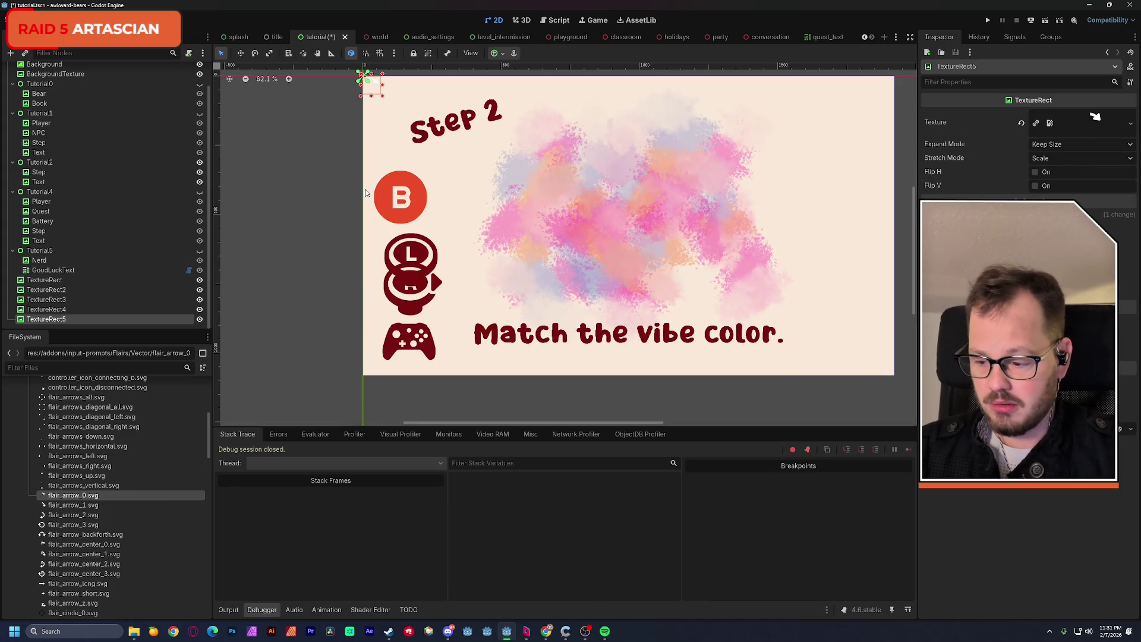
# Move the new arrow into the grey area just left of the tutorial canvas.
pyautogui.moveTo(373, 93); pyautogui.dragTo(302, 212)
pyautogui.scroll(3, 303, 224)
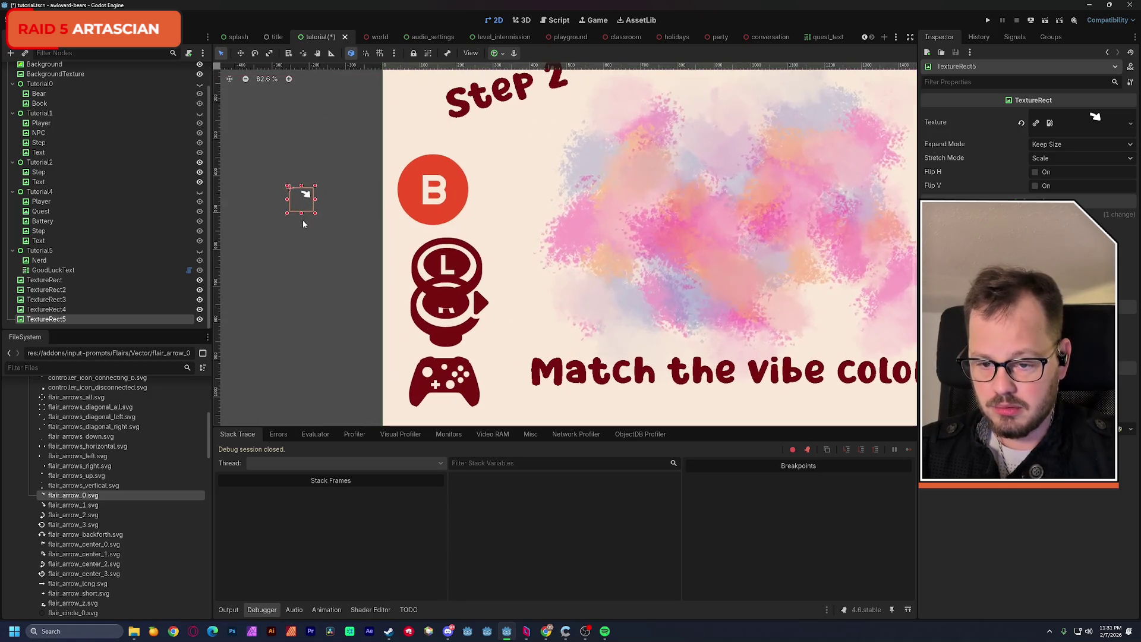
pyautogui.scroll(-1, 302, 220)
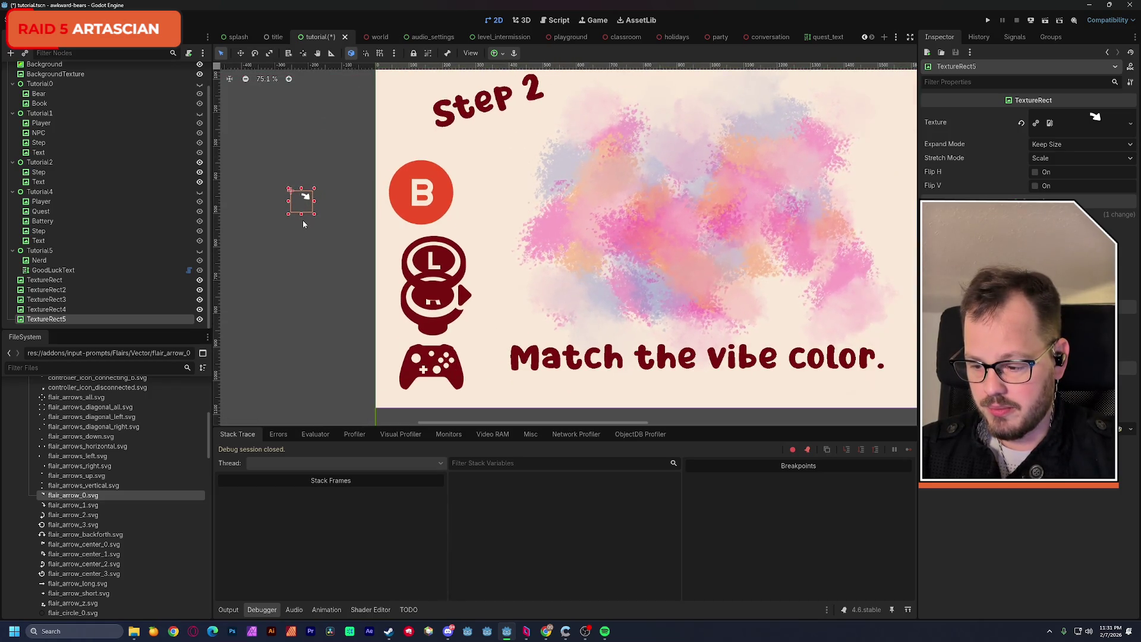
pyautogui.moveTo(302, 220)
pyautogui.mouseDown()
pyautogui.moveTo(329, 209)
pyautogui.moveTo(269, 211)
pyautogui.mouseUp()
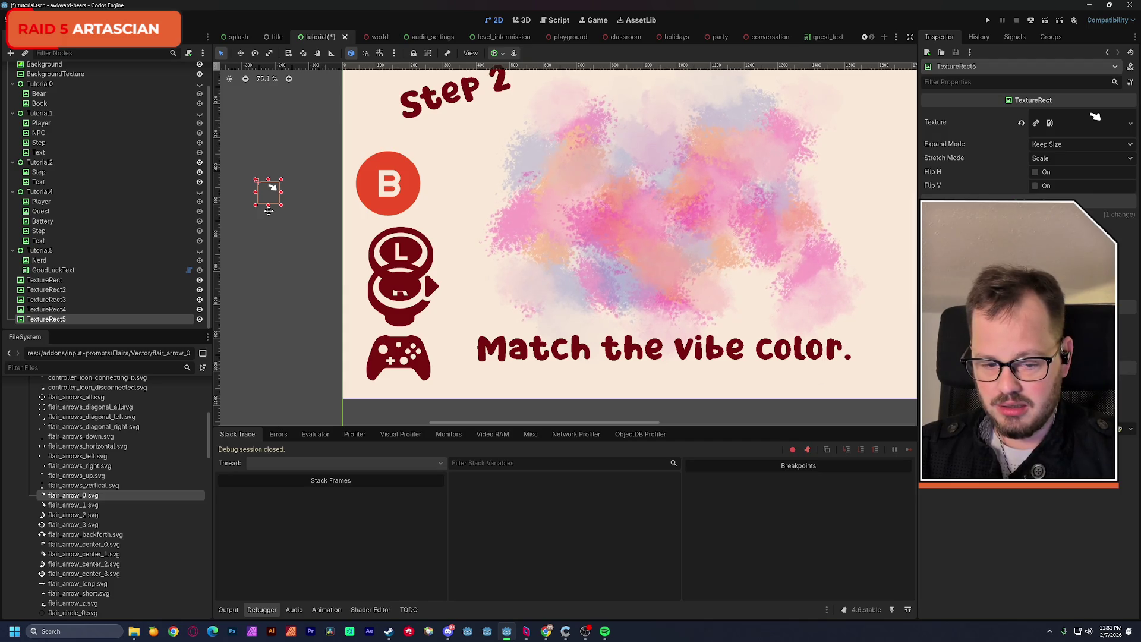
pyautogui.moveTo(269, 211); pyautogui.dragTo(266, 217)
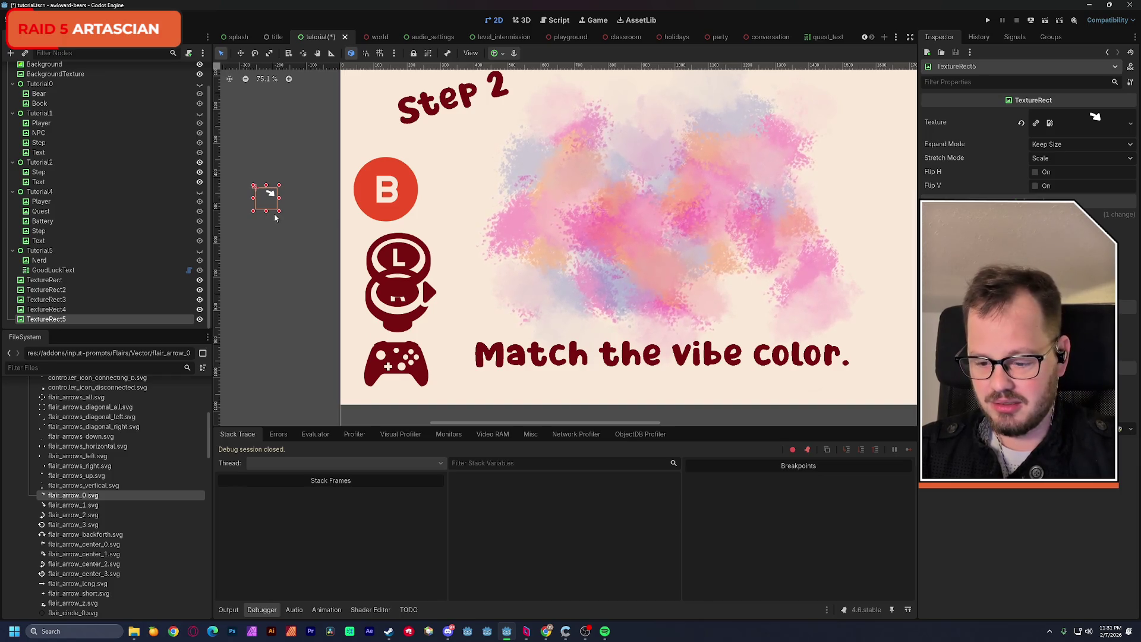
pyautogui.click(65, 37)
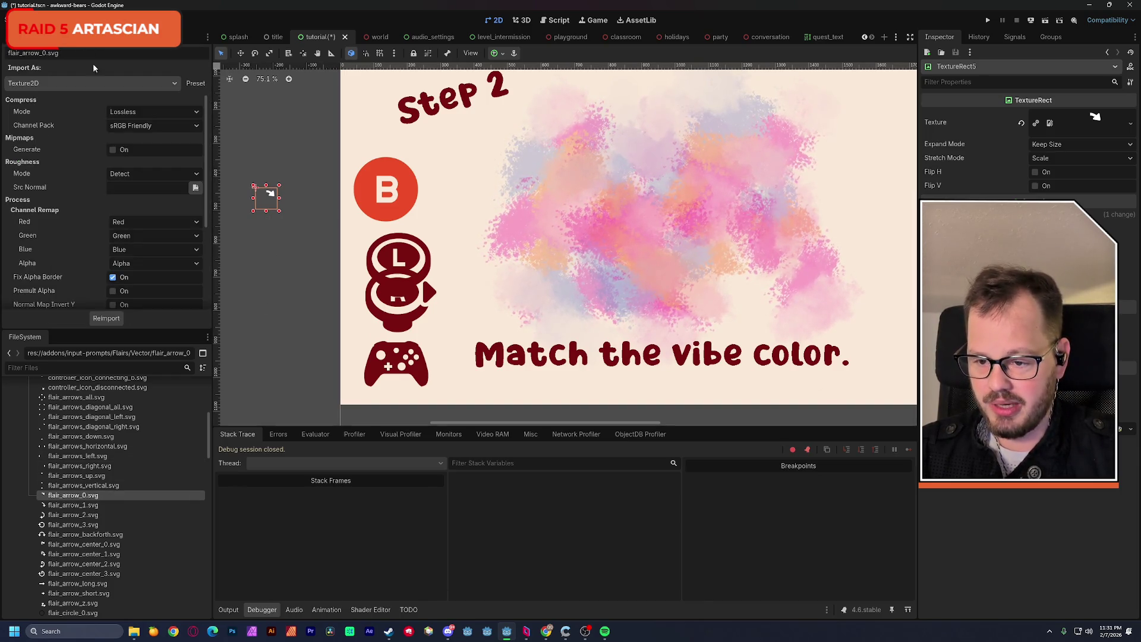
# Reimport flair_arrow_0 through flair_arrow_3.svg with an SVG Scale of 4.0.
pyautogui.scroll(-3, 206, 225)
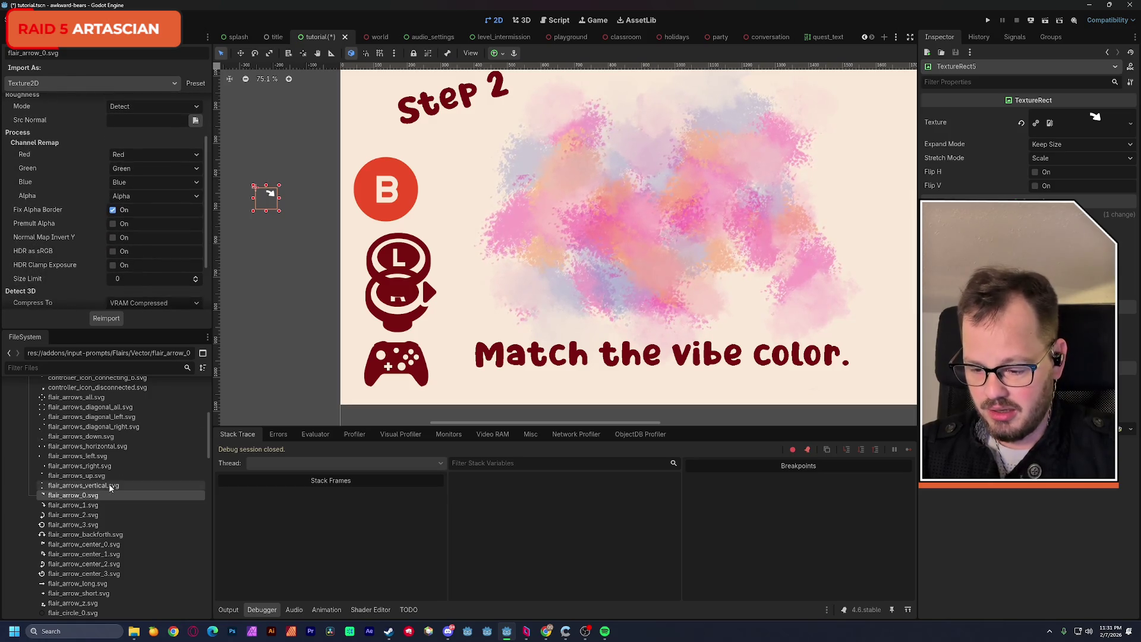
pyautogui.keyDown('shift'); pyautogui.click(85, 527); pyautogui.keyUp('shift')
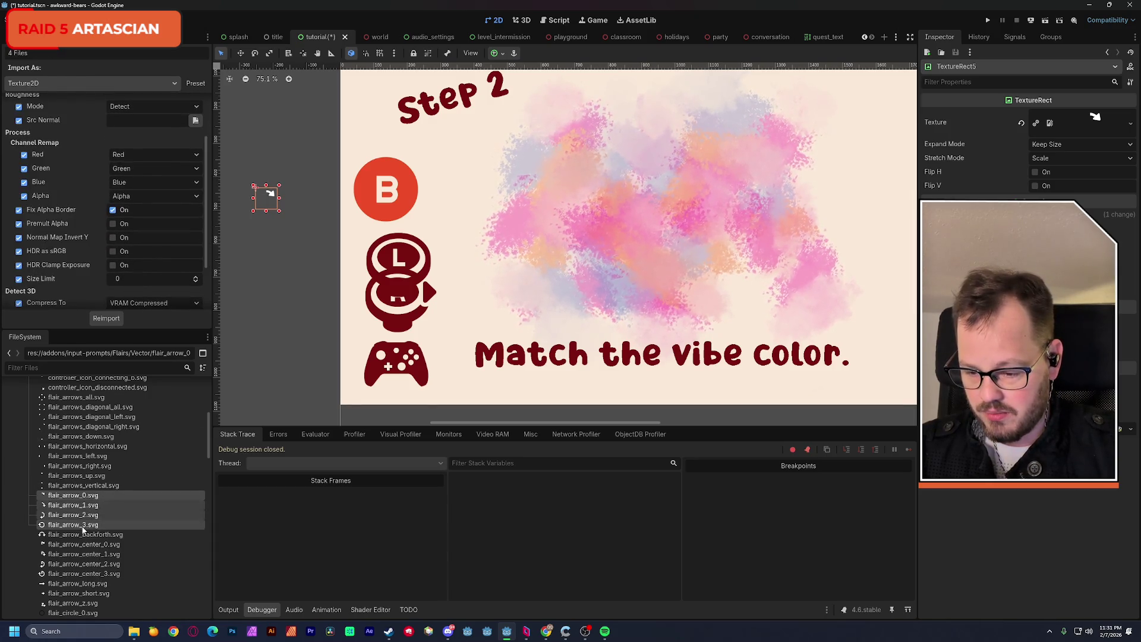
pyautogui.scroll(-3, 206, 261)
pyautogui.click(125, 261)
pyautogui.write('4')
pyautogui.press('Return')
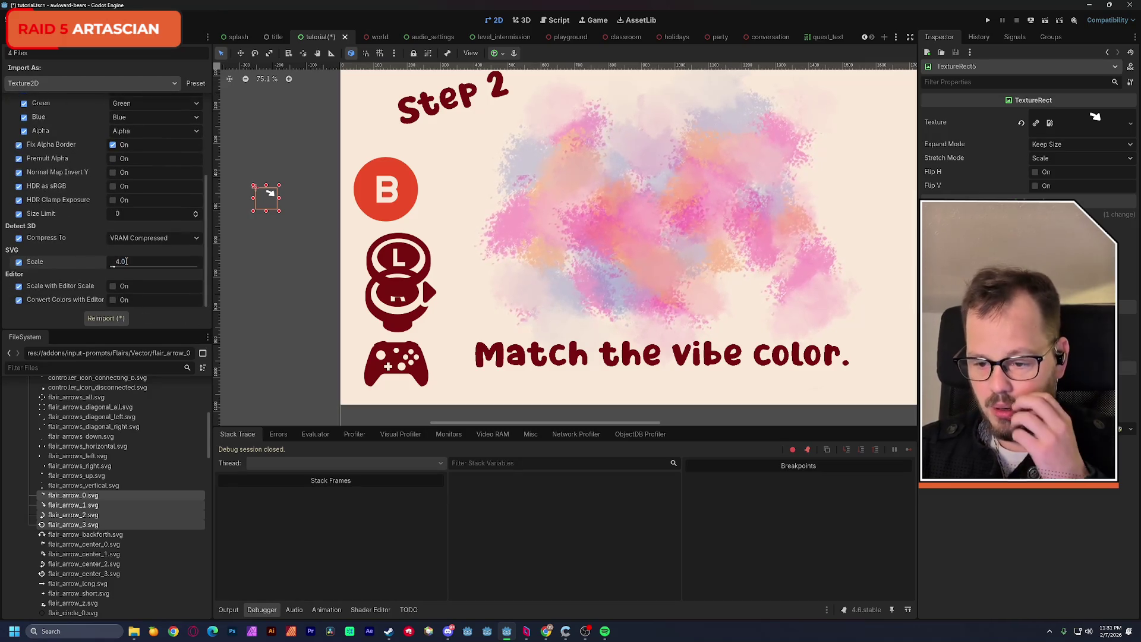
pyautogui.click(117, 318)
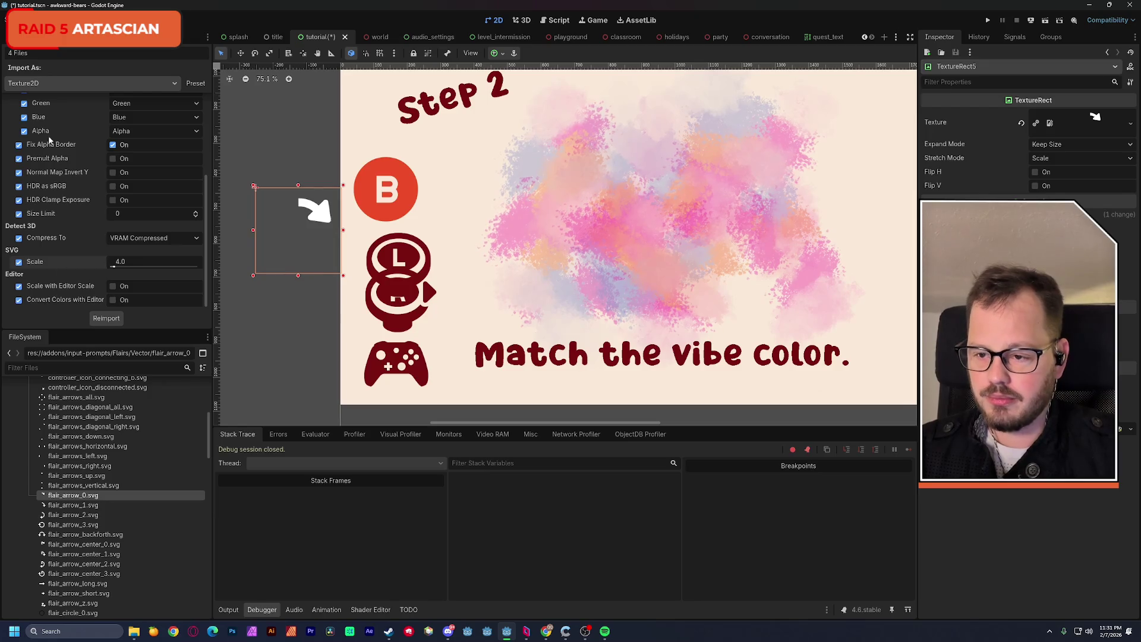
pyautogui.click(17, 37)
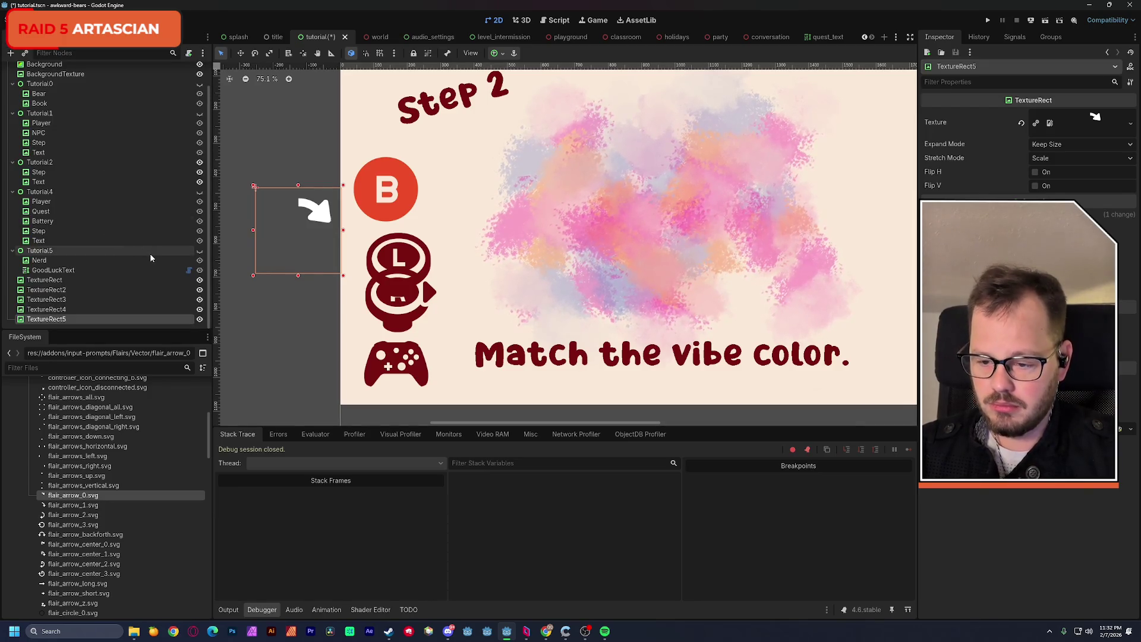
# Save, then make TextureRect5's texture a new AnimatedTexture with flair_arrow_0.svg as its first frame.
pyautogui.hotkey('ctrl', 's')
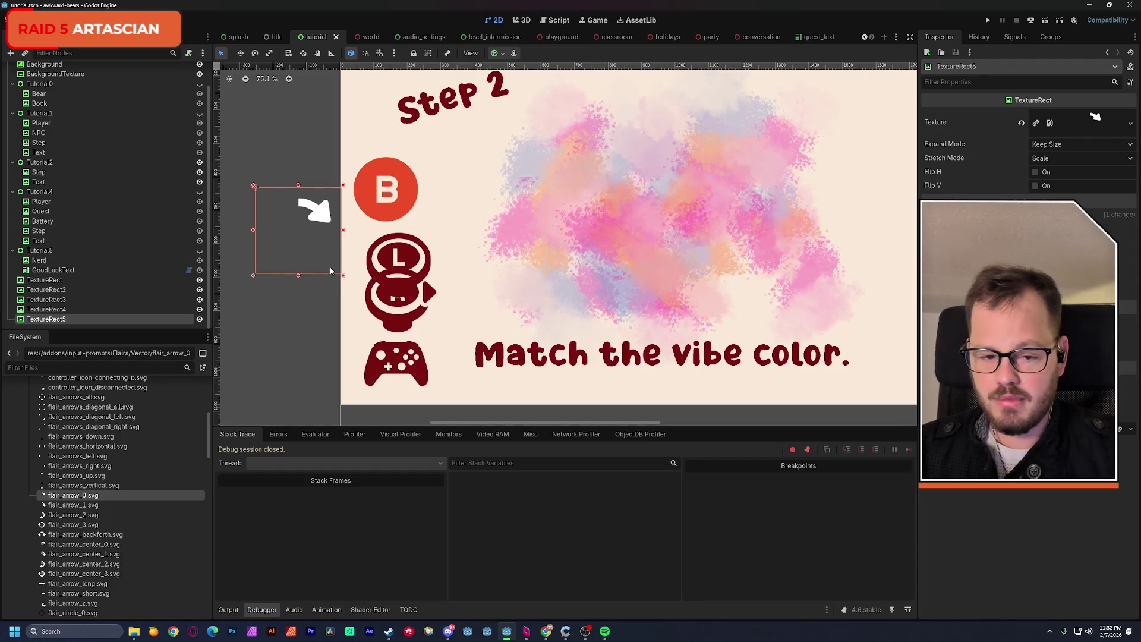
pyautogui.click(1130, 125)
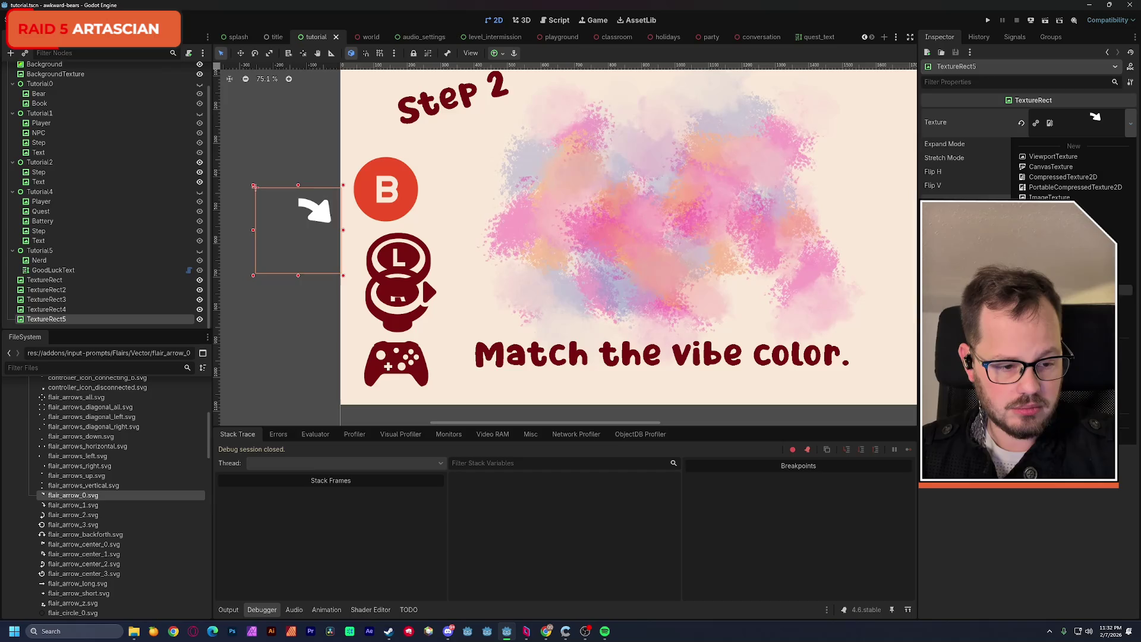
pyautogui.click(1058, 207)
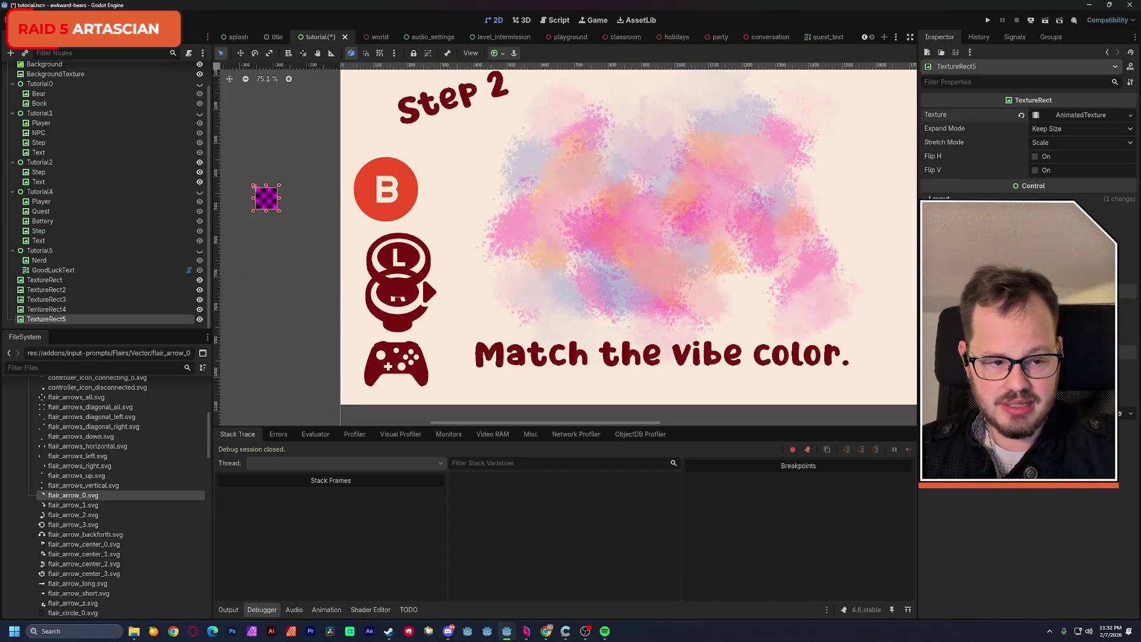
pyautogui.click(1087, 117)
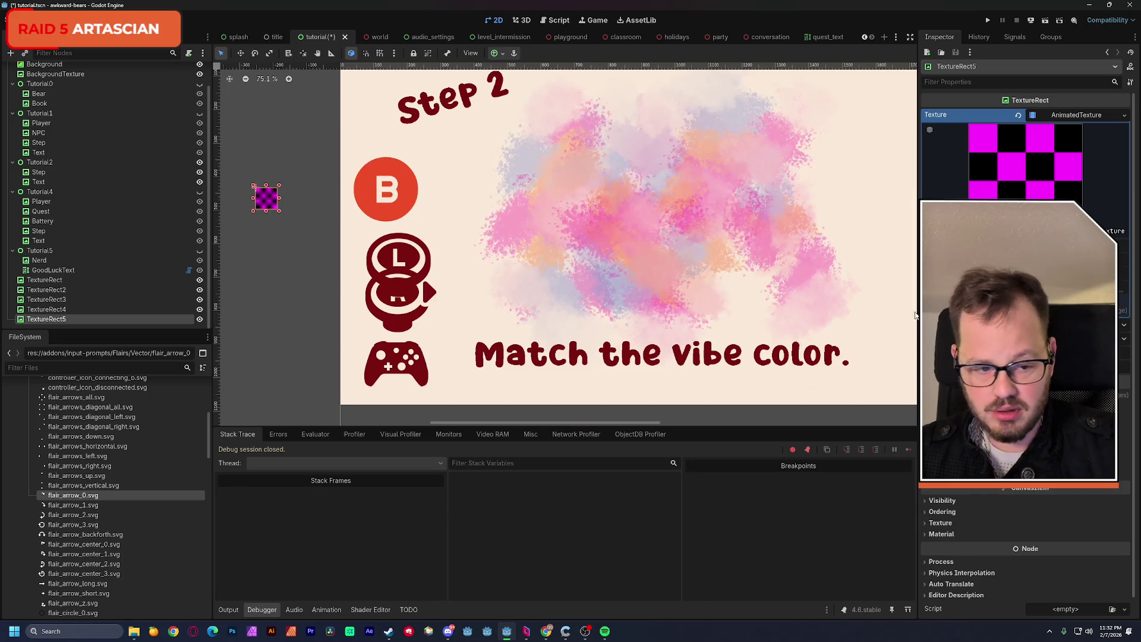
pyautogui.click(1121, 243)
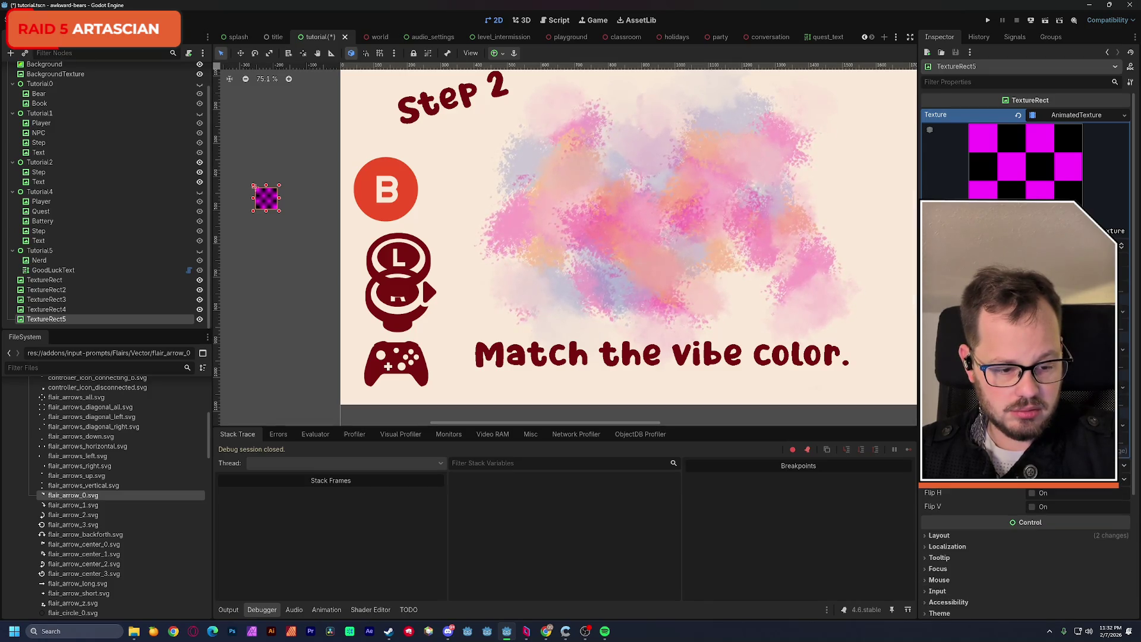
pyautogui.moveTo(89, 497)
pyautogui.mouseDown()
pyautogui.moveTo(280, 483)
pyautogui.moveTo(89, 485)
pyautogui.moveTo(1076, 115)
pyautogui.mouseUp()
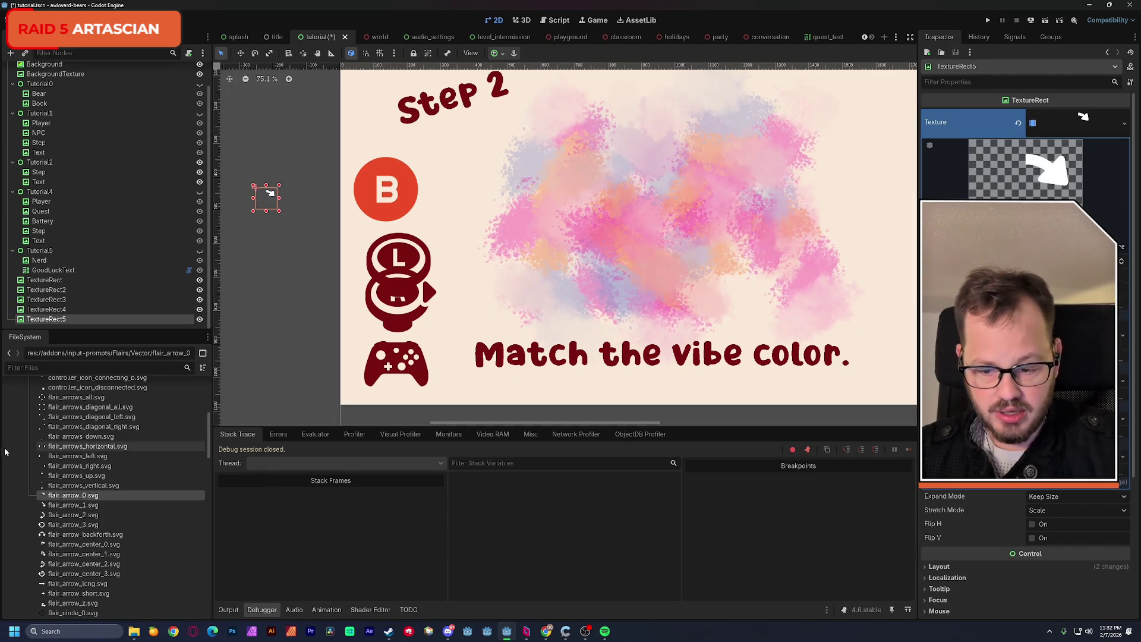
# Assign flair_arrow_1, flair_arrow_2 and flair_arrow_3.svg to the next frames and save the scene.
pyautogui.click(76, 504)
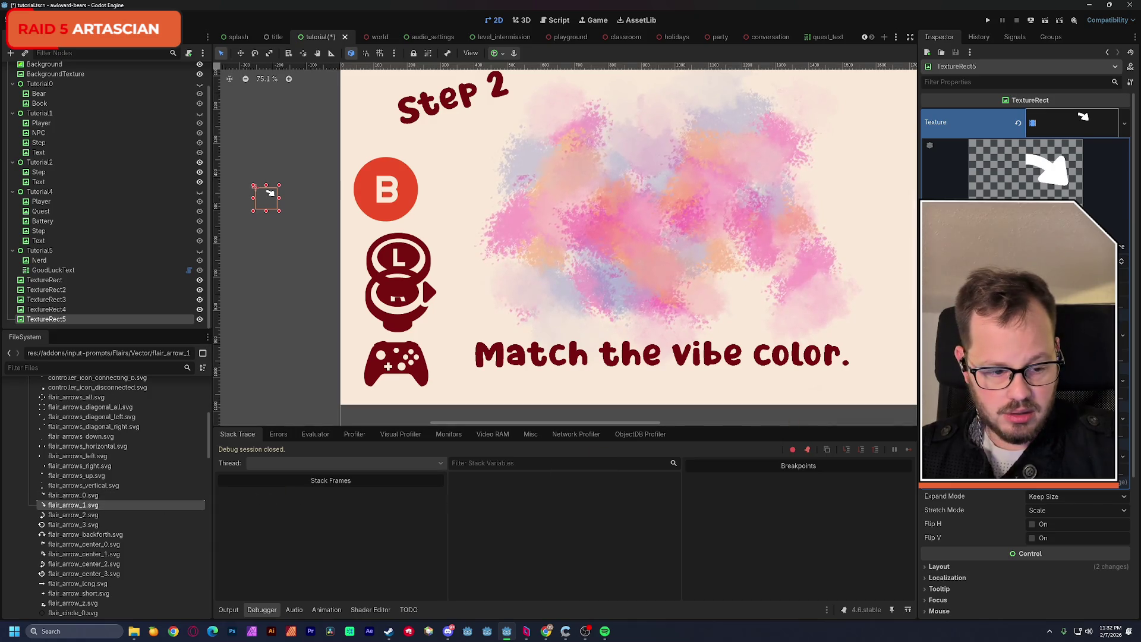
pyautogui.moveTo(1084, 117); pyautogui.dragTo(1079, 116)
pyautogui.moveTo(72, 514); pyautogui.dragTo(1076, 114)
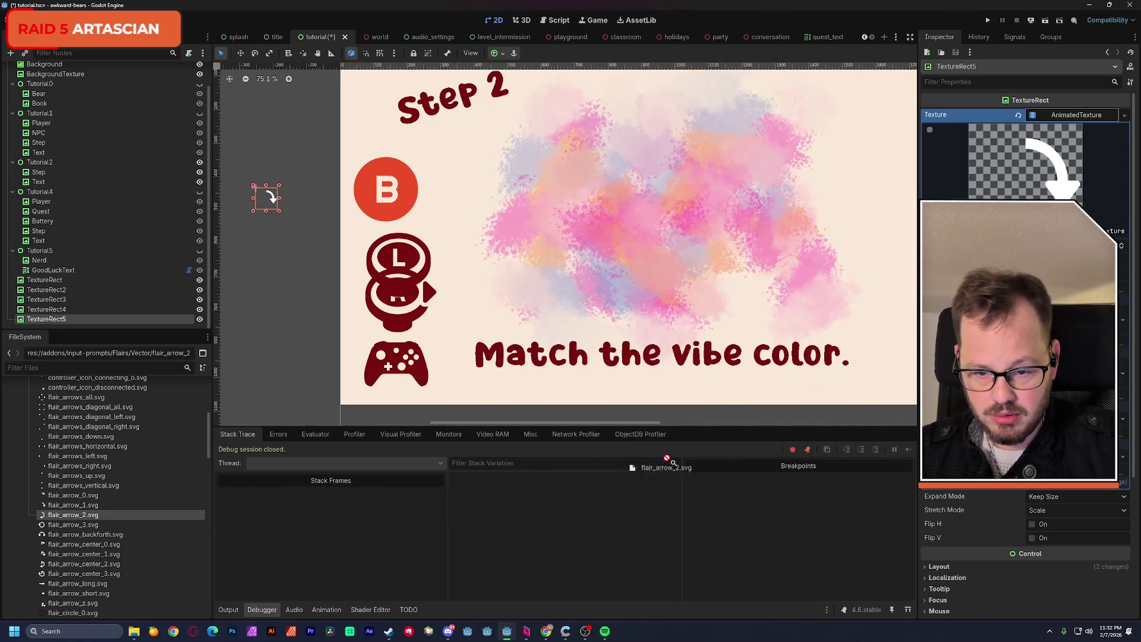
pyautogui.click(1076, 116)
pyautogui.click(158, 525)
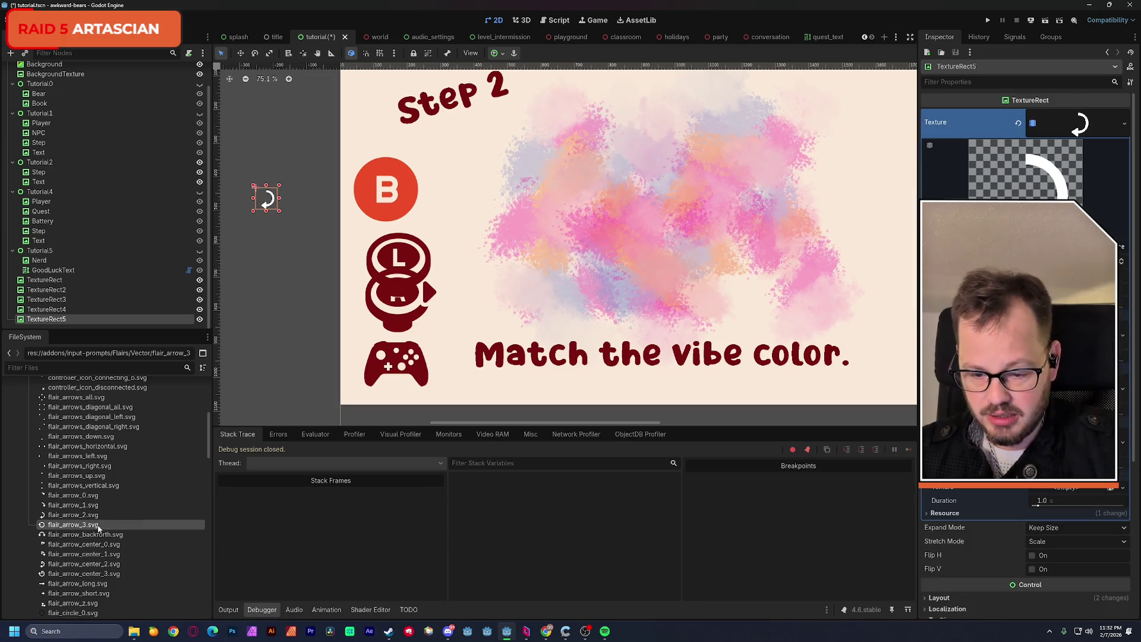
pyautogui.moveTo(73, 524); pyautogui.dragTo(1067, 487)
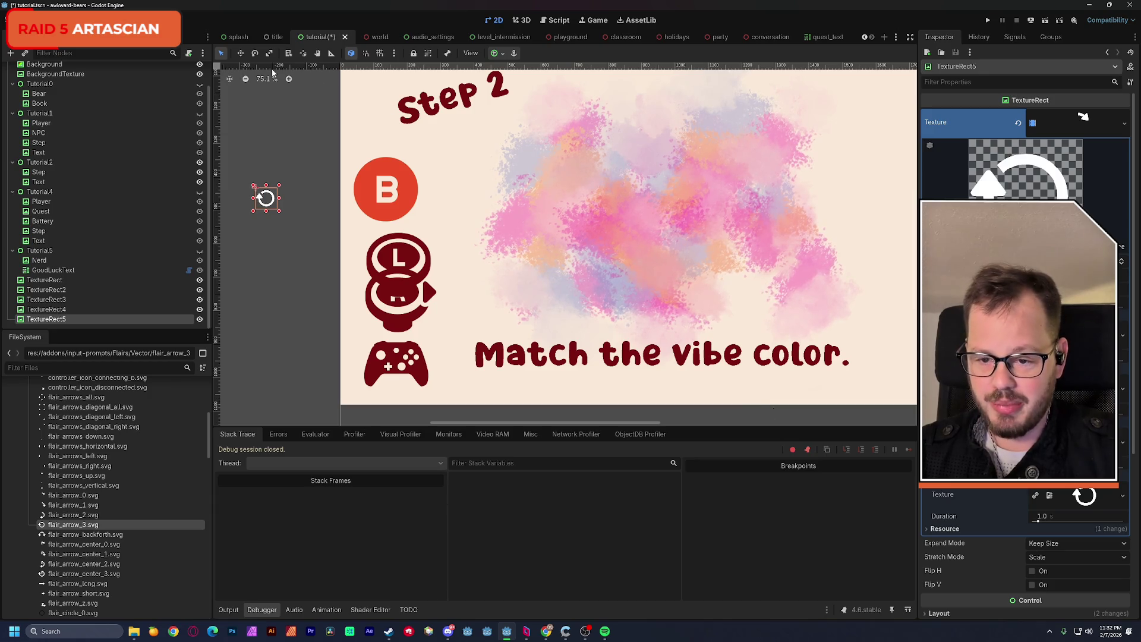
pyautogui.hotkey('ctrl', 's')
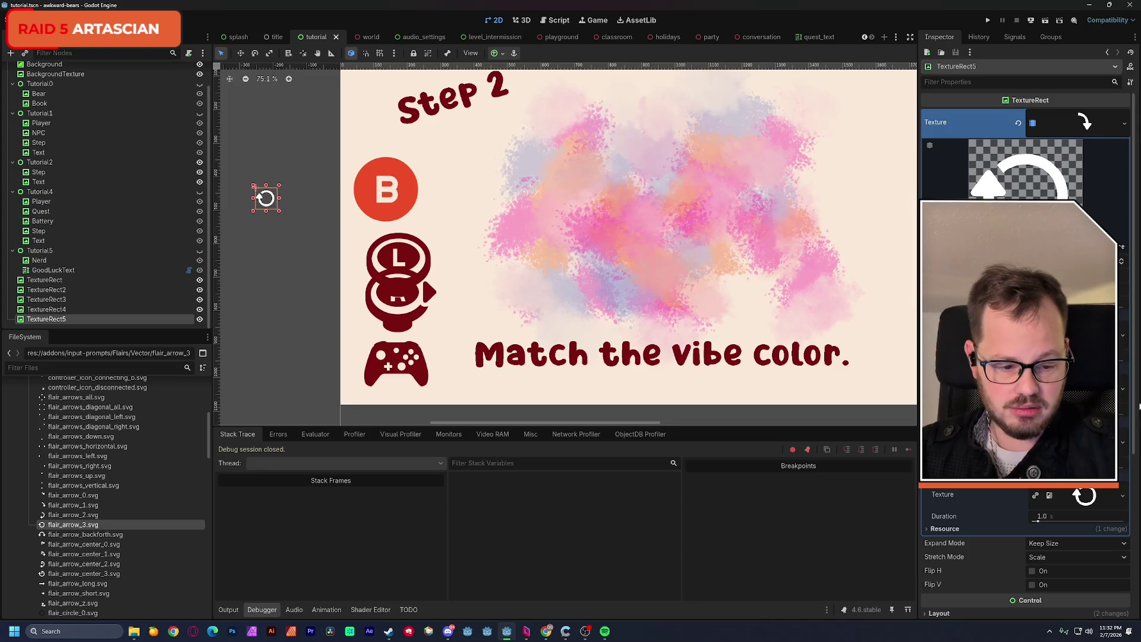
pyautogui.scroll(-8, 1134, 363)
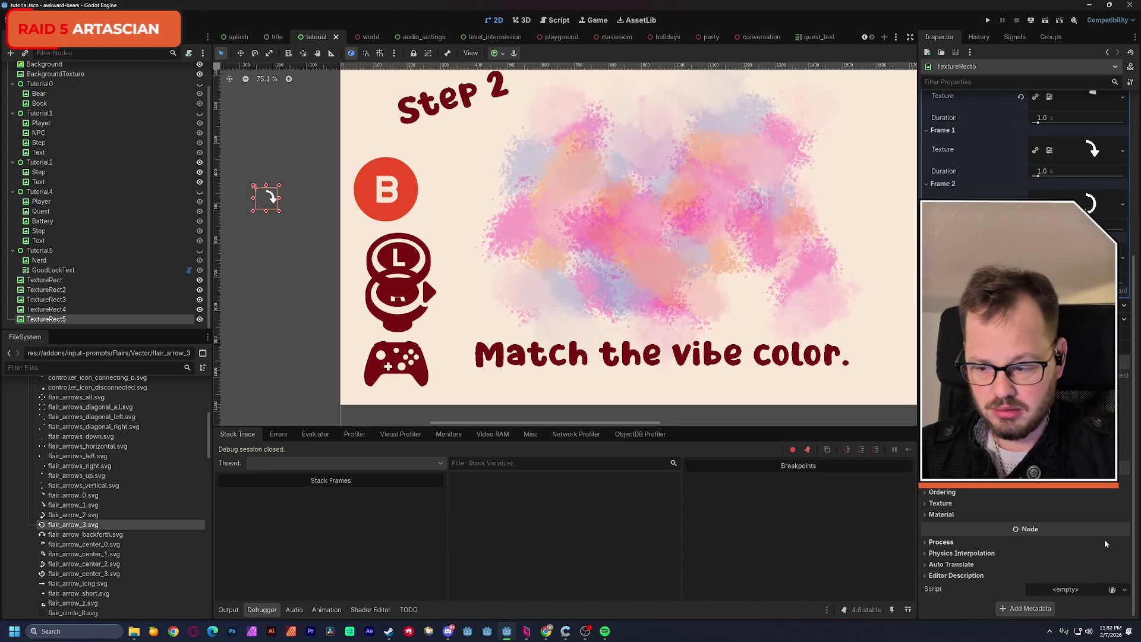
# Give the arrow a dark red Self Modulate, enlarge it to about 150 px, and place it over the B icon.
pyautogui.click(957, 481)
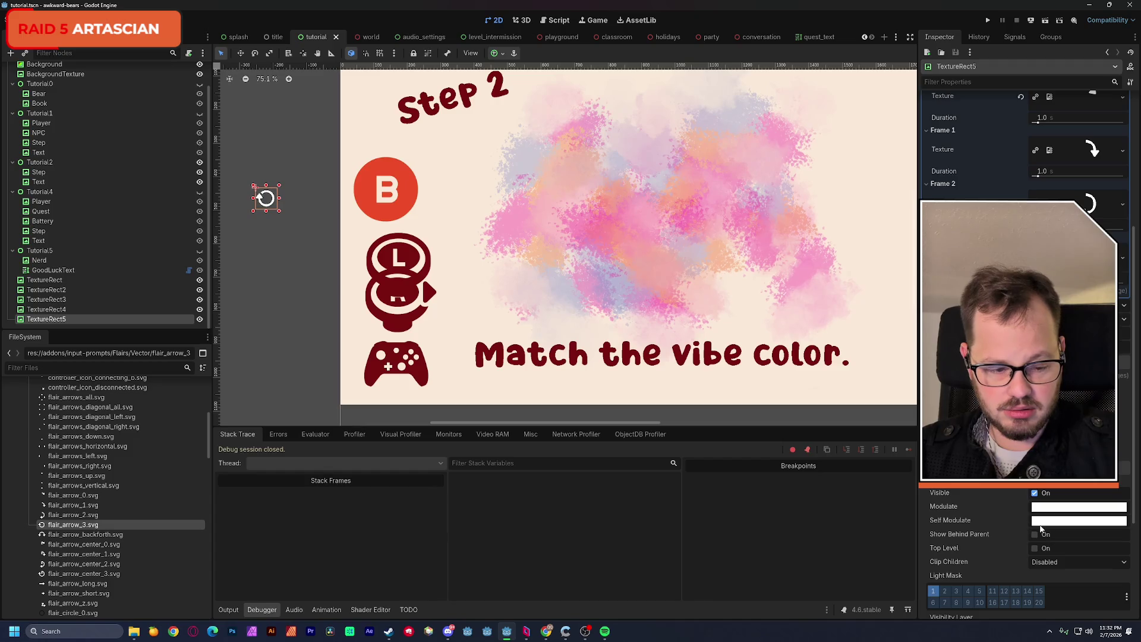
pyautogui.click(1046, 522)
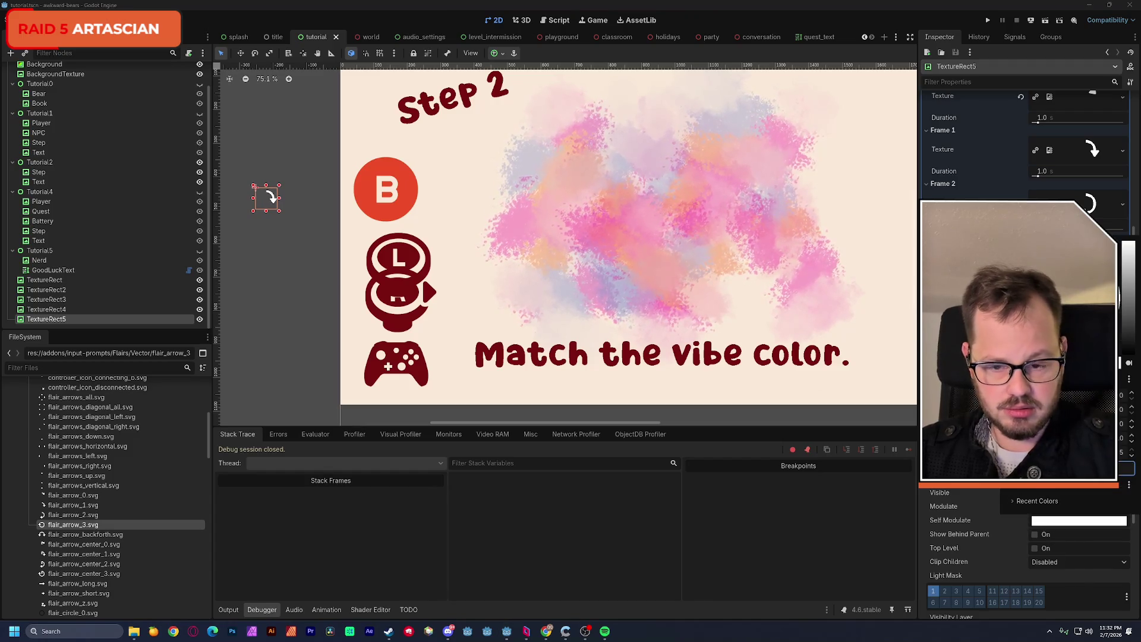
pyautogui.click(354, 240)
pyautogui.moveTo(279, 211); pyautogui.dragTo(343, 276)
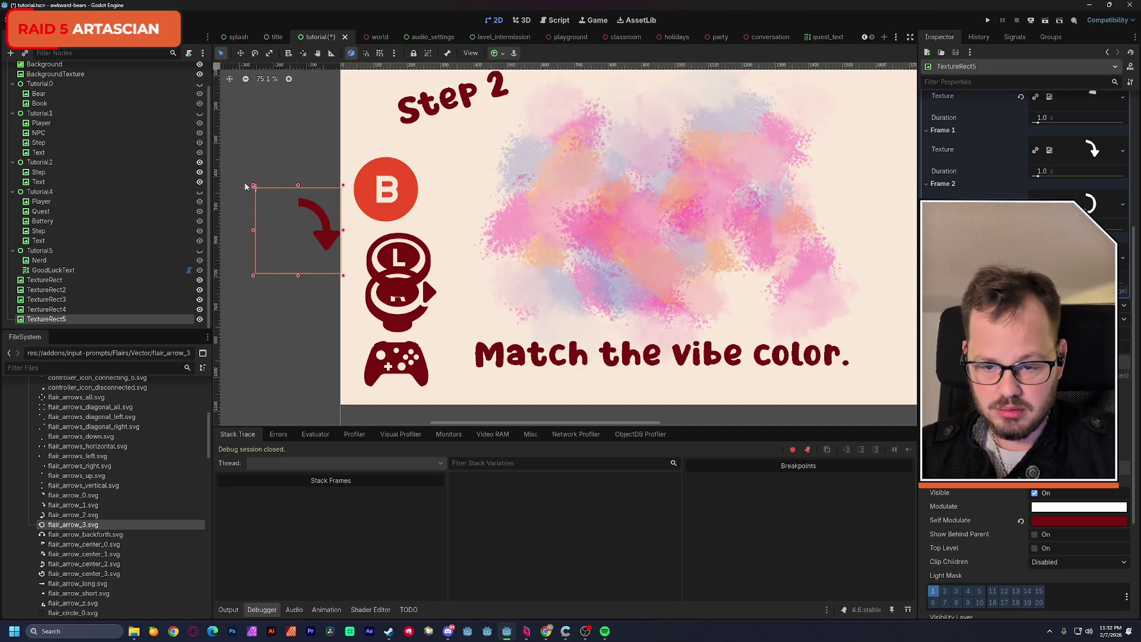
pyautogui.moveTo(325, 239)
pyautogui.mouseDown()
pyautogui.moveTo(447, 259)
pyautogui.moveTo(425, 201)
pyautogui.mouseUp()
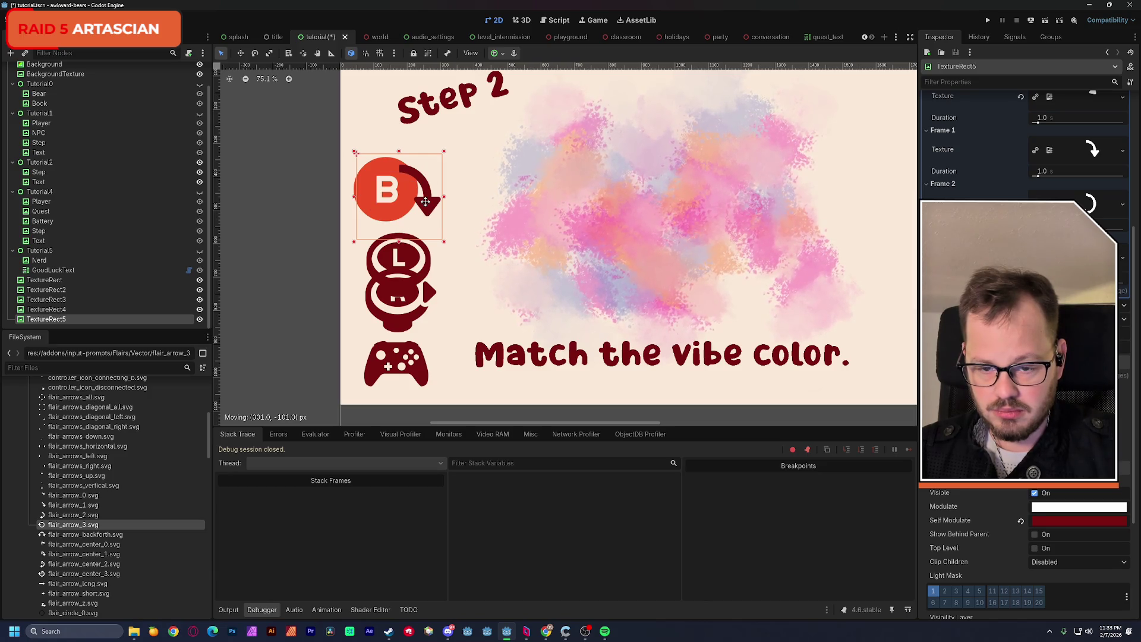
pyautogui.moveTo(437, 237); pyautogui.dragTo(437, 229)
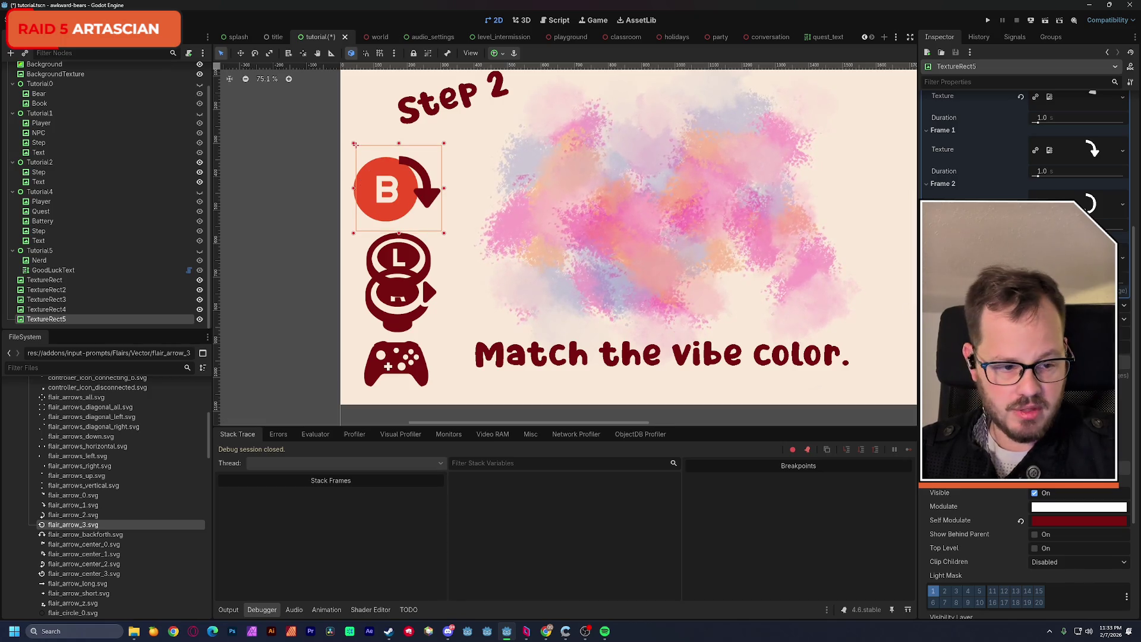
# Centre the R stick and gamepad icons, then move the L icon and arrow down near the caption.
pyautogui.moveTo(1135, 296); pyautogui.dragTo(1136, 203)
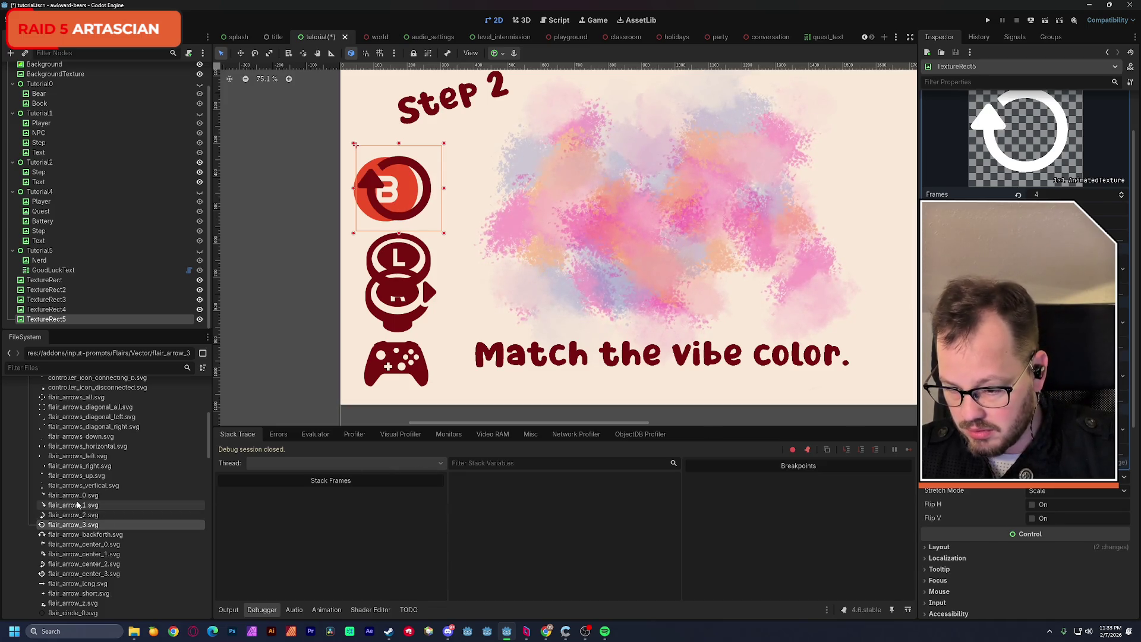
pyautogui.moveTo(76, 501)
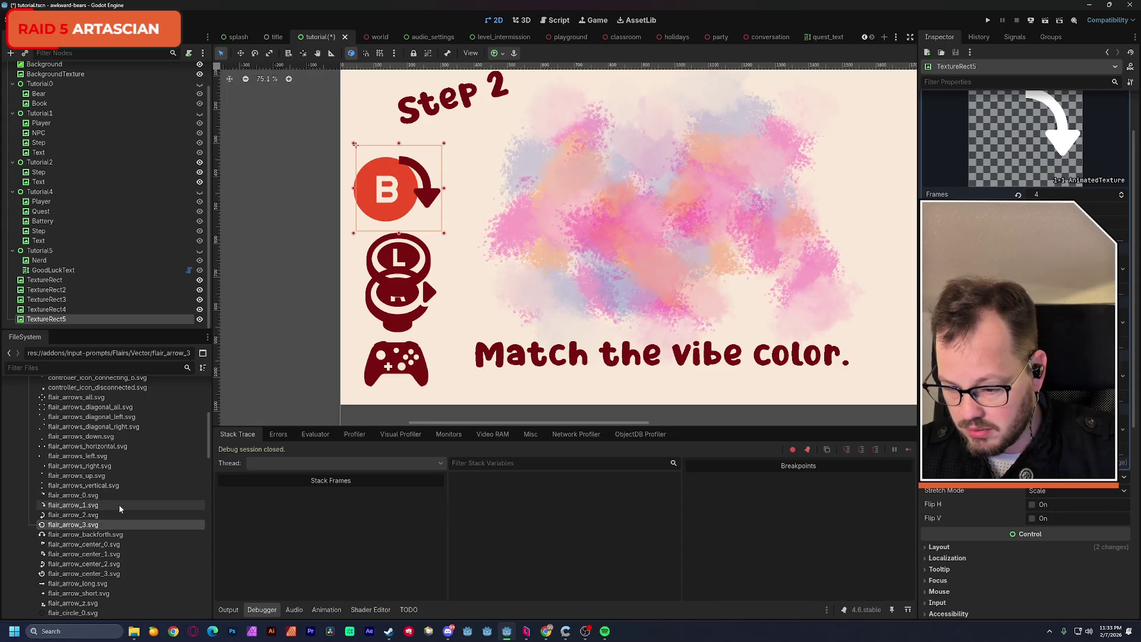
pyautogui.click(120, 525)
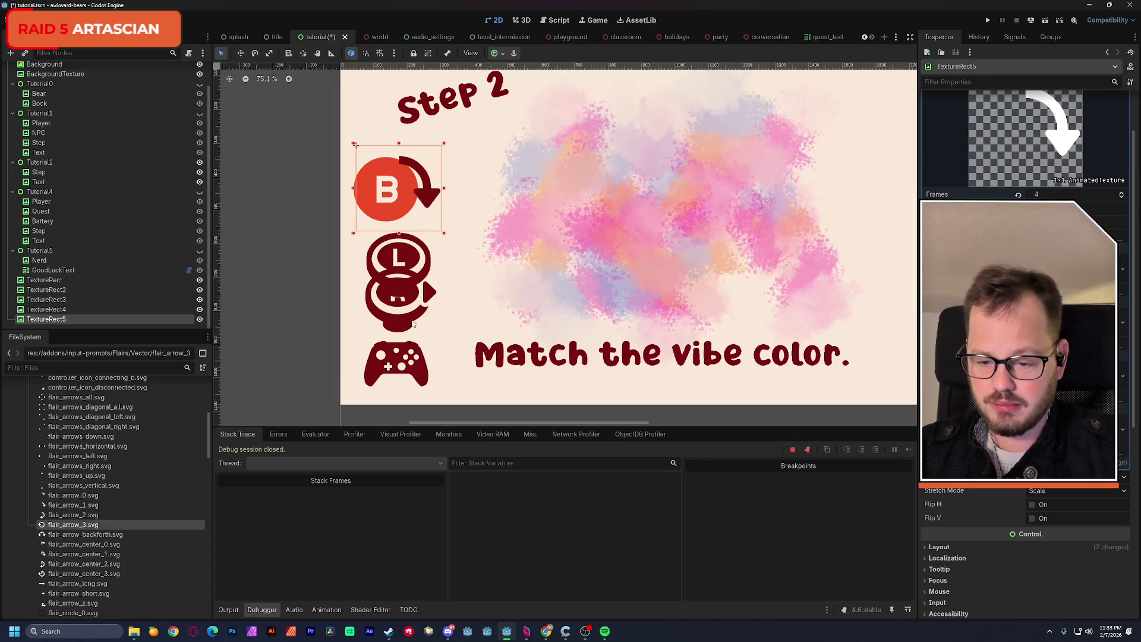
pyautogui.click(398, 285)
pyautogui.keyDown('shift'); pyautogui.click(406, 365); pyautogui.keyUp('shift')
pyautogui.moveTo(416, 375); pyautogui.dragTo(705, 309)
pyautogui.click(408, 297)
pyautogui.moveTo(408, 297); pyautogui.dragTo(408, 378)
pyautogui.moveTo(415, 215)
pyautogui.mouseDown()
pyautogui.moveTo(412, 303)
pyautogui.moveTo(441, 350)
pyautogui.mouseUp()
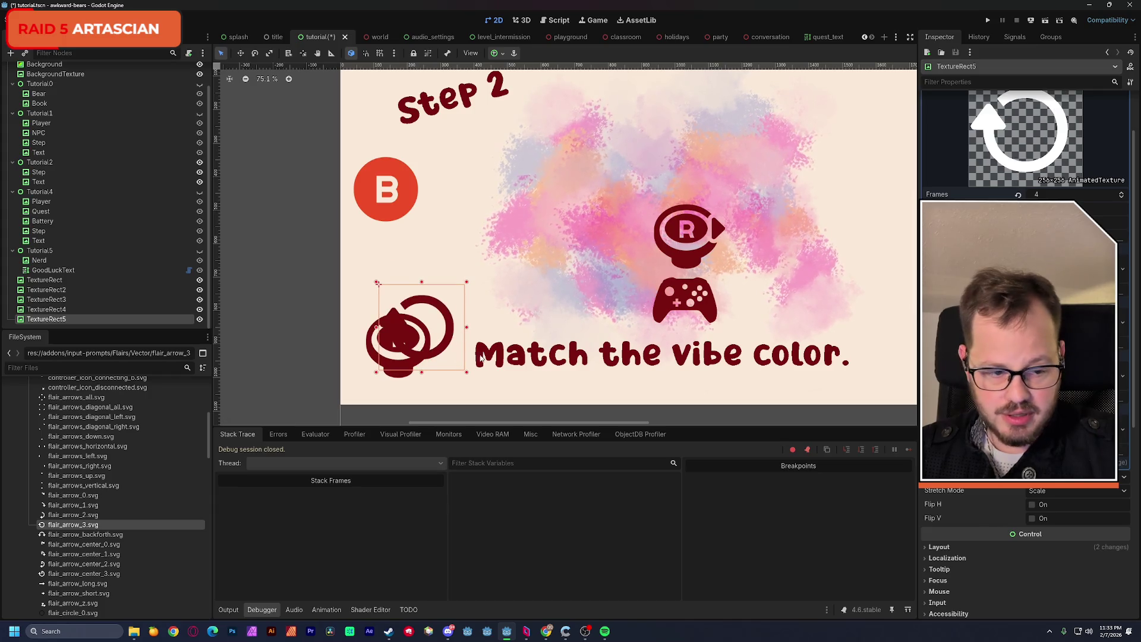
# Set the AnimatedTexture's Frames to 2 and deselect the arrow.
pyautogui.click(1051, 194)
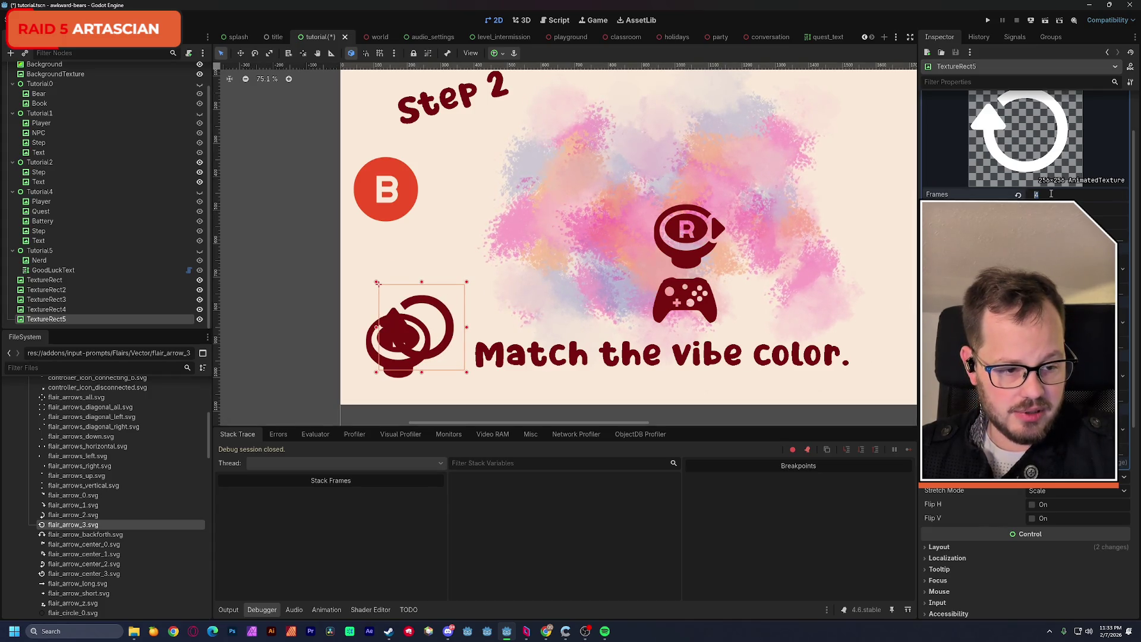
pyautogui.write('2')
pyautogui.press('Return')
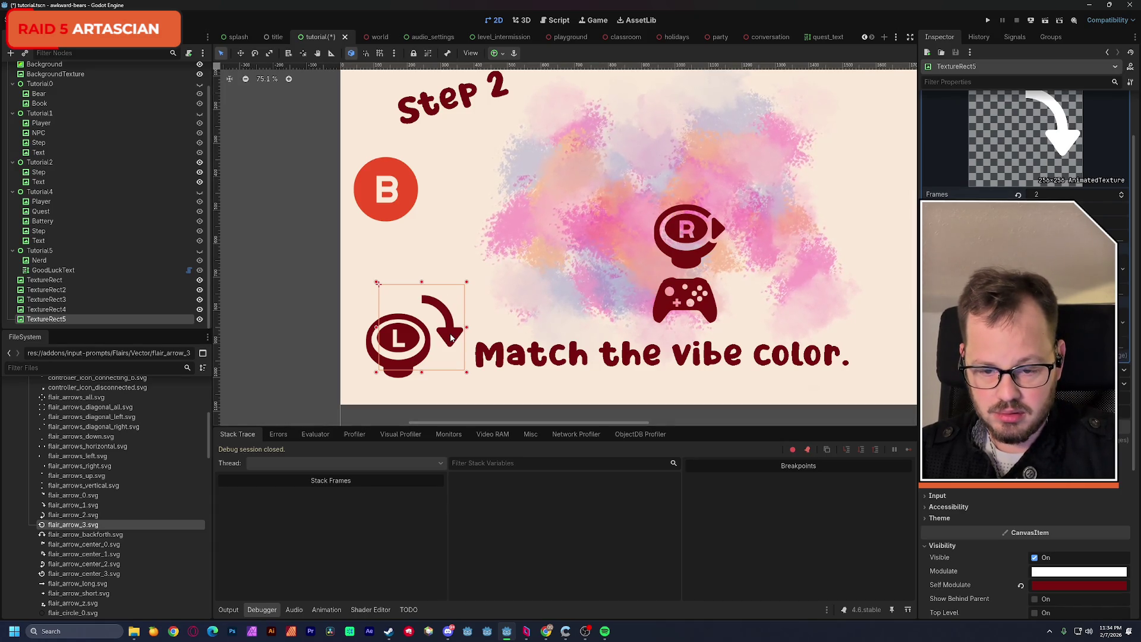
pyautogui.press('Escape')
pyautogui.hscroll(3, 535, 297)
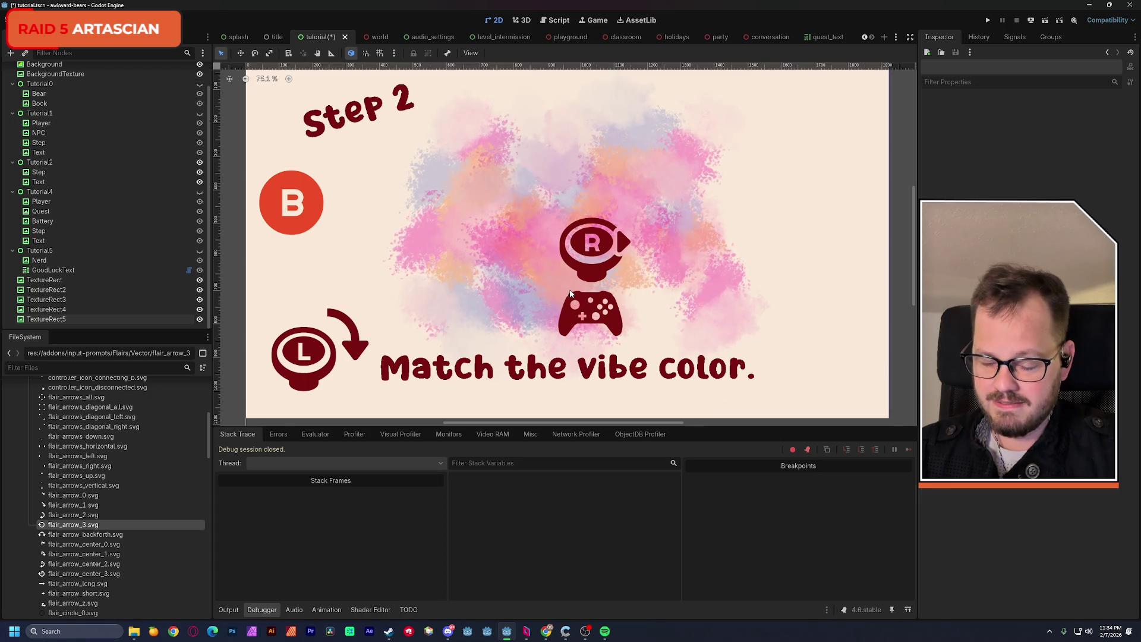
pyautogui.scroll(-2, 553, 291)
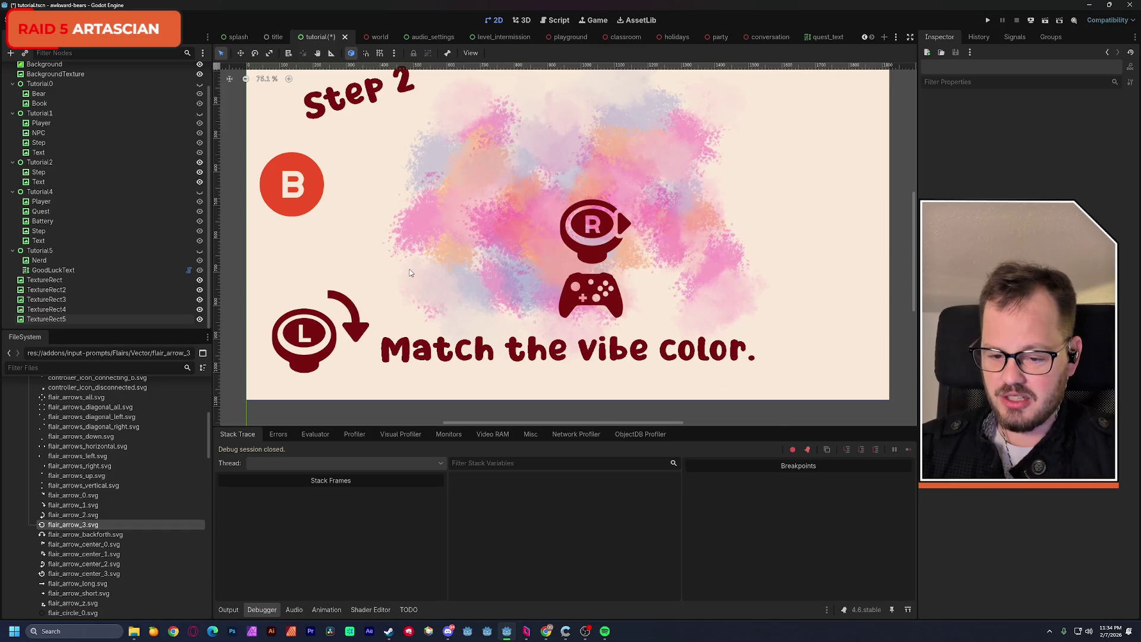
# Reapply 2 animation frames to the arrow and position it just right of the L button.
pyautogui.moveTo(364, 339)
pyautogui.mouseDown()
pyautogui.moveTo(354, 279)
pyautogui.moveTo(333, 266)
pyautogui.mouseUp()
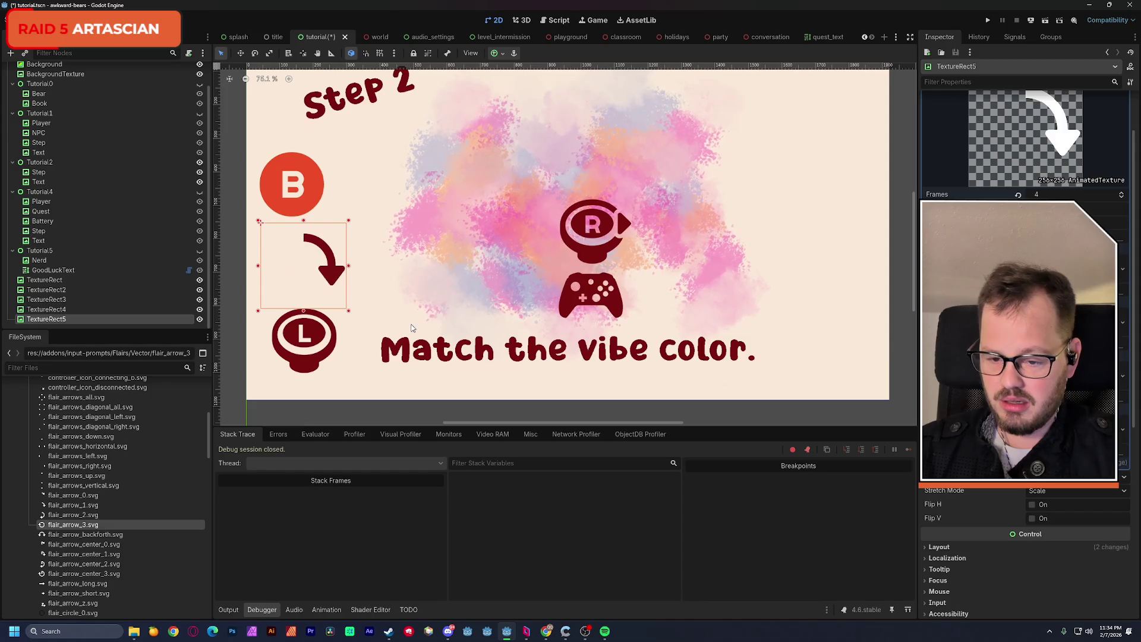
pyautogui.click(239, 299)
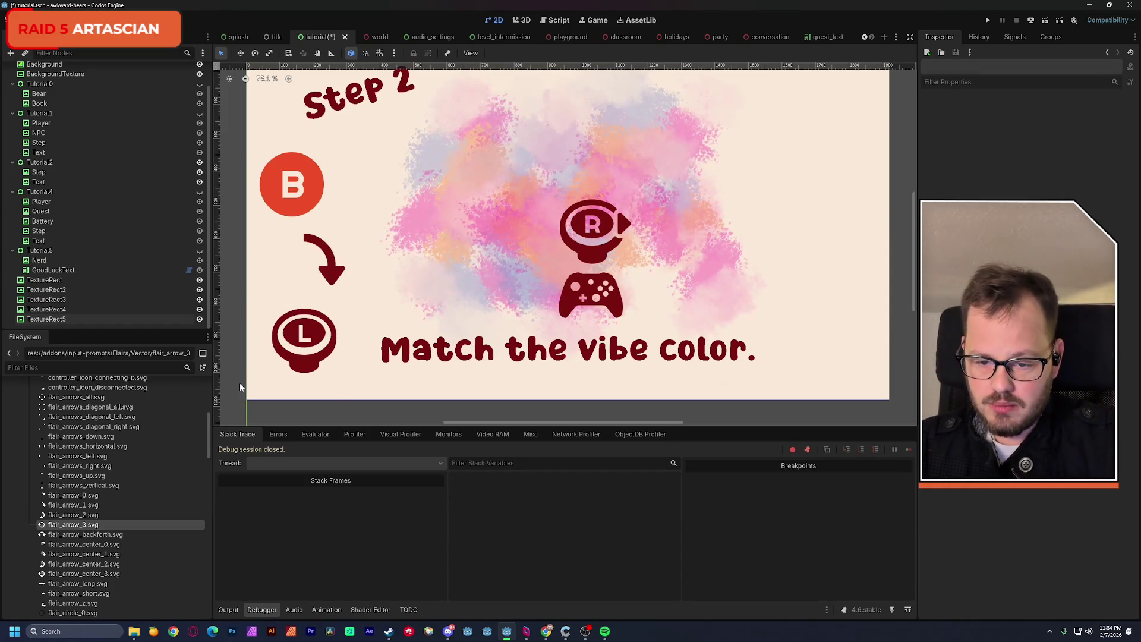
pyautogui.click(303, 303)
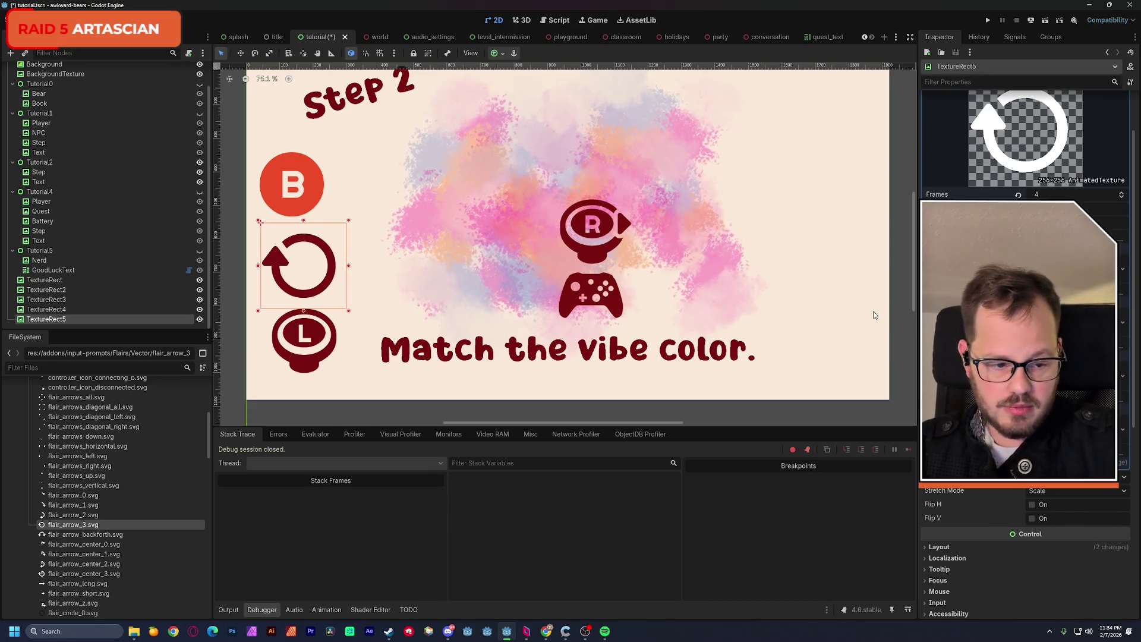
pyautogui.click(1049, 196)
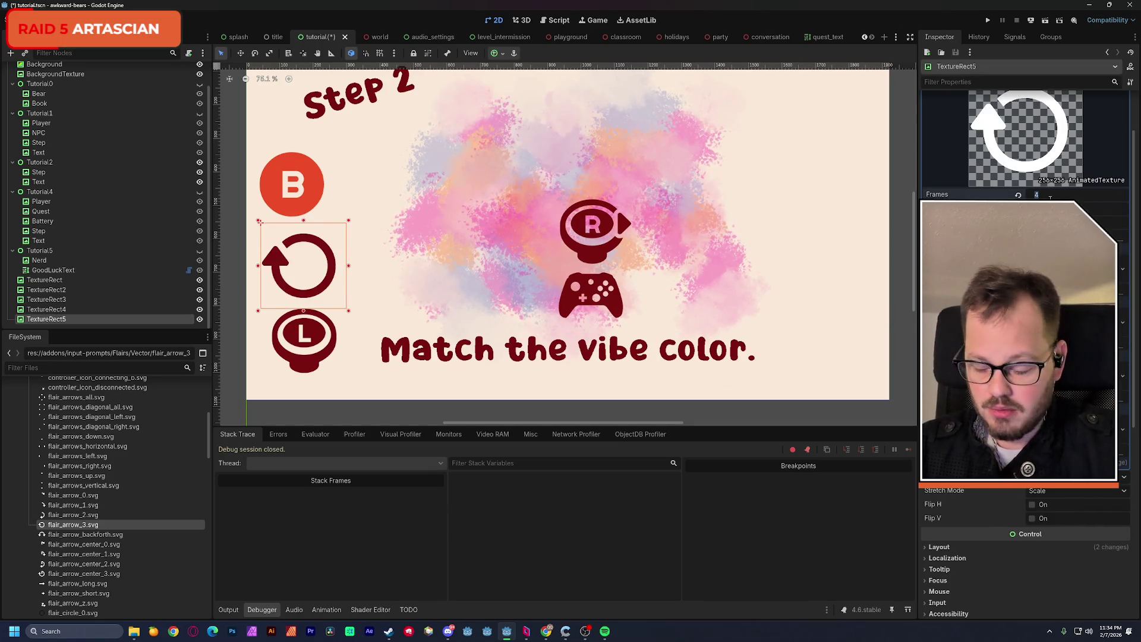
pyautogui.write('2')
pyautogui.press('Return')
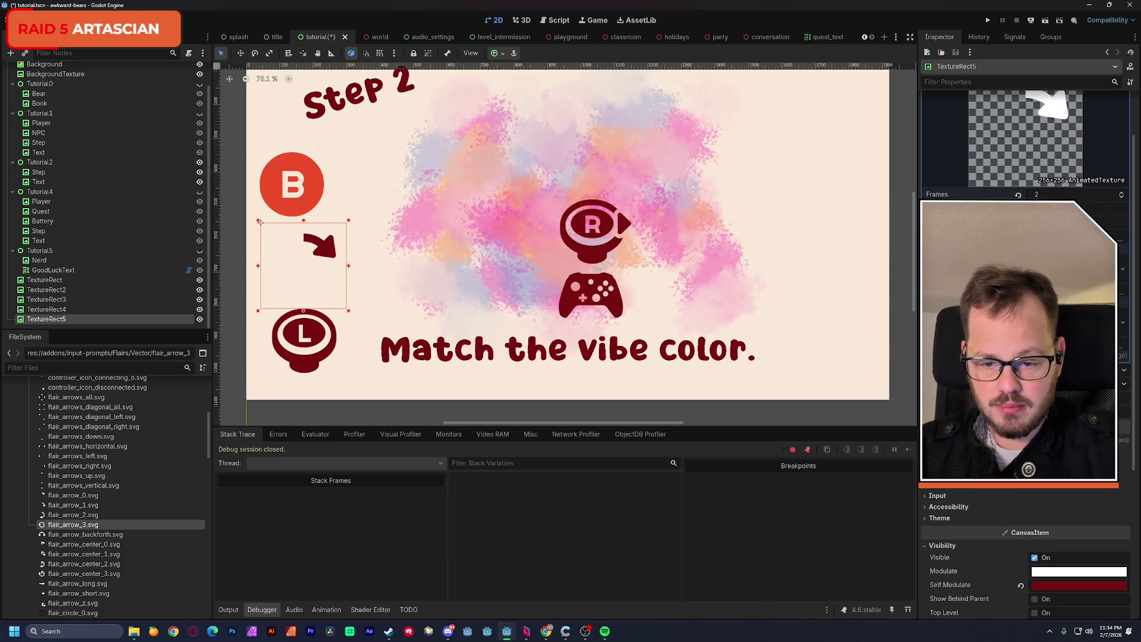
pyautogui.moveTo(330, 275); pyautogui.dragTo(353, 331)
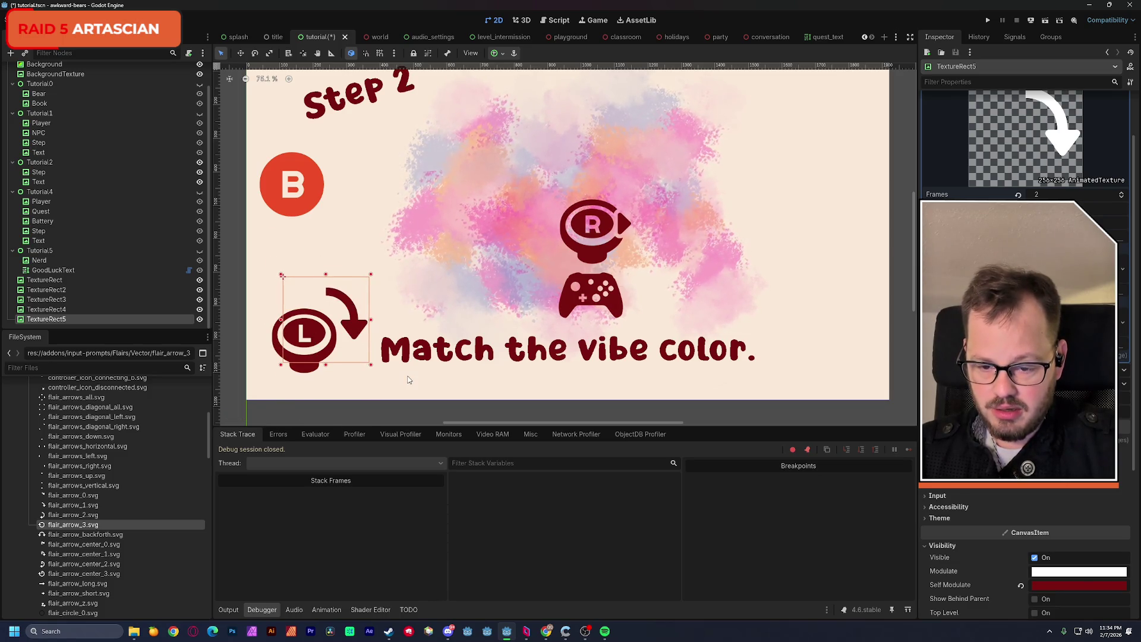
pyautogui.click(324, 249)
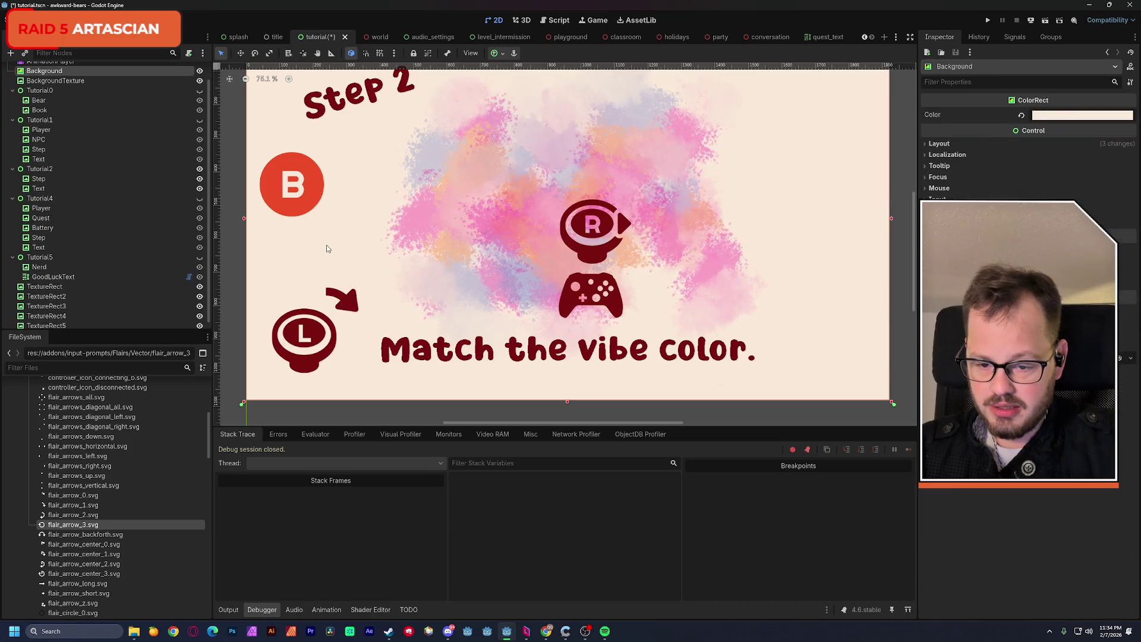
# Zoom out the canvas and save tutorial.tscn.
pyautogui.scroll(-1, 388, 273)
pyautogui.scroll(-2, 388, 273)
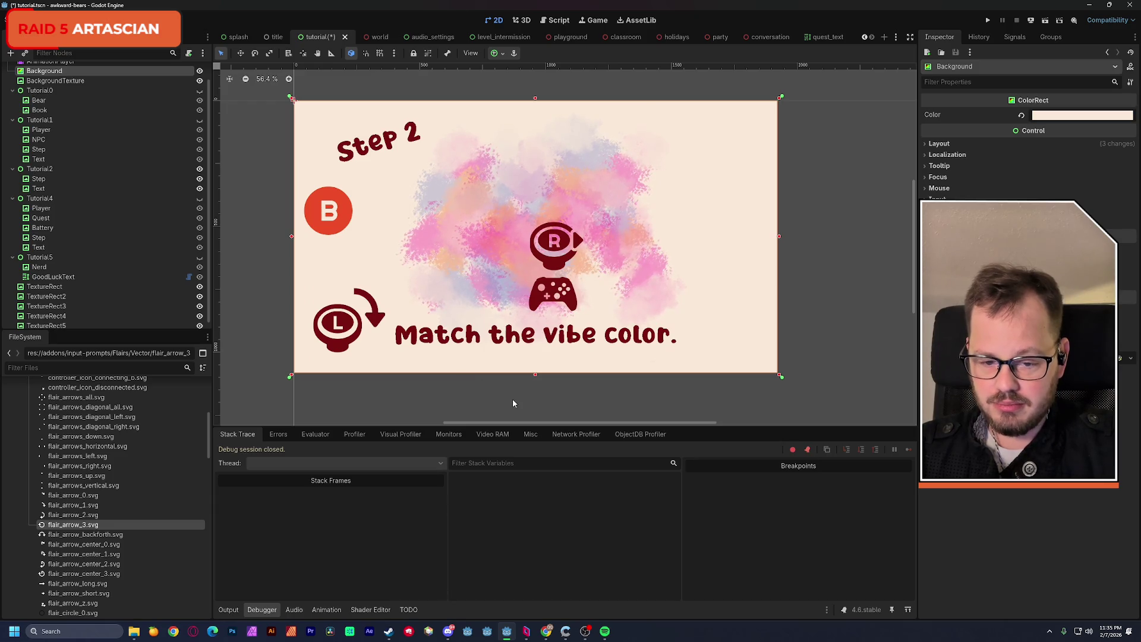
pyautogui.hotkey('ctrl', 's')
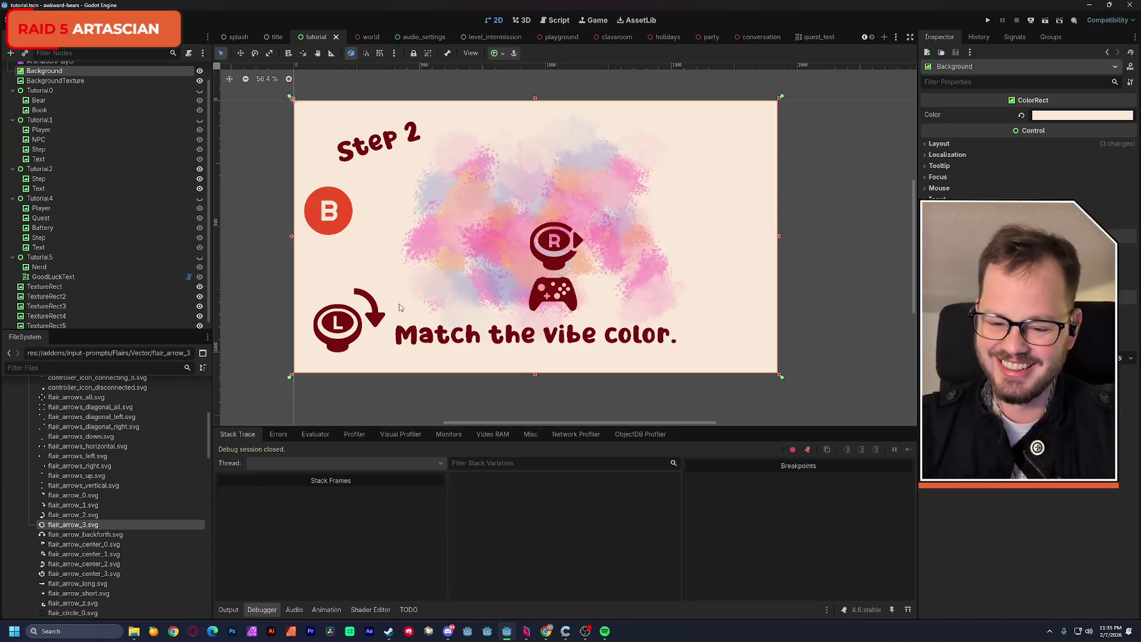
pyautogui.scroll(-1, 132, 313)
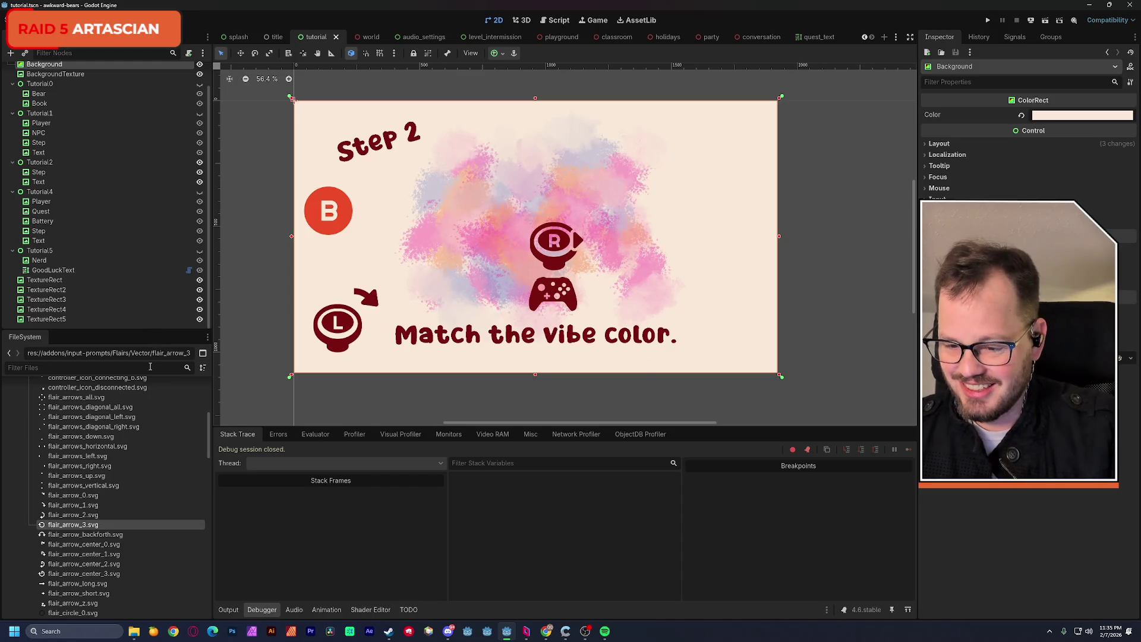
# Toggle the Tutorial2 and Tutorial4 groups' visibility, ending with both hidden.
pyautogui.click(199, 163)
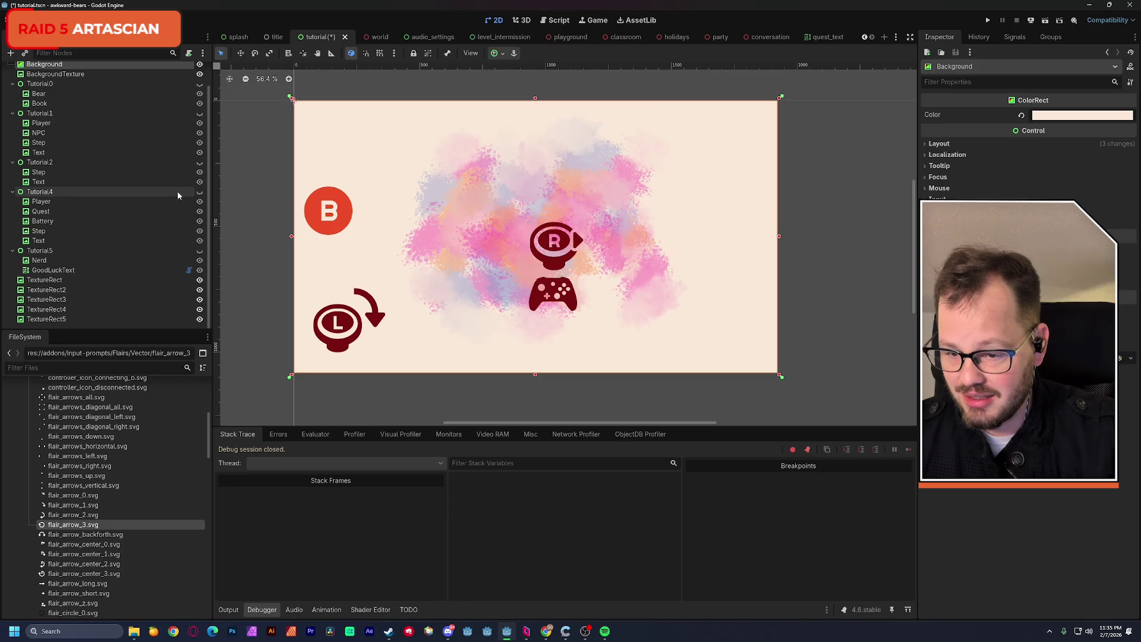
pyautogui.click(199, 193)
pyautogui.click(200, 192)
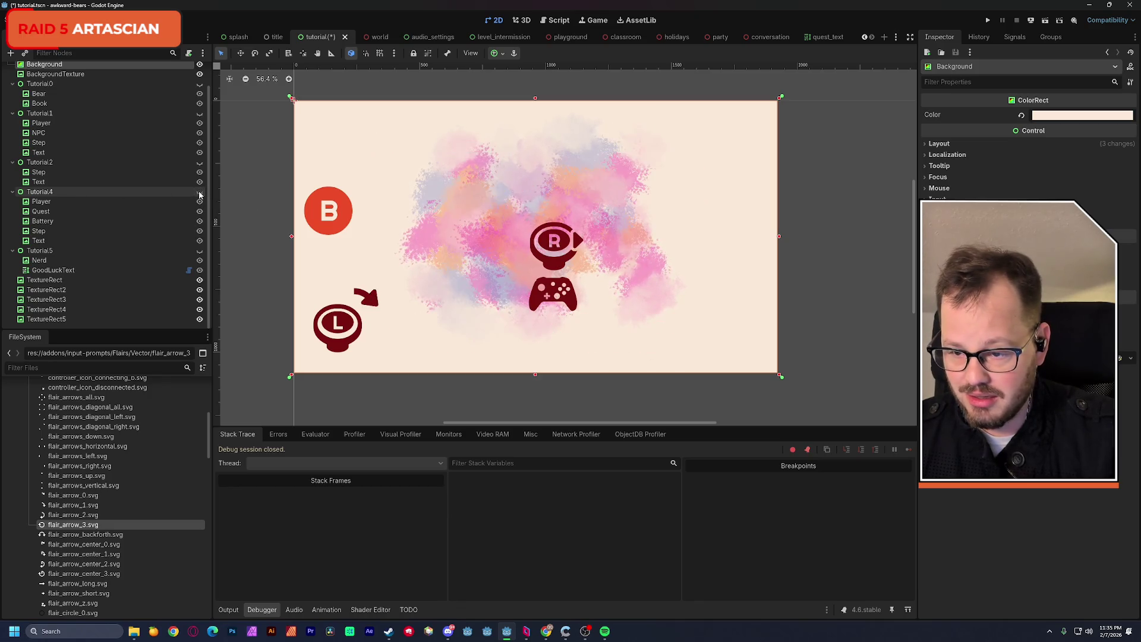
pyautogui.click(200, 163)
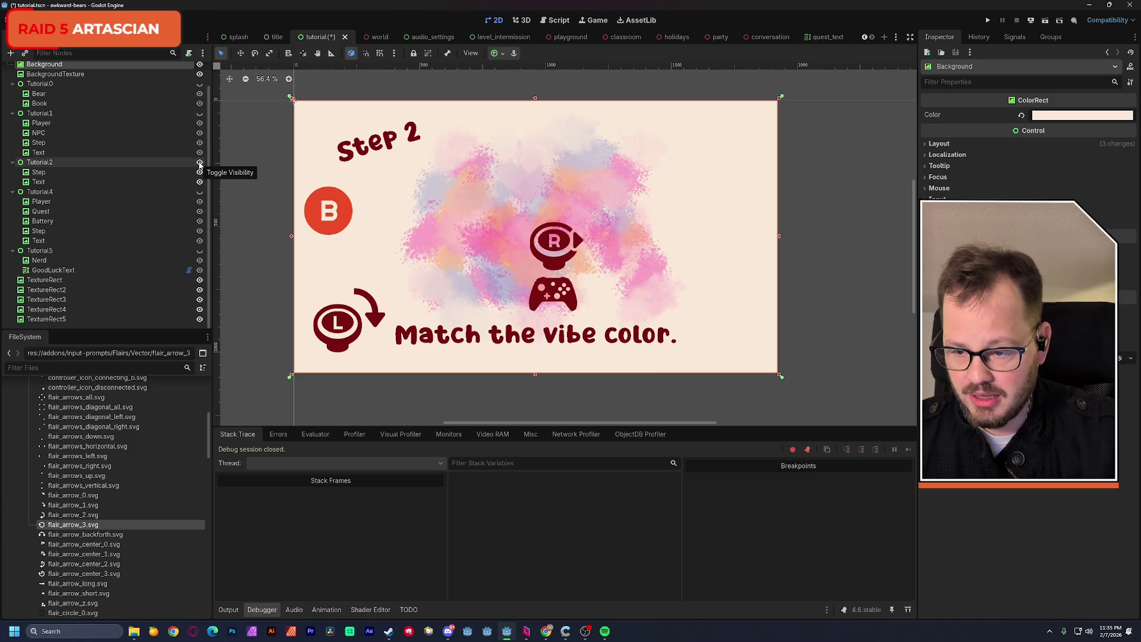
pyautogui.click(200, 163)
pyautogui.click(199, 192)
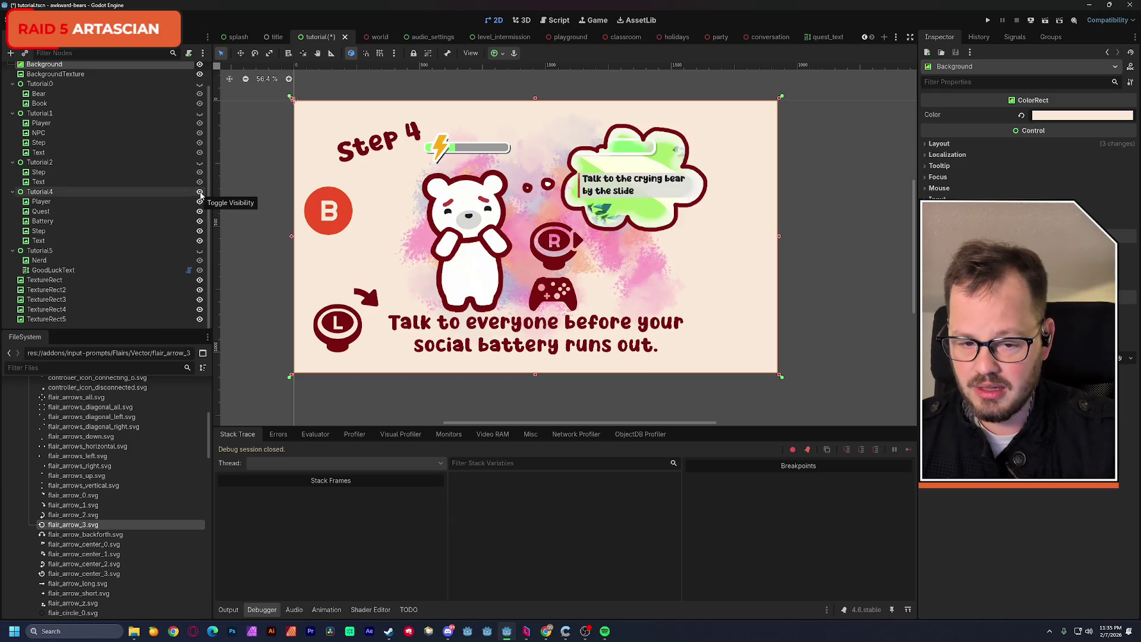
pyautogui.click(200, 193)
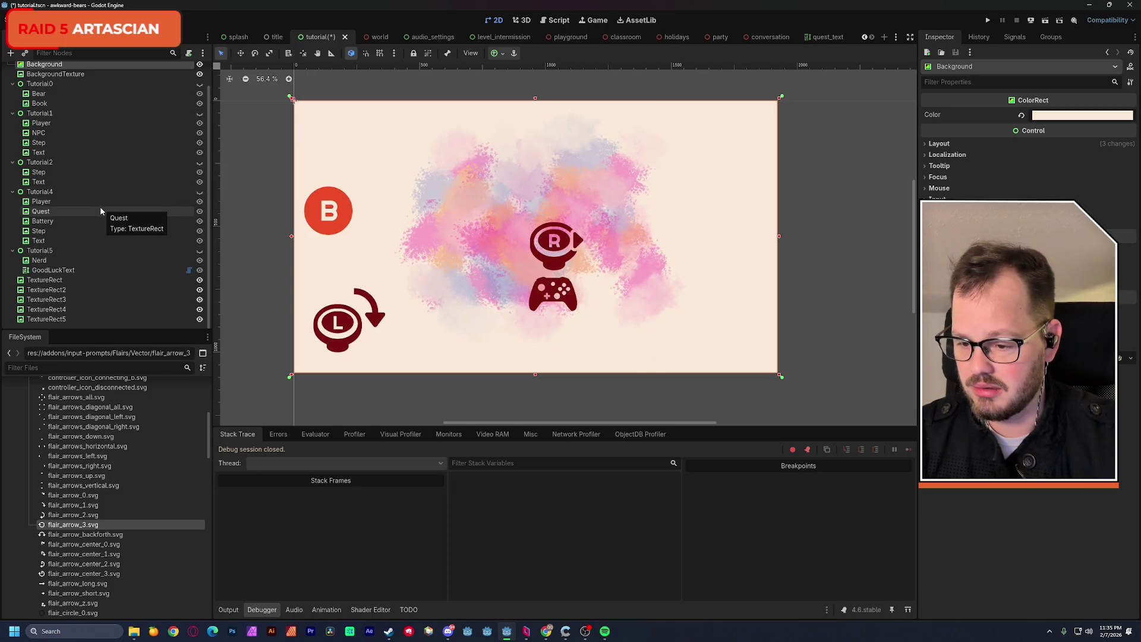
pyautogui.scroll(2, 100, 208)
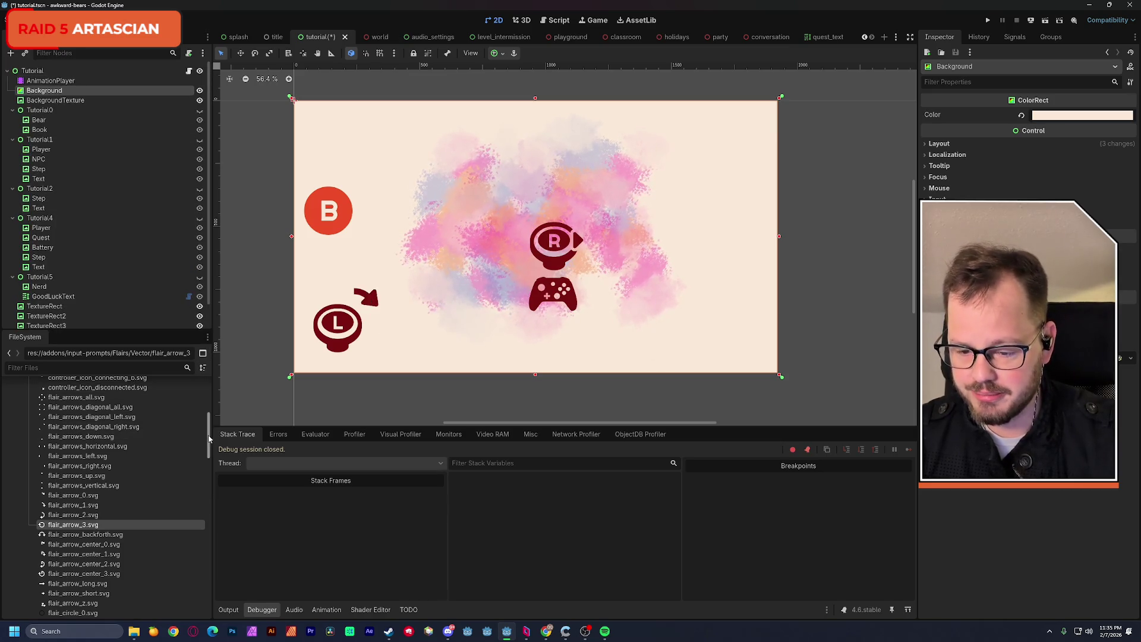
pyautogui.scroll(5, 208, 439)
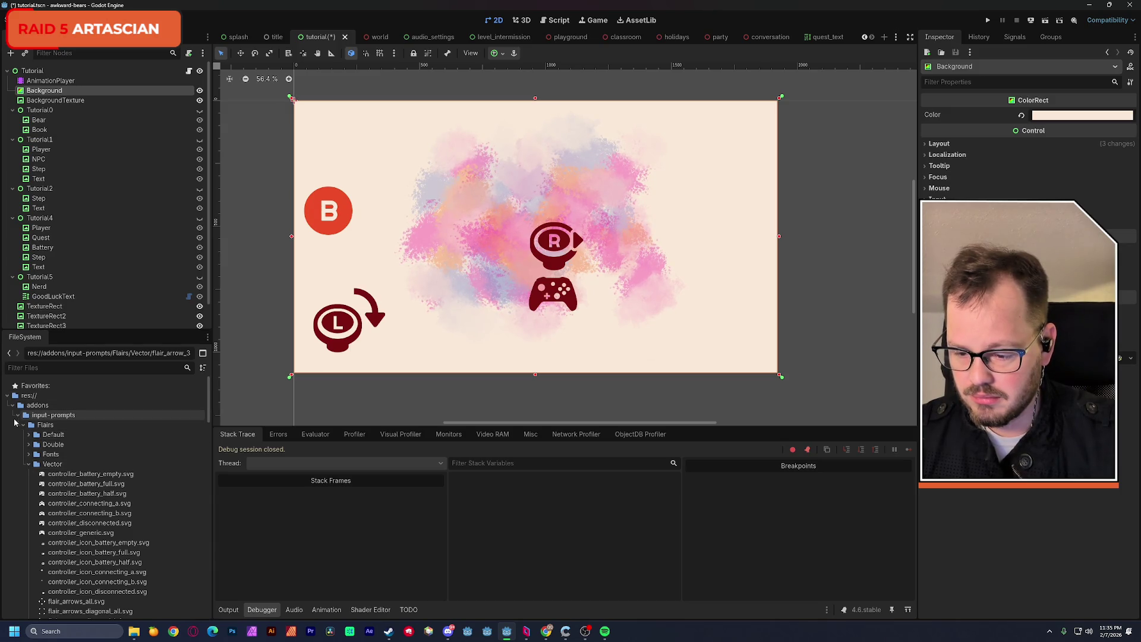
# Collapse the addons and transition folders and add a Control node to the Tutorial scene.
pyautogui.click(13, 405)
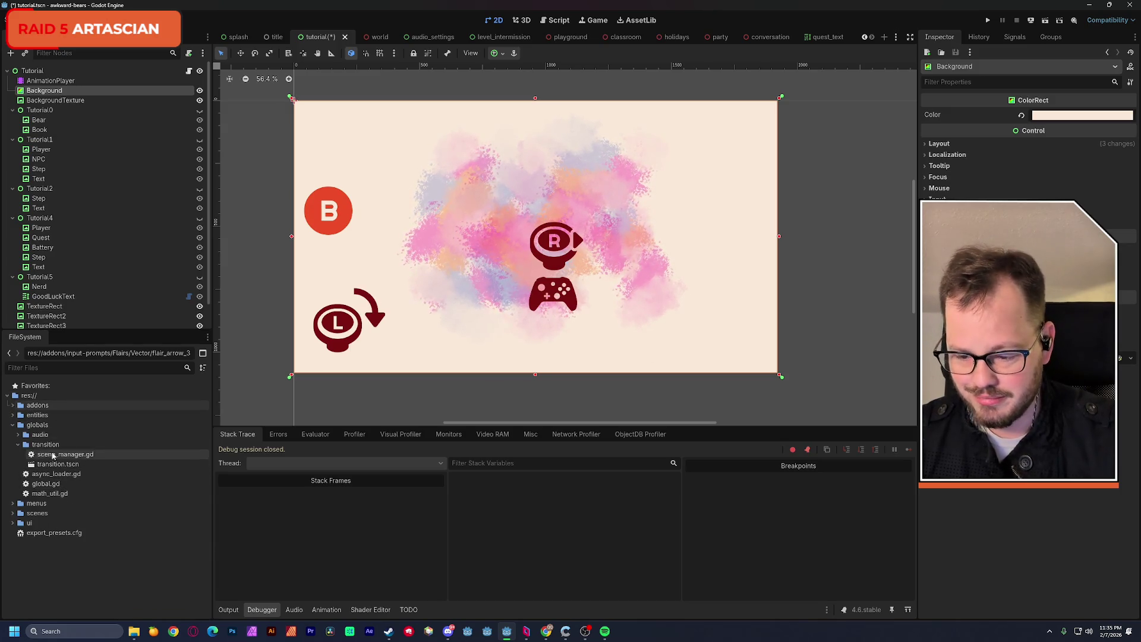
pyautogui.click(18, 444)
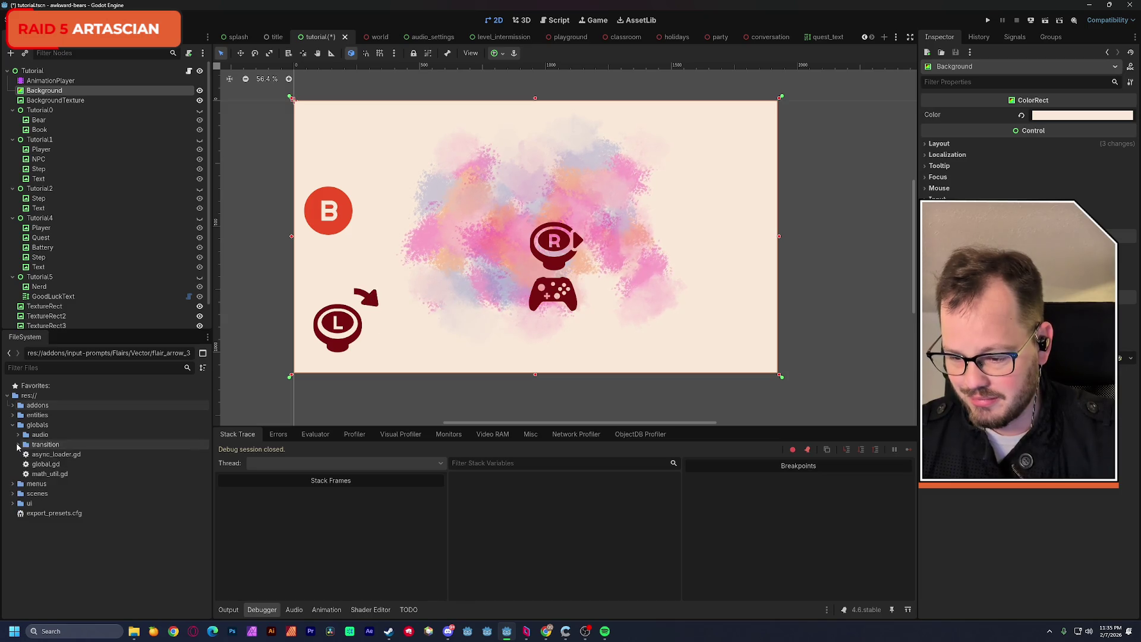
pyautogui.click(89, 71)
pyautogui.hotkey('ctrl', 'a')
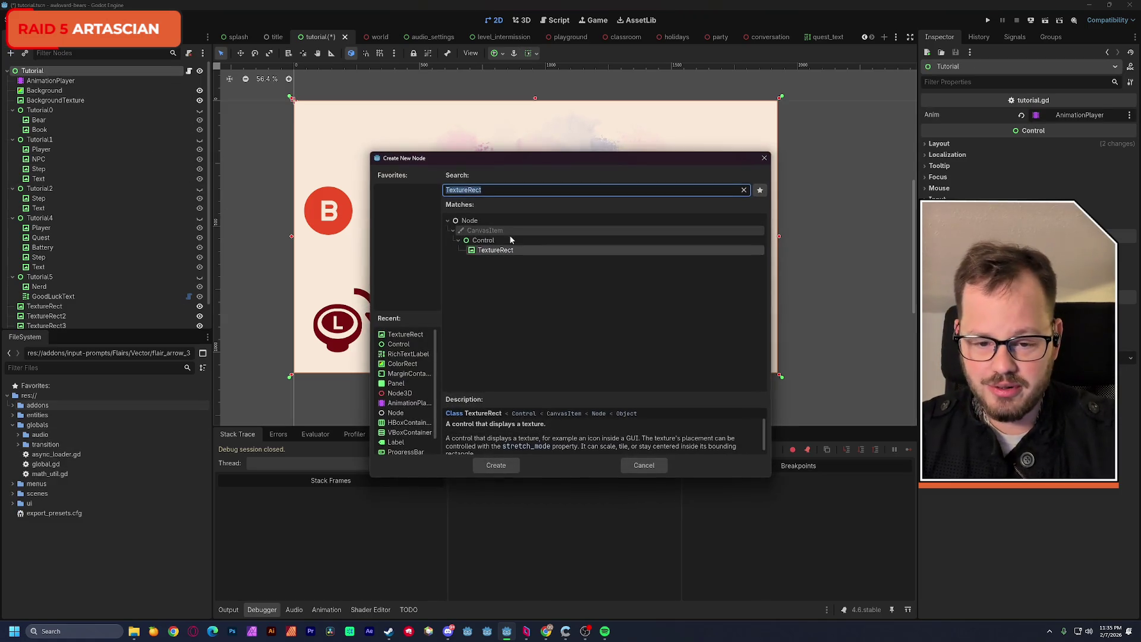
pyautogui.click(398, 344)
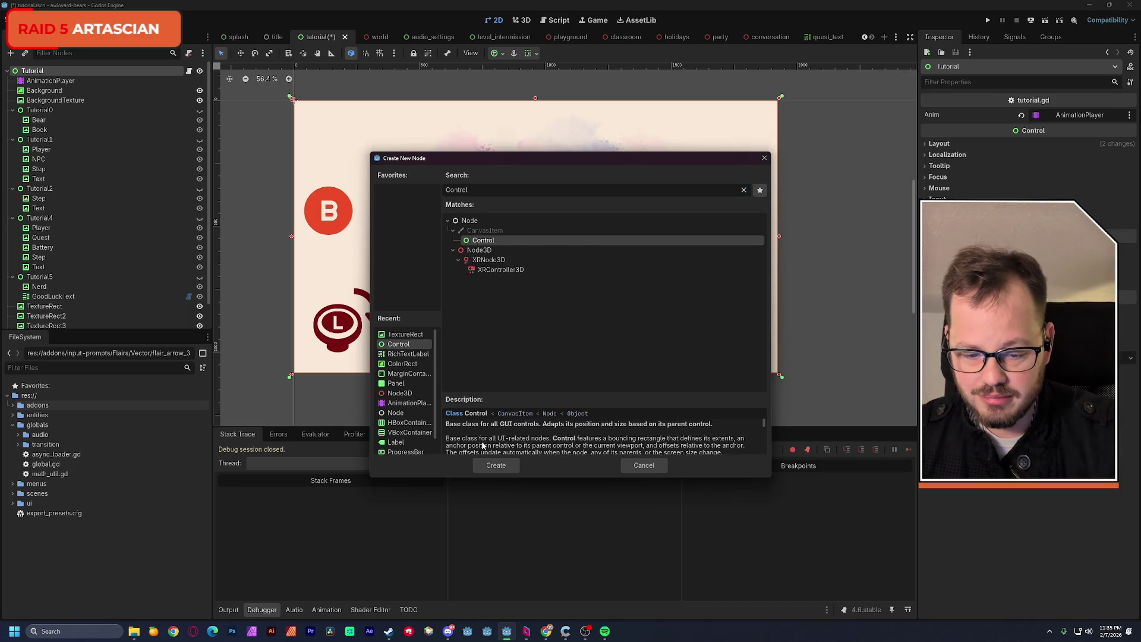
pyautogui.click(496, 465)
# Move the Control node above Tutorial2 and rename it Tutorial3.
pyautogui.moveTo(47, 319); pyautogui.dragTo(67, 156)
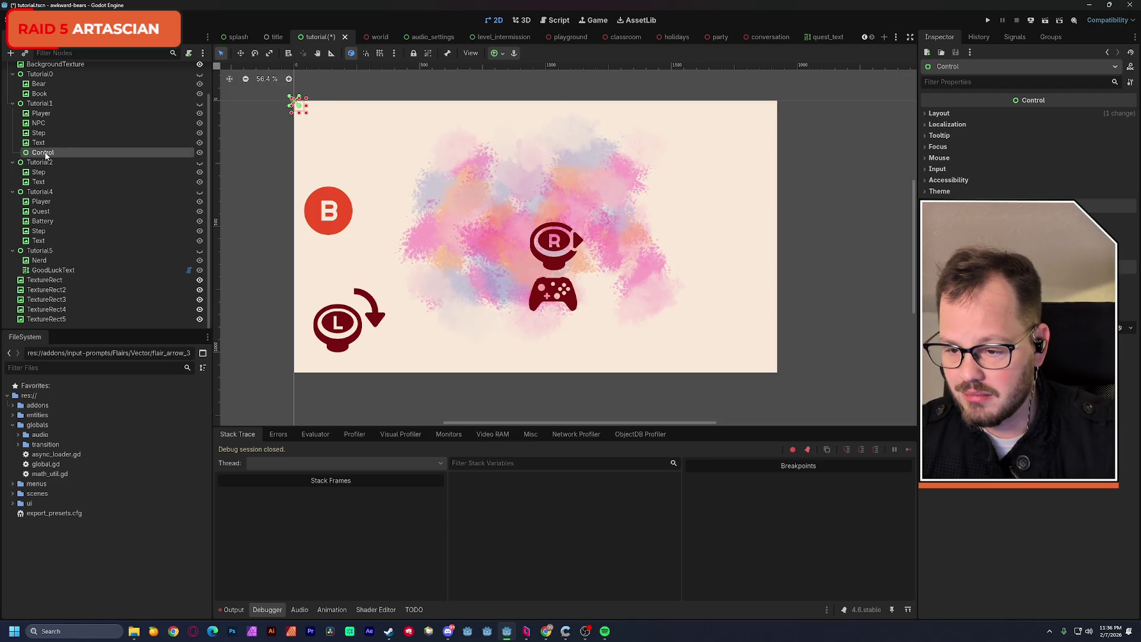
pyautogui.doubleClick(45, 153)
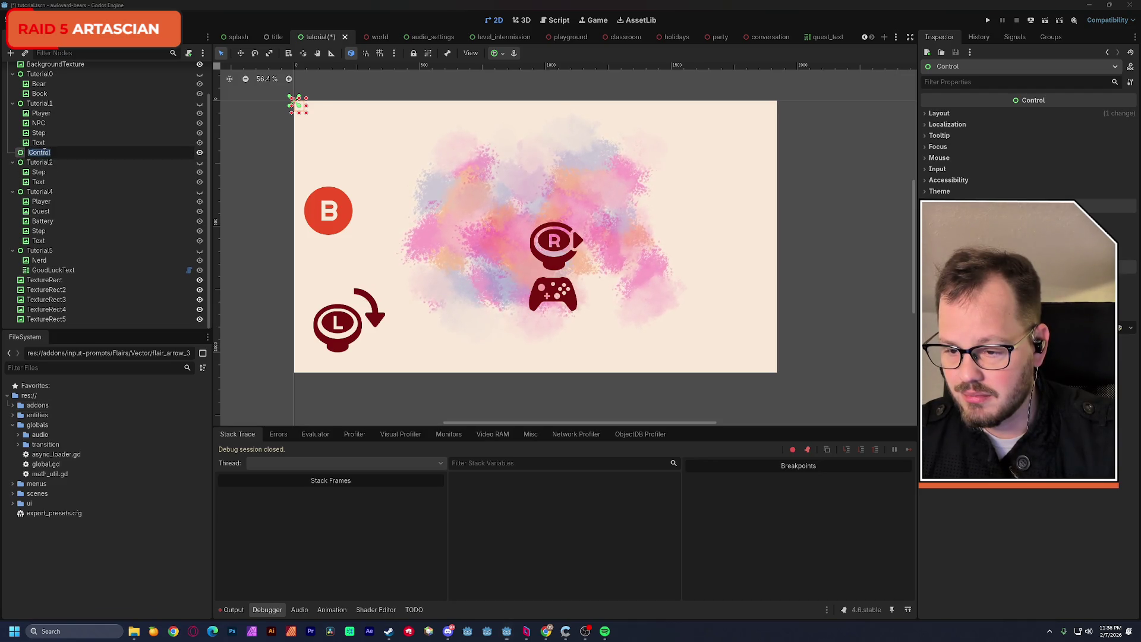
pyautogui.write('Tutorial')
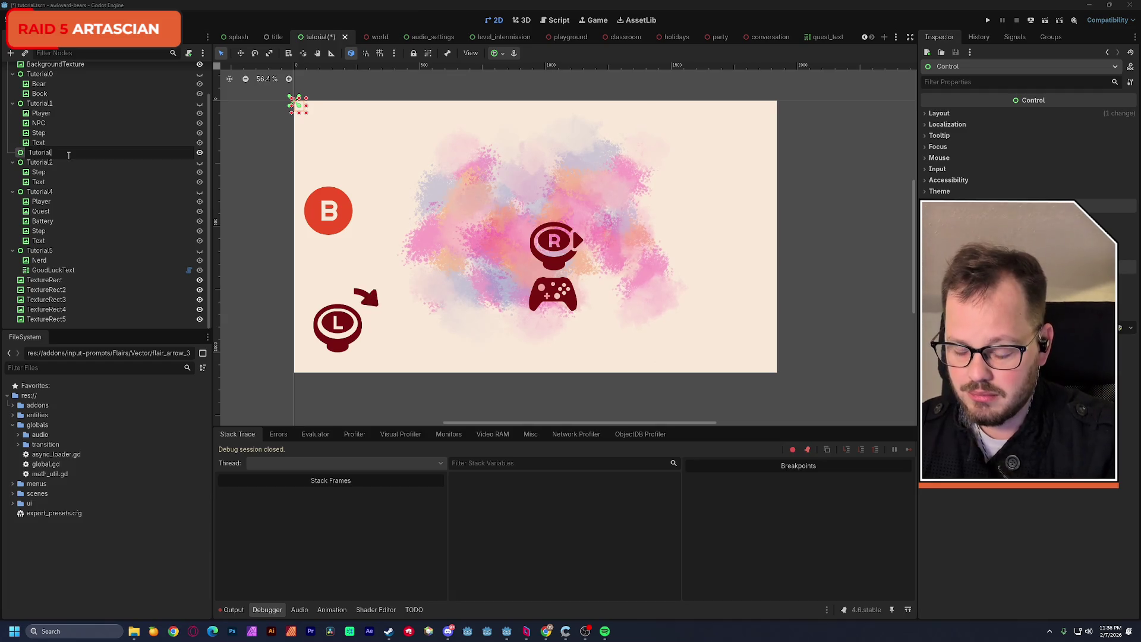
pyautogui.write('3')
pyautogui.press('Return')
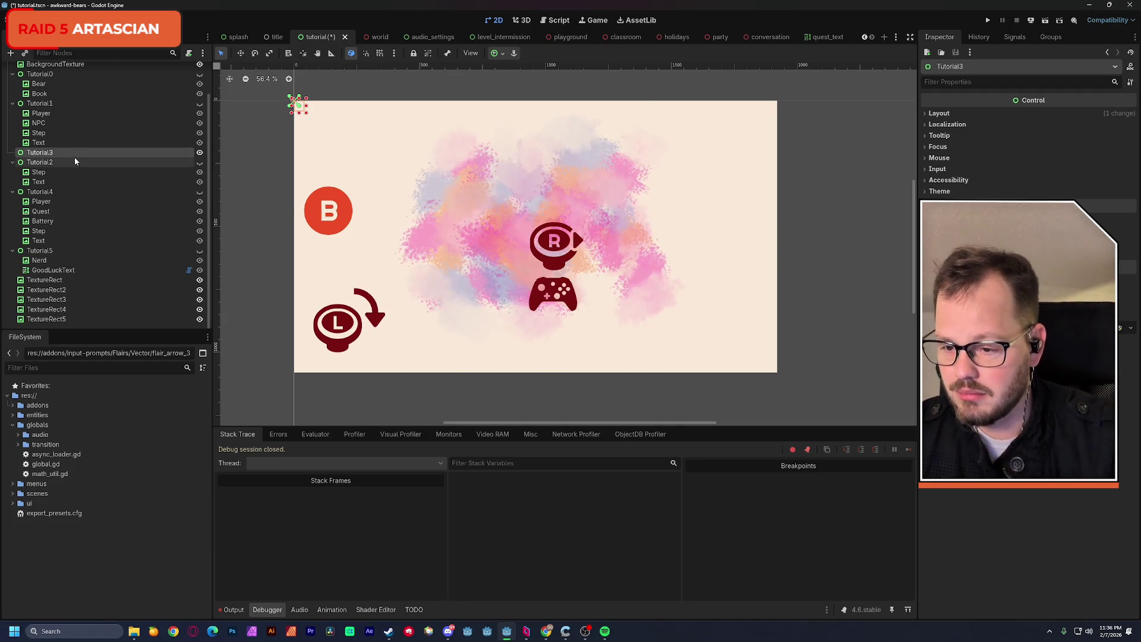
pyautogui.hotkey('ctrl', 'a')
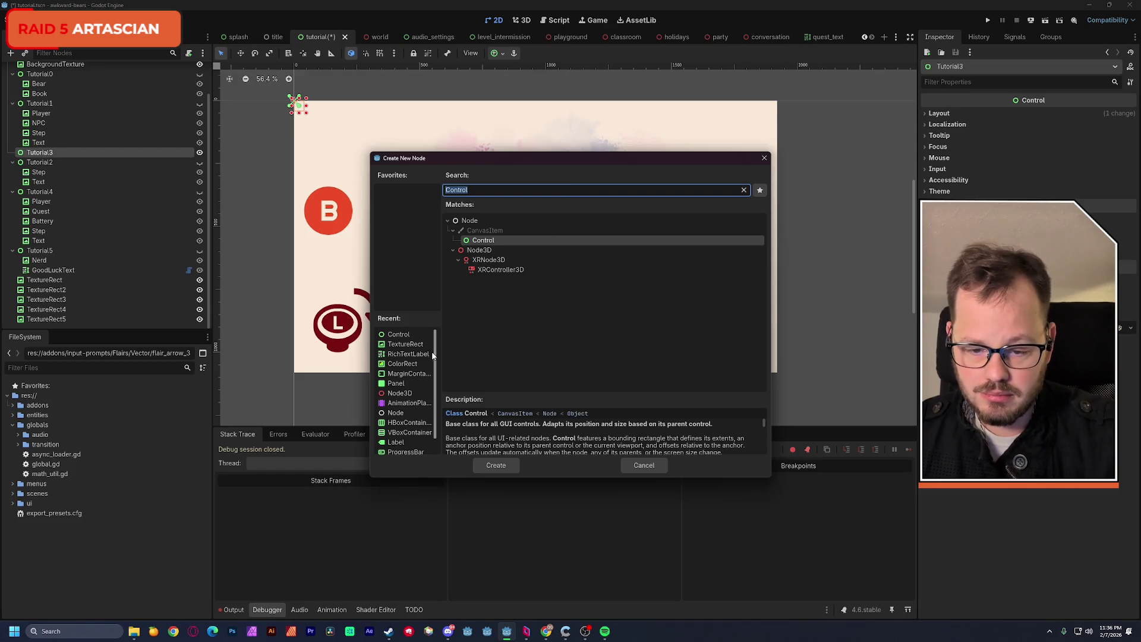
# Add a TextureRect under Tutorial3 named Reference.
pyautogui.doubleClick(411, 343)
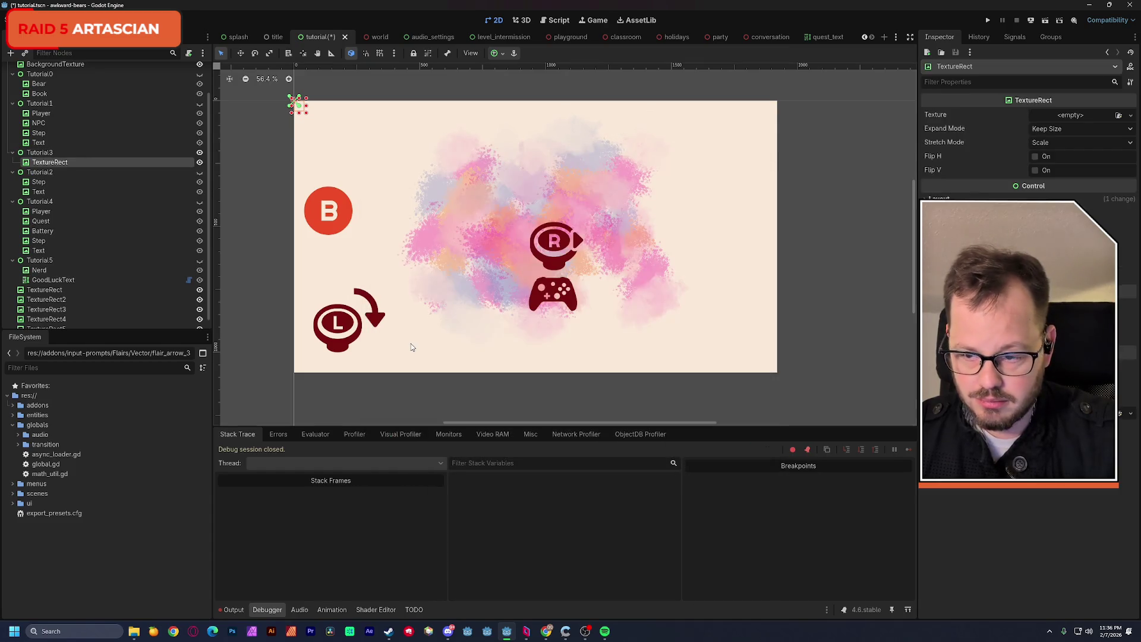
pyautogui.doubleClick(55, 163)
pyautogui.write('Refere')
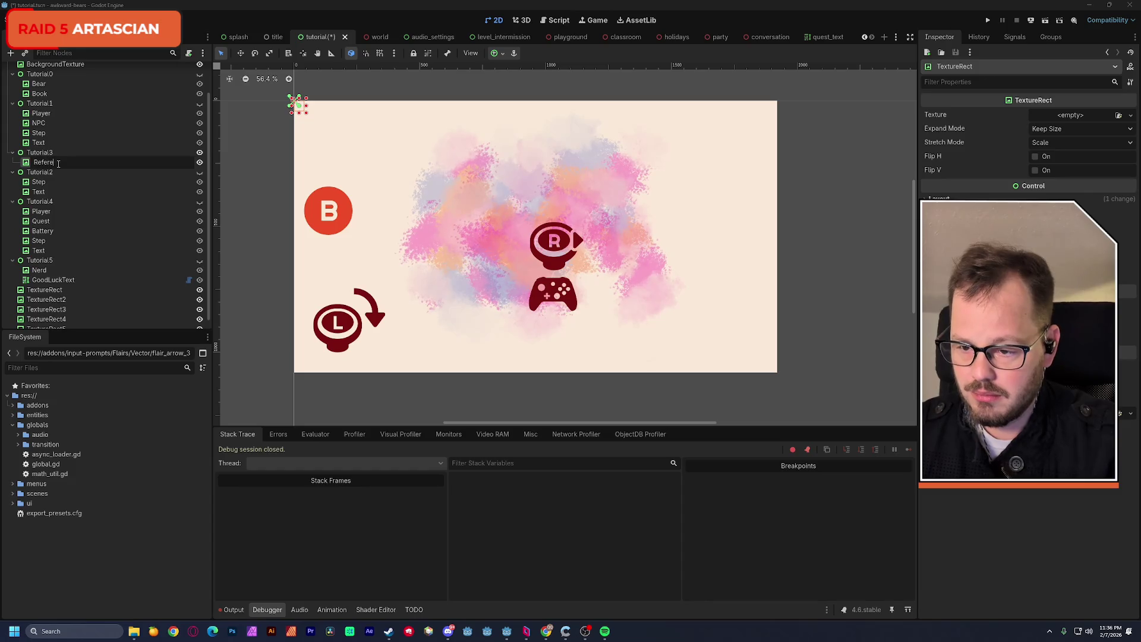
pyautogui.write('nce')
pyautogui.press('Return')
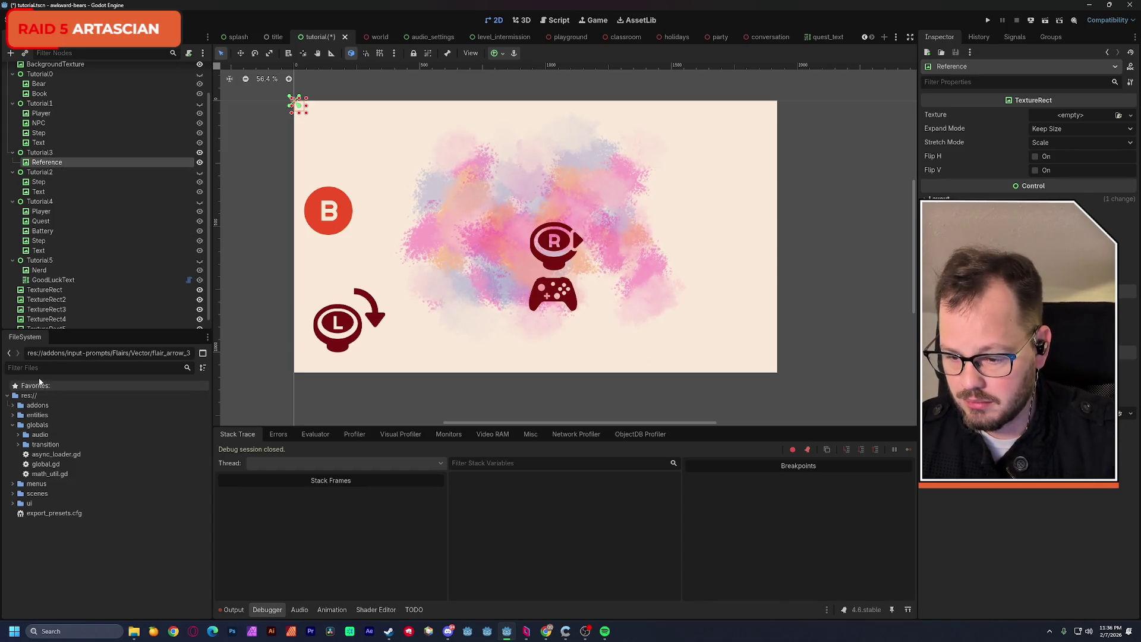
# Set Reference's texture to ab_tutorial_3_mockup.png from the tutorial assets.
pyautogui.click(40, 369)
pyautogui.write('tutorial')
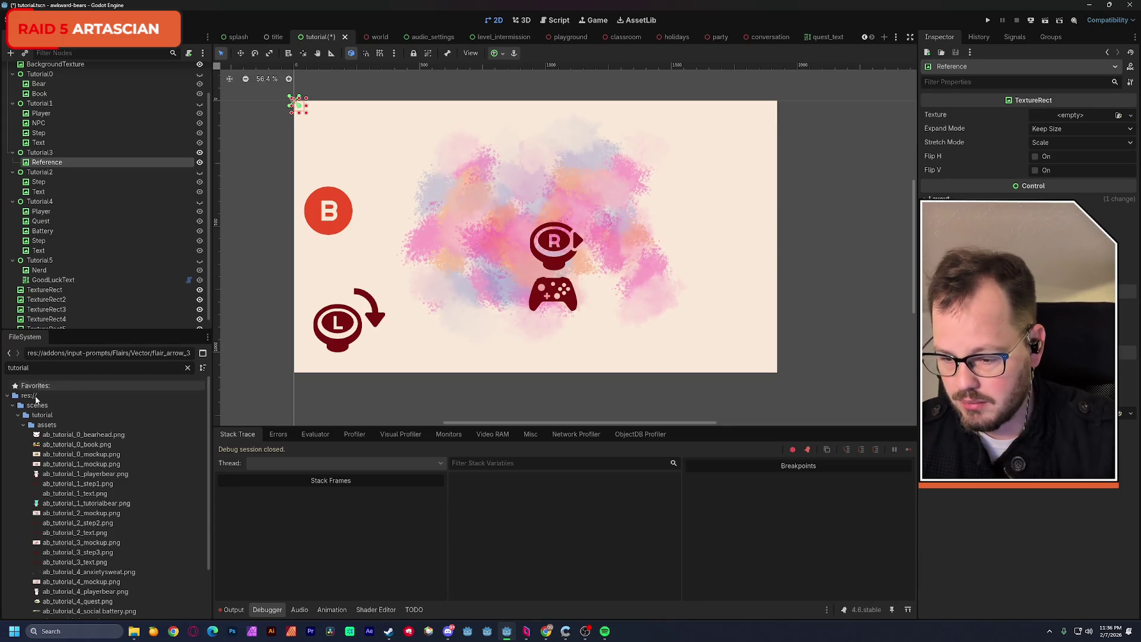
pyautogui.click(46, 424)
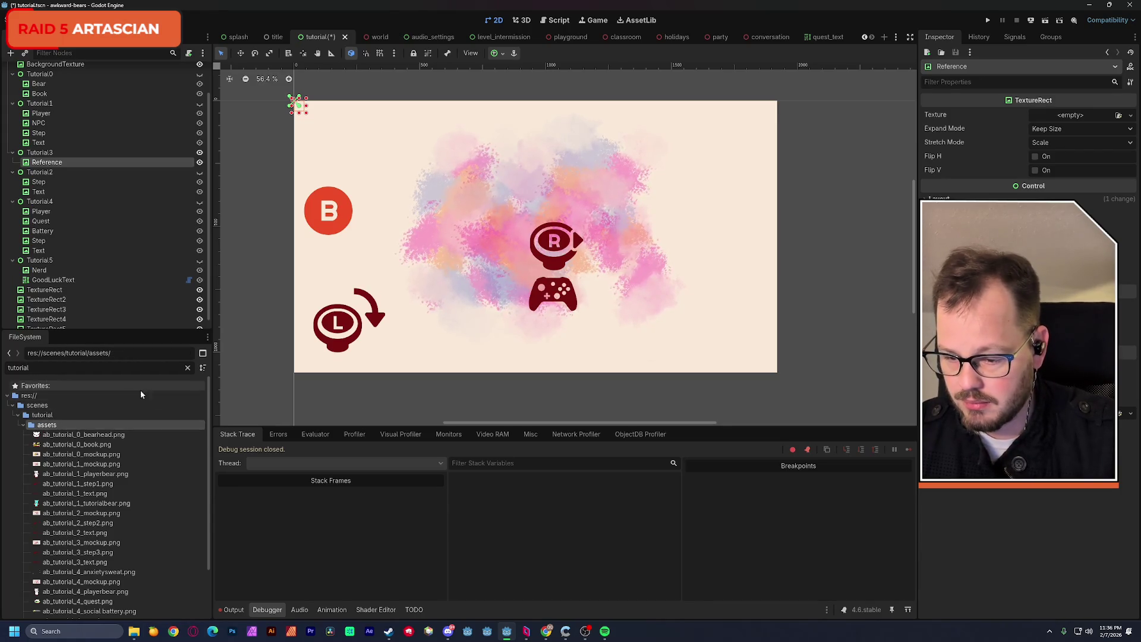
pyautogui.click(188, 369)
pyautogui.scroll(-3, 143, 484)
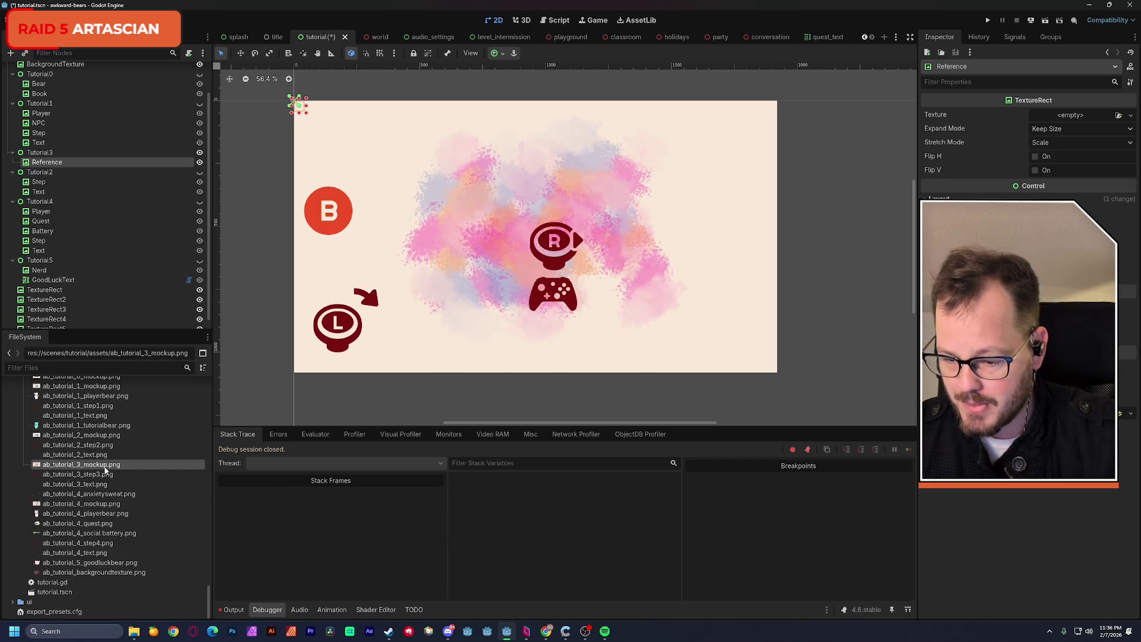
pyautogui.moveTo(113, 466); pyautogui.dragTo(973, 185)
pyautogui.moveTo(1082, 122); pyautogui.dragTo(1082, 123)
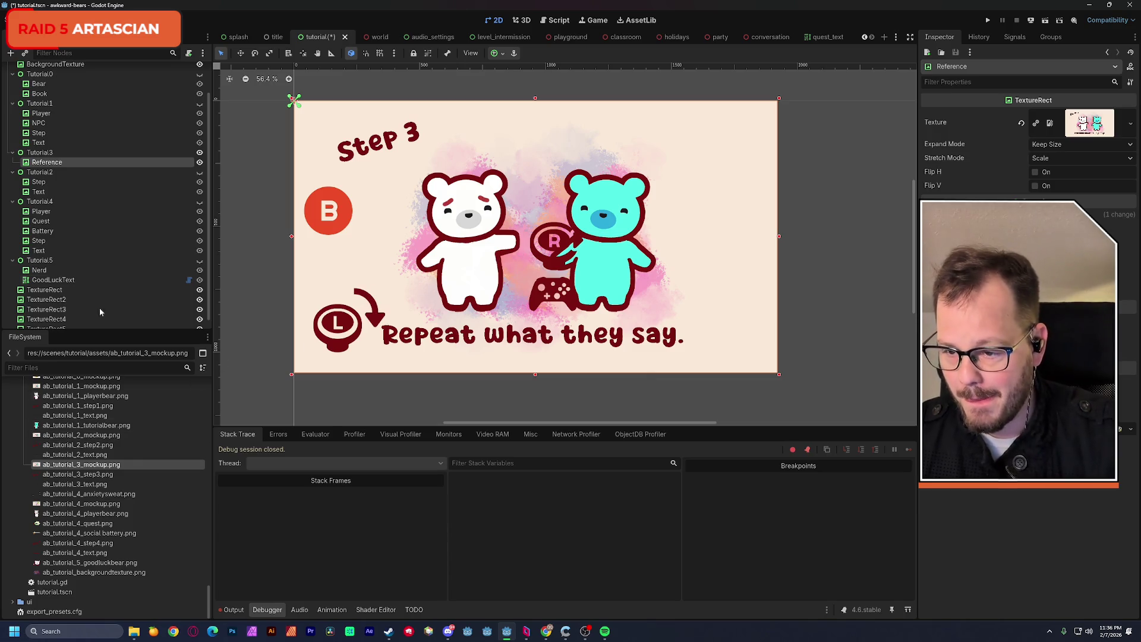
# Duplicate Step2 and Text2 into Tutorial3 and rename them Step and Text.
pyautogui.click(59, 132)
pyautogui.keyDown('shift'); pyautogui.click(59, 143); pyautogui.keyUp('shift')
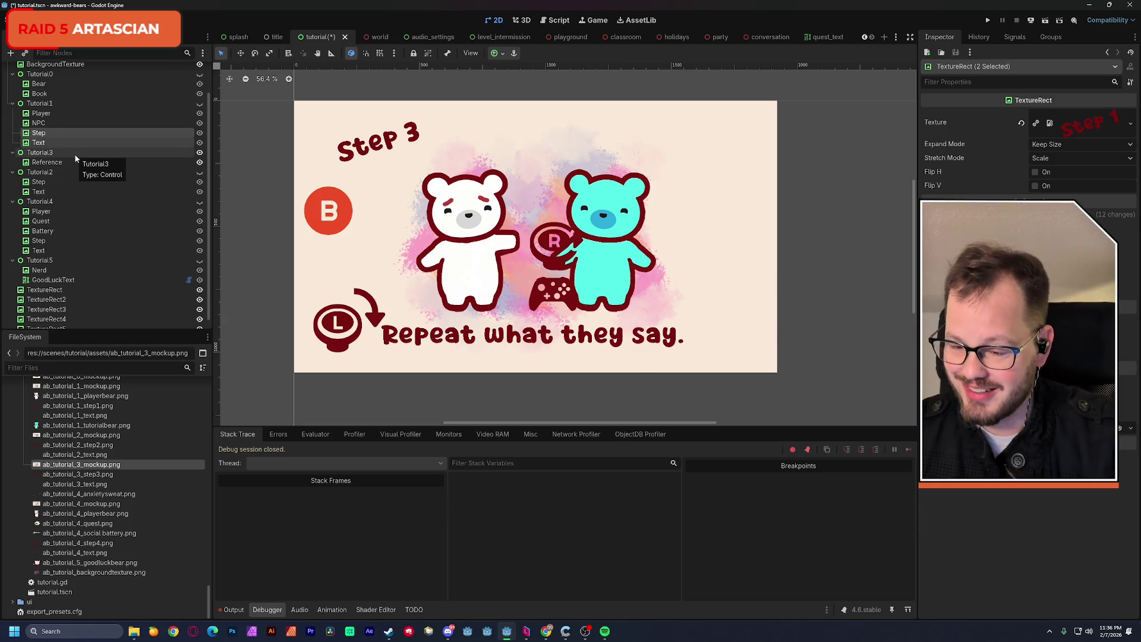
pyautogui.hotkey('ctrl', 'd')
pyautogui.moveTo(47, 165); pyautogui.dragTo(57, 175)
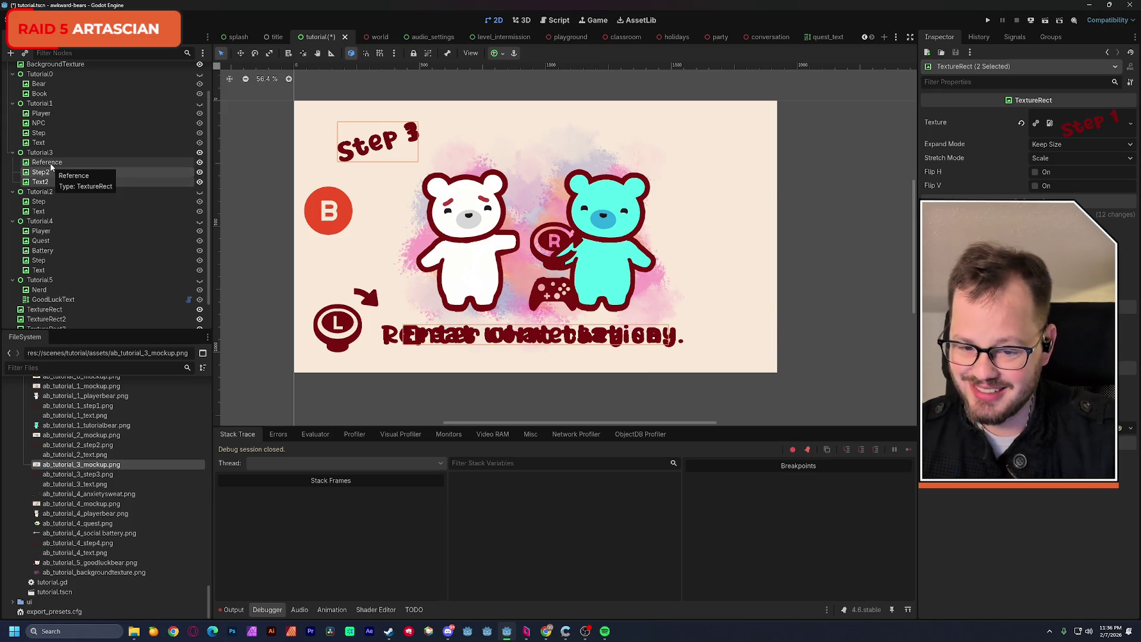
pyautogui.click(57, 172)
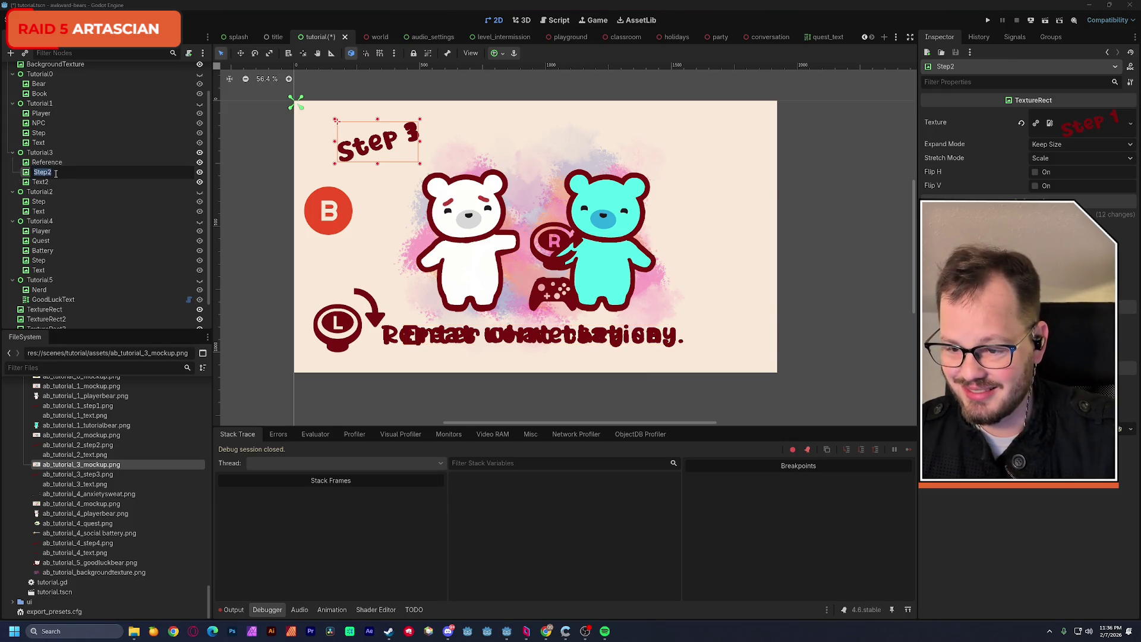
pyautogui.press('Return')
pyautogui.click(48, 184)
pyautogui.click(42, 184)
pyautogui.write('Text')
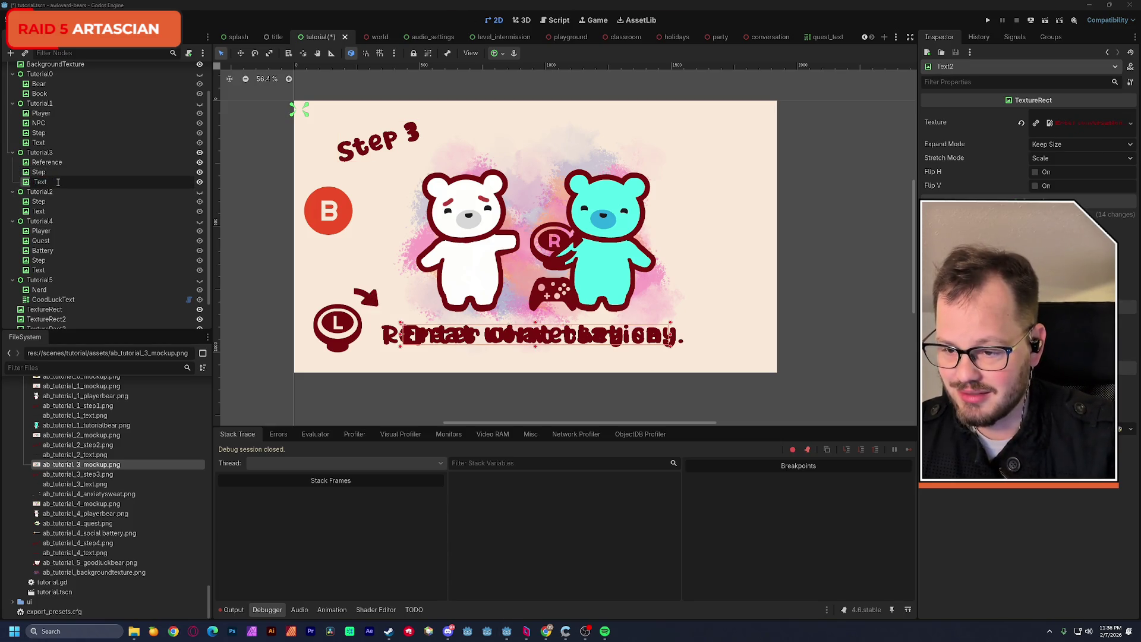
pyautogui.press('Return')
# Give Step the ab_tutorial_3_step3.png texture and Text the ab_tutorial_3_text.png texture.
pyautogui.click(38, 171)
pyautogui.moveTo(102, 475); pyautogui.dragTo(1083, 124)
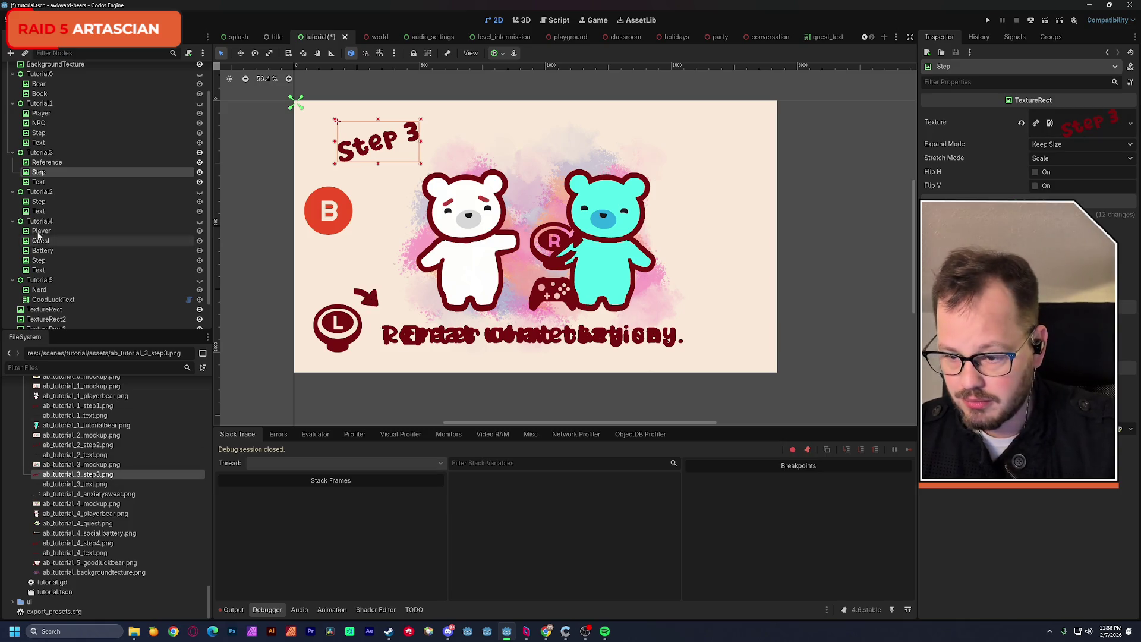
pyautogui.click(38, 181)
pyautogui.moveTo(75, 483); pyautogui.dragTo(1083, 130)
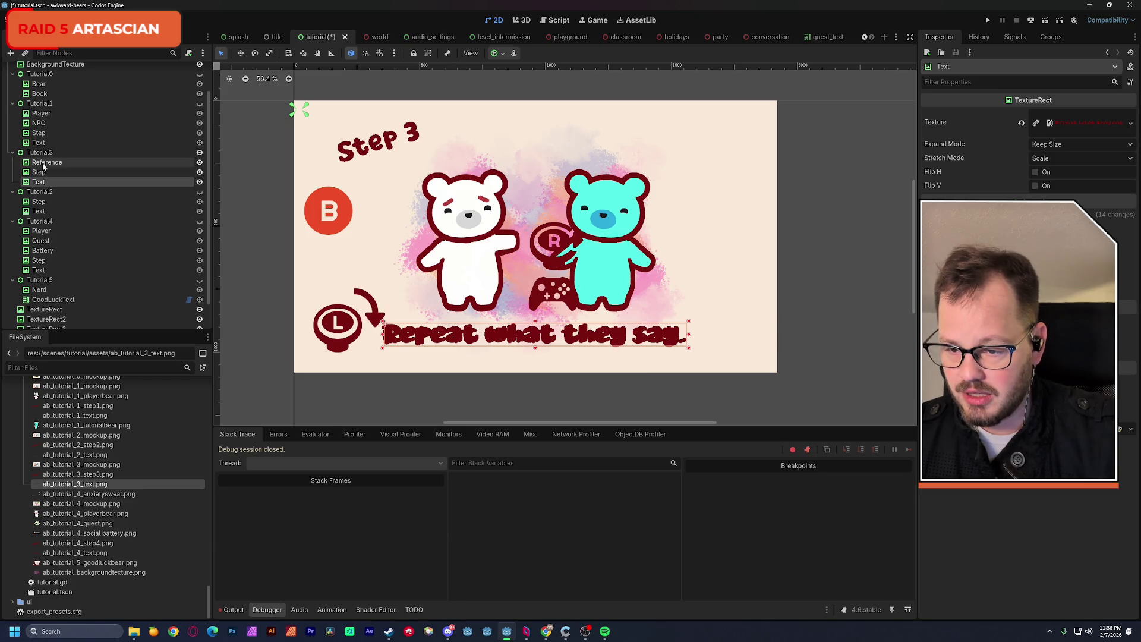
# Hide Step and Text to compare against the reference, then show Tutorial4.
pyautogui.click(199, 172)
pyautogui.click(199, 182)
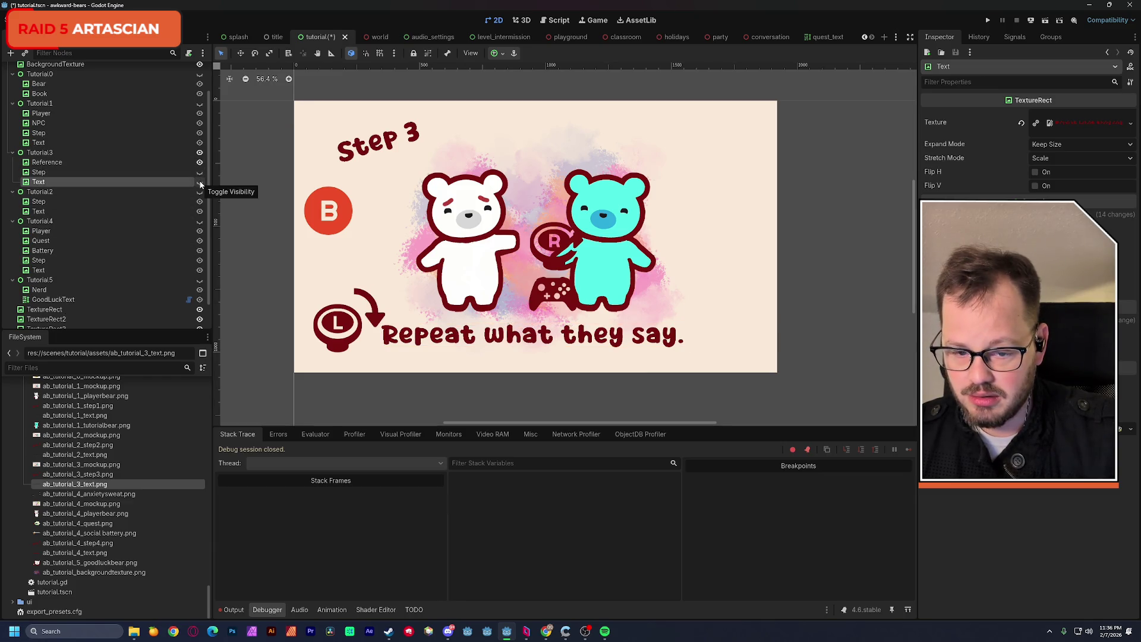
pyautogui.moveTo(117, 500)
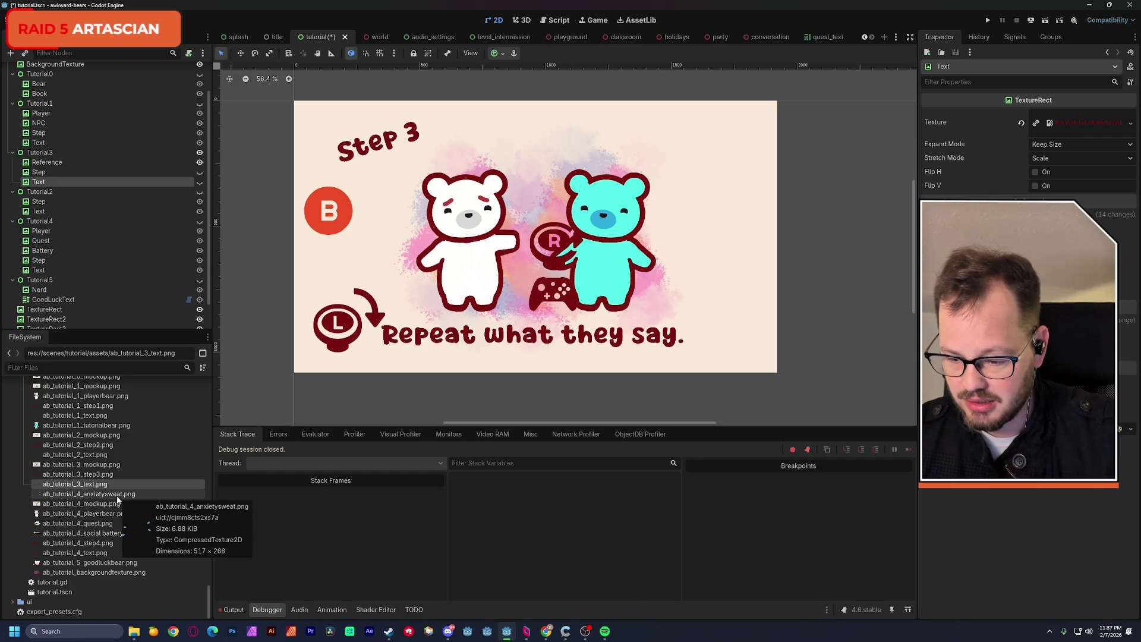
pyautogui.click(199, 221)
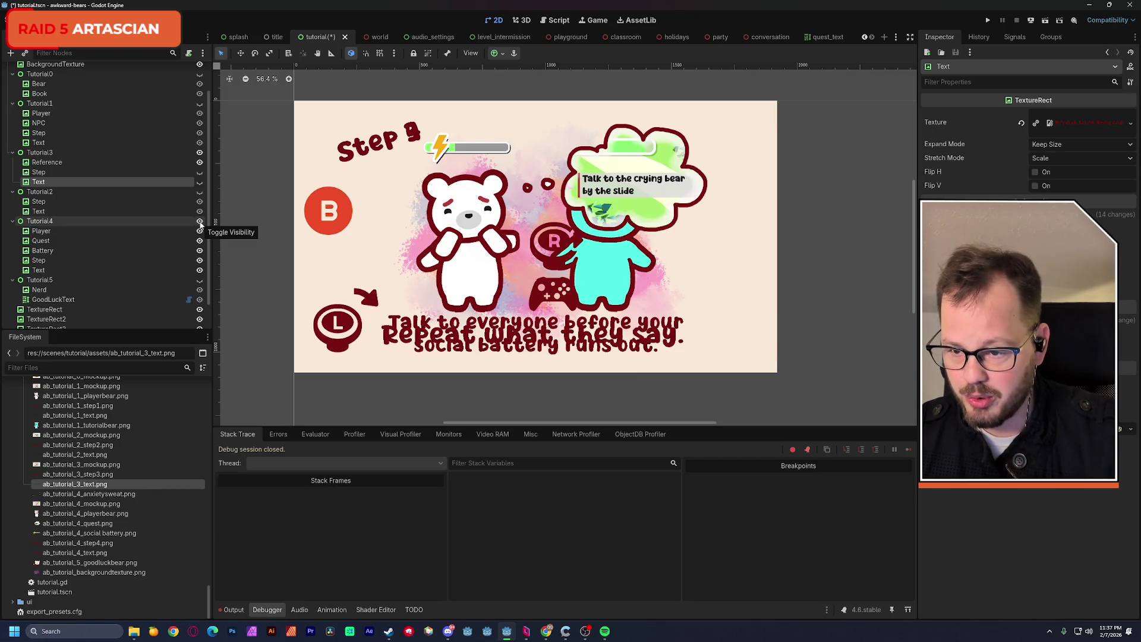
# Hide Tutorial3 and add an anxietysweat.png TextureRect under Tutorial4, placed on the bear's head.
pyautogui.click(199, 153)
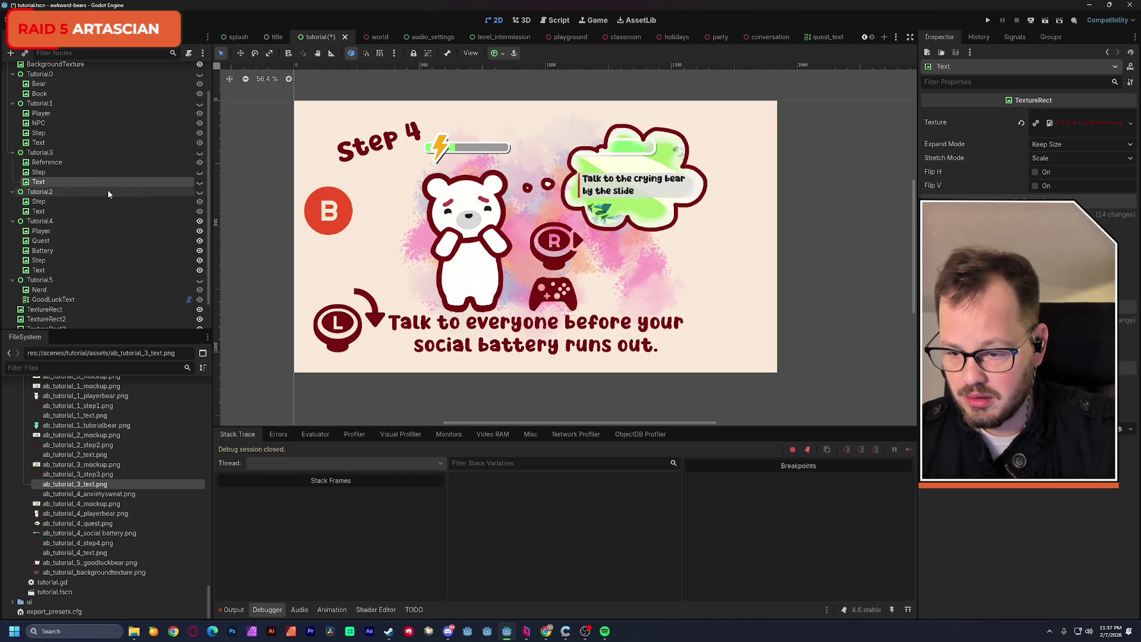
pyautogui.click(54, 220)
pyautogui.hotkey('ctrl', 'a')
pyautogui.doubleClick(483, 251)
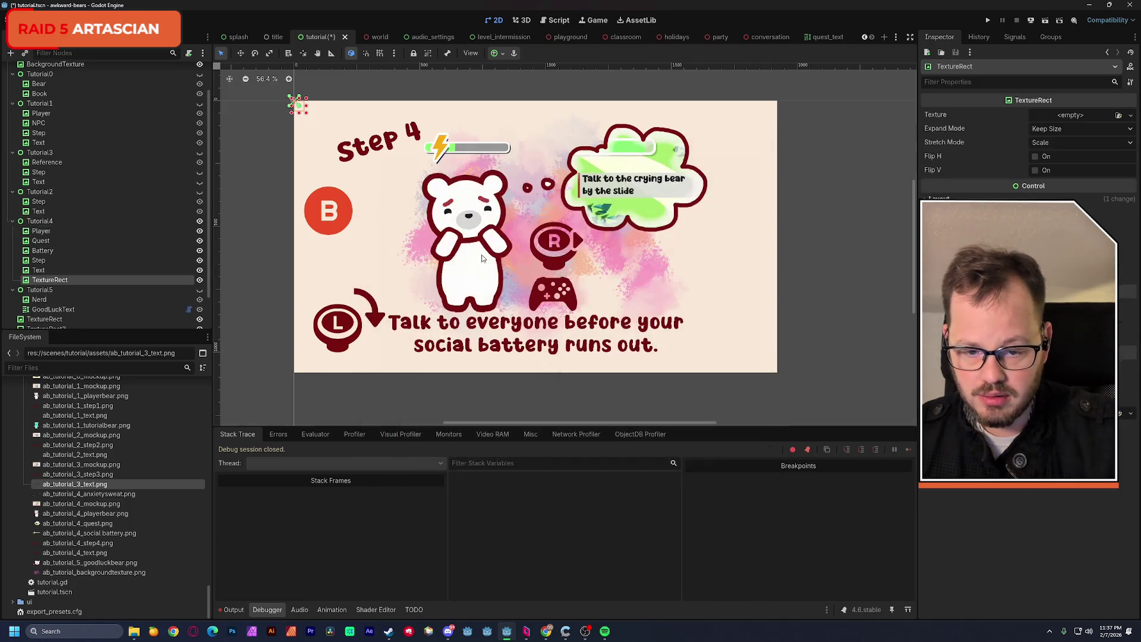
pyautogui.moveTo(90, 494)
pyautogui.mouseDown()
pyautogui.moveTo(1032, 149)
pyautogui.moveTo(1067, 118)
pyautogui.mouseUp()
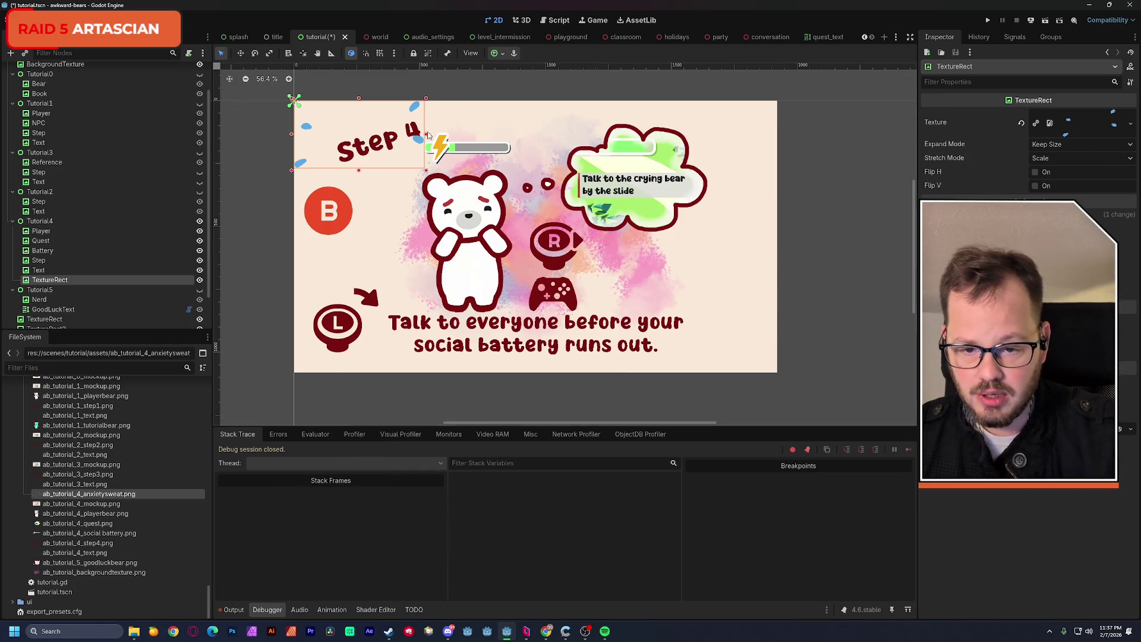
pyautogui.moveTo(419, 141); pyautogui.dragTo(523, 189)
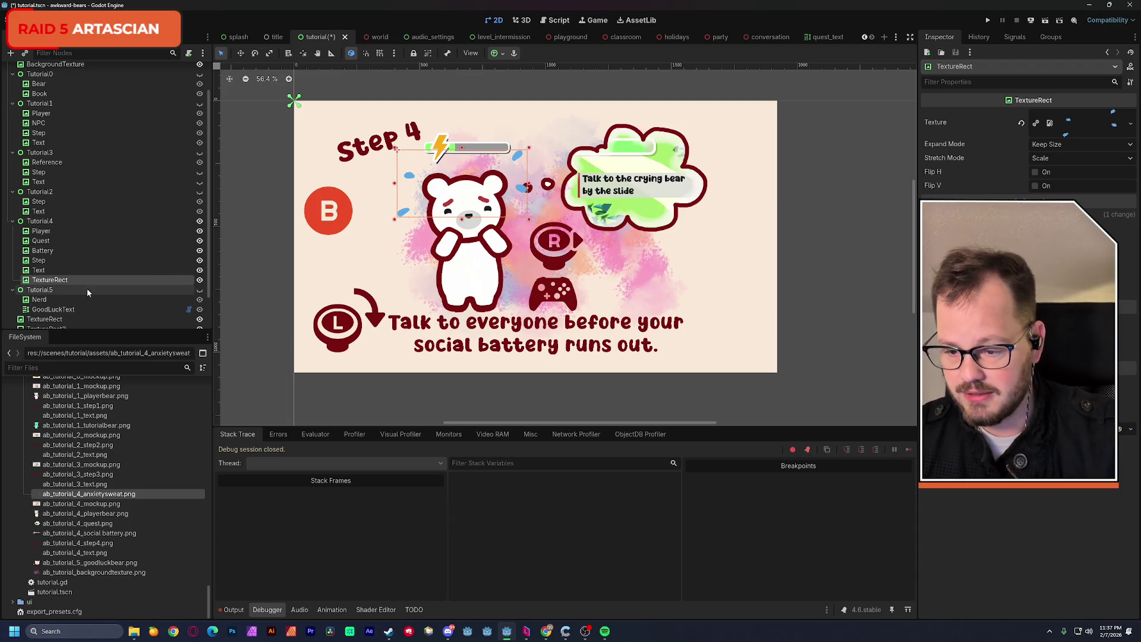
# Rename it Sweat, move it right after Player, adjust its position, and save the scene.
pyautogui.doubleClick(54, 281)
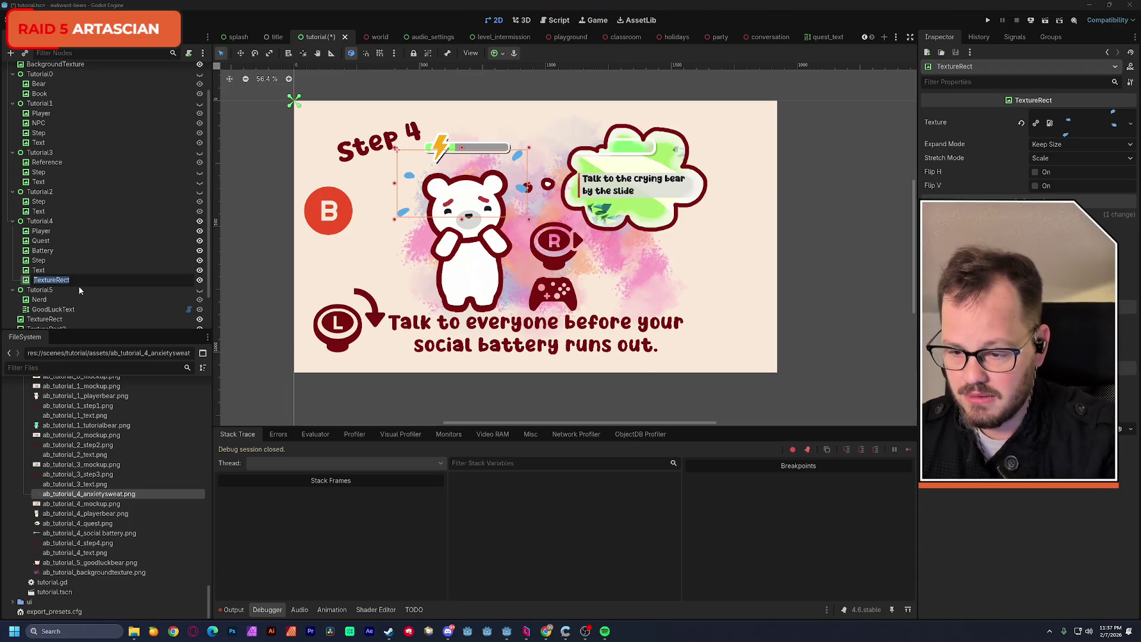
pyautogui.write('S')
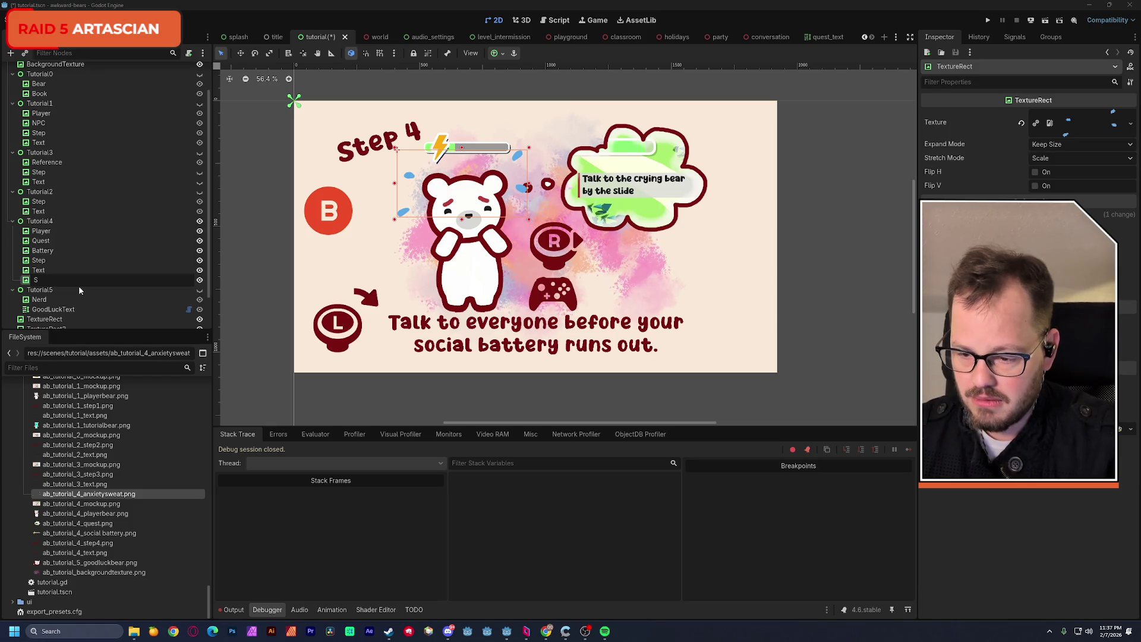
pyautogui.write('weat')
pyautogui.press('Return')
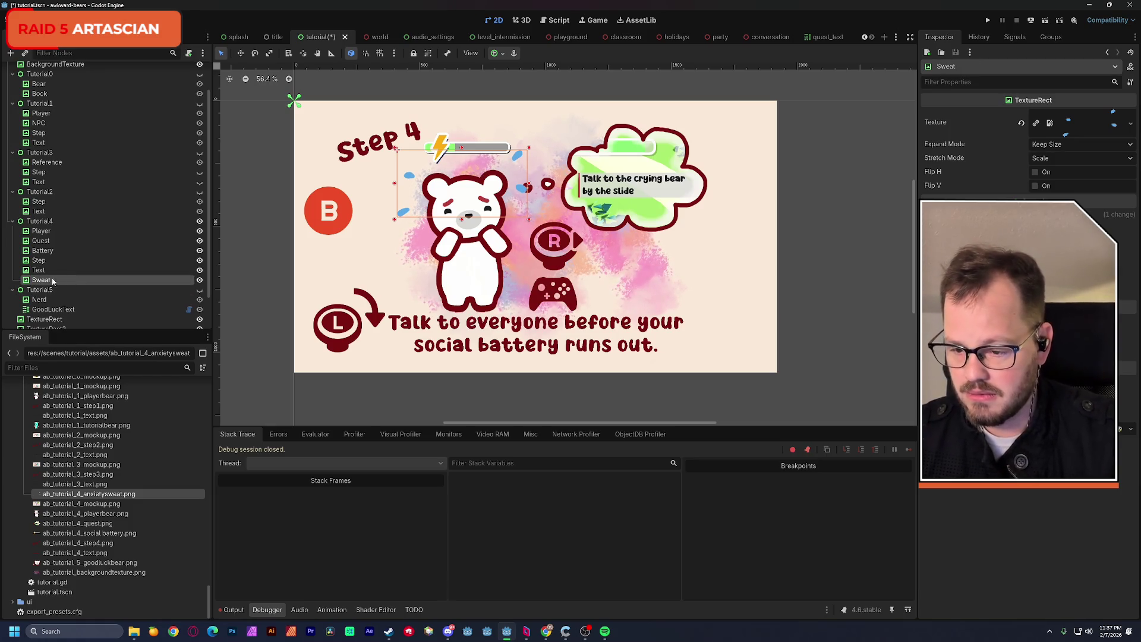
pyautogui.moveTo(46, 282)
pyautogui.mouseDown()
pyautogui.moveTo(68, 262)
pyautogui.moveTo(69, 237)
pyautogui.mouseUp()
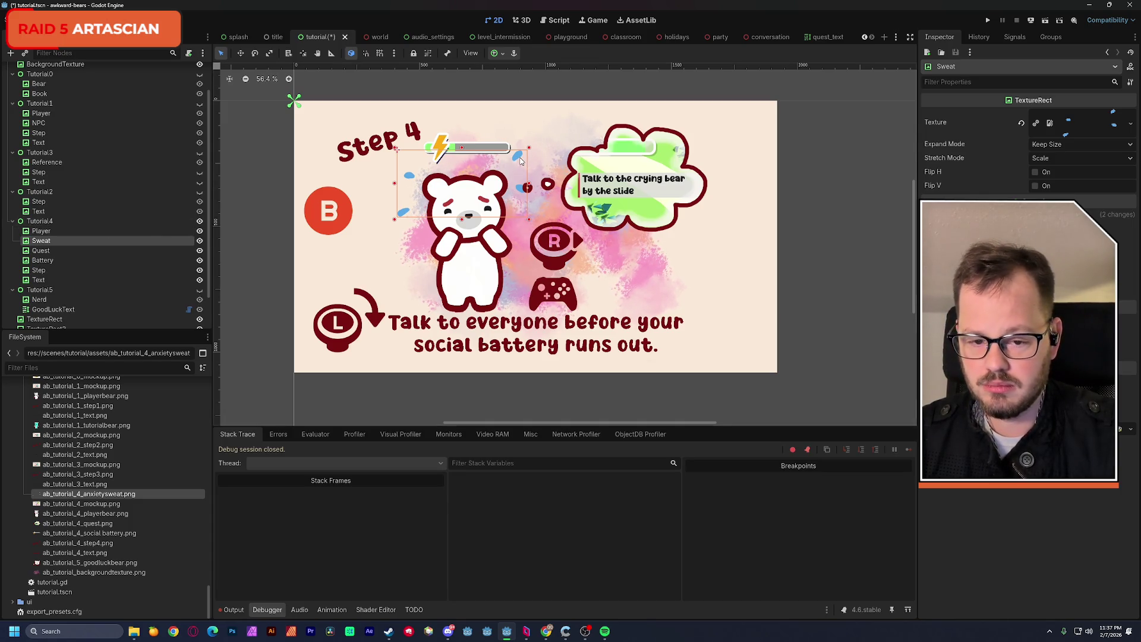
pyautogui.moveTo(517, 158)
pyautogui.mouseDown()
pyautogui.moveTo(636, 122)
pyautogui.moveTo(523, 154)
pyautogui.moveTo(522, 172)
pyautogui.mouseUp()
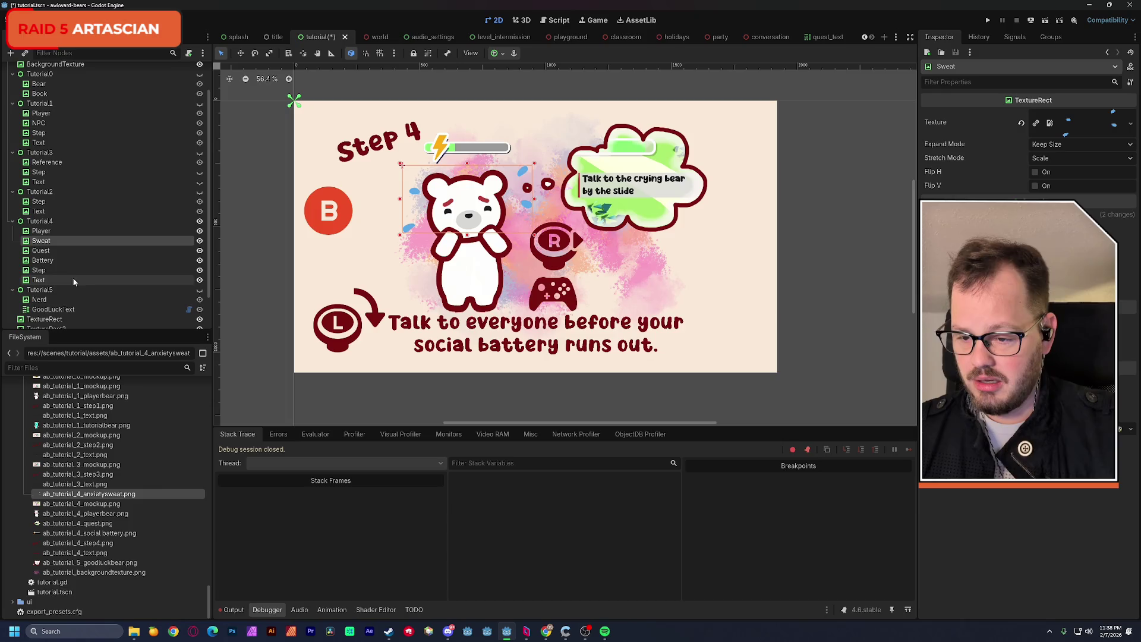
pyautogui.hotkey('ctrl', 's')
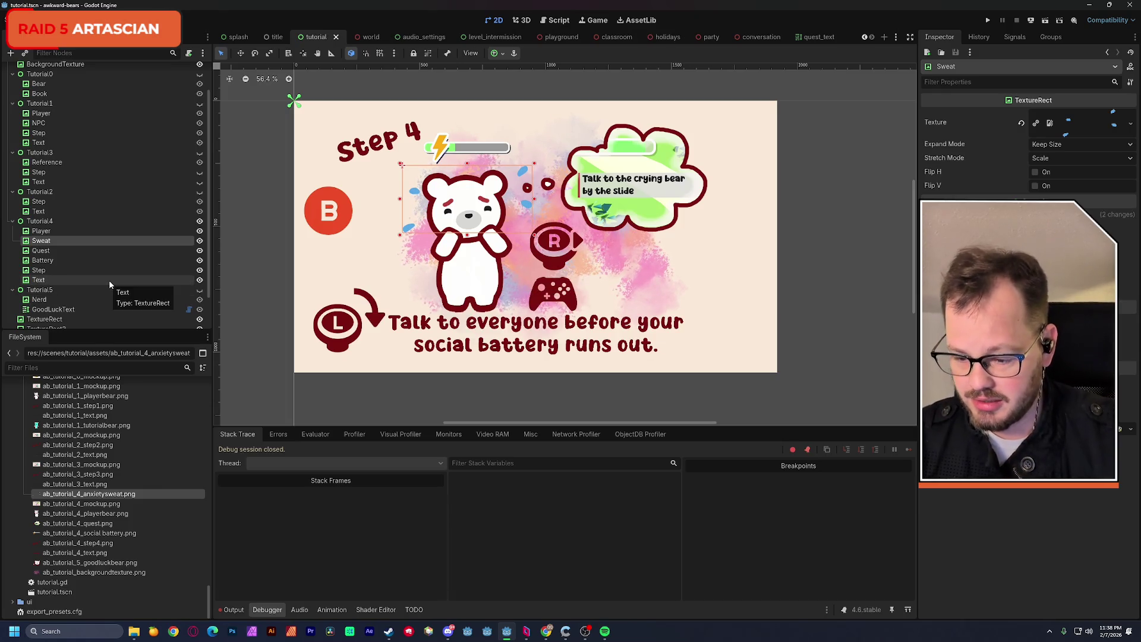
# Drag Tutorial3 below Tutorial2 so the step groups run in order 0 to 5.
pyautogui.moveTo(104, 513)
pyautogui.mouseDown()
pyautogui.moveTo(364, 285)
pyautogui.moveTo(175, 510)
pyautogui.moveTo(107, 515)
pyautogui.mouseUp()
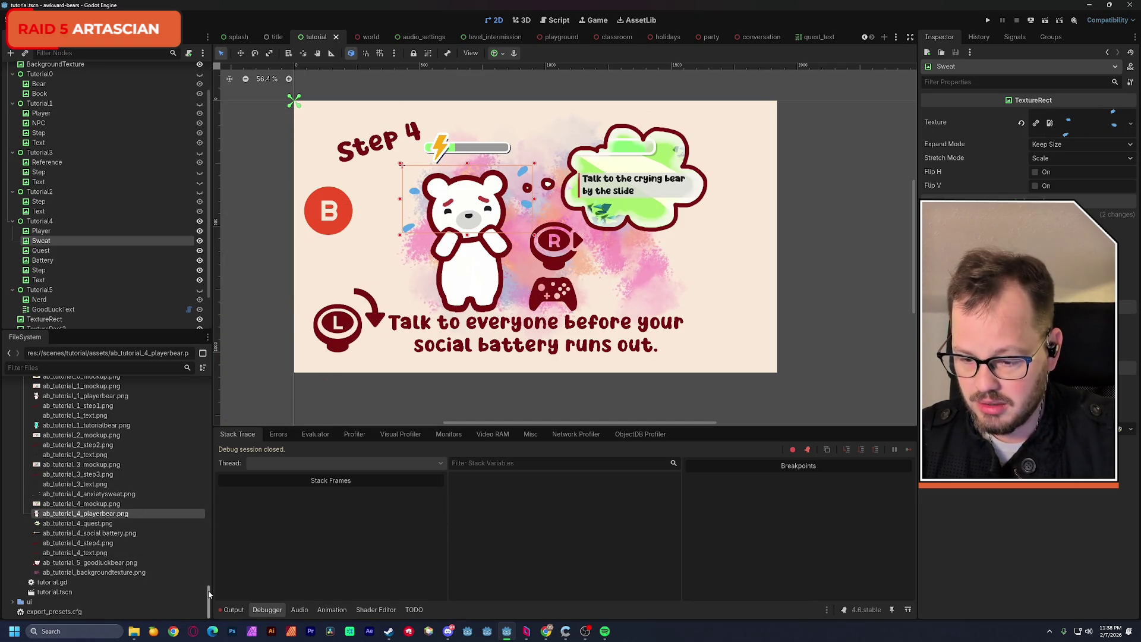
pyautogui.scroll(2, 208, 590)
pyautogui.moveTo(209, 590); pyautogui.dragTo(209, 562)
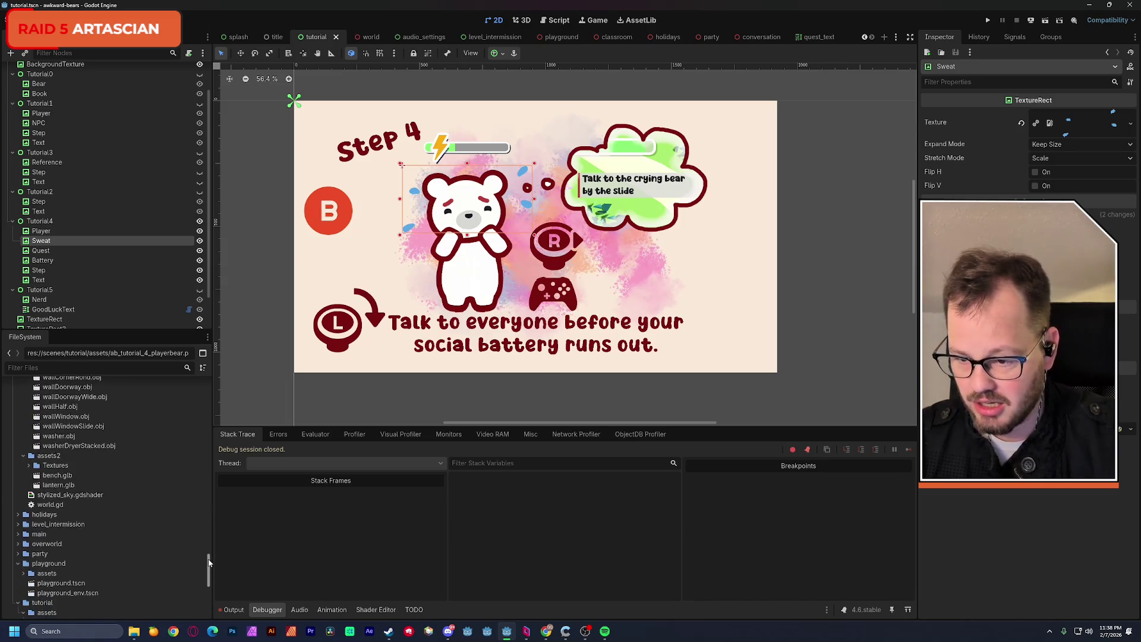
pyautogui.scroll(-2, 208, 562)
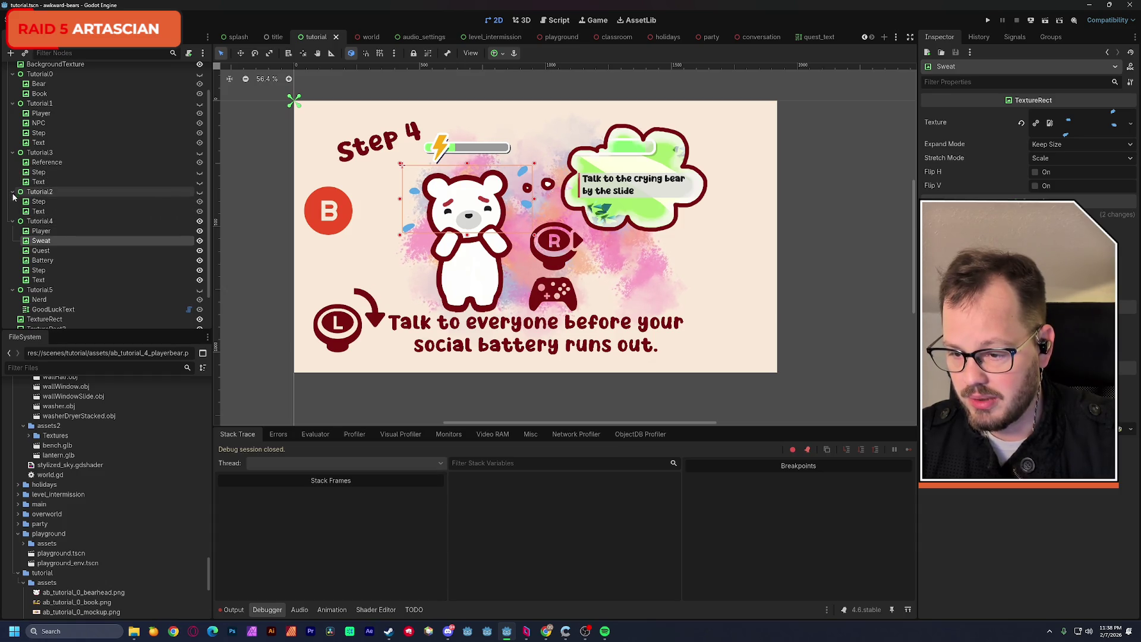
pyautogui.moveTo(32, 154); pyautogui.dragTo(37, 220)
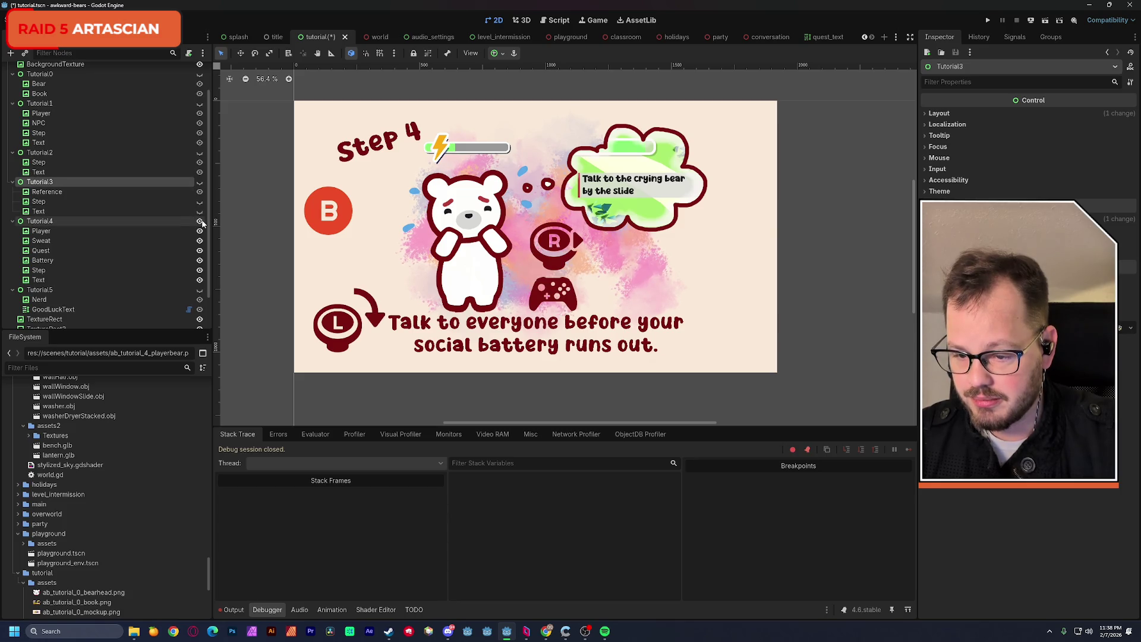
# Show Tutorial3 instead of Tutorial4, try the Full Rect anchor preset, then undo it.
pyautogui.click(200, 221)
pyautogui.click(200, 181)
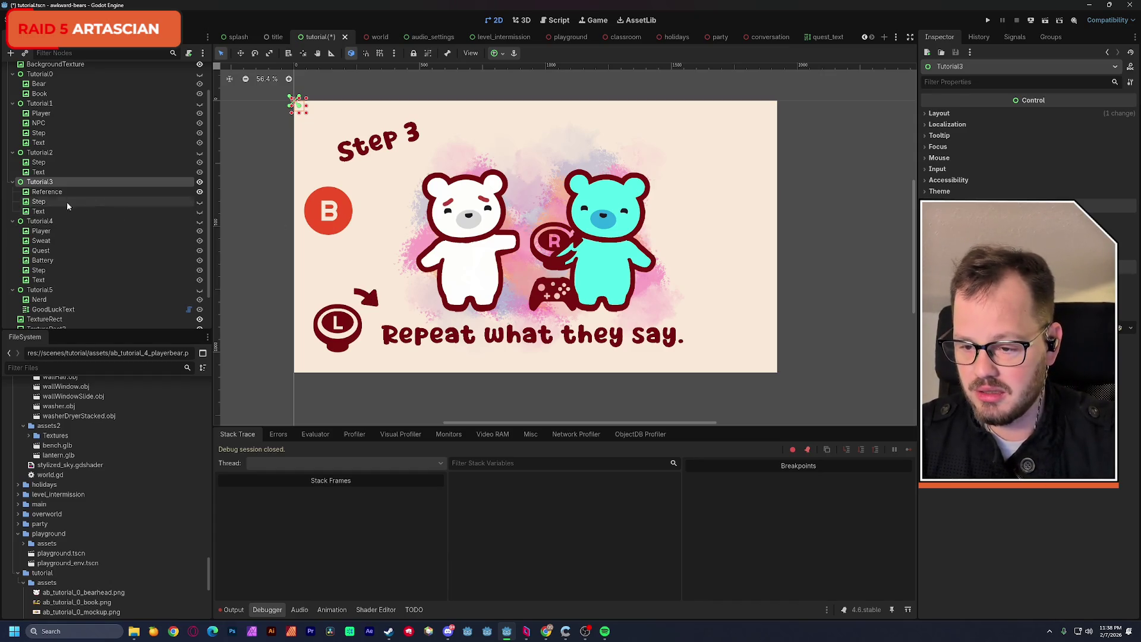
pyautogui.click(503, 55)
pyautogui.click(549, 137)
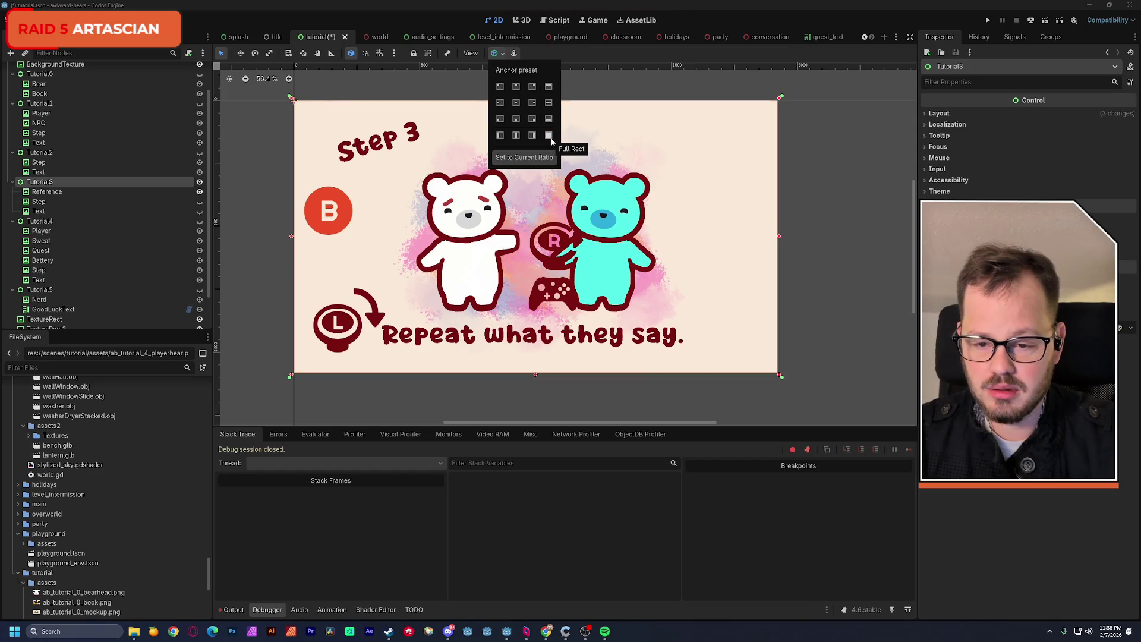
pyautogui.click(201, 212)
pyautogui.click(201, 212)
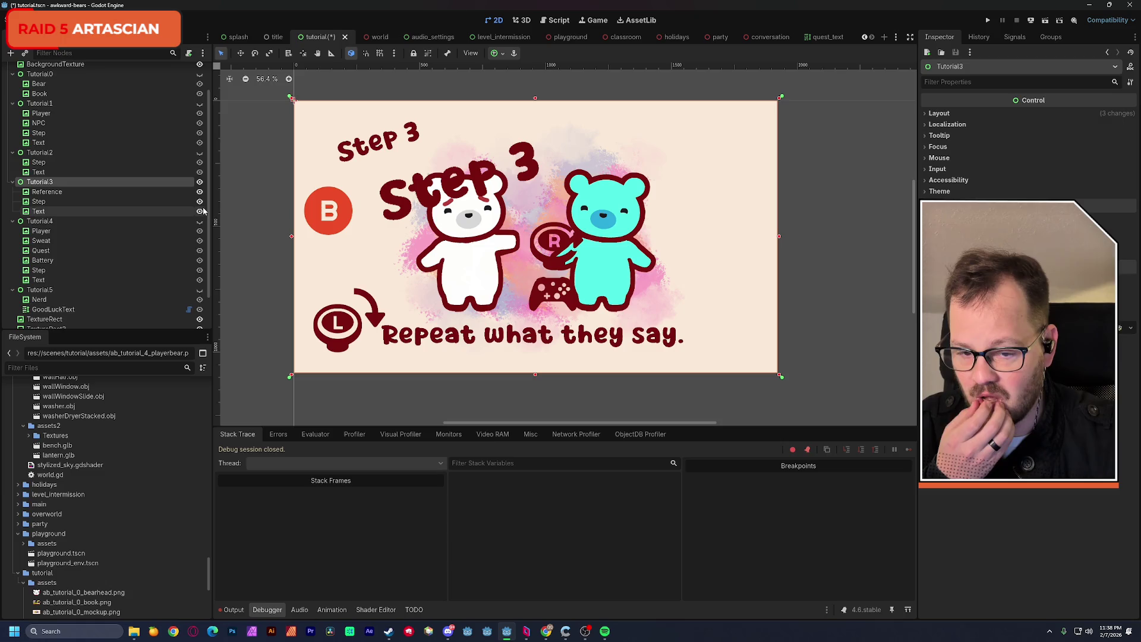
pyautogui.click(200, 212)
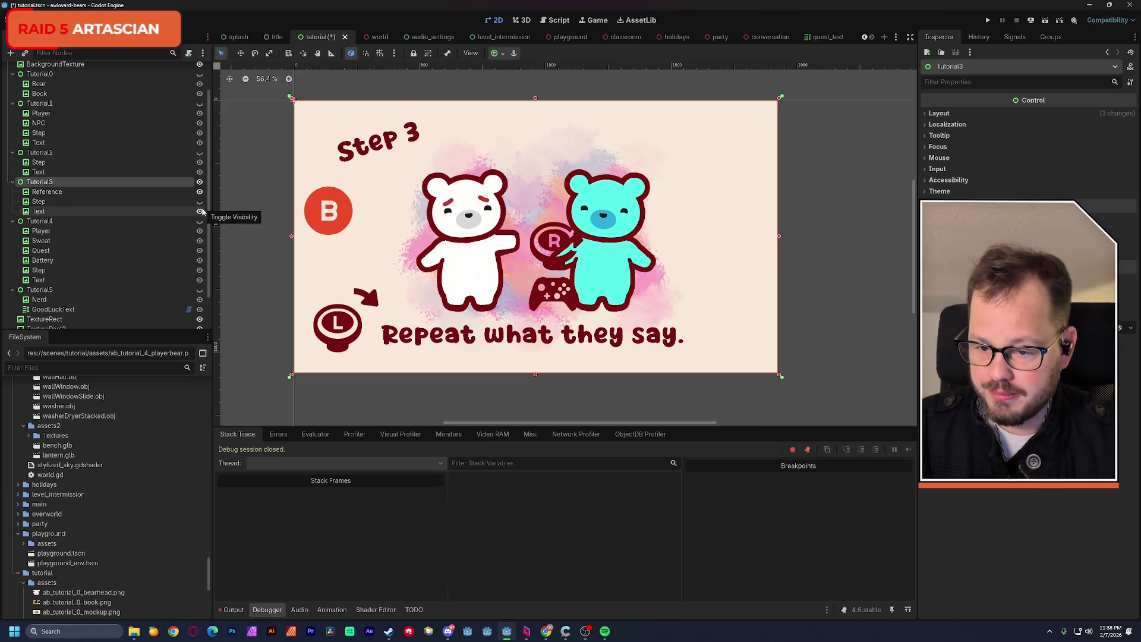
pyautogui.hotkey('ctrl', 'z')
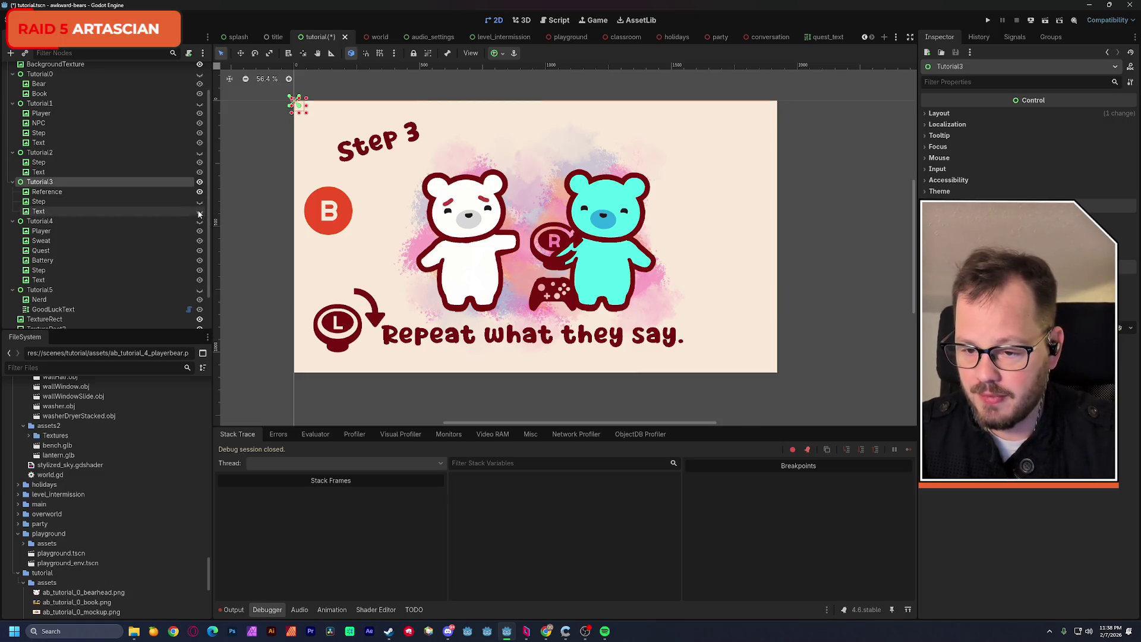
# Move Step and Text out of Tutorial3, then apply Full Rect to Tutorial3.
pyautogui.click(49, 194)
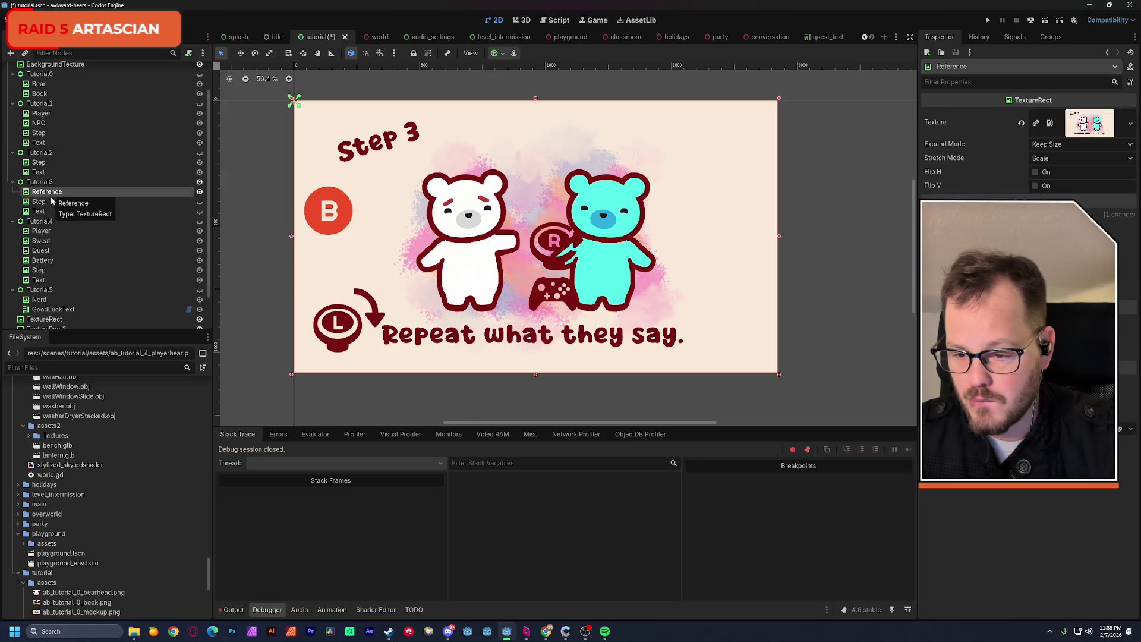
pyautogui.click(38, 202)
pyautogui.keyDown('shift'); pyautogui.click(43, 212); pyautogui.keyUp('shift')
pyautogui.moveTo(39, 202)
pyautogui.mouseDown()
pyautogui.moveTo(59, 196)
pyautogui.moveTo(56, 181)
pyautogui.mouseUp()
pyautogui.click(57, 202)
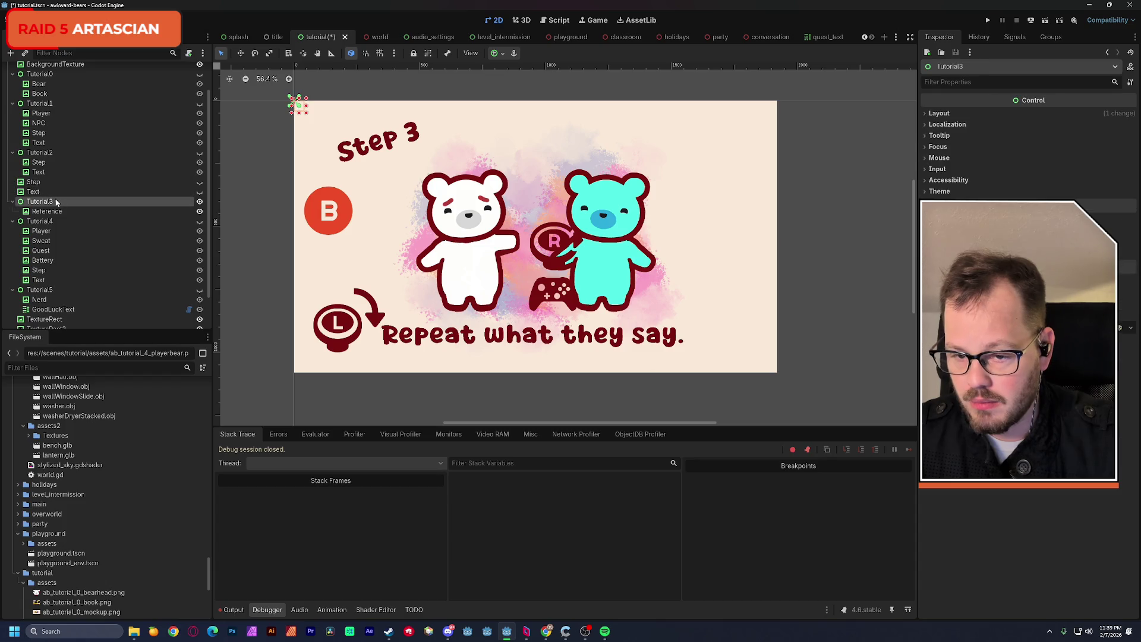
pyautogui.click(503, 54)
pyautogui.click(547, 140)
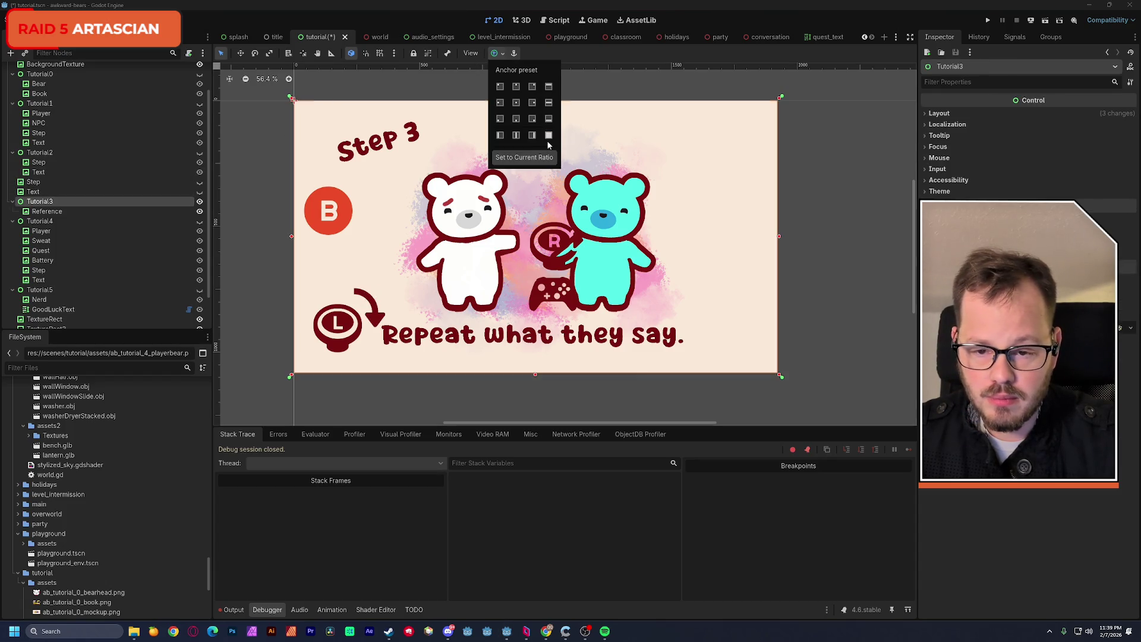
# Put Step and Text back inside Tutorial3 and start deleting the Reference node.
pyautogui.keyDown('ctrl'); pyautogui.click(37, 191); pyautogui.keyUp('ctrl')
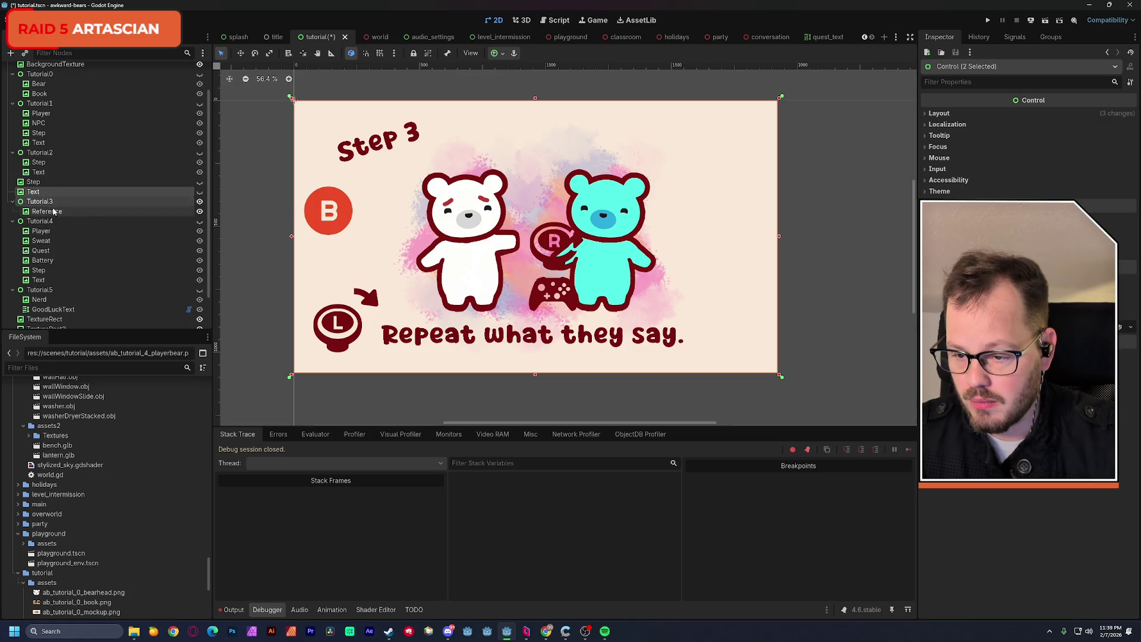
pyautogui.moveTo(39, 192); pyautogui.dragTo(45, 204)
pyautogui.click(44, 182)
pyautogui.keyDown('ctrl'); pyautogui.click(41, 191); pyautogui.keyUp('ctrl')
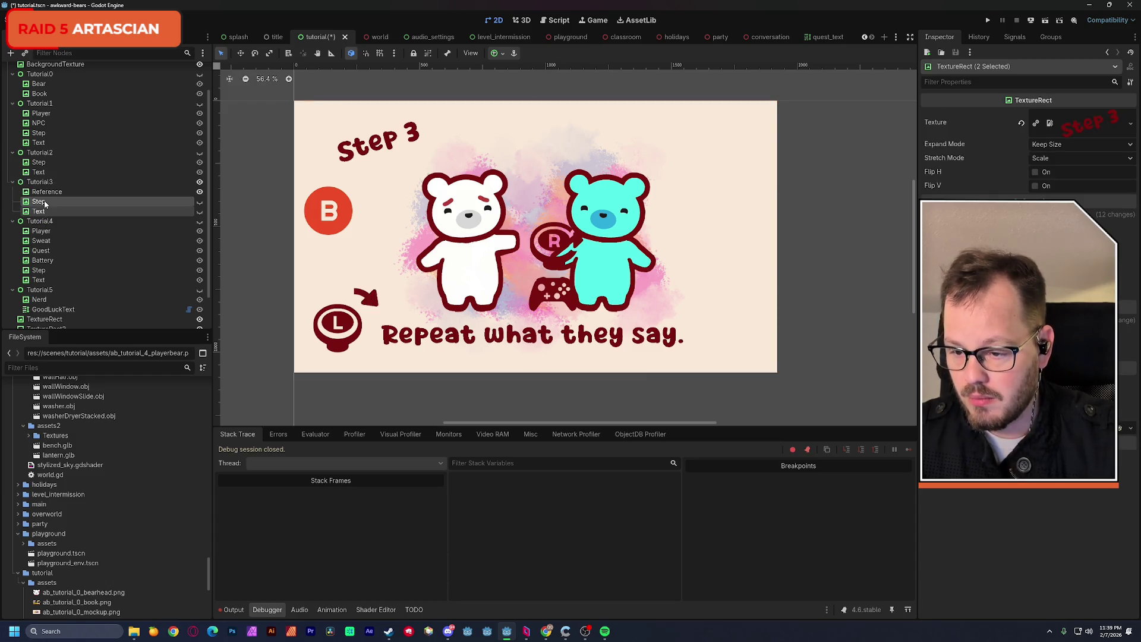
pyautogui.click(77, 191)
pyautogui.press('Delete')
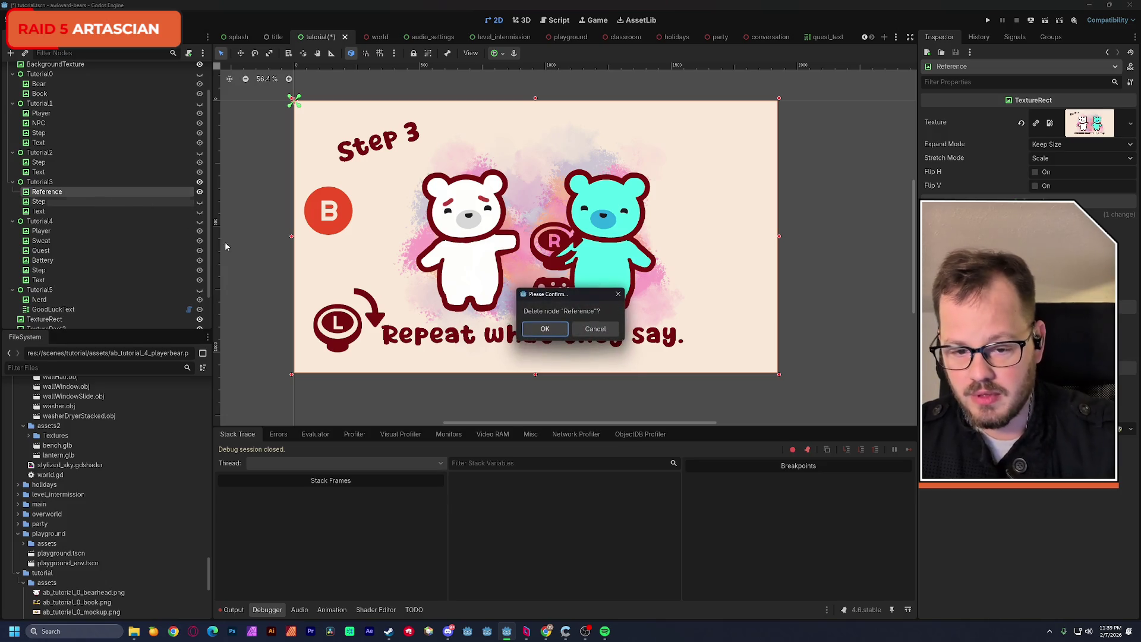
# Confirm deleting Reference, then undo the deletion while keeping Step and Text in Tutorial3.
pyautogui.press('Return')
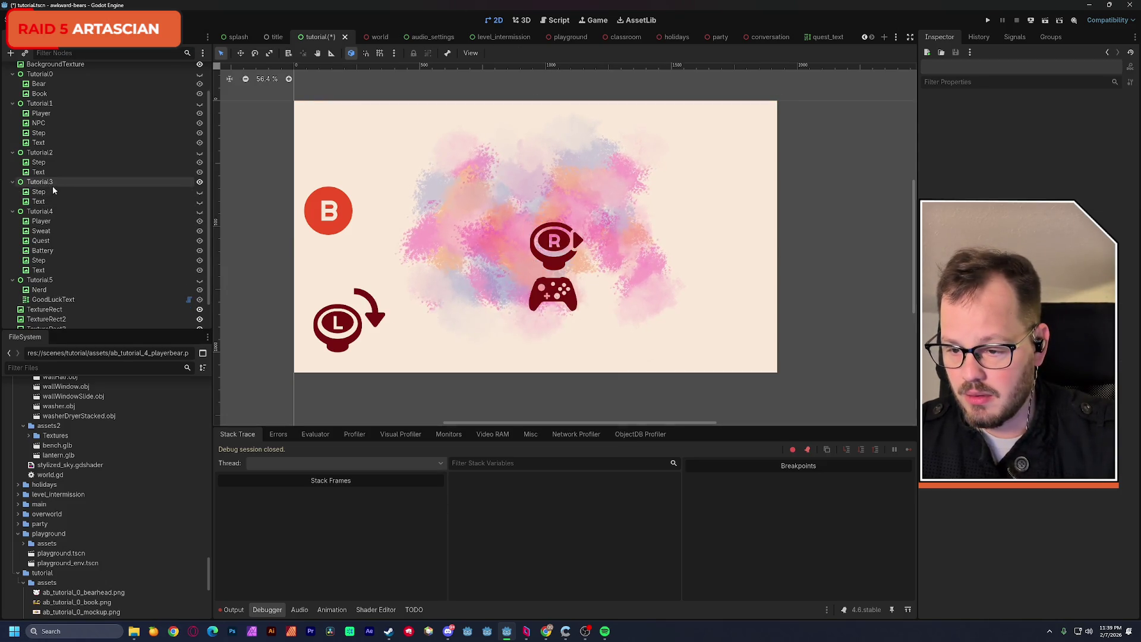
pyautogui.click(199, 191)
pyautogui.click(199, 202)
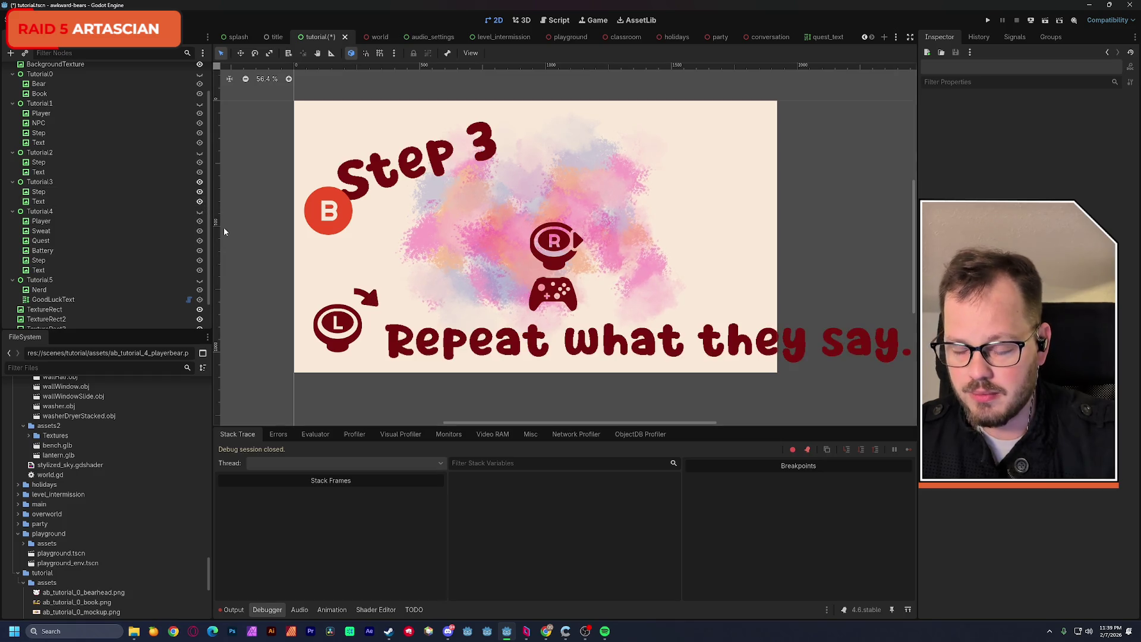
pyautogui.hotkey('ctrl', 'z')
pyautogui.hotkey('ctrl', 'z')
pyautogui.hotkey('ctrl', 'z')
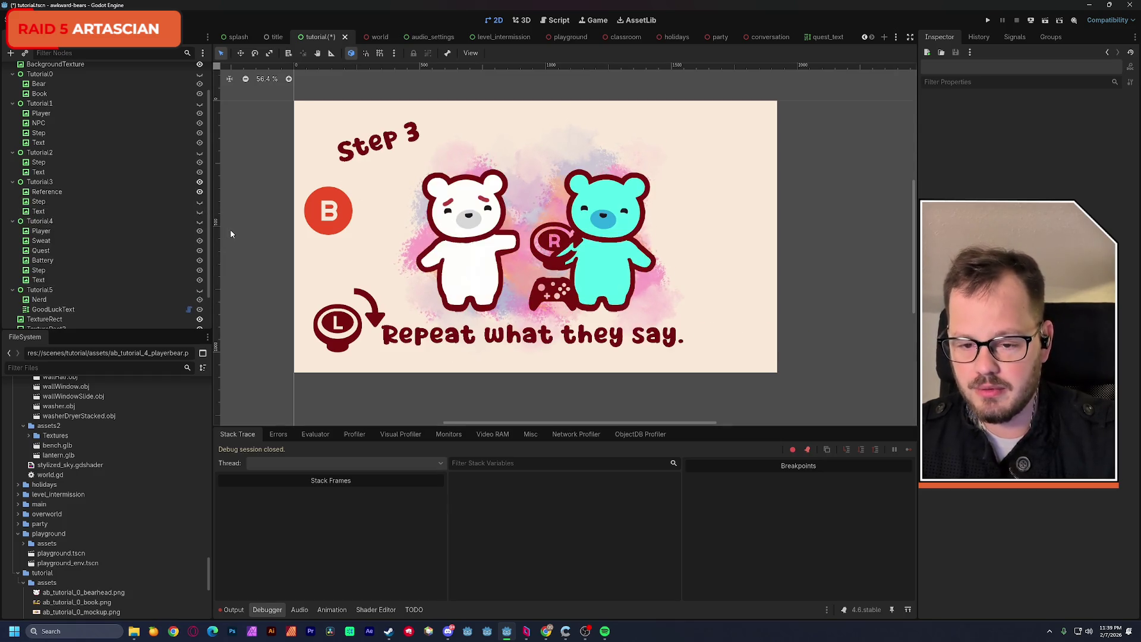
pyautogui.hotkey('ctrl', 'z')
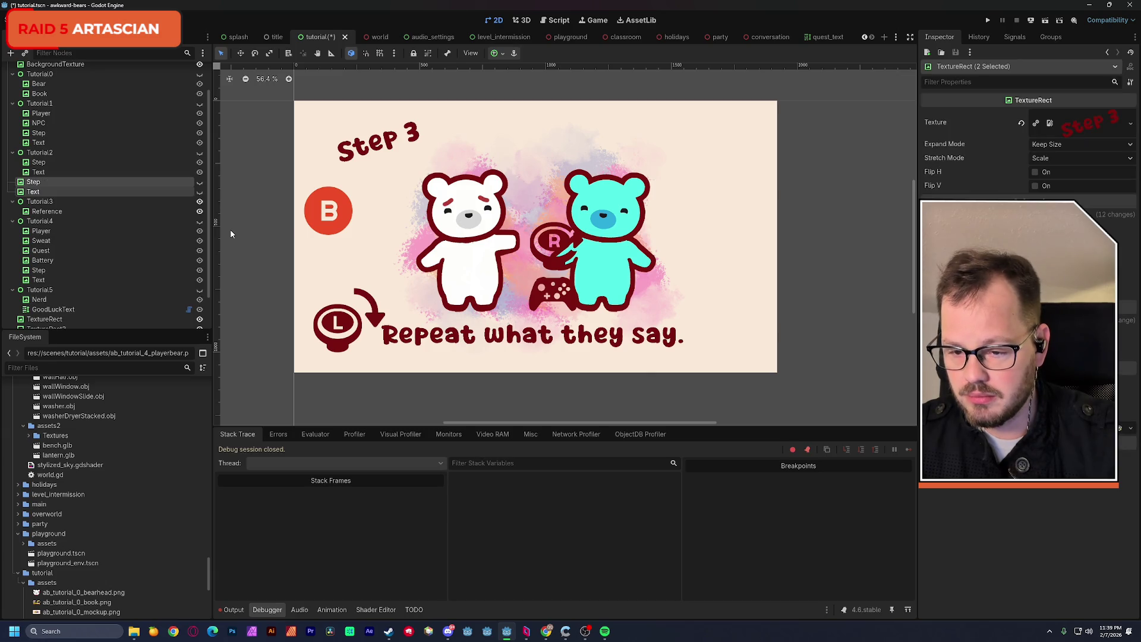
pyautogui.hotkey('ctrl', 'shift', 'z')
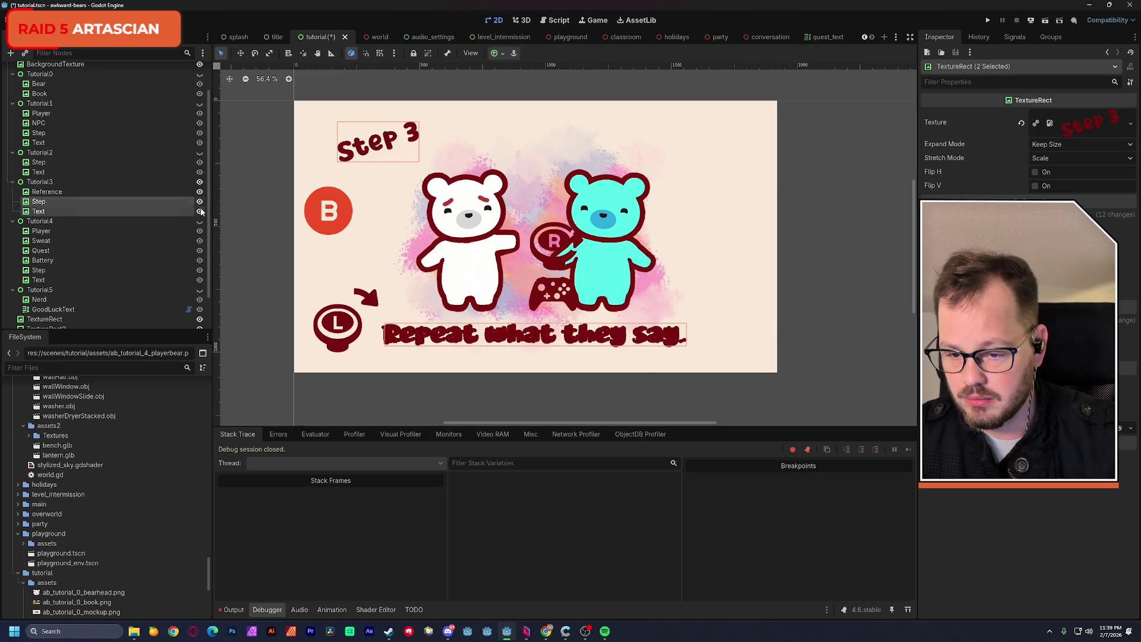
# Re-show Step and Text, move them onto Tutorial3, and stretch Tutorial3 with Full Rect.
pyautogui.click(200, 202)
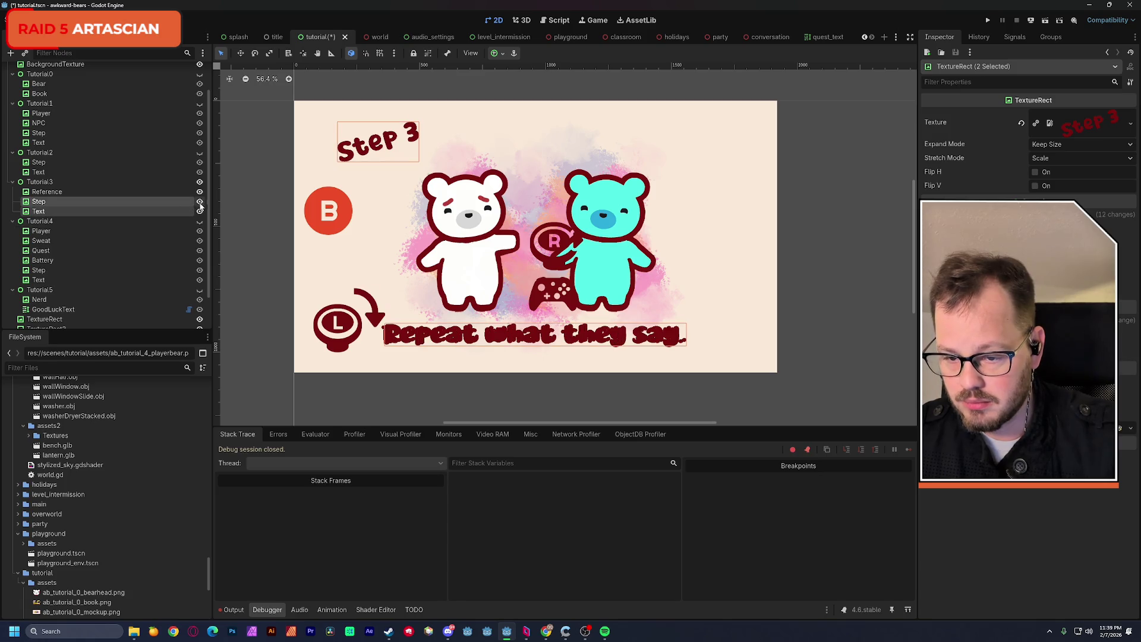
pyautogui.click(70, 191)
pyautogui.click(65, 202)
pyautogui.keyDown('shift'); pyautogui.click(65, 211); pyautogui.keyUp('shift')
pyautogui.moveTo(66, 211); pyautogui.dragTo(61, 177)
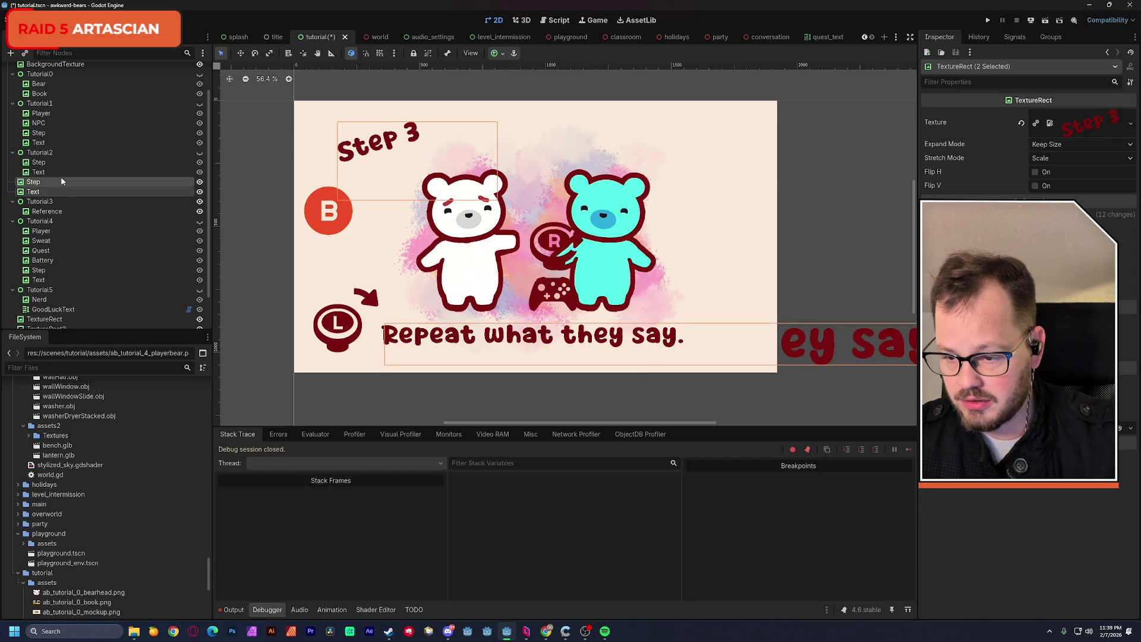
pyautogui.click(54, 201)
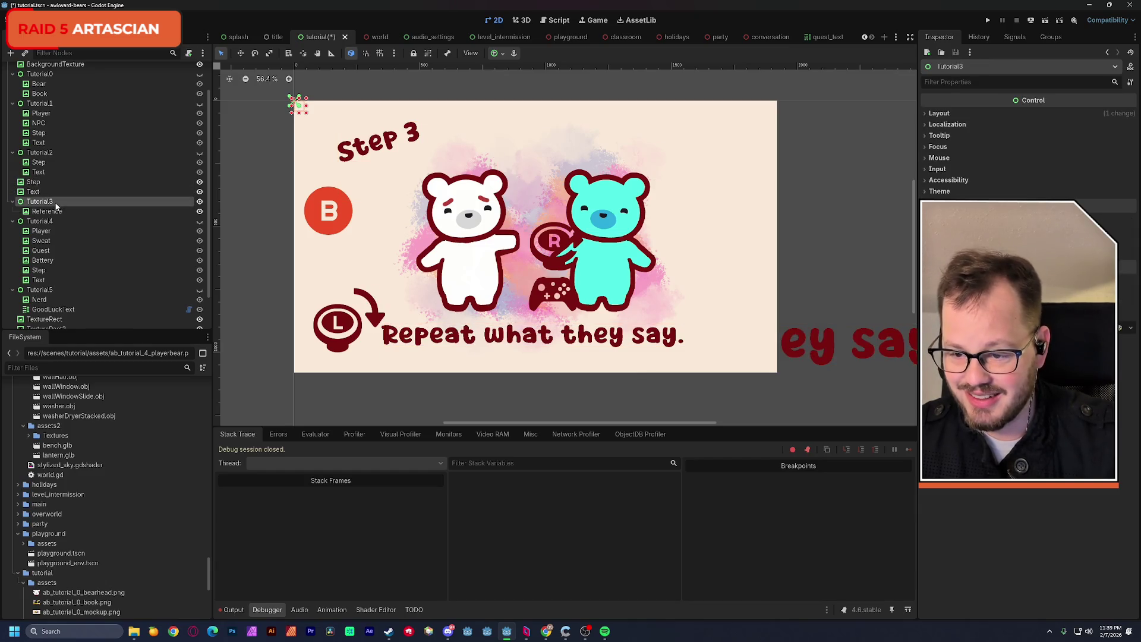
pyautogui.click(498, 53)
pyautogui.click(548, 135)
pyautogui.click(66, 215)
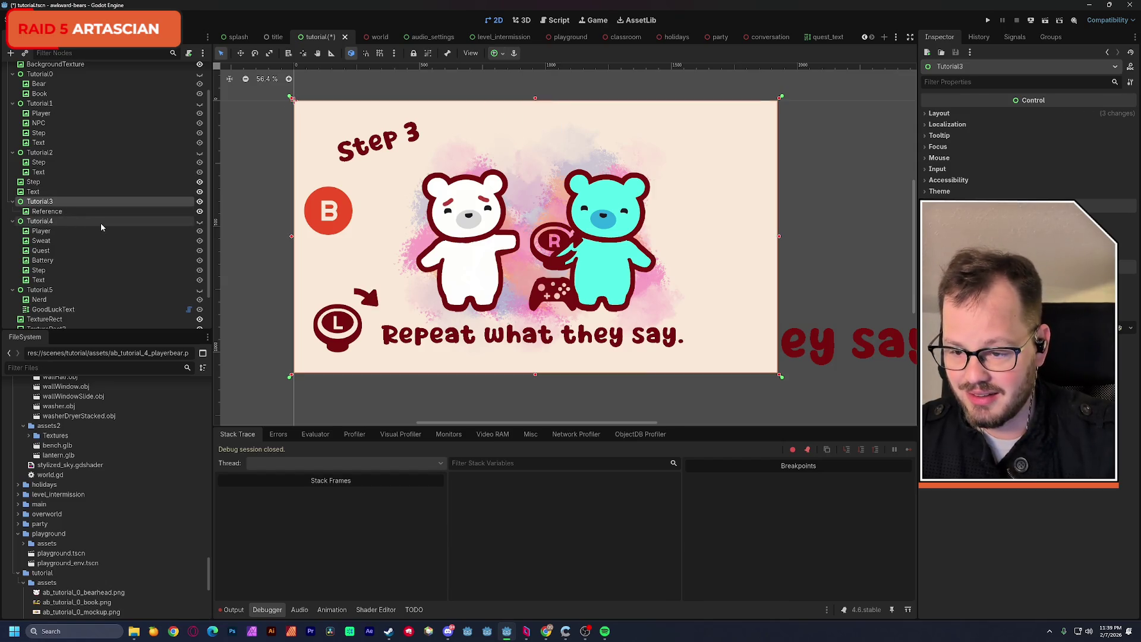
# Delete the Reference node again, then undo back to the layout with the bears.
pyautogui.click(51, 212)
pyautogui.press('Delete')
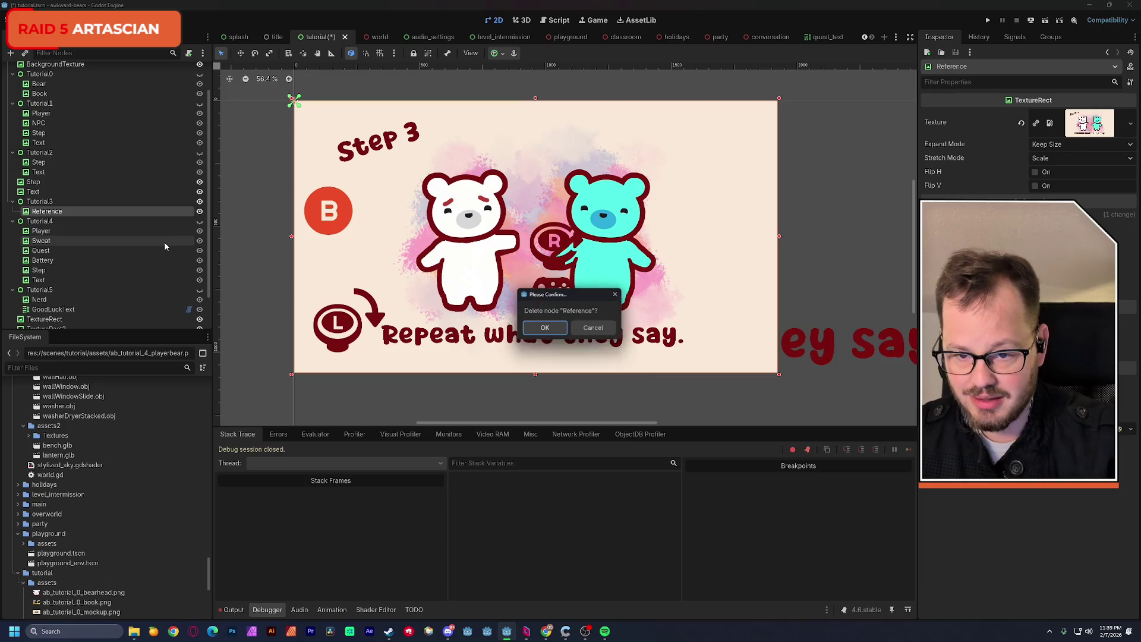
pyautogui.press('Return')
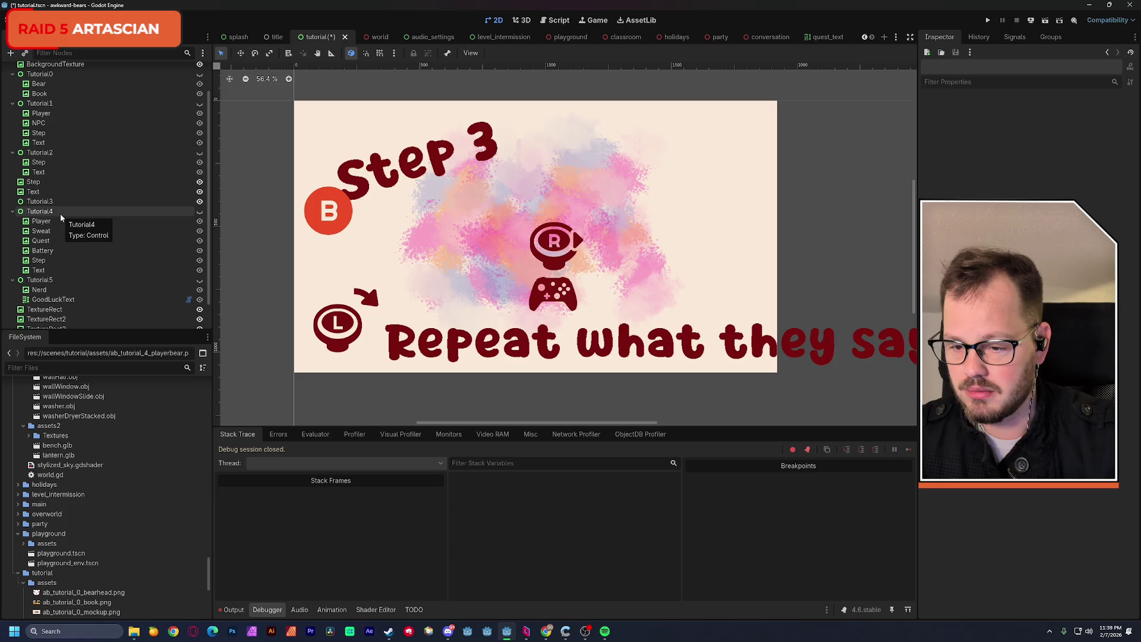
pyautogui.click(34, 191)
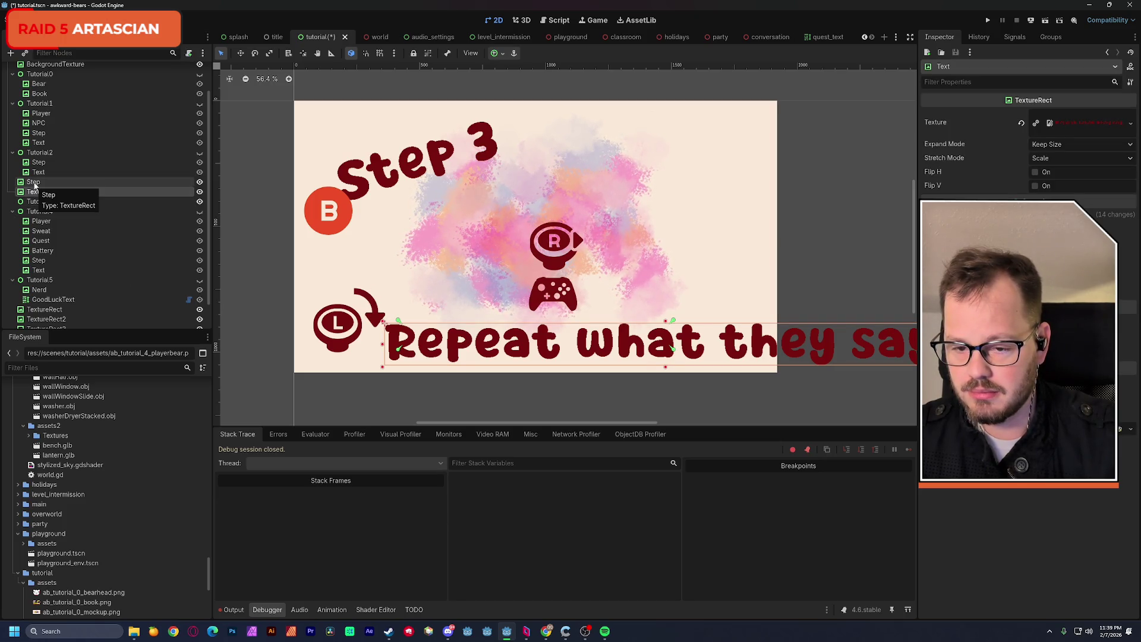
pyautogui.hotkey('ctrl', 'z')
pyautogui.hotkey('ctrl', 'z')
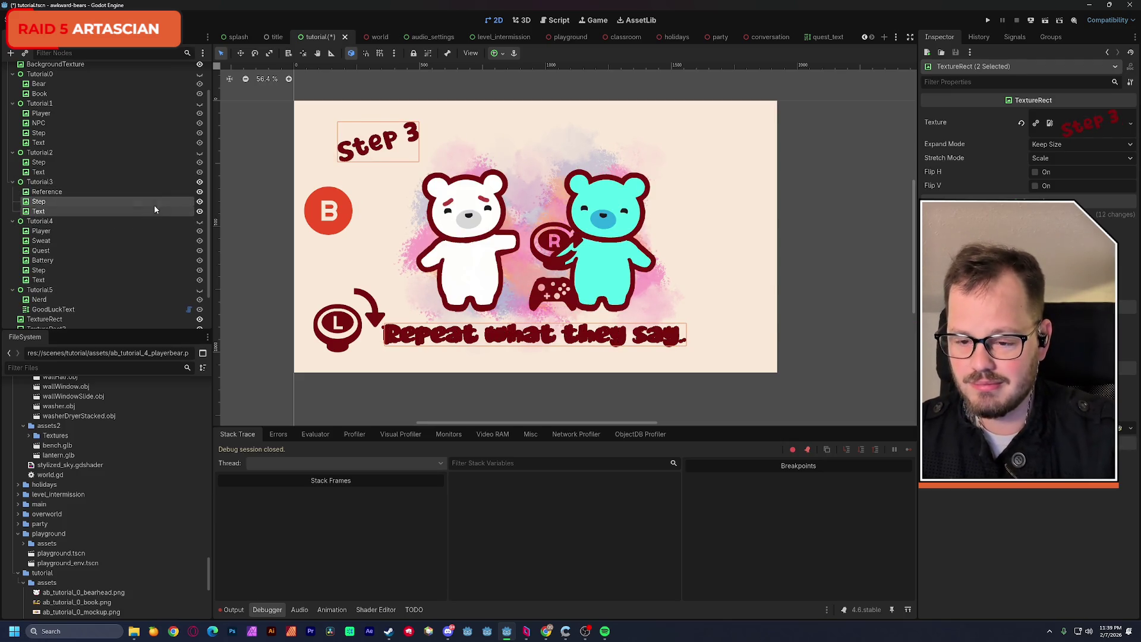
# Hide the Reference bears image and drag Step, which lands under Tutorial2 as Step2.
pyautogui.click(95, 192)
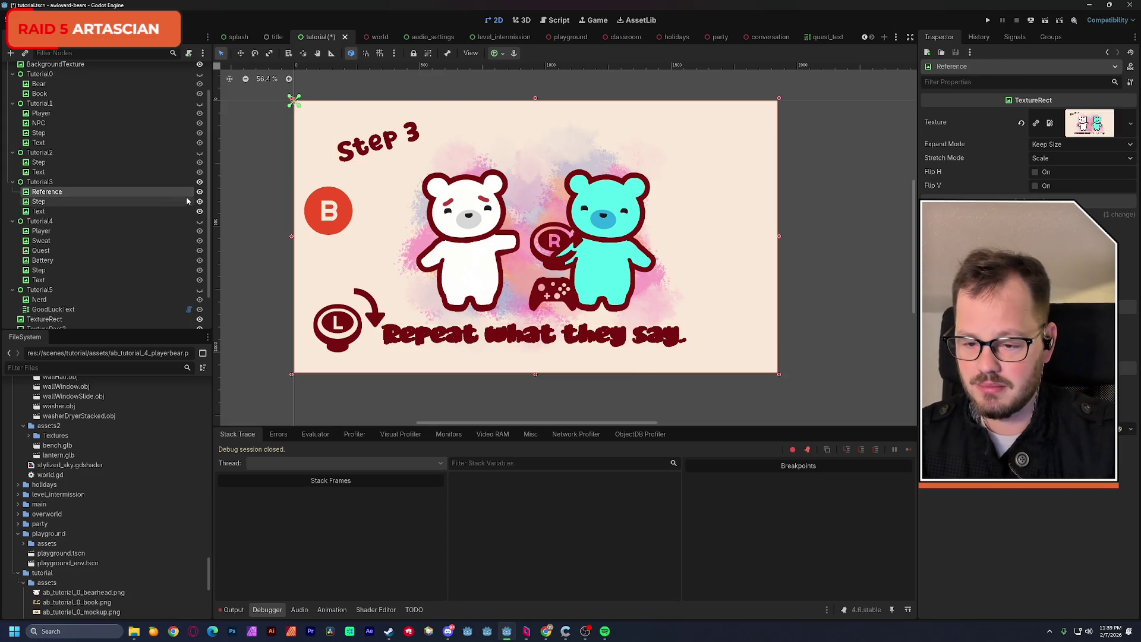
pyautogui.click(200, 191)
pyautogui.click(177, 202)
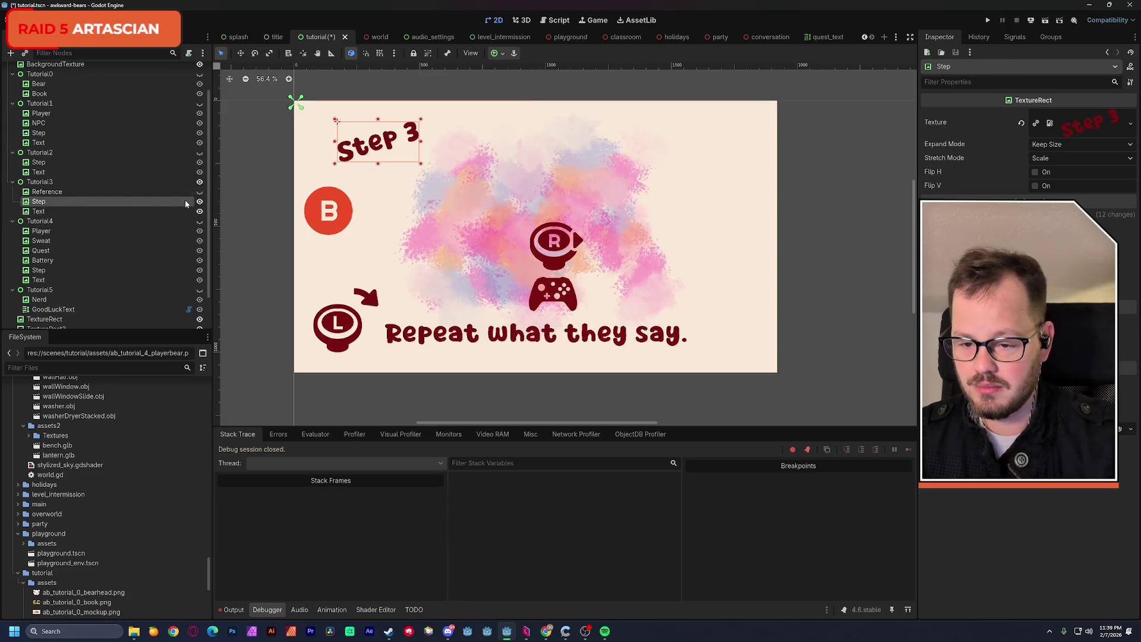
pyautogui.doubleClick(199, 201)
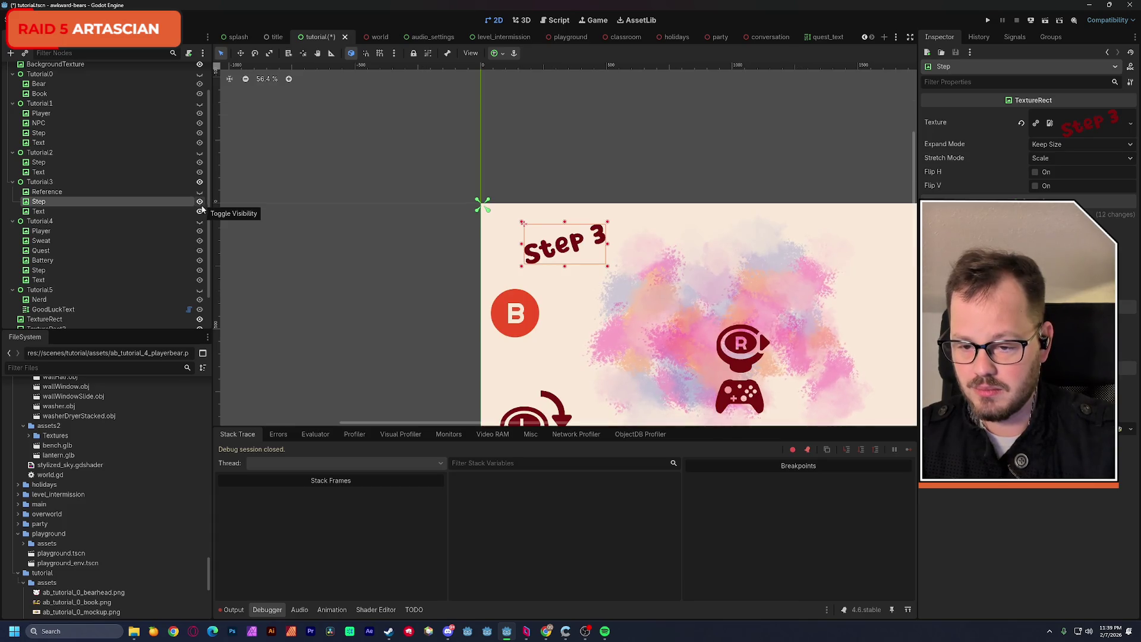
pyautogui.doubleClick(48, 202)
pyautogui.moveTo(49, 202); pyautogui.dragTo(69, 160)
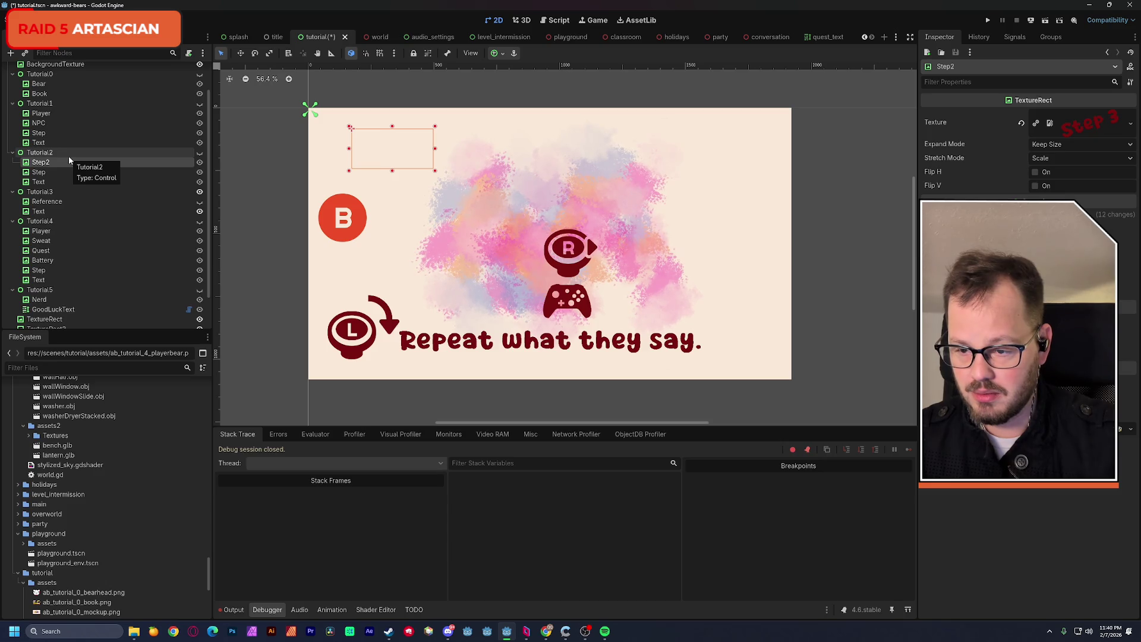
# Drag Step2 back into Tutorial3 between Reference and Text and apply Full Rect to Tutorial3.
pyautogui.moveTo(54, 163); pyautogui.dragTo(59, 204)
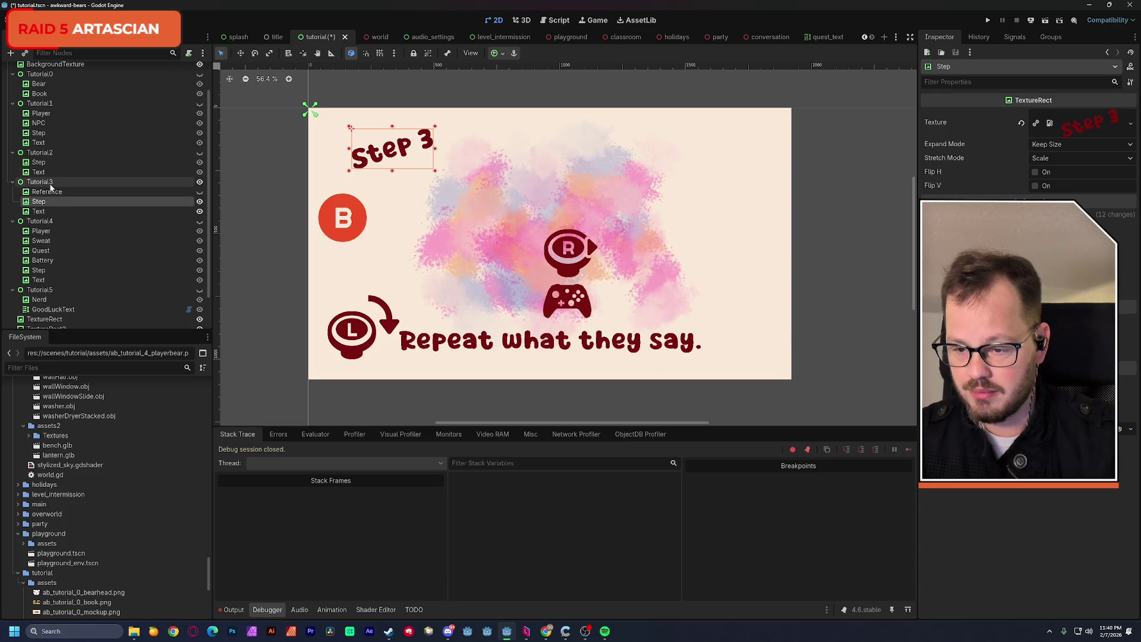
pyautogui.click(50, 183)
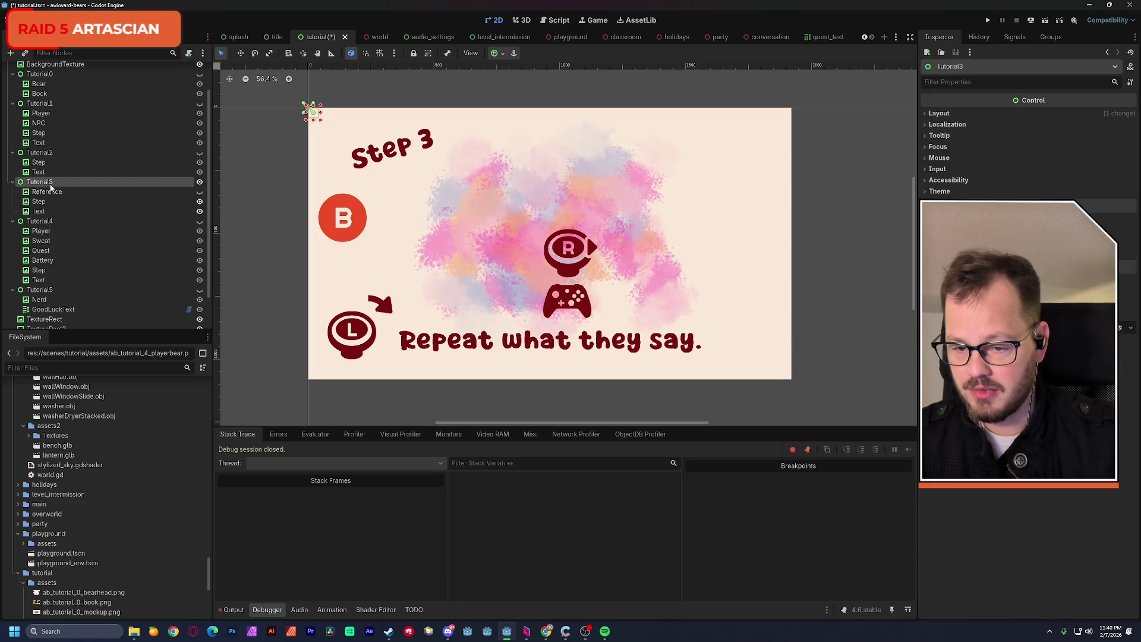
pyautogui.click(503, 55)
pyautogui.click(549, 136)
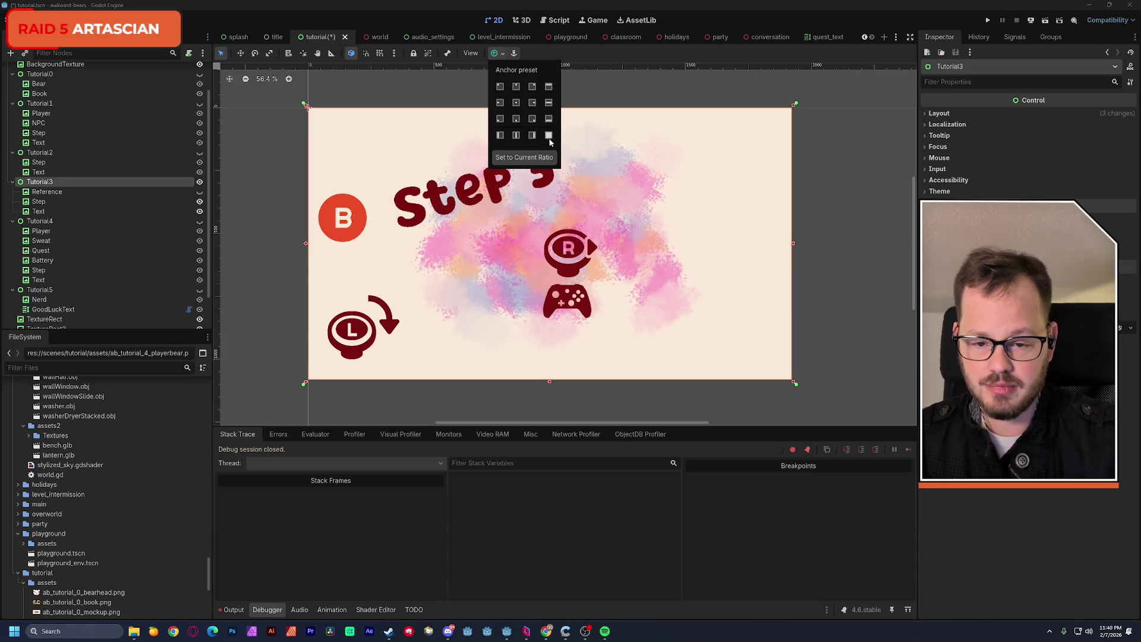
pyautogui.click(49, 203)
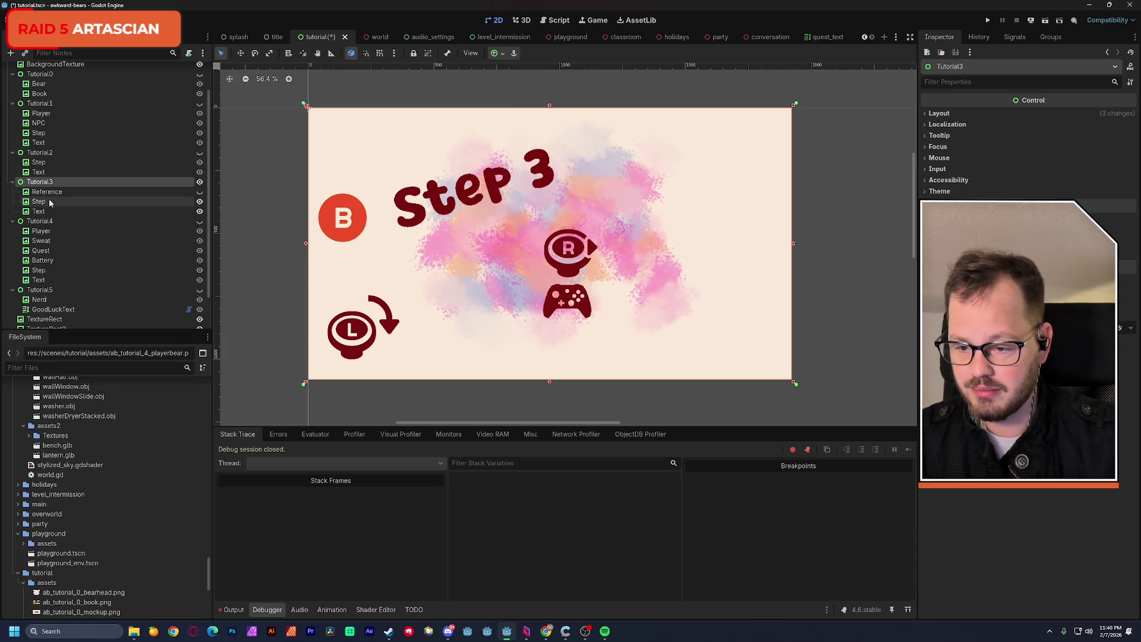
pyautogui.click(945, 114)
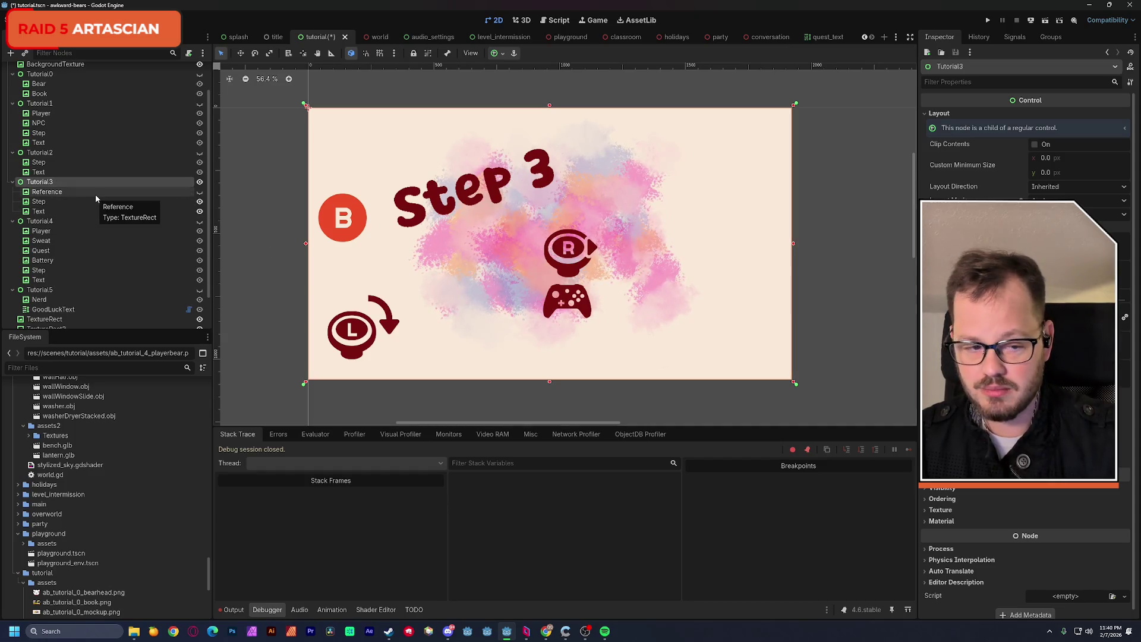
pyautogui.click(54, 204)
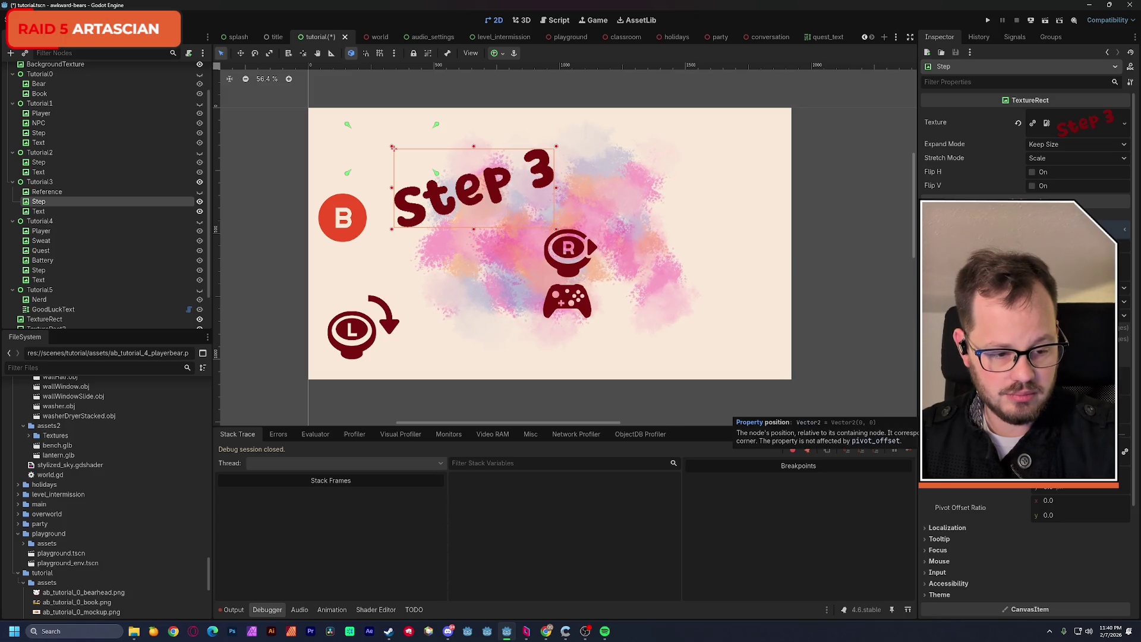
# Shrink the Step 3 heading to about half size and move it to the top-left corner.
pyautogui.click(1117, 376)
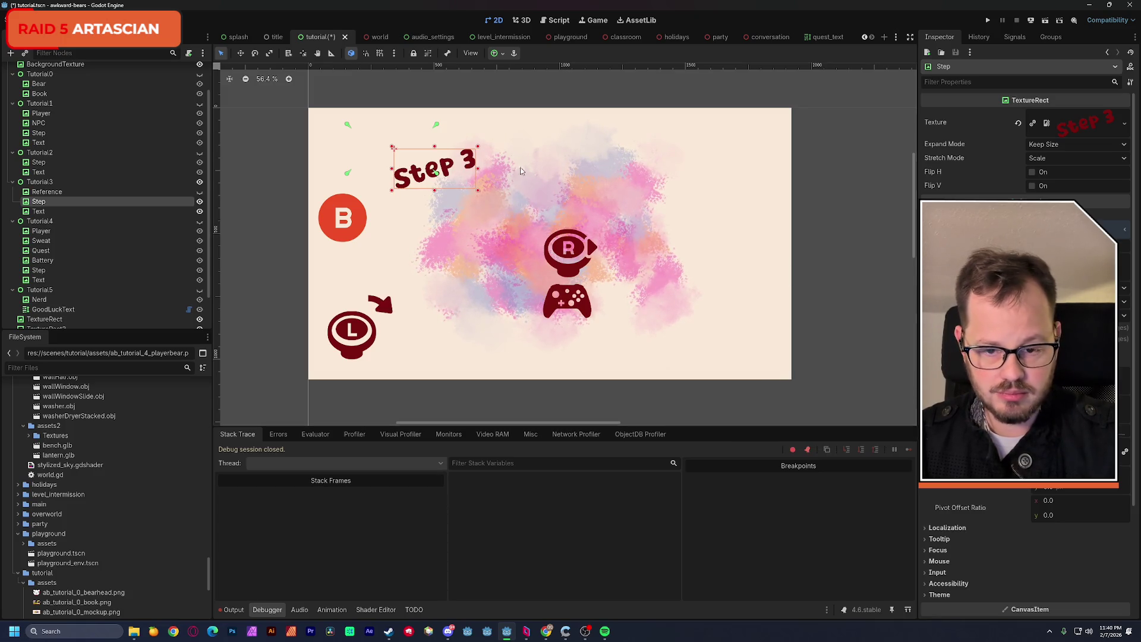
pyautogui.moveTo(449, 168); pyautogui.dragTo(408, 143)
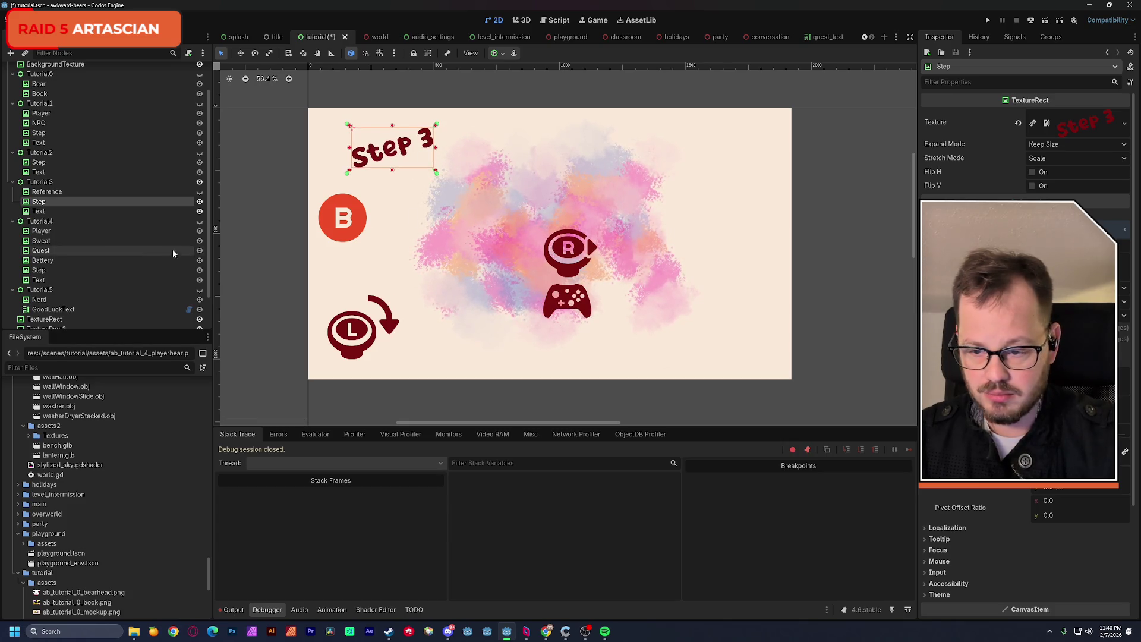
pyautogui.click(40, 211)
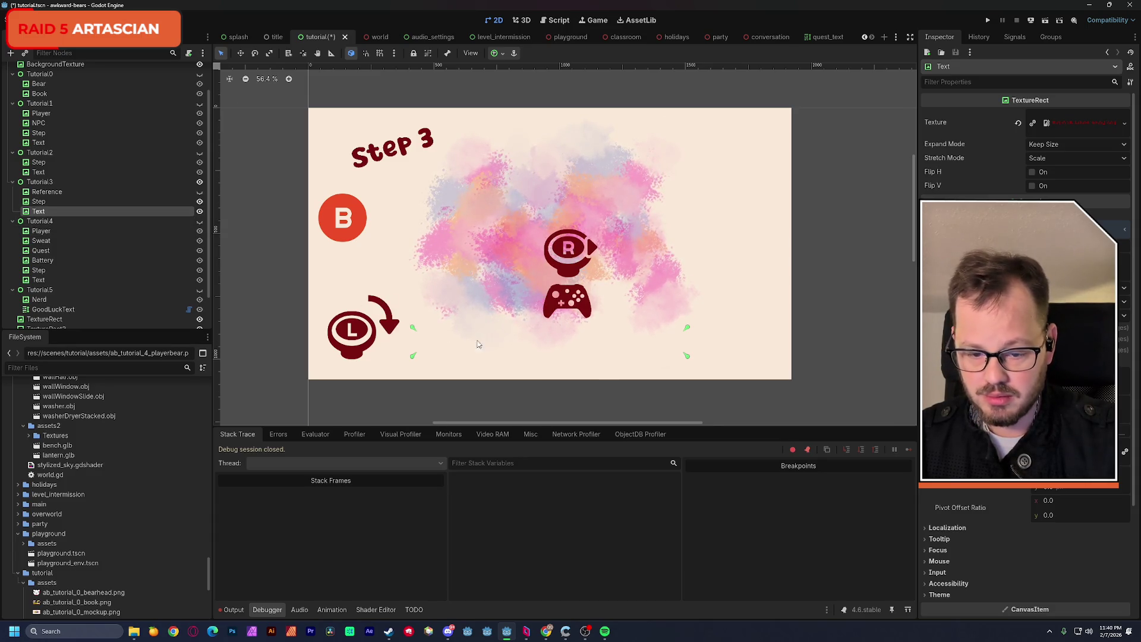
# Move the 'Repeat what they say.' text into the tutorial frame, nudging it up and slightly left.
pyautogui.scroll(-5, 581, 368)
pyautogui.moveTo(578, 396); pyautogui.dragTo(485, 177)
pyautogui.scroll(8, 485, 176)
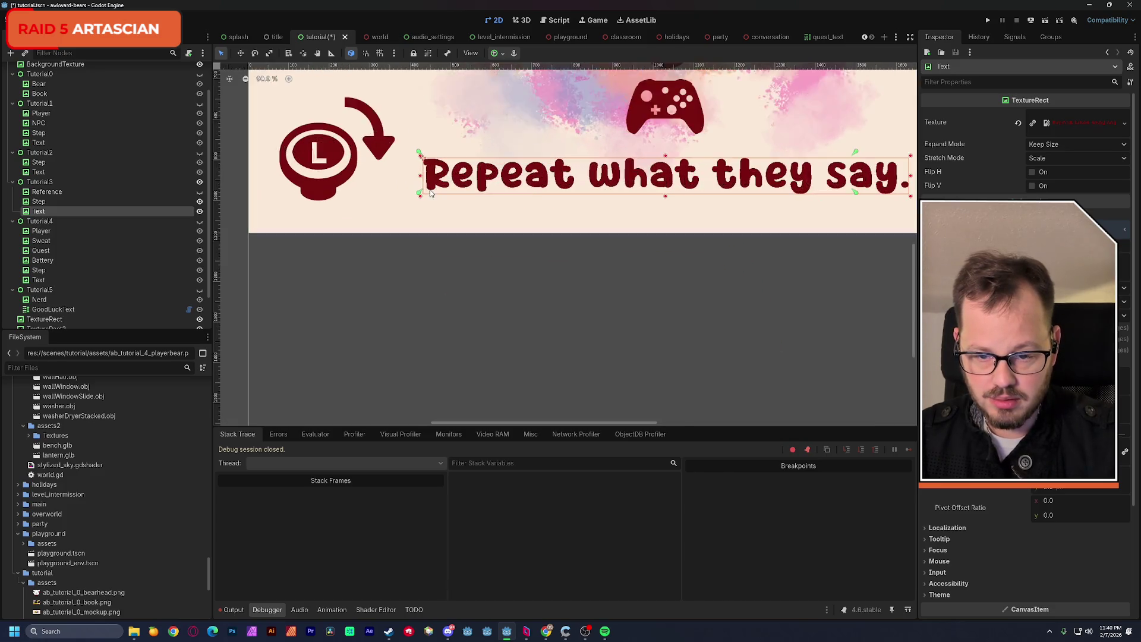
pyautogui.moveTo(420, 272); pyautogui.dragTo(424, 263)
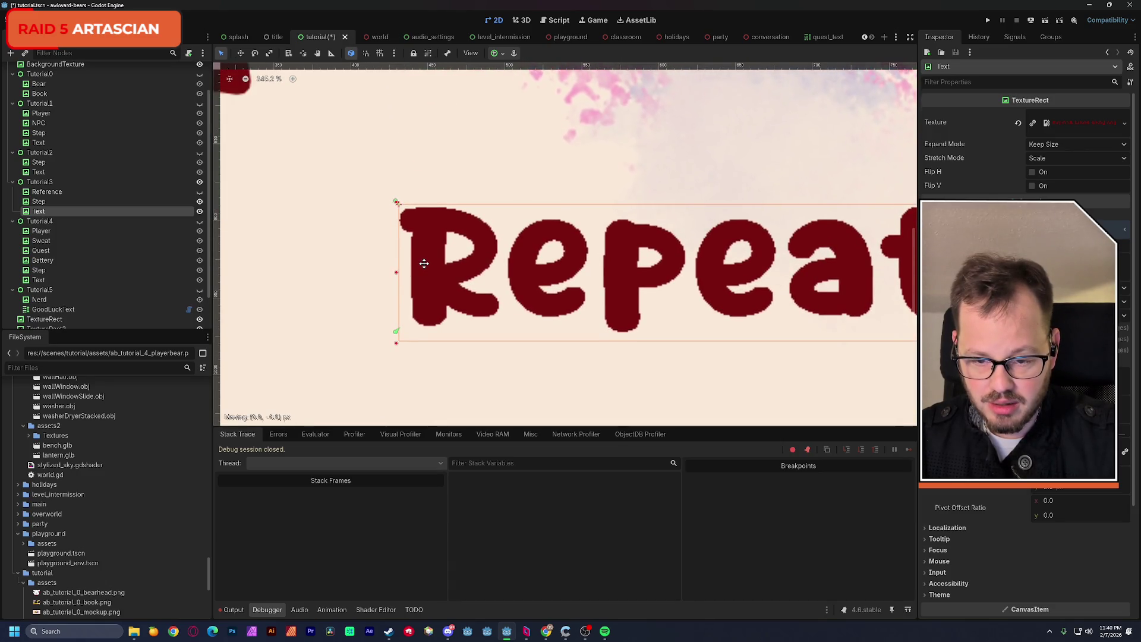
pyautogui.hscroll(4, 416, 258)
pyautogui.scroll(-1, 340, 258)
pyautogui.scroll(-12, 341, 262)
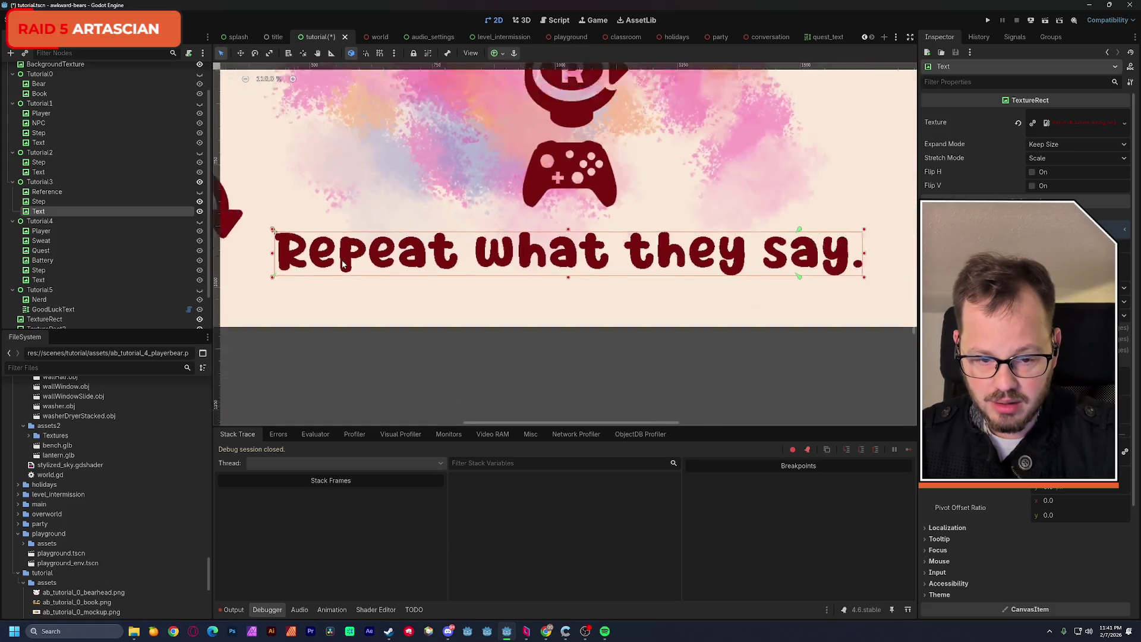
pyautogui.moveTo(374, 264); pyautogui.dragTo(362, 260)
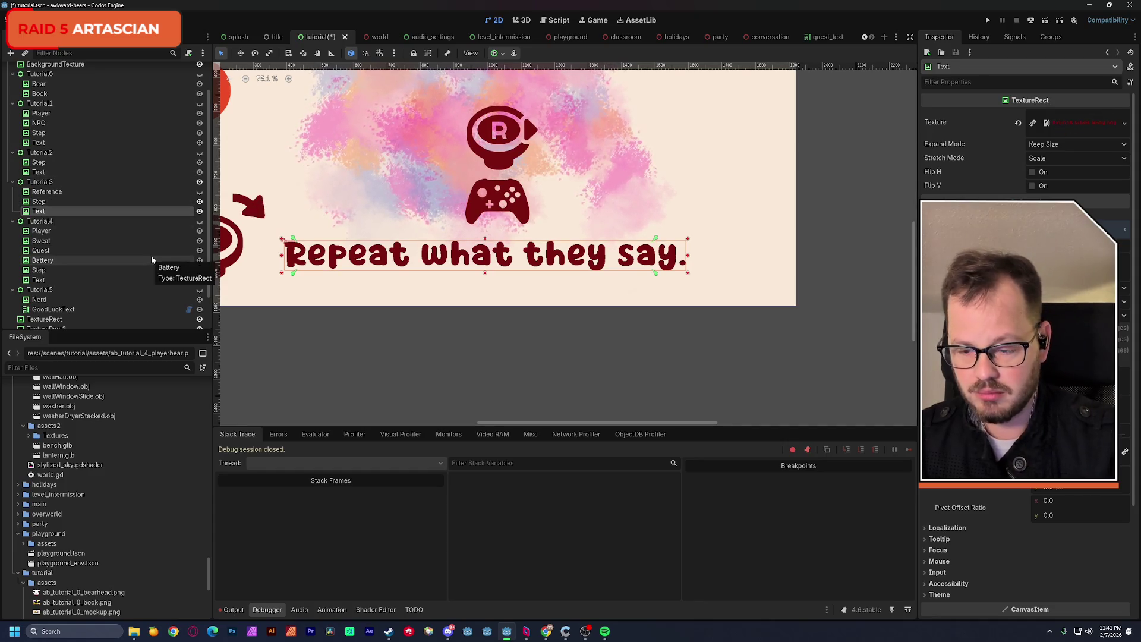
pyautogui.press('Delete')
pyautogui.click(548, 333)
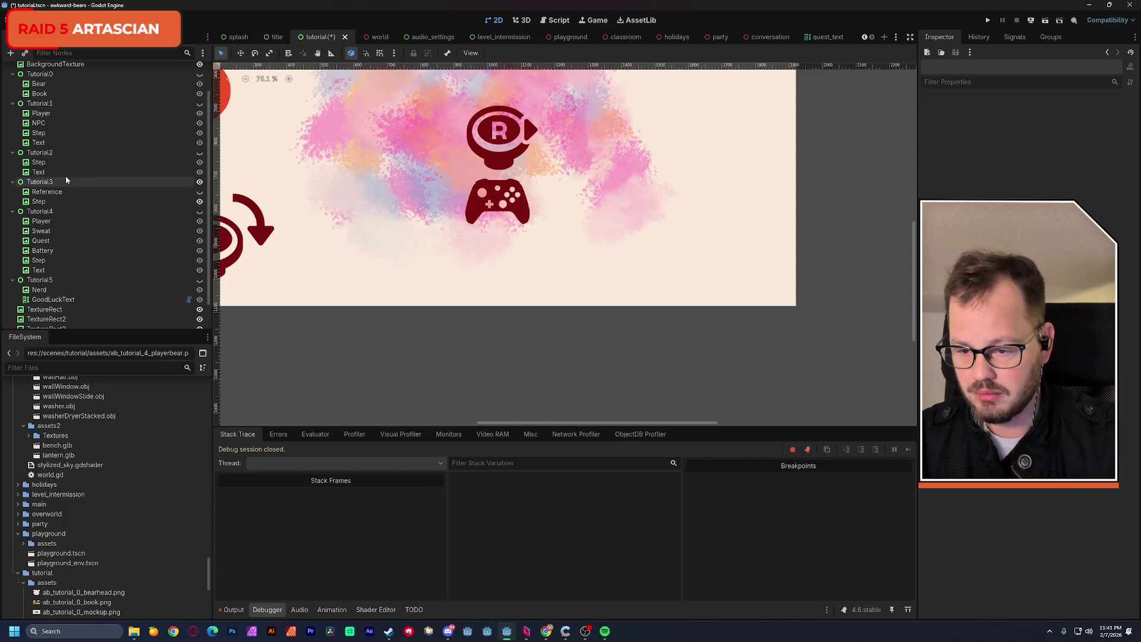
pyautogui.click(47, 172)
pyautogui.hotkey('ctrl', 'd')
pyautogui.moveTo(49, 186); pyautogui.dragTo(51, 192)
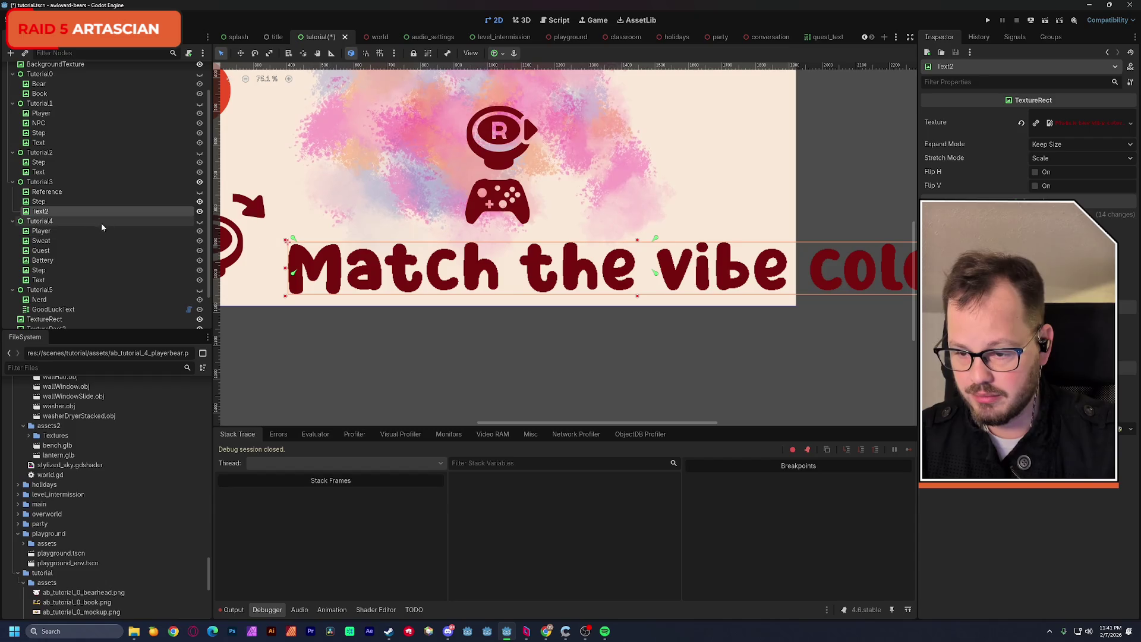
pyautogui.click(44, 193)
pyautogui.click(41, 184)
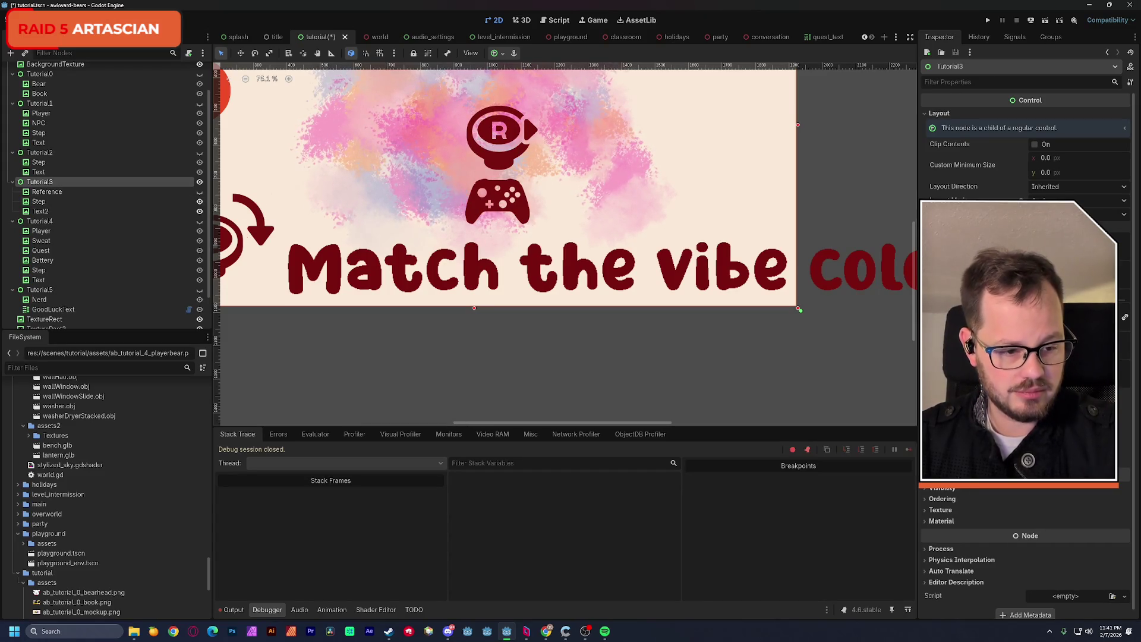
pyautogui.click(41, 211)
pyautogui.press('Delete')
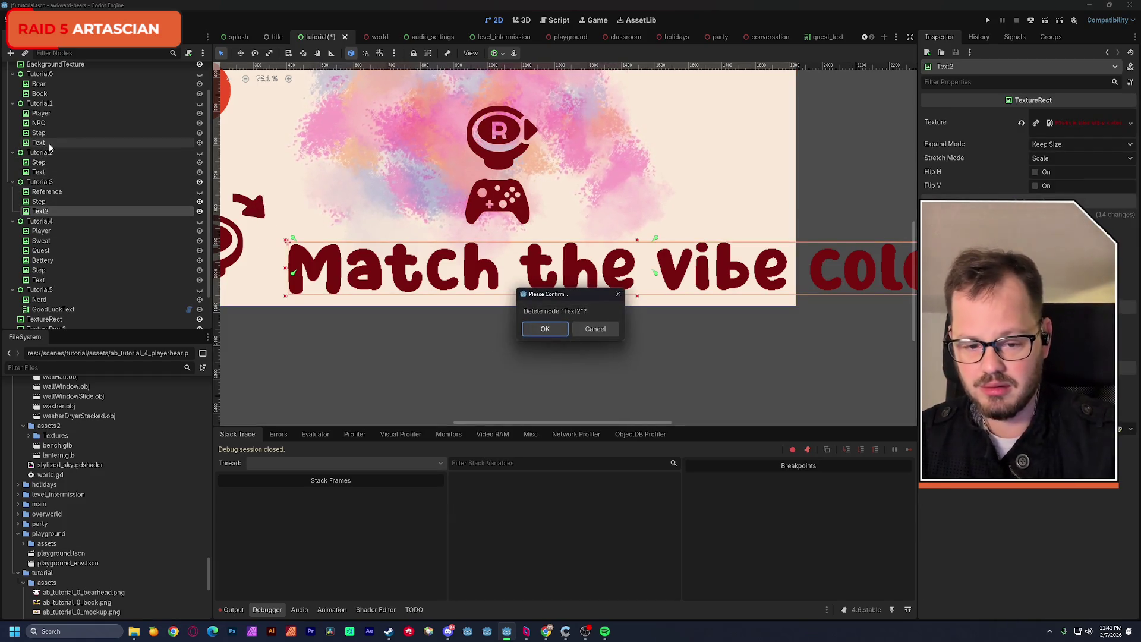
pyautogui.press('Return')
pyautogui.click(59, 205)
pyautogui.moveTo(345, 196); pyautogui.dragTo(464, 336)
pyautogui.hotkey('ctrl', 'z')
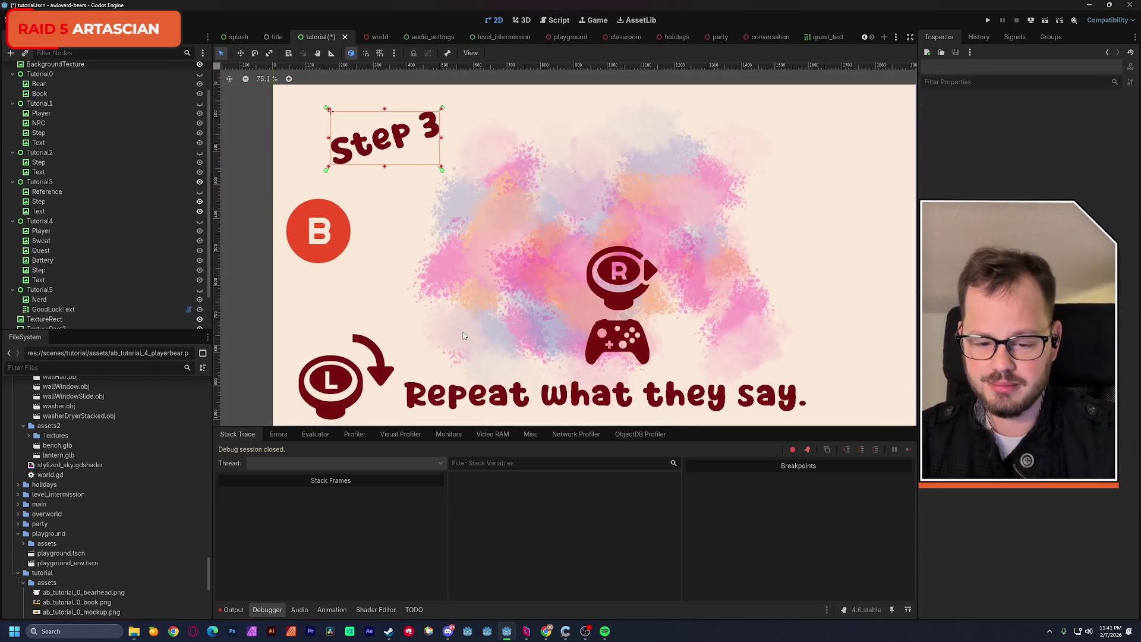
pyautogui.click(48, 211)
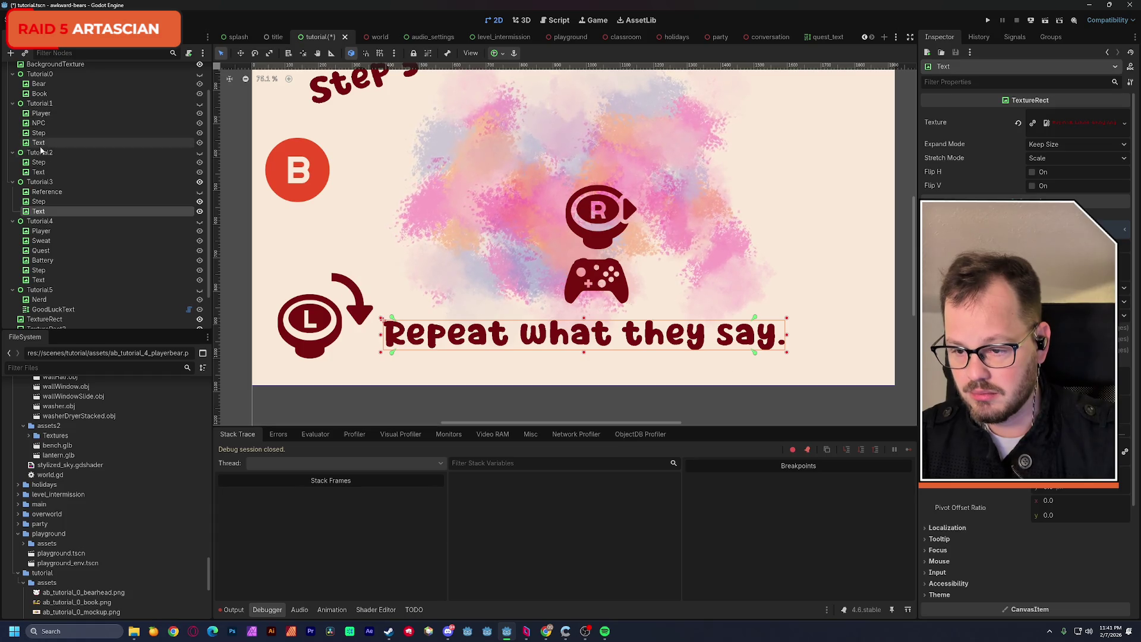
# Delete the Reference node from the Tutorial3 group, with Tutorial2 temporarily shown.
pyautogui.click(200, 153)
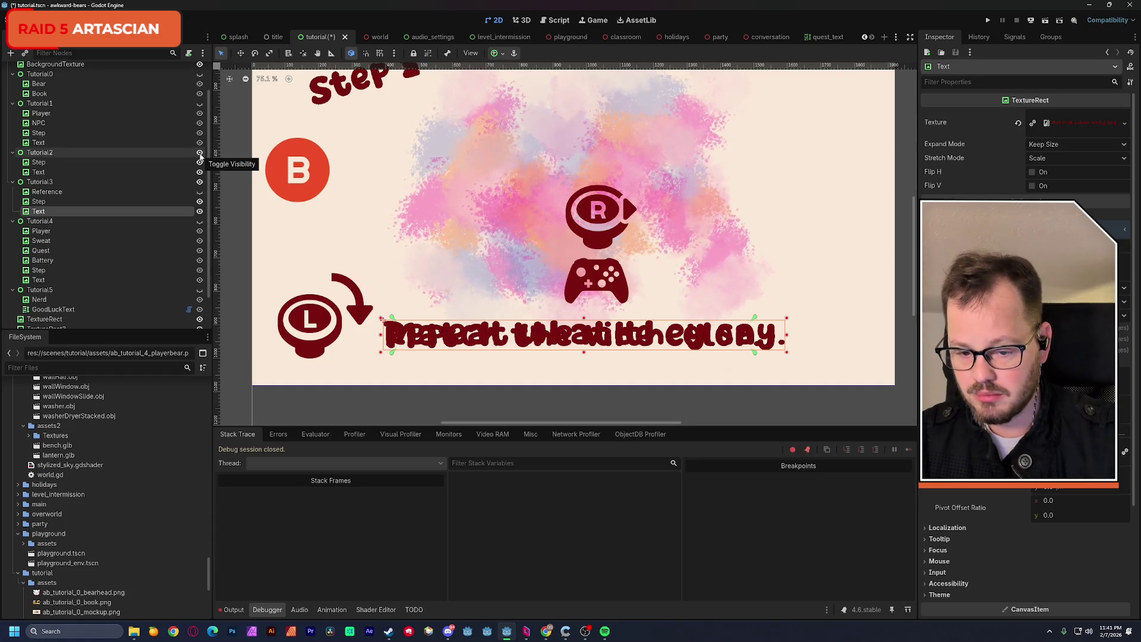
pyautogui.click(75, 173)
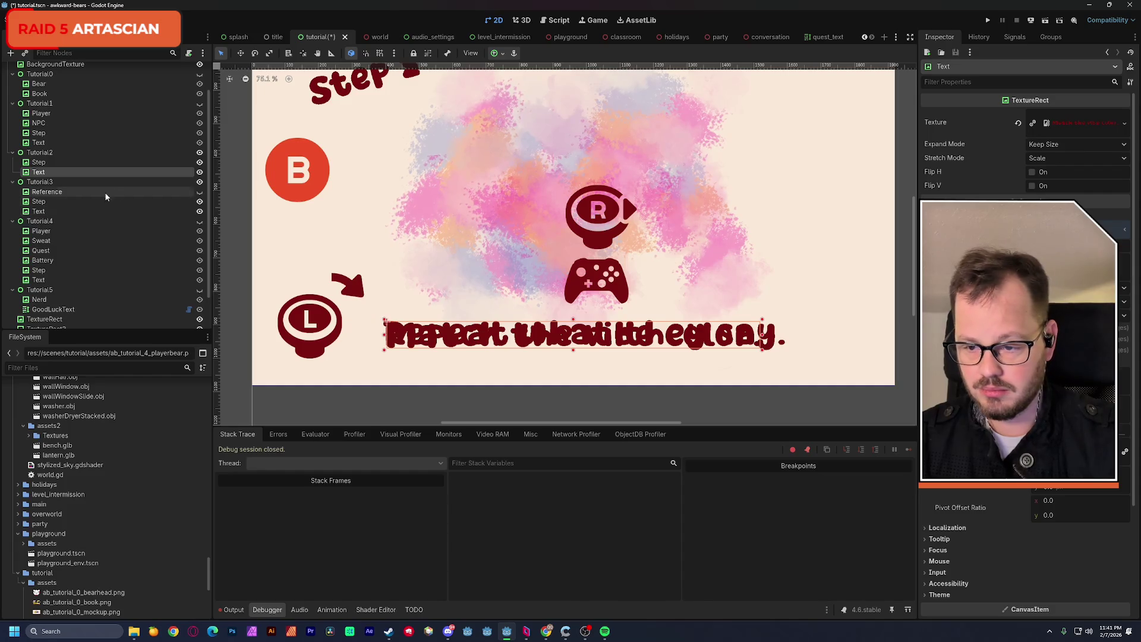
pyautogui.click(70, 193)
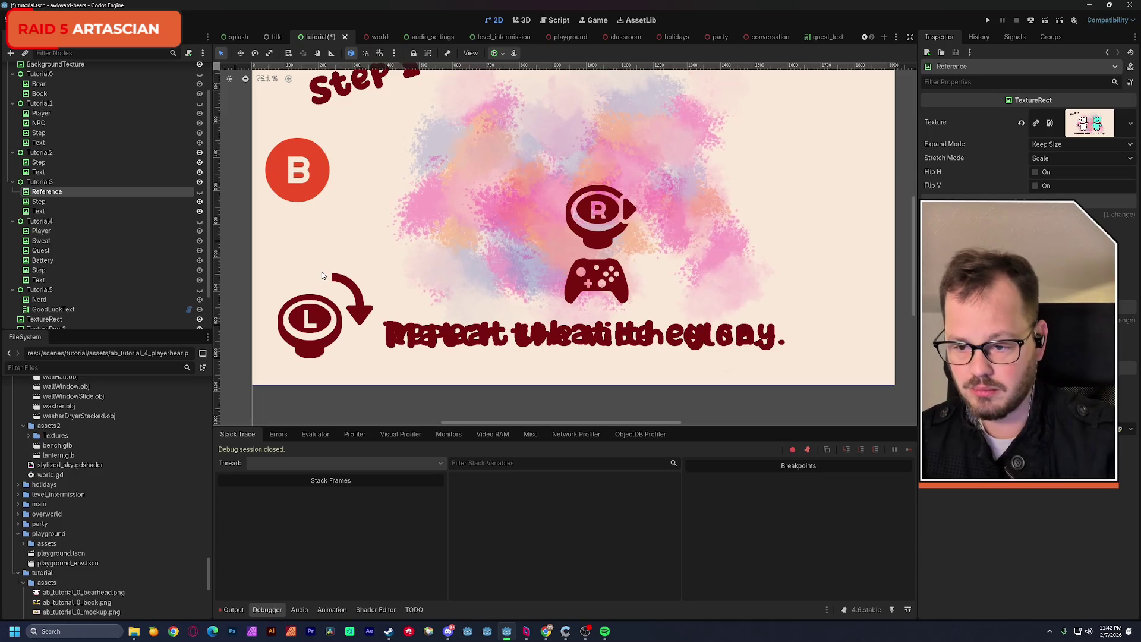
pyautogui.press('Delete')
pyautogui.press('Return')
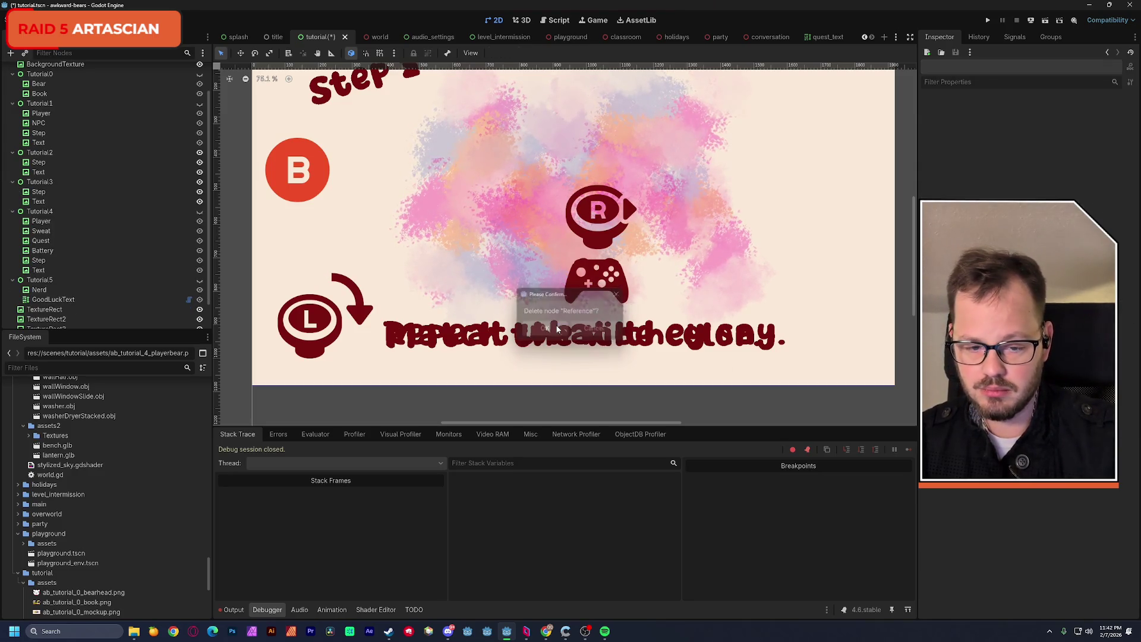
# Hide the Tutorial2 group again and save the tutorial scene.
pyautogui.click(200, 152)
pyautogui.moveTo(445, 196); pyautogui.dragTo(447, 253)
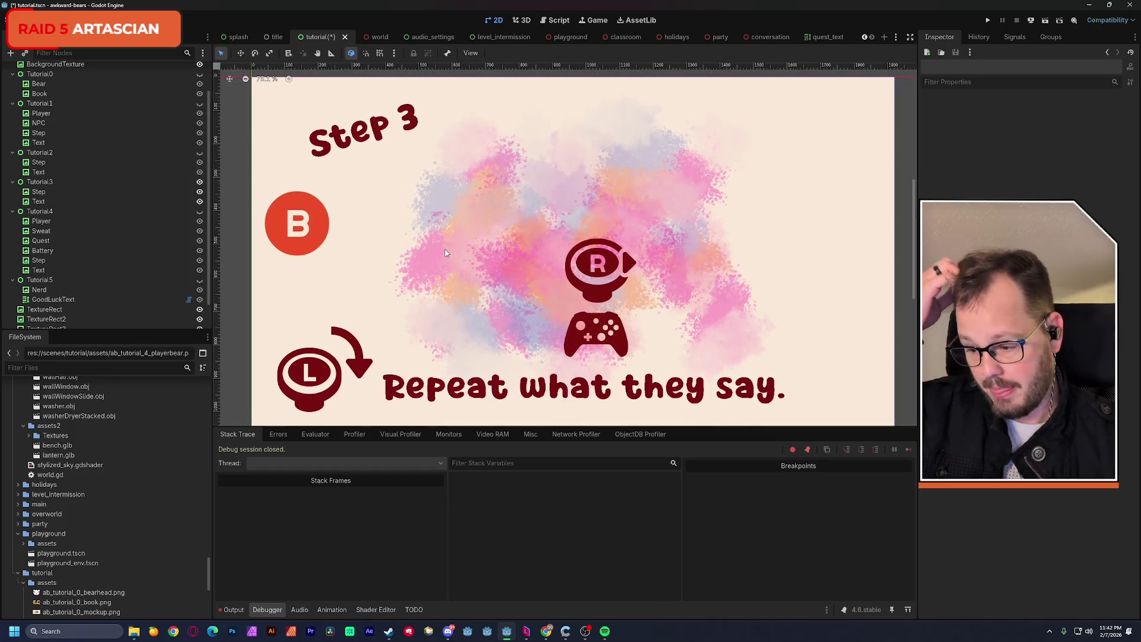
pyautogui.hotkey('ctrl', 's')
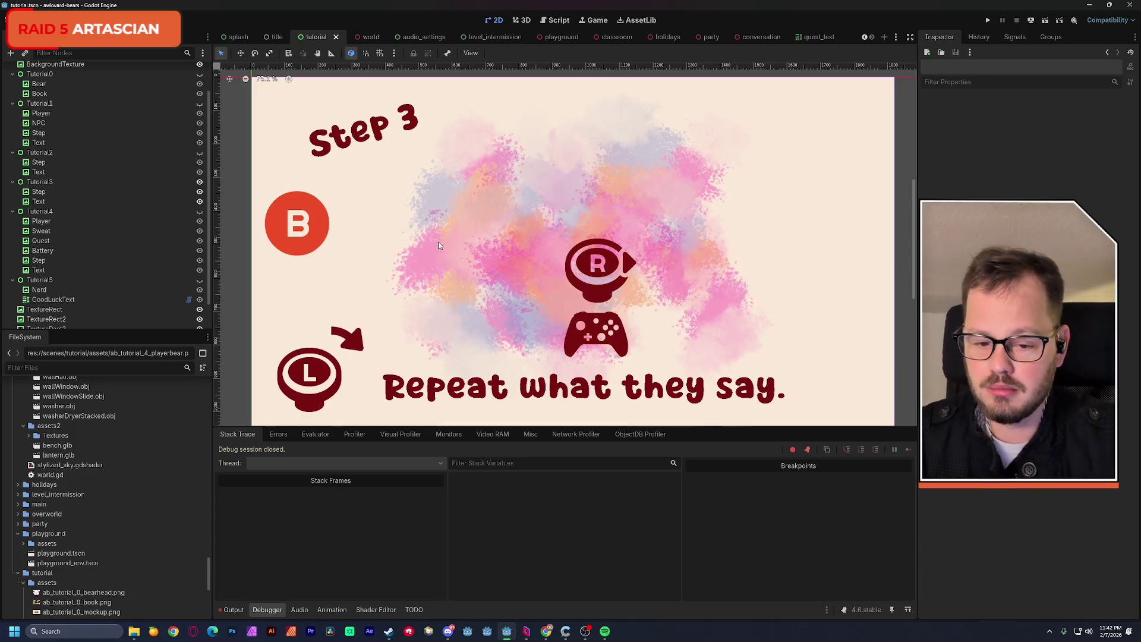
# Move the gamepad icon TextureRect down onto the L button prompt.
pyautogui.scroll(-3, 447, 249)
pyautogui.moveTo(449, 257); pyautogui.dragTo(440, 247)
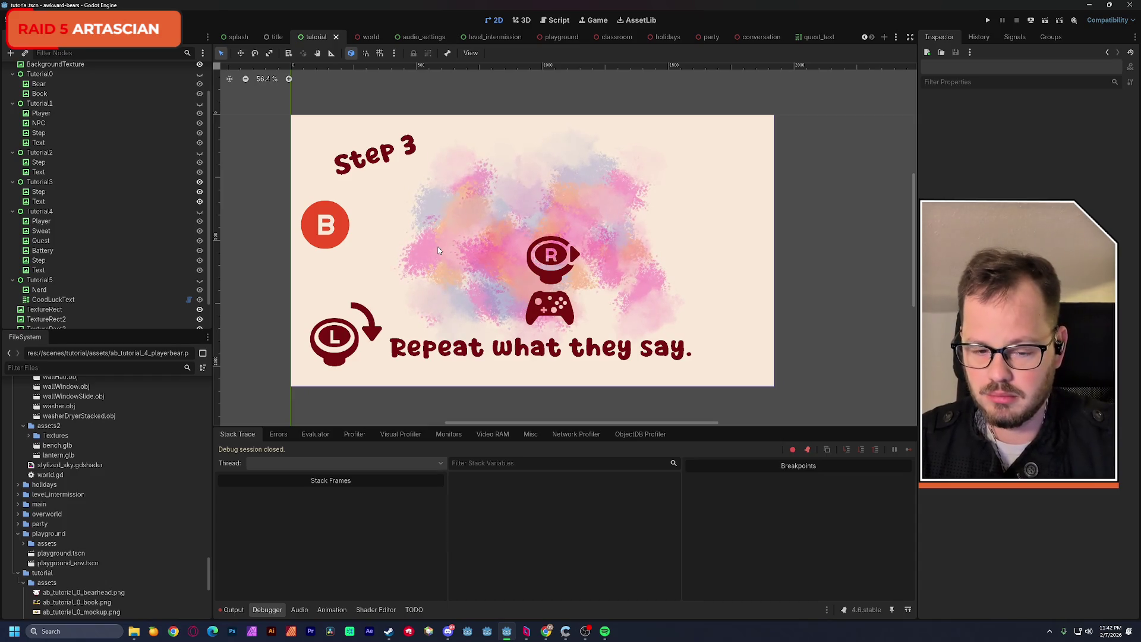
pyautogui.scroll(-2, 125, 285)
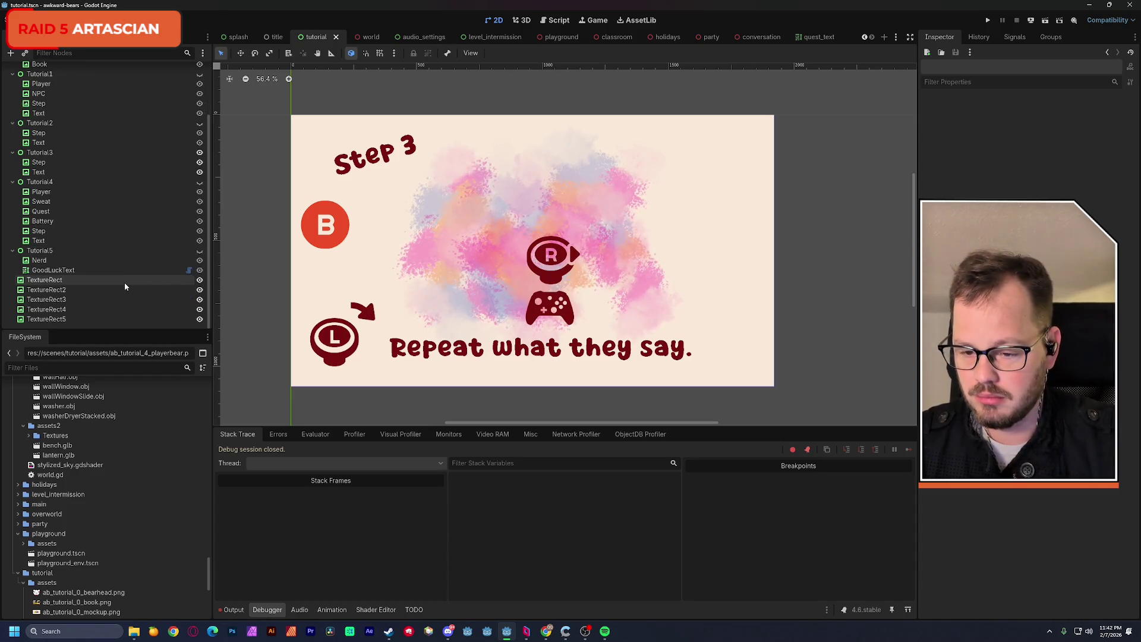
pyautogui.click(60, 280)
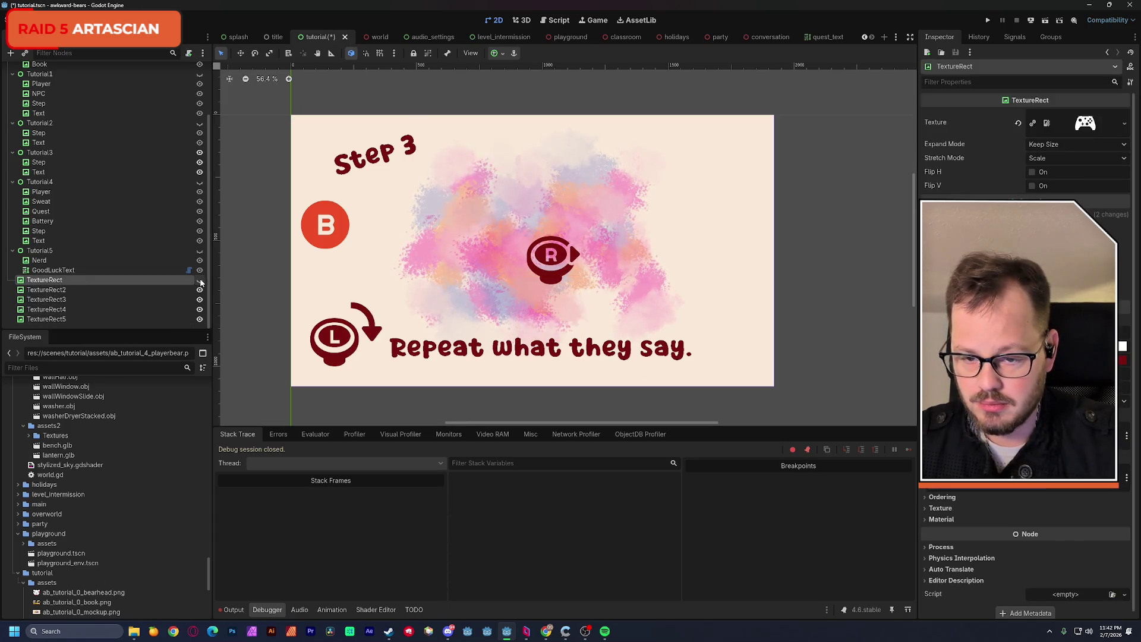
pyautogui.press('f')
pyautogui.moveTo(568, 244)
pyautogui.mouseDown()
pyautogui.moveTo(378, 270)
pyautogui.moveTo(357, 292)
pyautogui.moveTo(346, 287)
pyautogui.mouseUp()
# Add a new TextureRect node under the root Tutorial node.
pyautogui.scroll(5, 97, 230)
pyautogui.click(32, 70)
pyautogui.hotkey('ctrl', 'a')
pyautogui.doubleClick(483, 252)
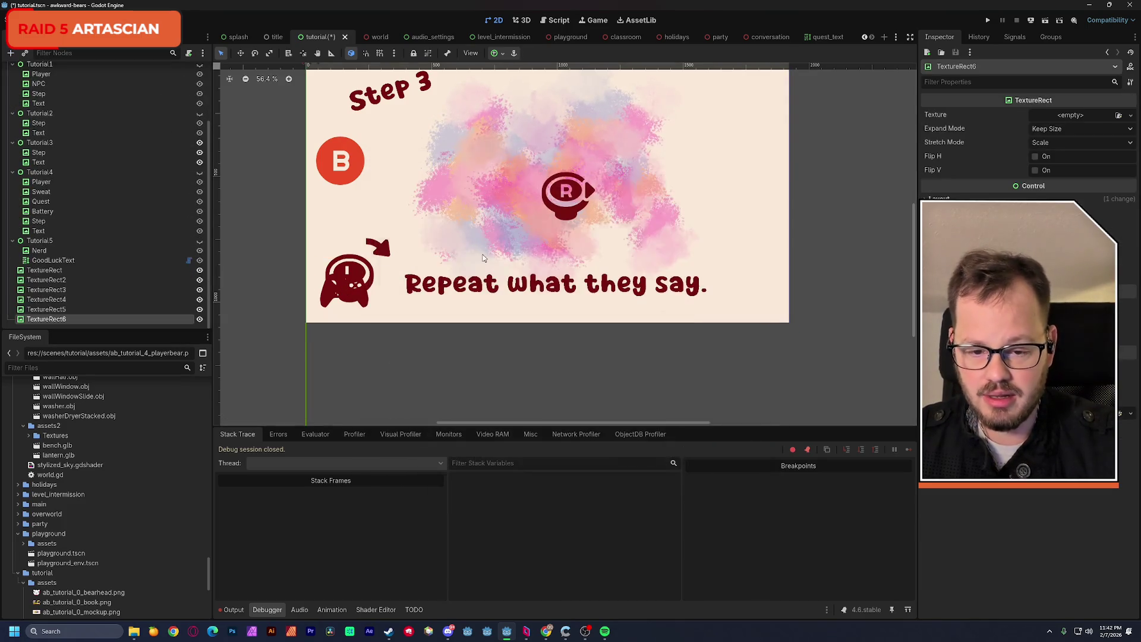
# Give TextureRect6 the green A button image from the addons Xbox Series prompts.
pyautogui.scroll(-10, 167, 498)
pyautogui.scroll(15, 161, 497)
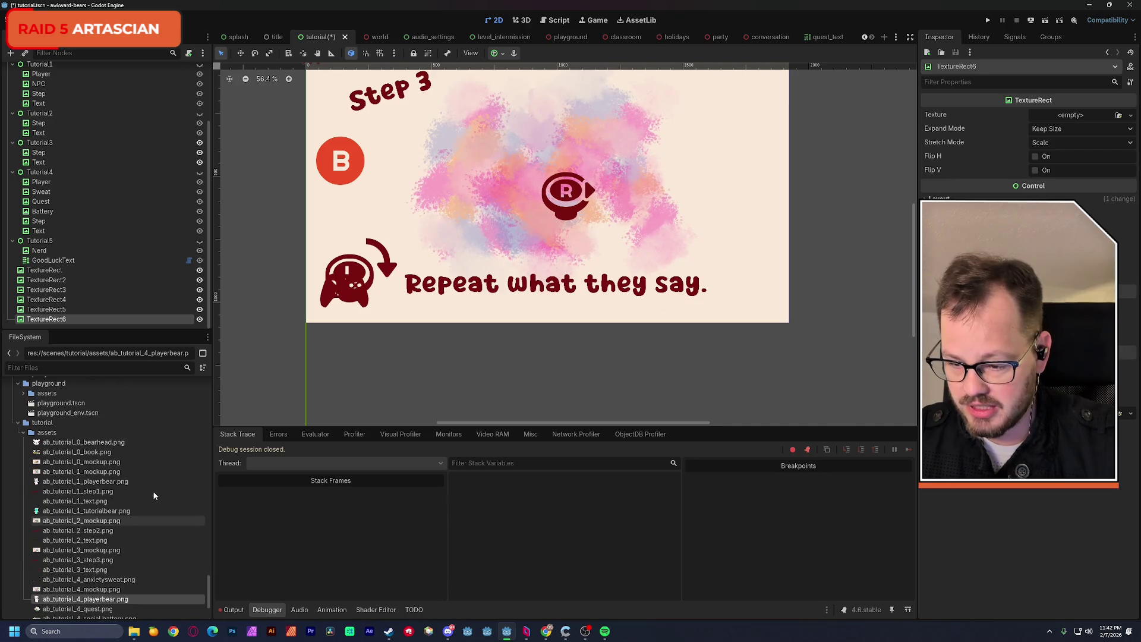
pyautogui.scroll(15, 138, 491)
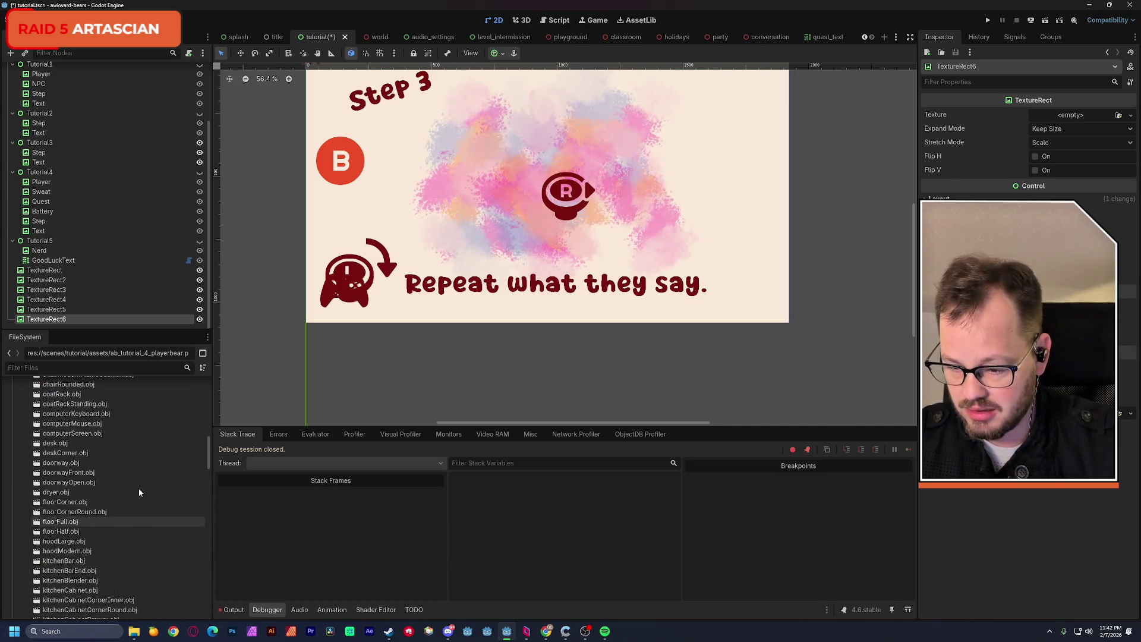
pyautogui.click(13, 494)
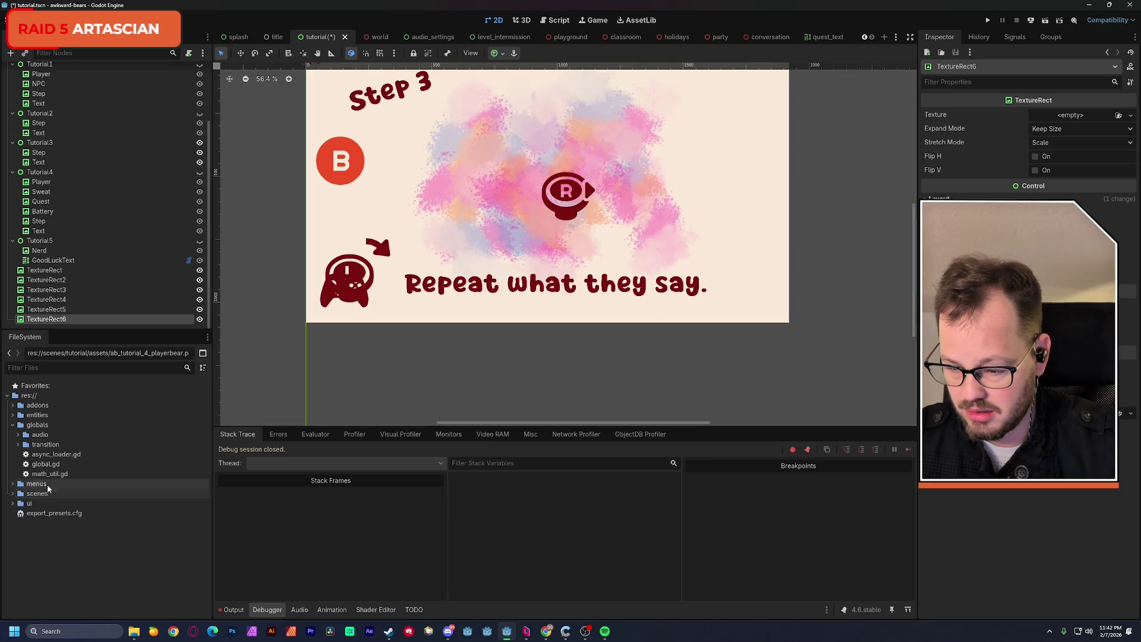
pyautogui.click(12, 405)
pyautogui.scroll(-10, 73, 454)
pyautogui.scroll(-5, 79, 466)
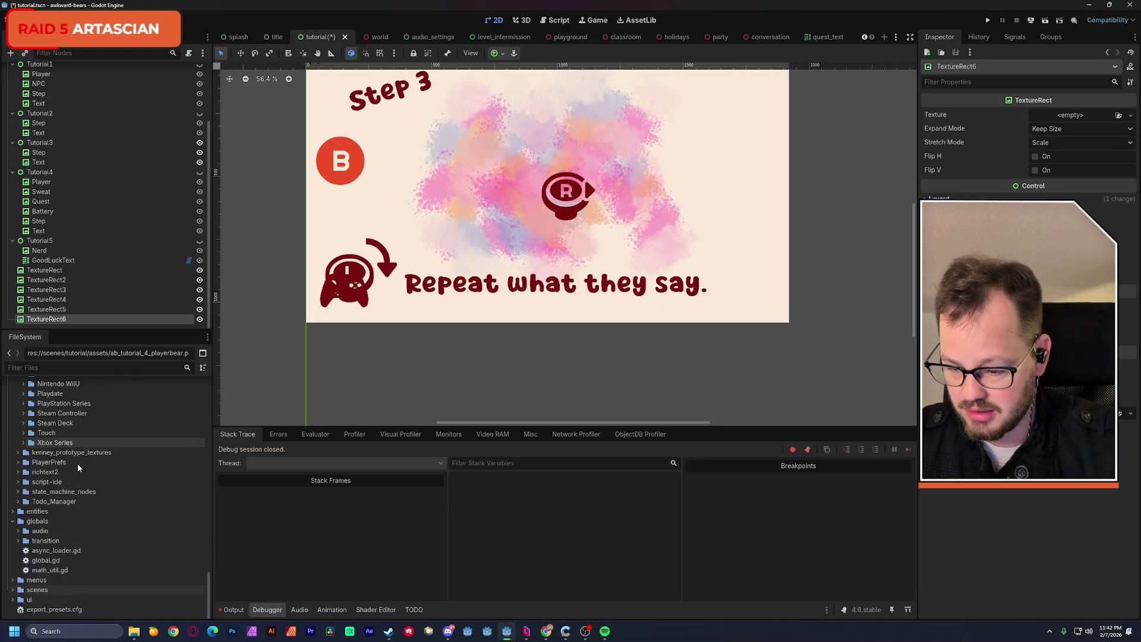
pyautogui.click(23, 443)
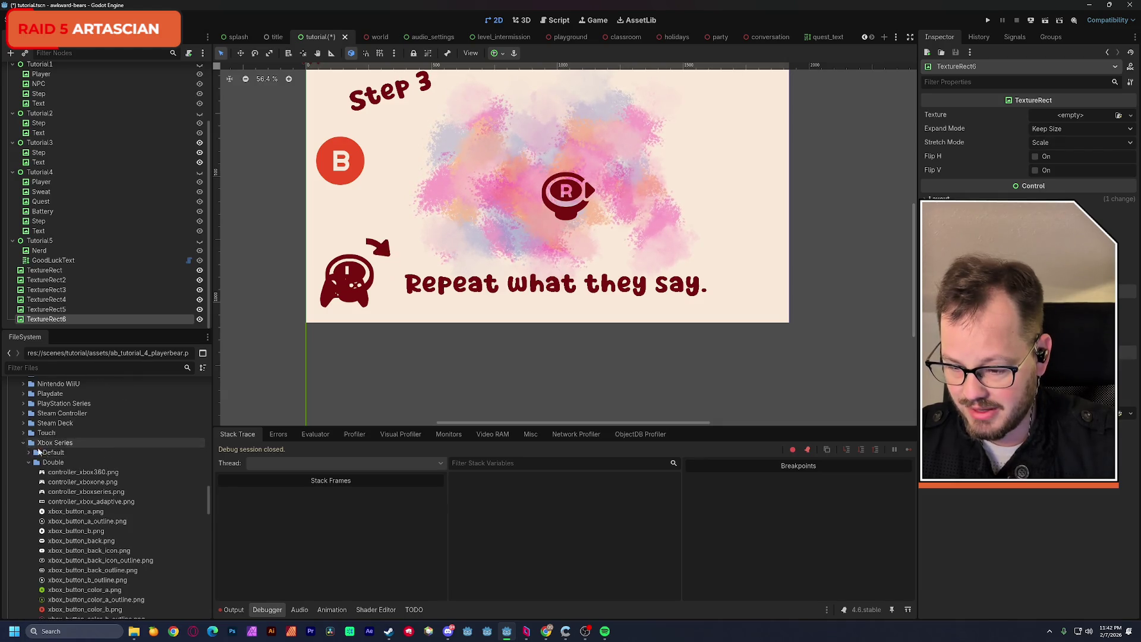
pyautogui.scroll(-3, 56, 470)
pyautogui.moveTo(57, 478)
pyautogui.moveTo(56, 477)
pyautogui.mouseDown()
pyautogui.moveTo(875, 293)
pyautogui.moveTo(1044, 120)
pyautogui.moveTo(1066, 121)
pyautogui.mouseUp()
# Enlarge the green A button icon on the canvas.
pyautogui.scroll(3, 625, 184)
pyautogui.scroll(-4, 390, 173)
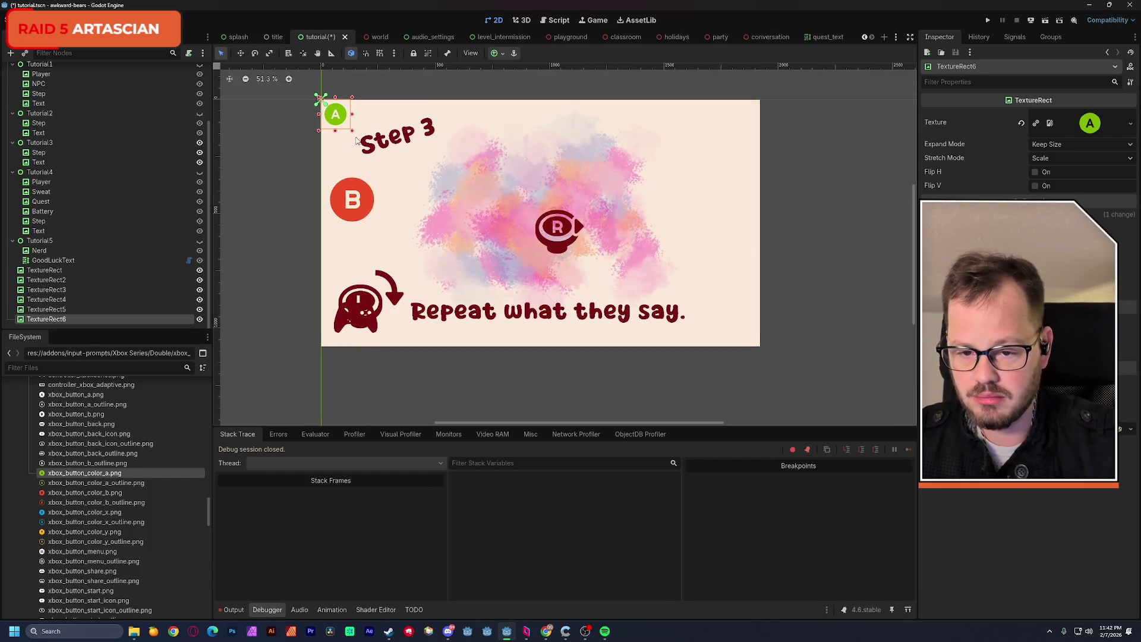
pyautogui.moveTo(353, 136); pyautogui.dragTo(376, 156)
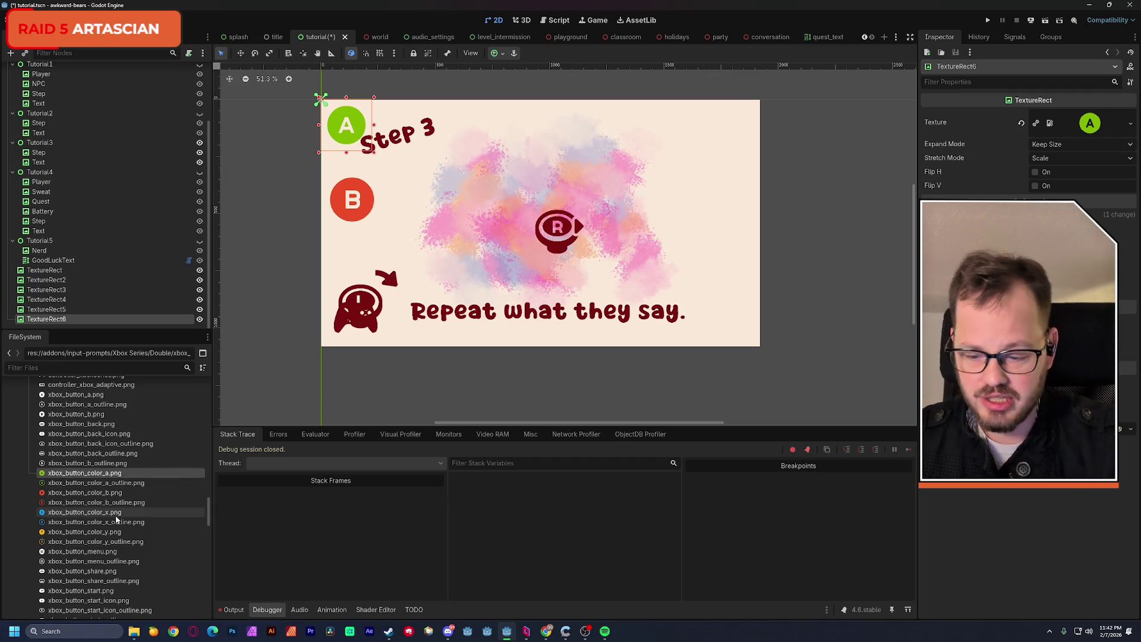
# Replace it with the Vector xbox_button_color_a.svg texture and place it beside the instruction text.
pyautogui.scroll(-5, 115, 518)
pyautogui.scroll(10, 115, 518)
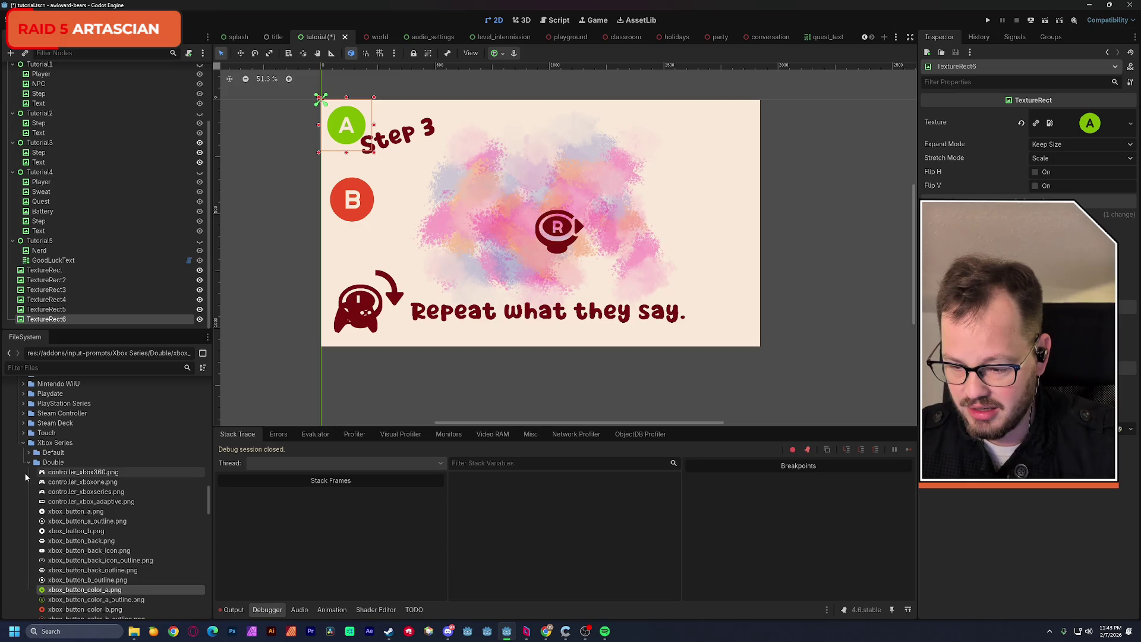
pyautogui.click(29, 463)
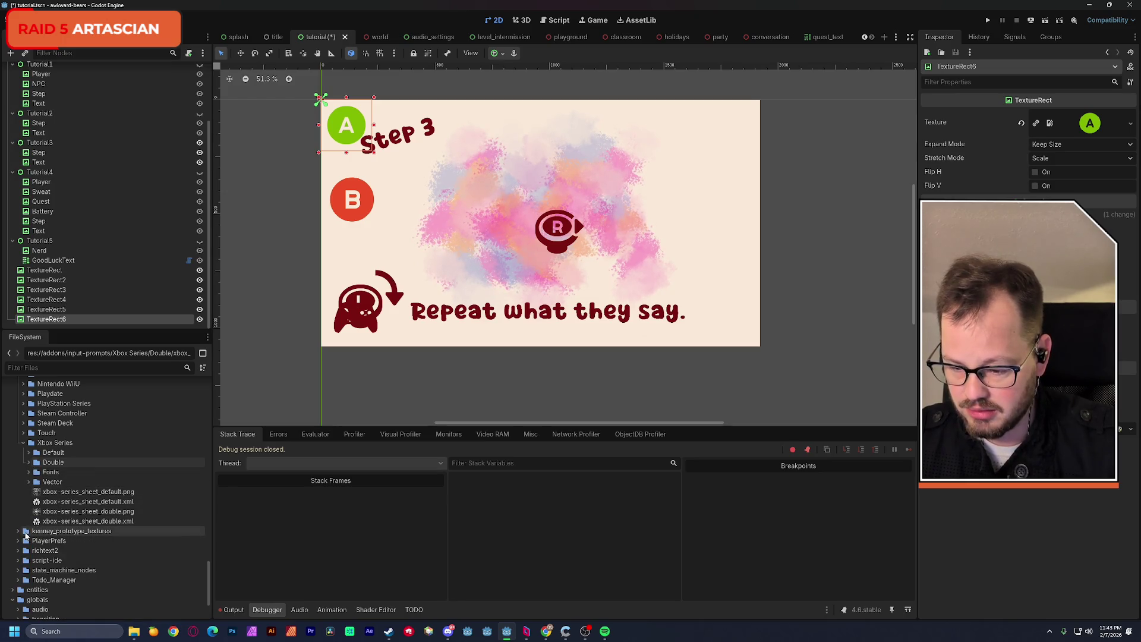
pyautogui.click(28, 482)
pyautogui.scroll(-2, 68, 547)
pyautogui.moveTo(67, 551)
pyautogui.mouseDown()
pyautogui.moveTo(898, 270)
pyautogui.moveTo(1094, 125)
pyautogui.mouseUp()
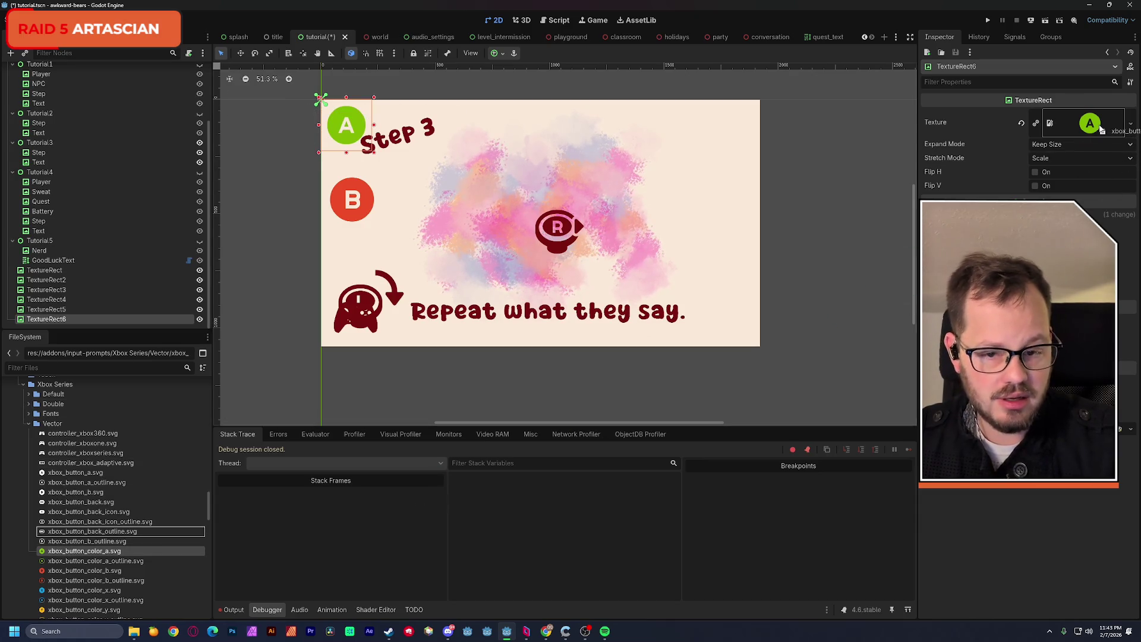
pyautogui.moveTo(362, 132); pyautogui.dragTo(727, 309)
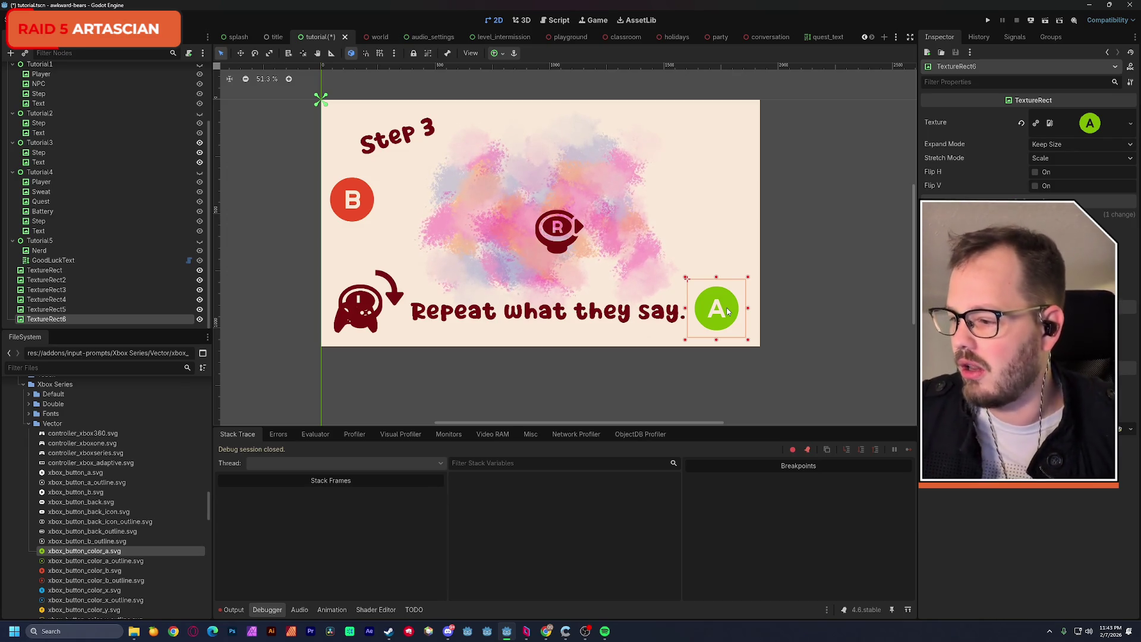
# Save the scene with the A prompt placed after 'Repeat what they say.'.
pyautogui.hotkey('ctrl', 's')
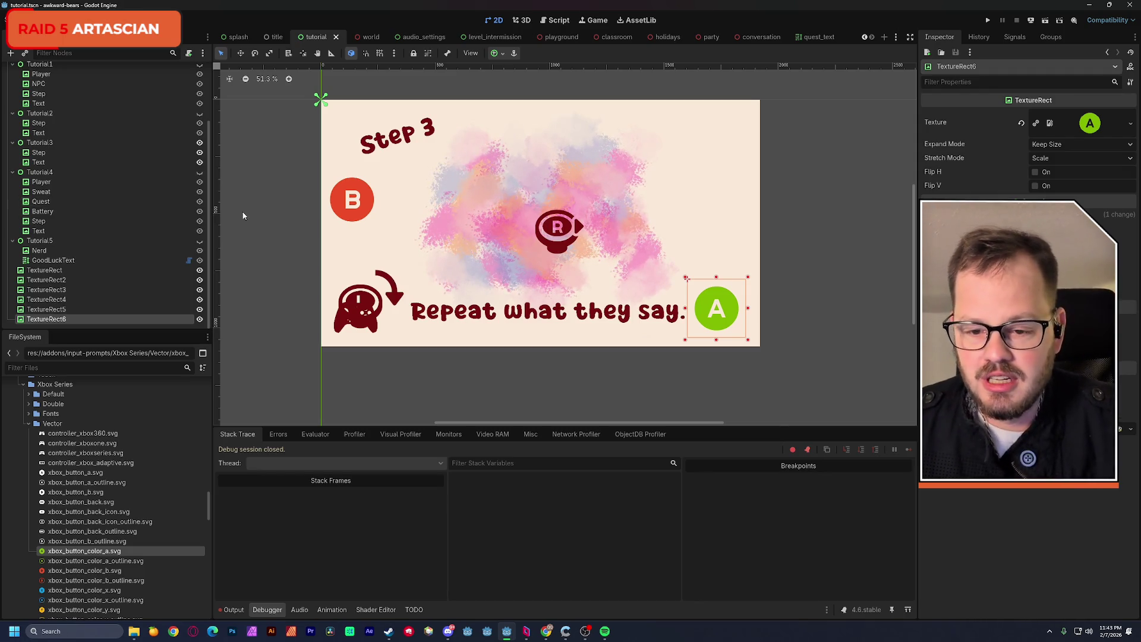
pyautogui.moveTo(384, 195); pyautogui.dragTo(375, 199)
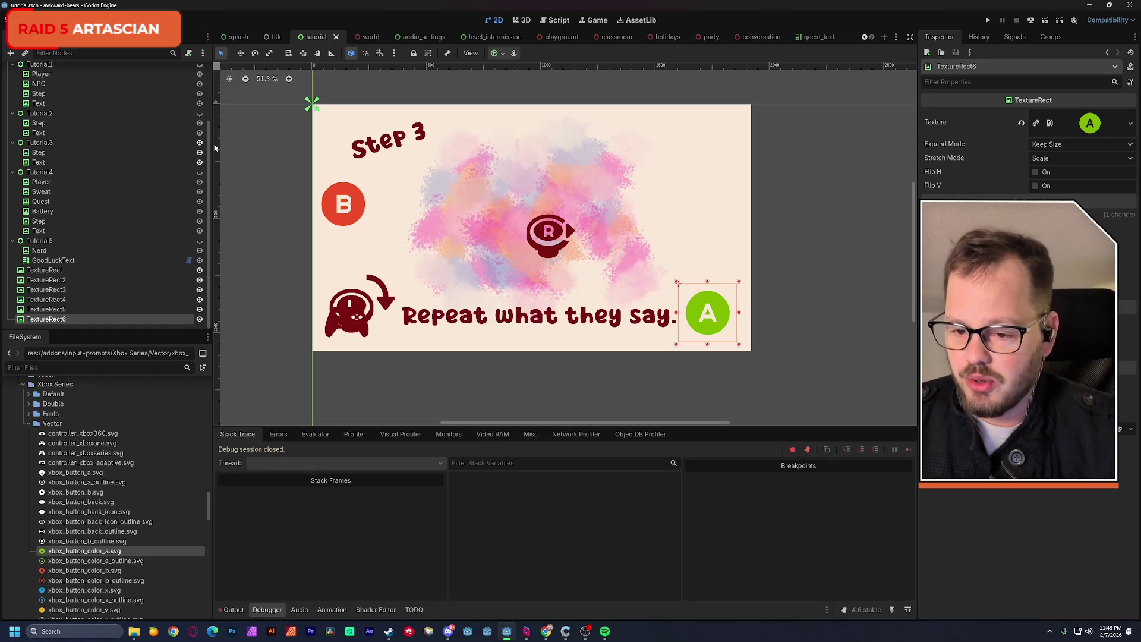
# Hide the six button prompt icons TextureRect through TextureRect6 and save.
pyautogui.moveTo(209, 136); pyautogui.dragTo(212, 76)
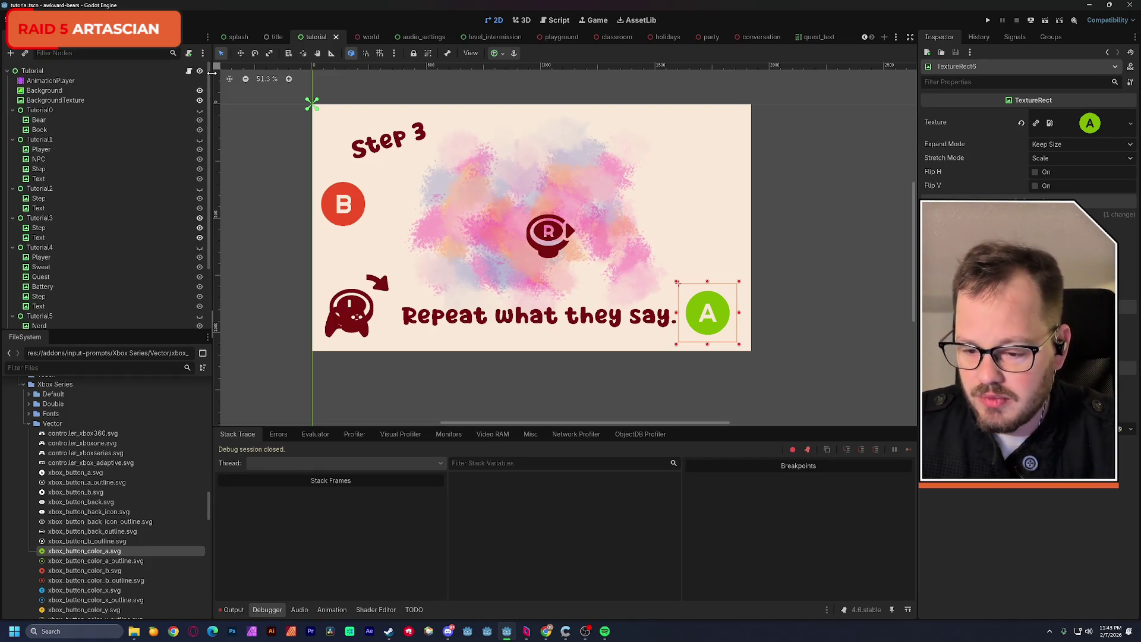
pyautogui.scroll(-5, 131, 235)
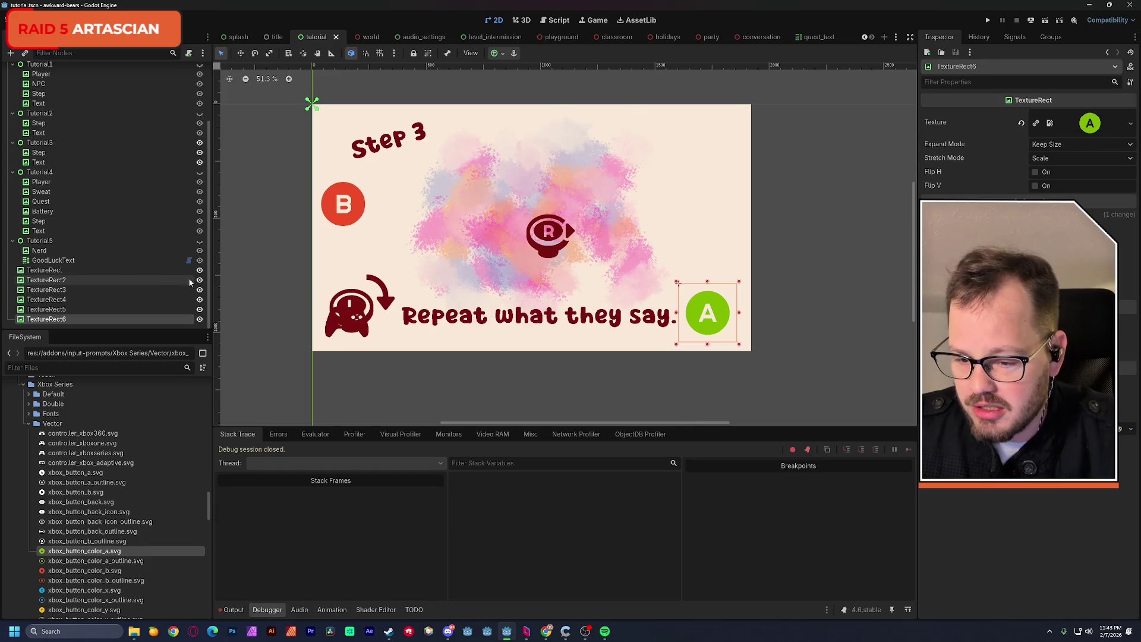
pyautogui.moveTo(200, 319); pyautogui.dragTo(194, 270)
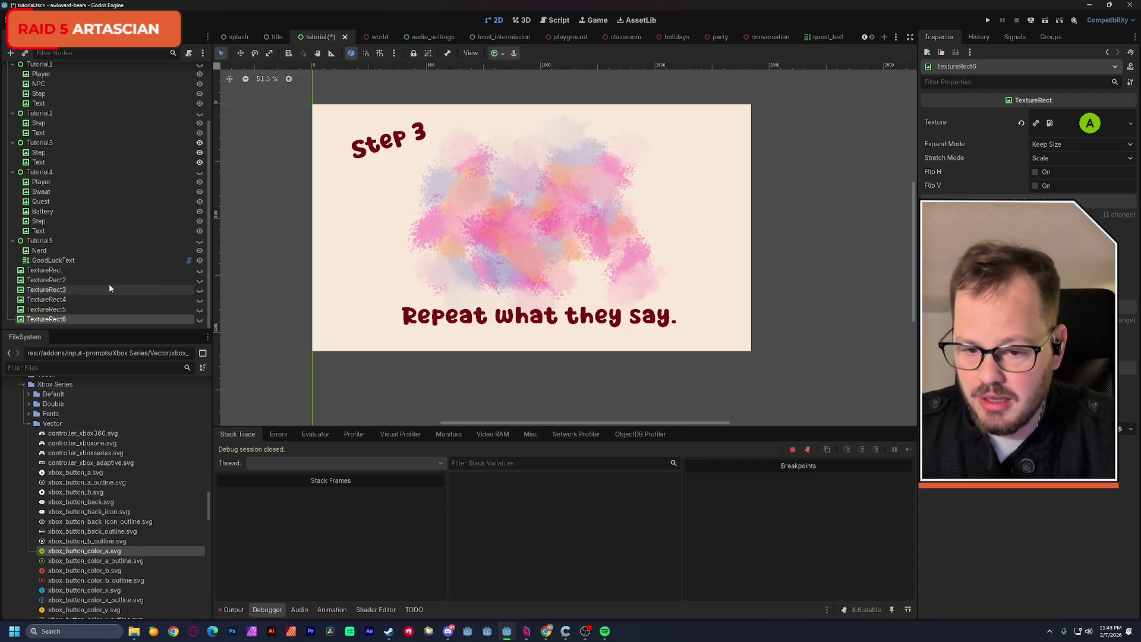
pyautogui.hotkey('ctrl', 's')
# Hide the Tutorial3 Step 3 text, collapse Tutorial0 through Tutorial5, and save again.
pyautogui.scroll(3, 143, 238)
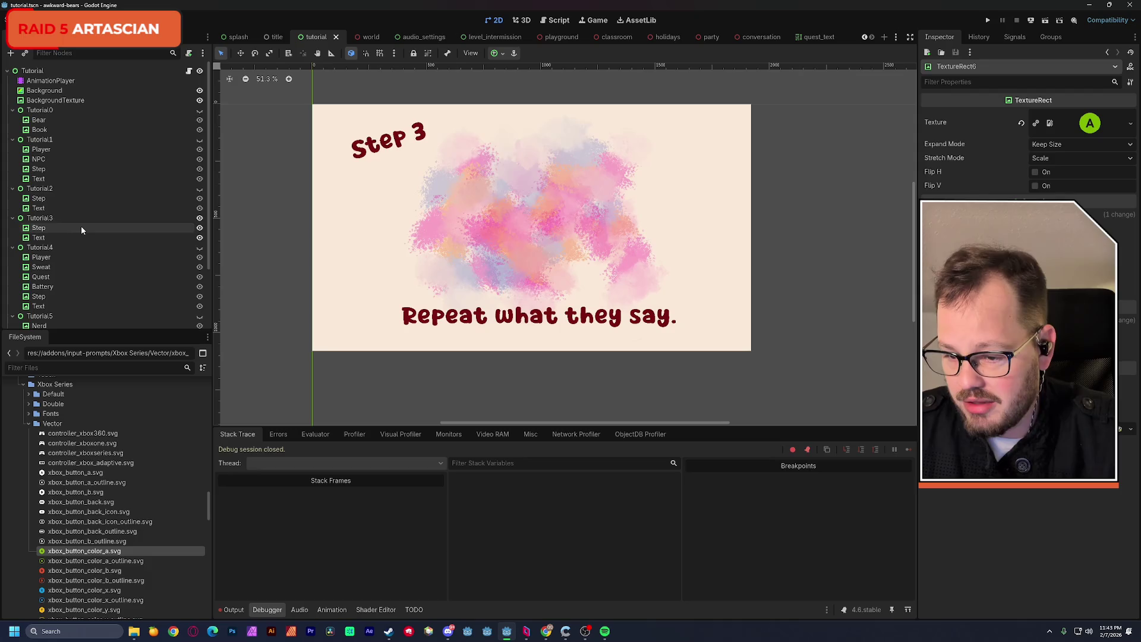
pyautogui.click(199, 218)
pyautogui.click(12, 110)
pyautogui.click(13, 120)
pyautogui.click(12, 130)
pyautogui.click(12, 139)
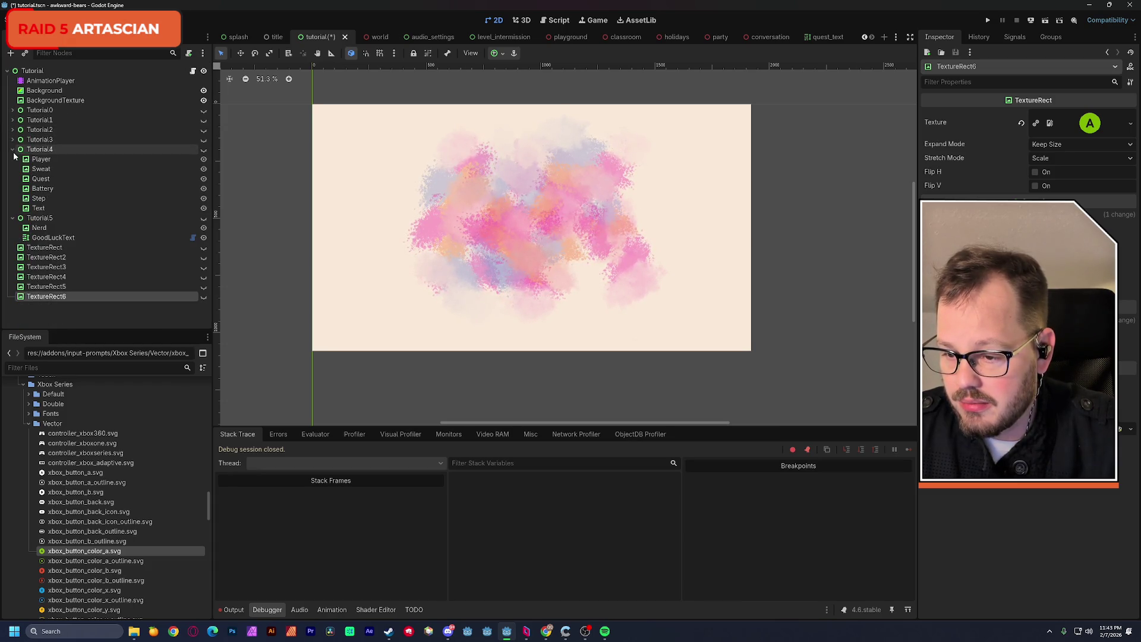
pyautogui.click(13, 149)
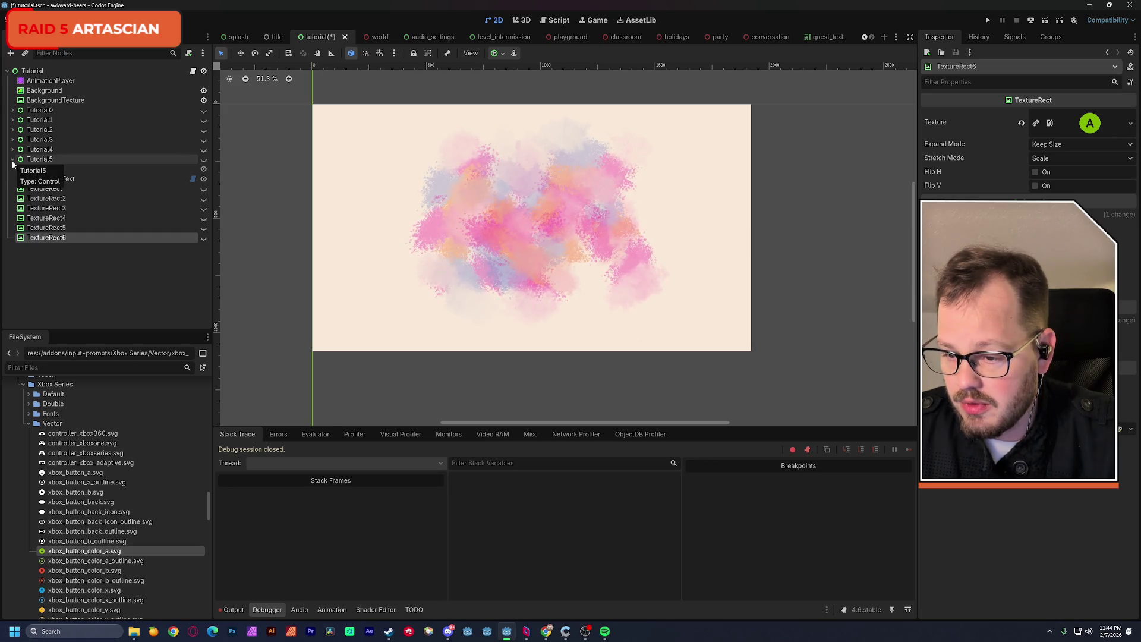
pyautogui.click(13, 159)
pyautogui.click(56, 261)
pyautogui.hotkey('ctrl', 's')
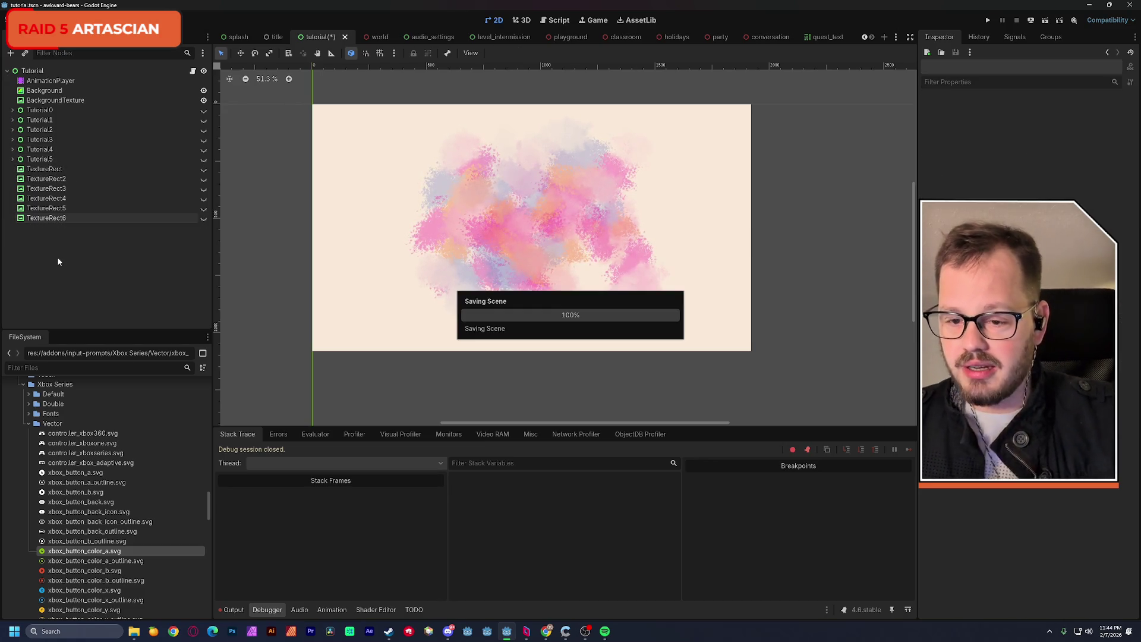
pyautogui.click(192, 71)
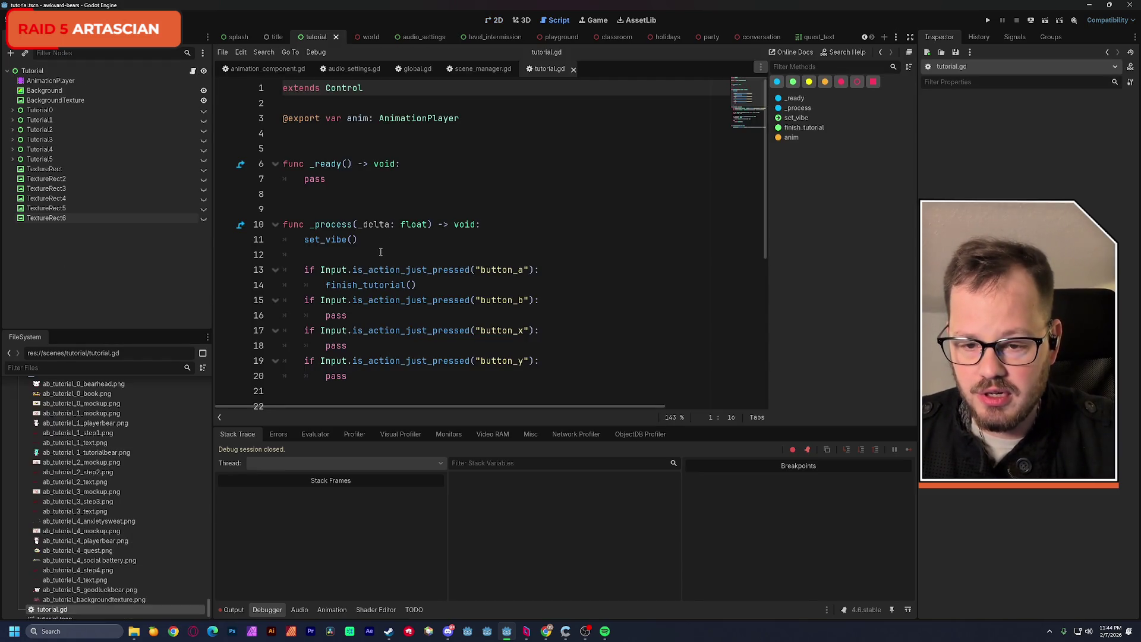
# Review tutorial.gd's AnimationPlayer variable and button code, then return to the 2D view.
pyautogui.doubleClick(380, 119)
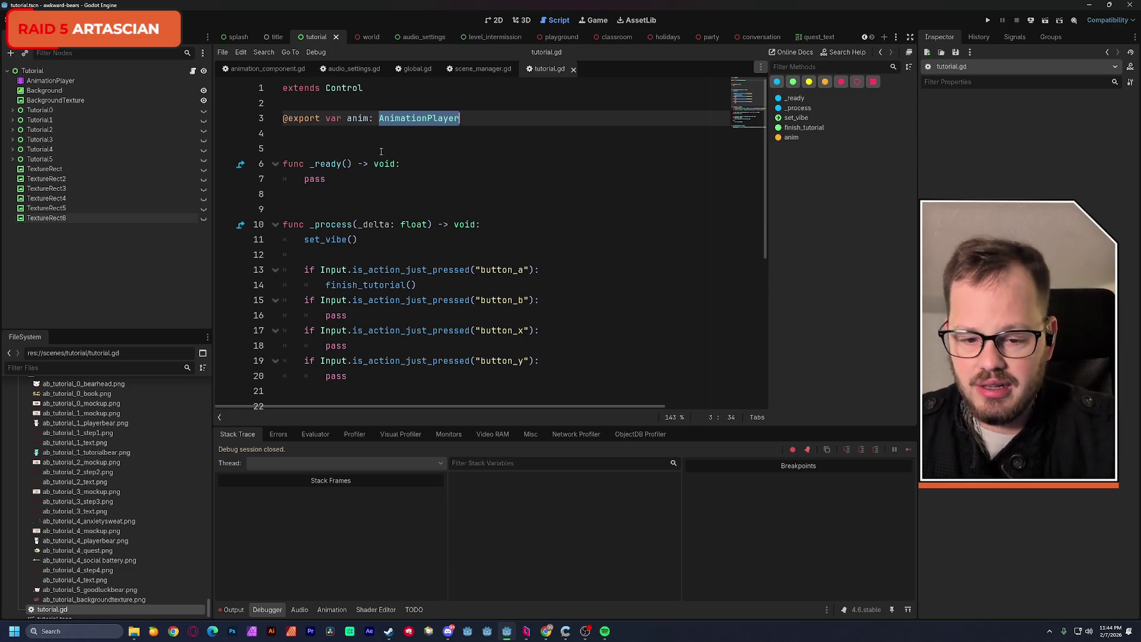
pyautogui.scroll(-4, 381, 152)
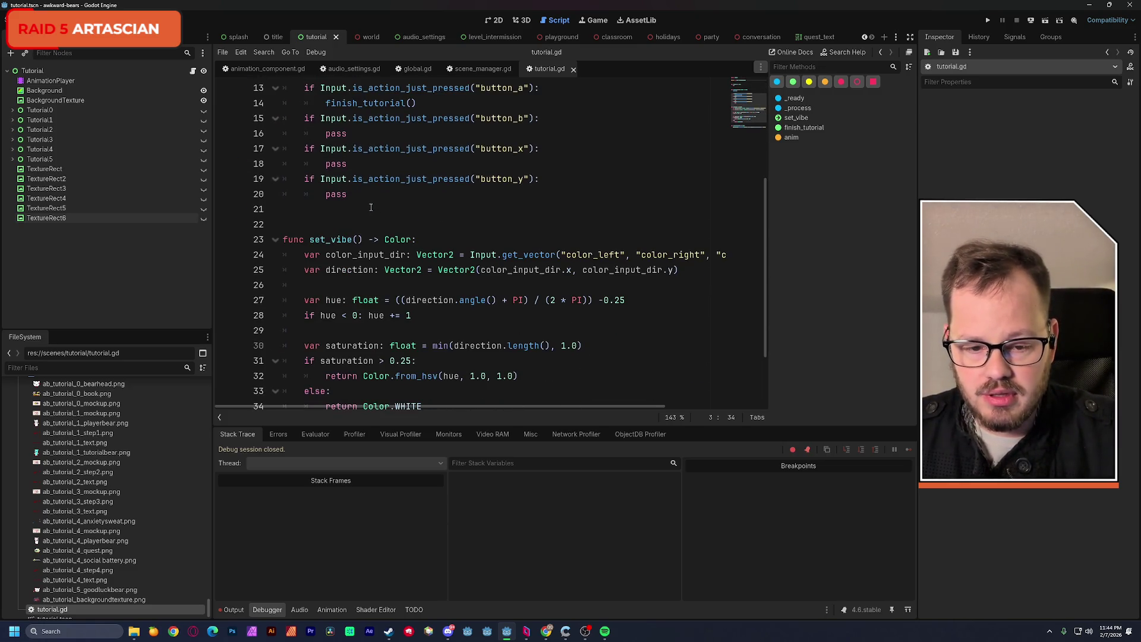
pyautogui.scroll(1, 371, 207)
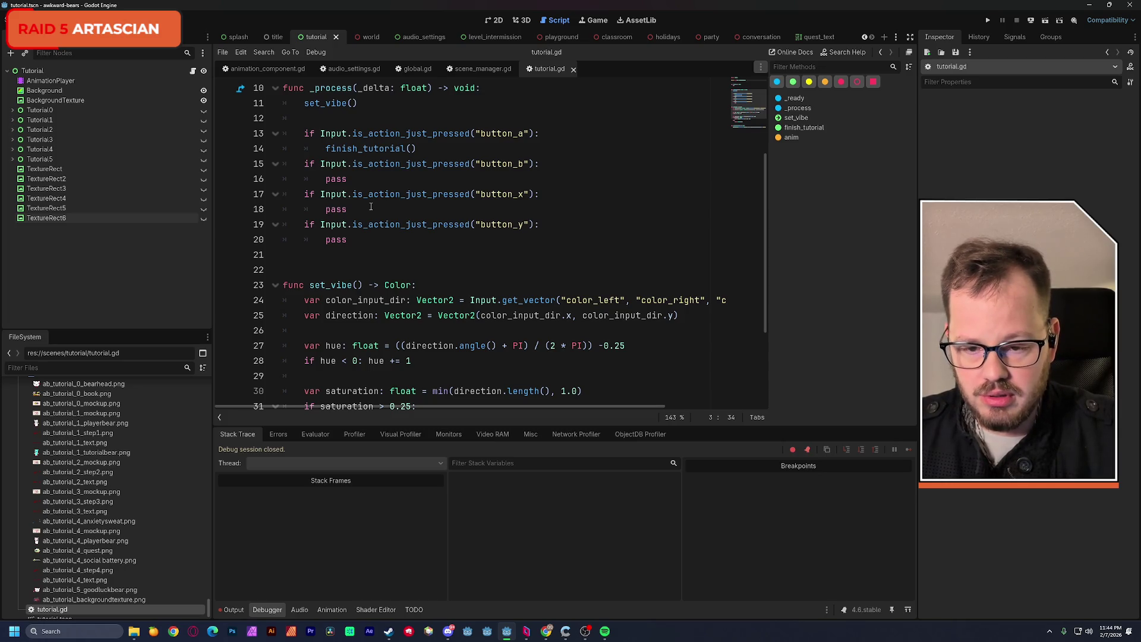
pyautogui.scroll(1, 371, 206)
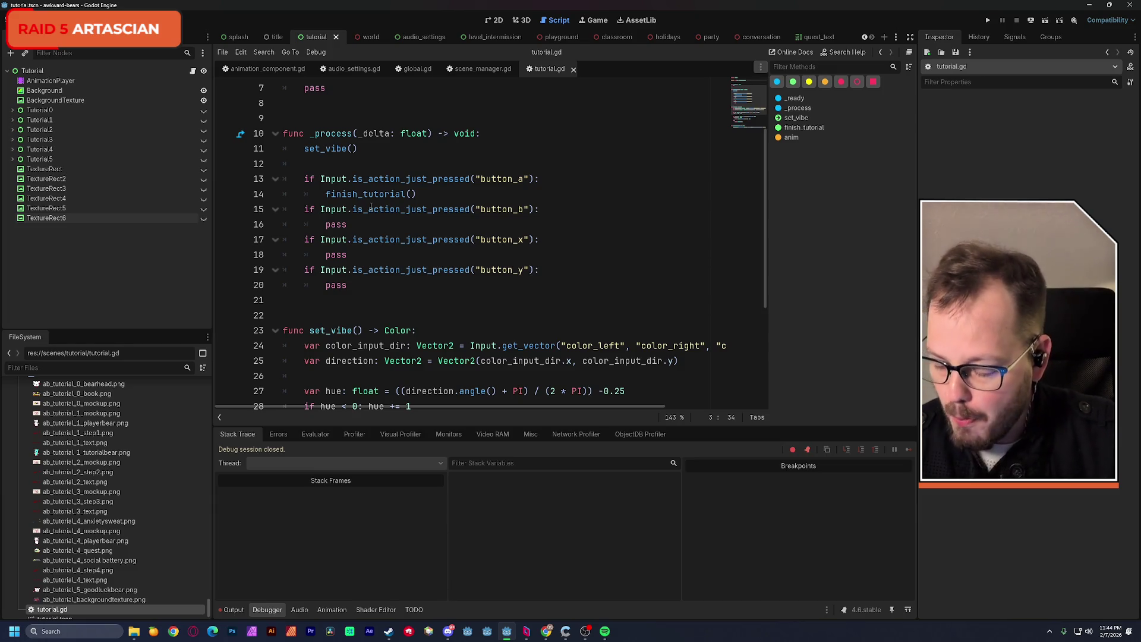
pyautogui.click(495, 20)
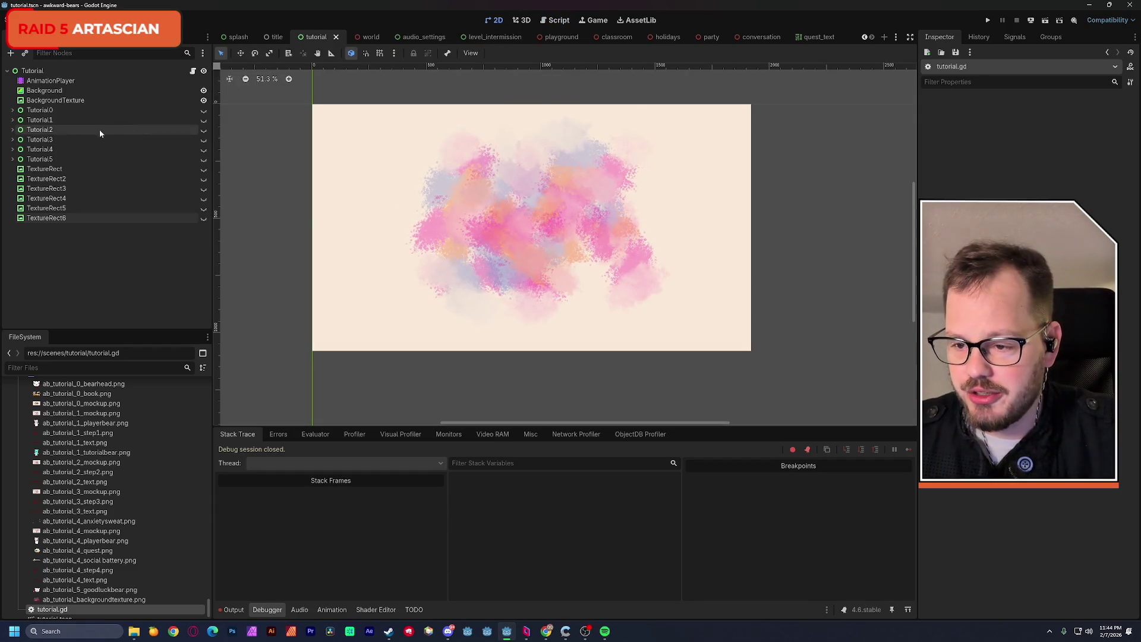
# Show and expand Tutorial0's Bear and Book art, then select the AnimationPlayer node.
pyautogui.click(204, 111)
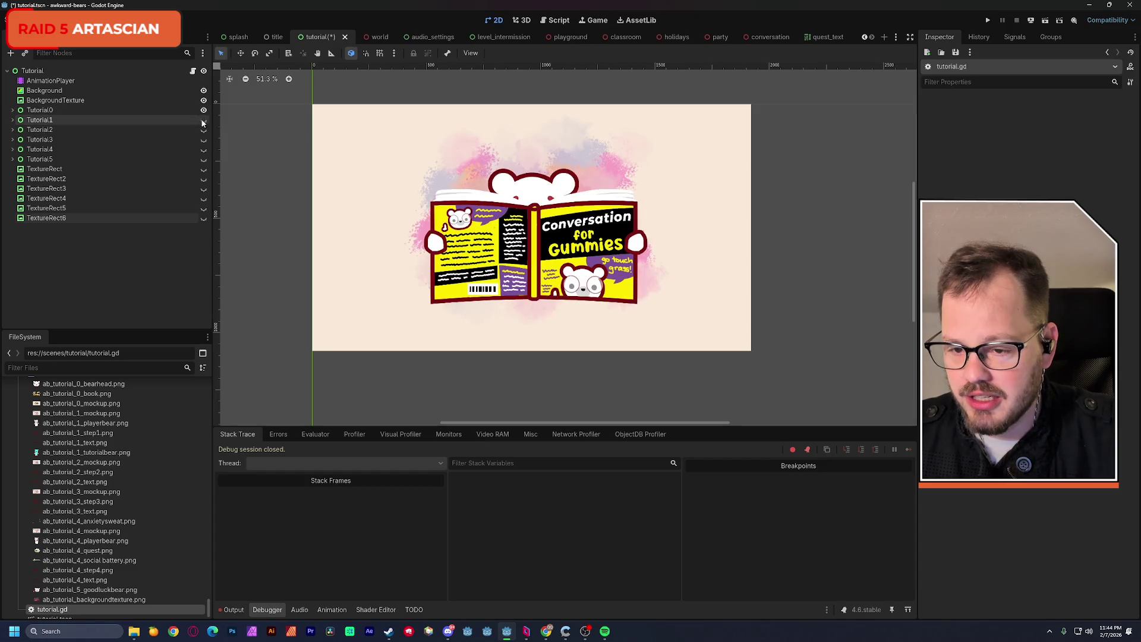
pyautogui.click(12, 110)
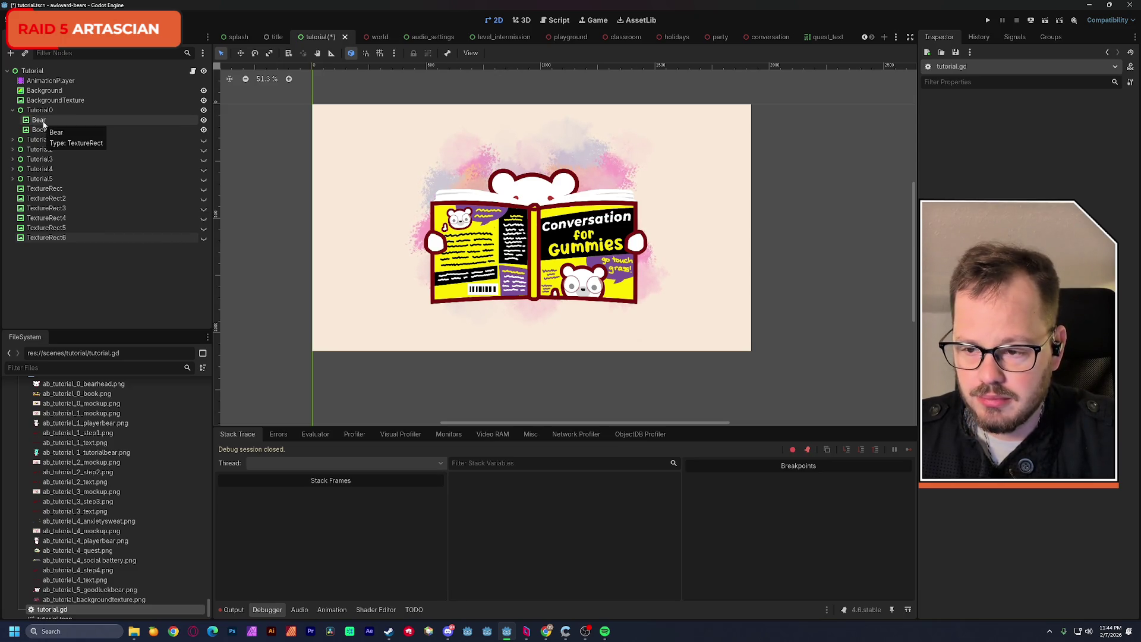
pyautogui.click(48, 82)
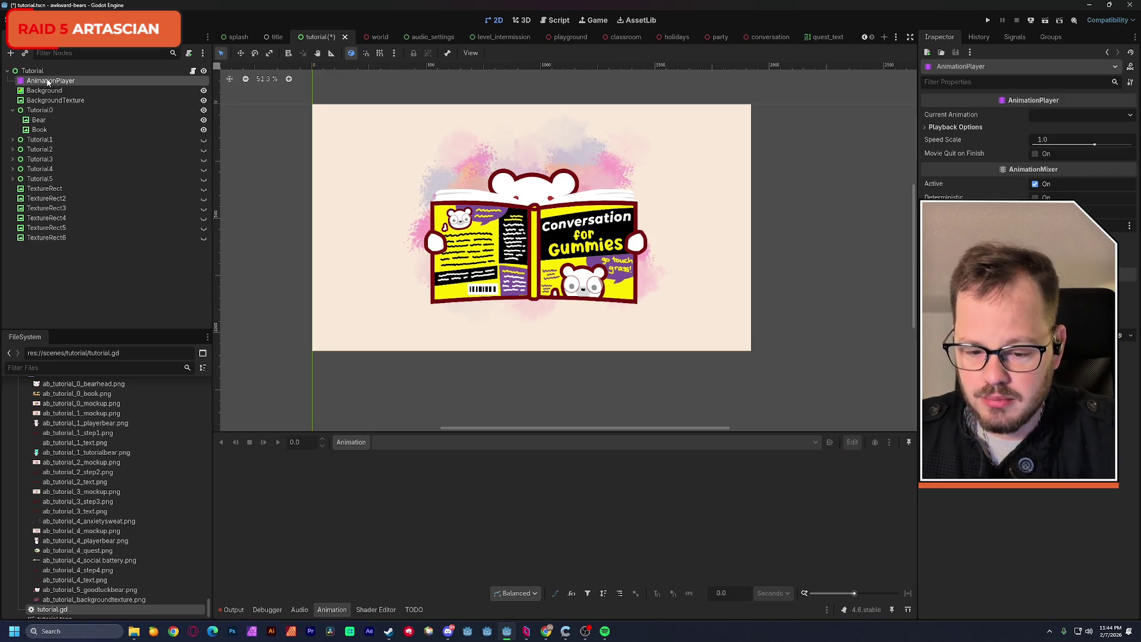
# Create a new AnimationPlayer animation named tutorial_start.
pyautogui.click(352, 442)
pyautogui.click(359, 459)
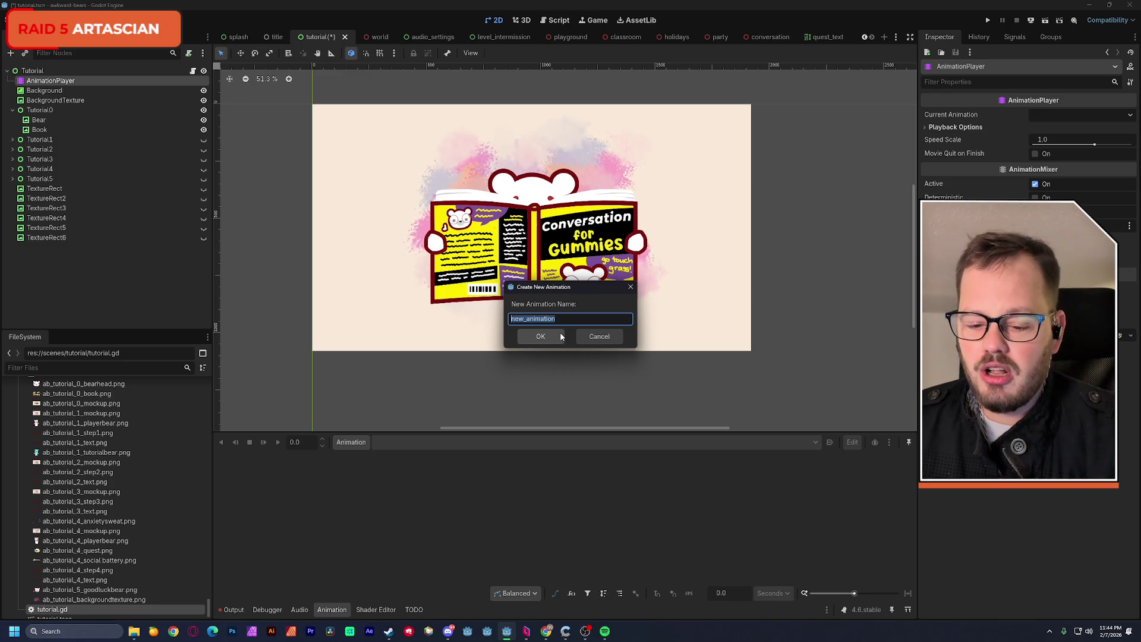
pyautogui.write('tuto')
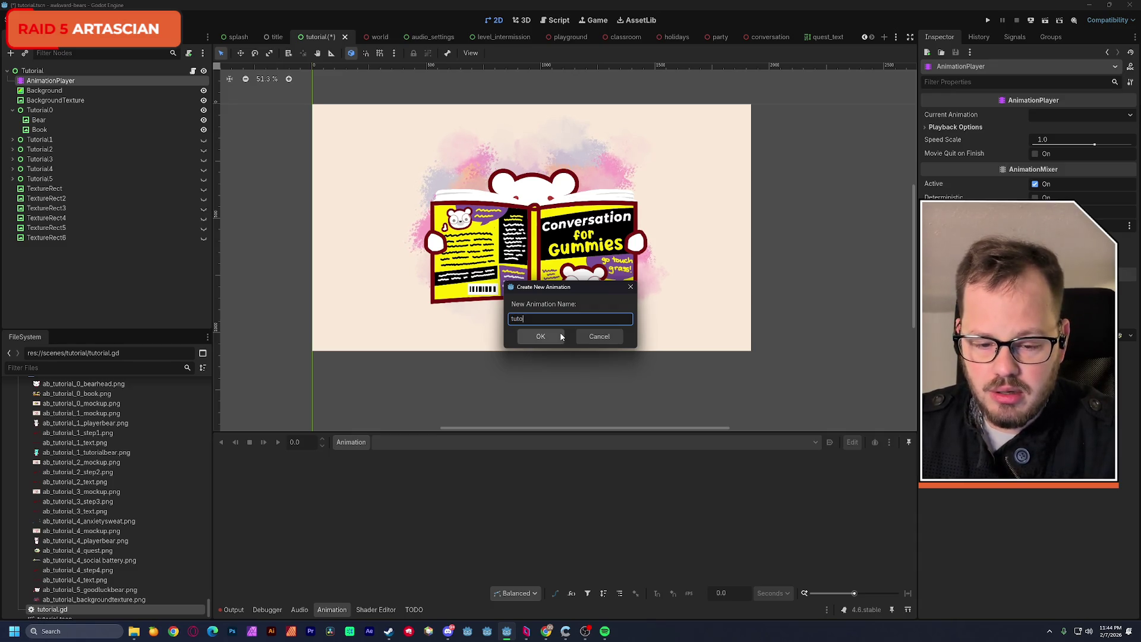
pyautogui.write('rial_start')
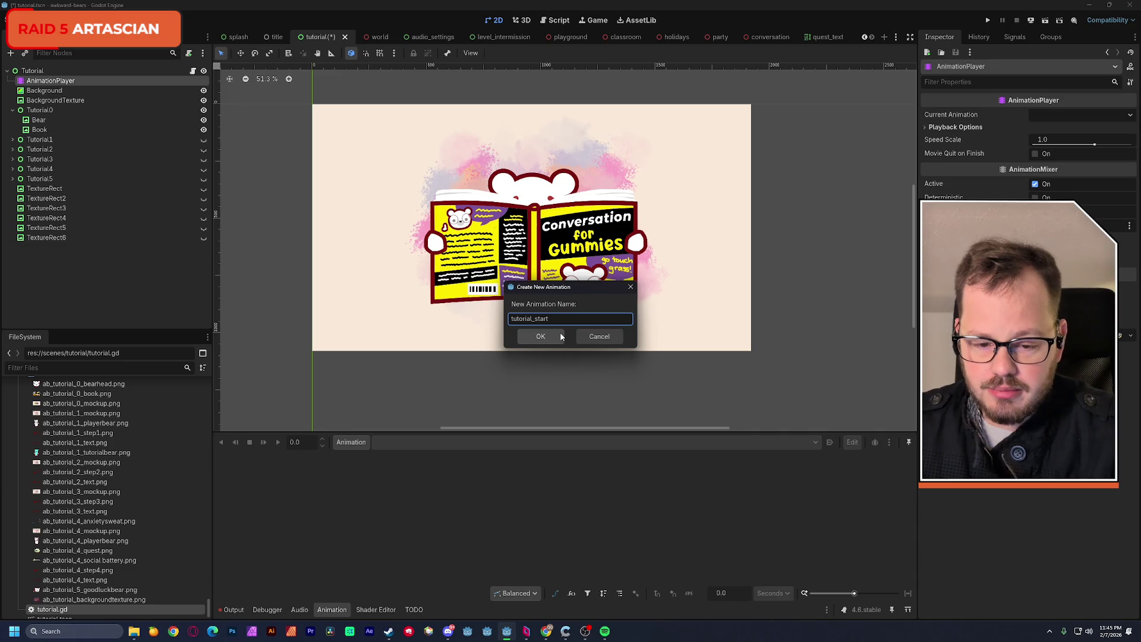
pyautogui.click(560, 334)
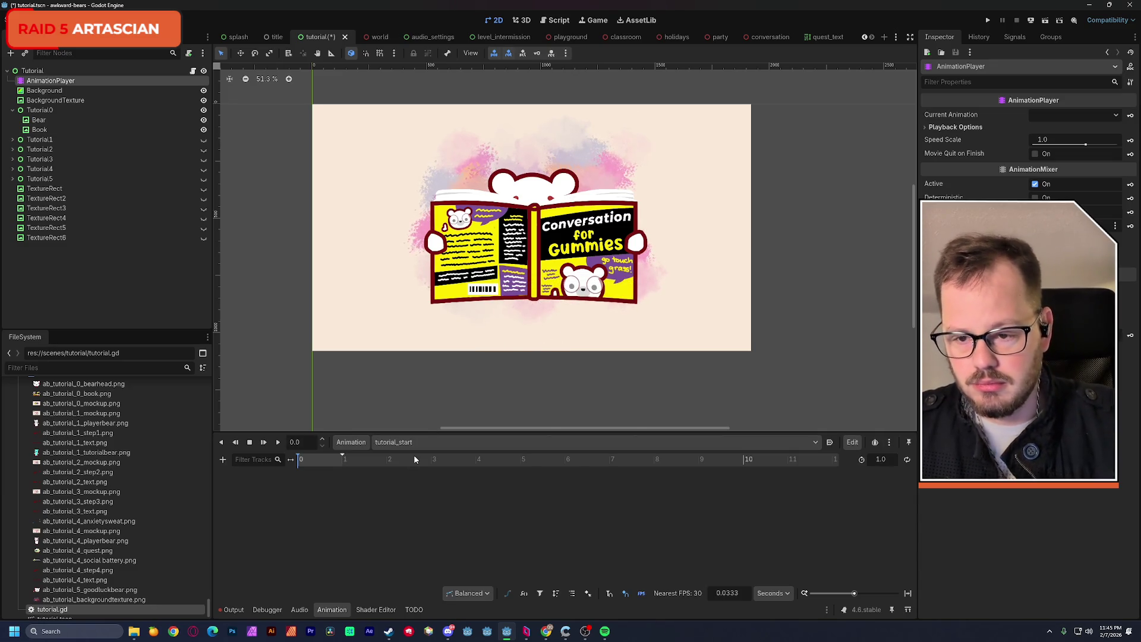
# Add a visibility keyframe for the Tutorial0 group at time 0.
pyautogui.click(43, 111)
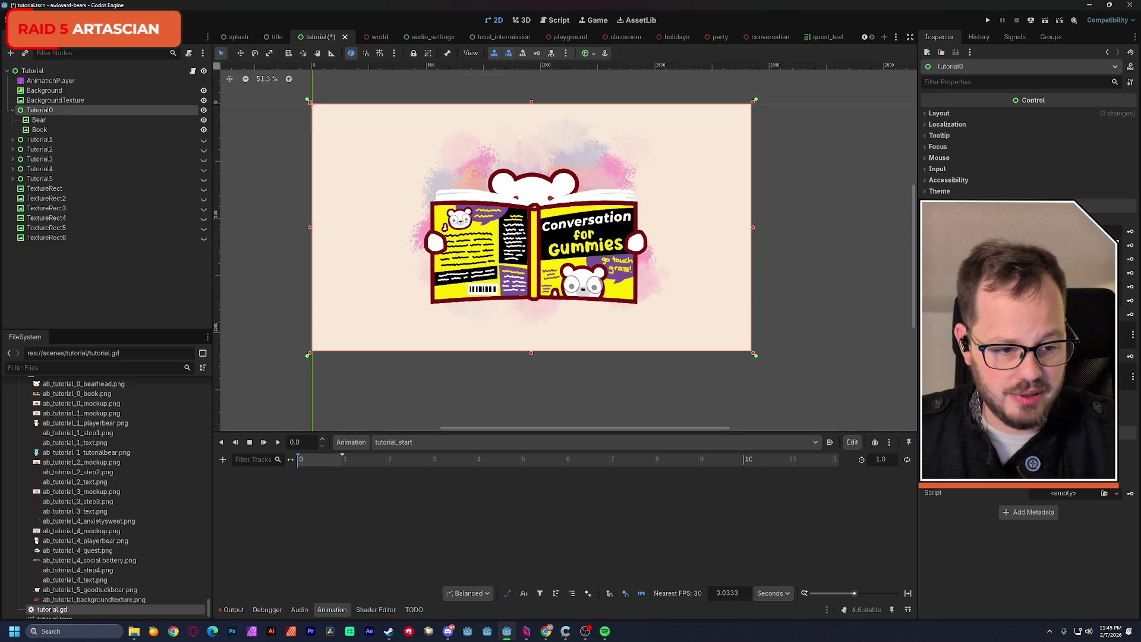
pyautogui.click(1131, 232)
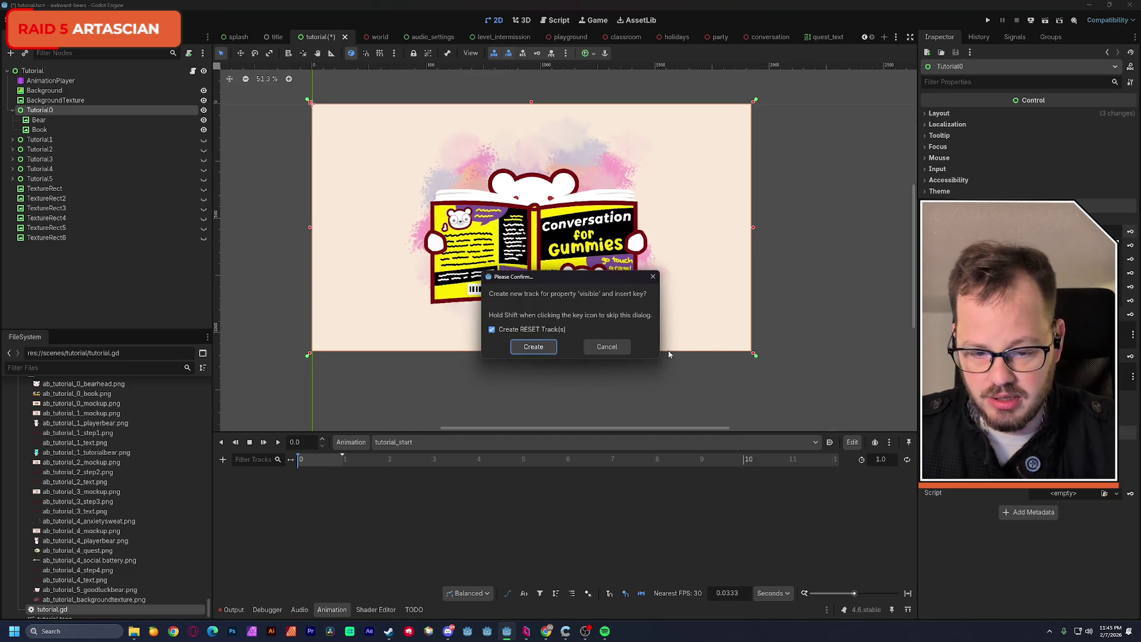
pyautogui.click(533, 345)
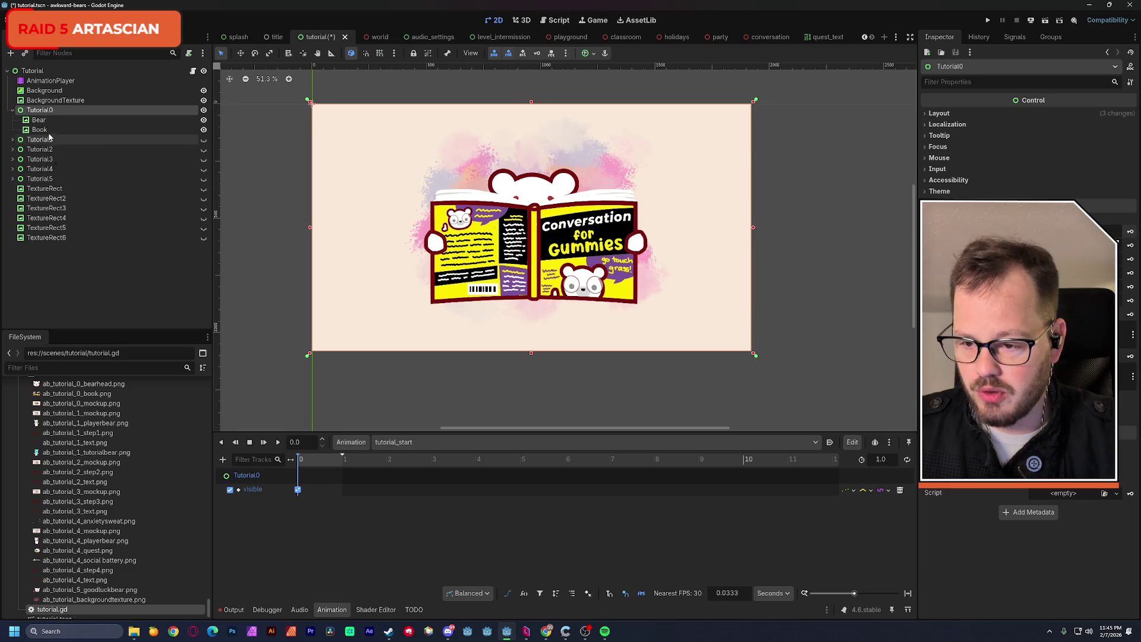
# Raise the Bear and Book together about 62 px, then select only the Book.
pyautogui.click(480, 230)
pyautogui.moveTo(506, 231); pyautogui.dragTo(511, 253)
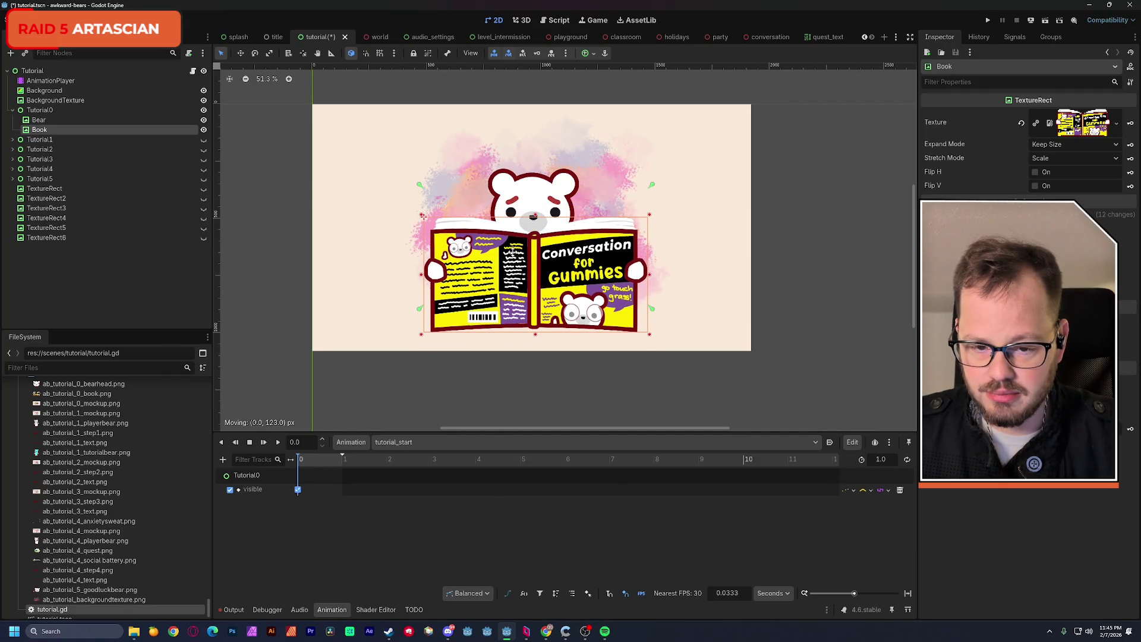
pyautogui.hotkey('ctrl', 'z')
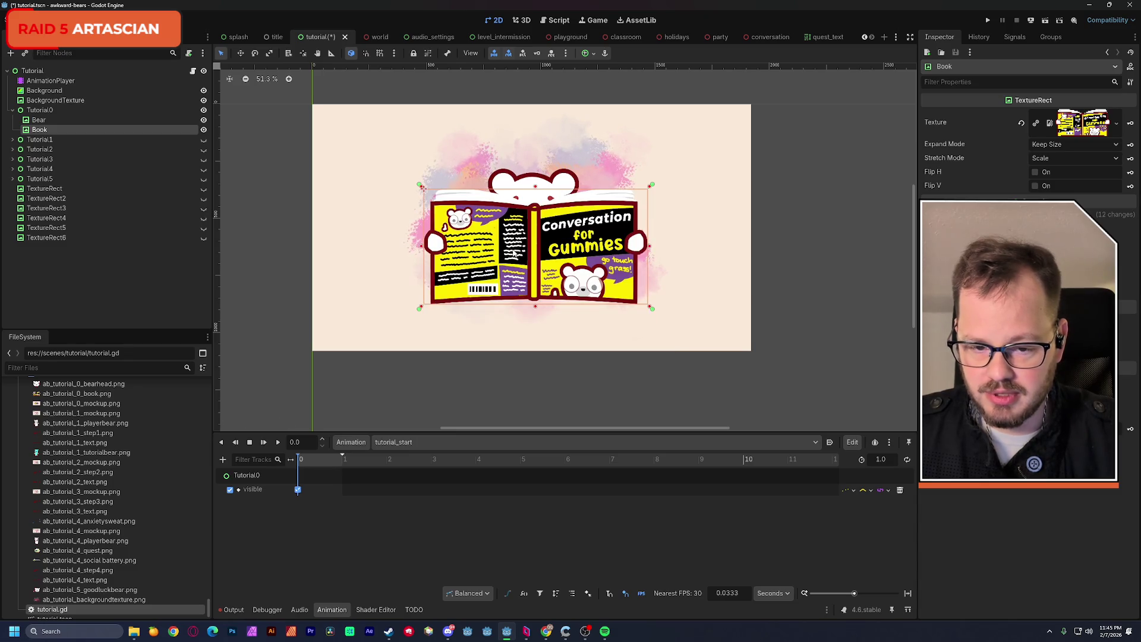
pyautogui.keyDown('ctrl'); pyautogui.click(39, 119); pyautogui.keyUp('ctrl')
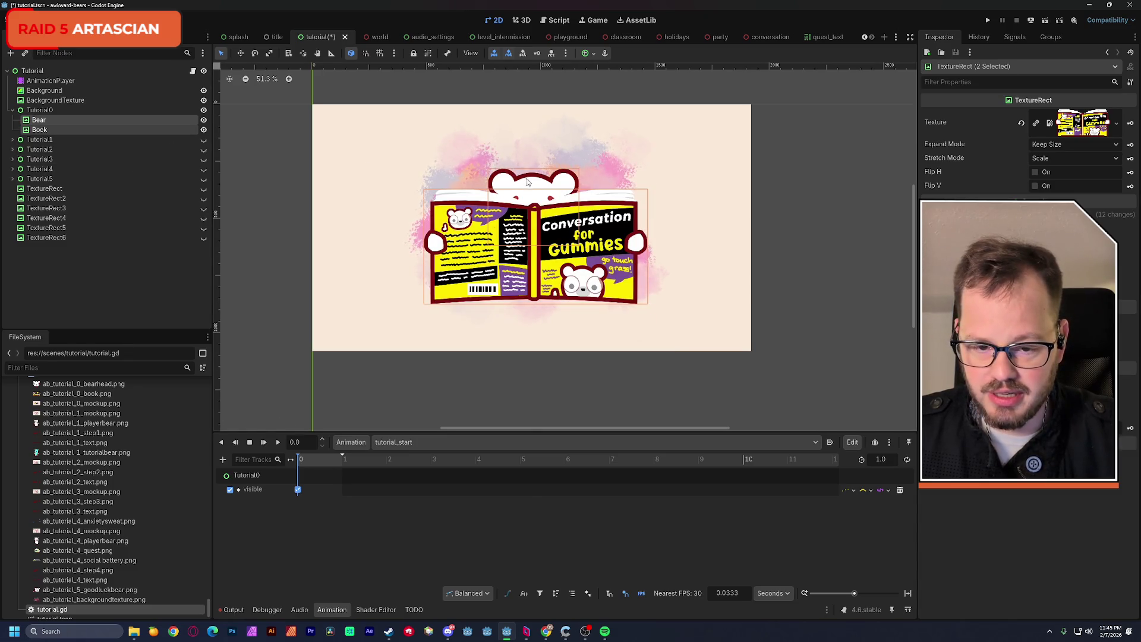
pyautogui.moveTo(531, 181); pyautogui.dragTo(529, 161)
pyautogui.click(97, 284)
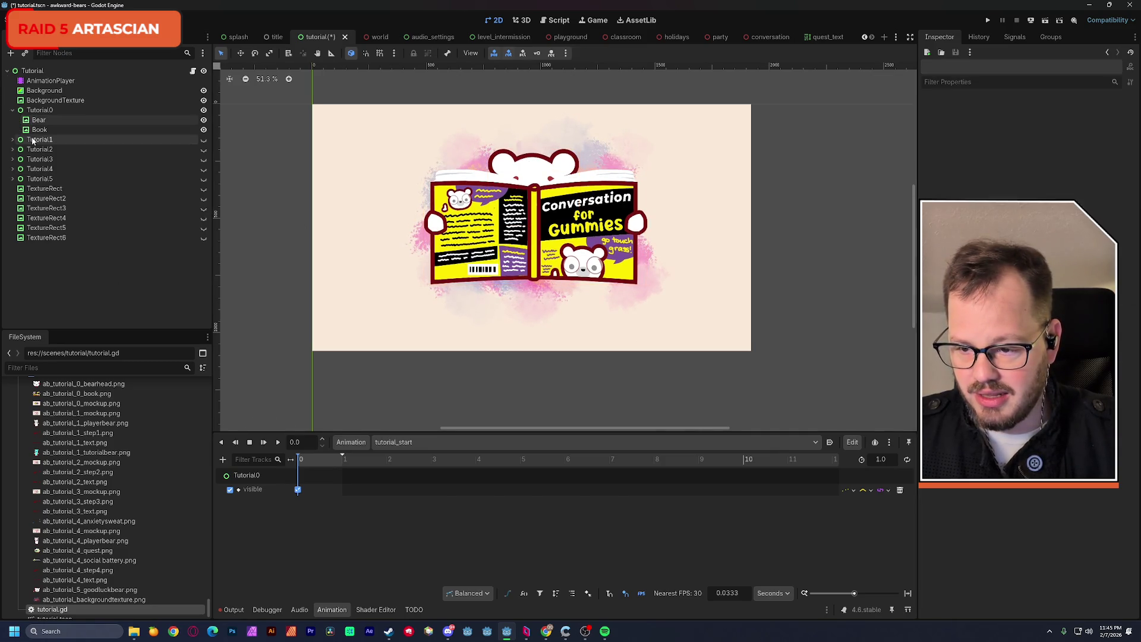
pyautogui.click(39, 131)
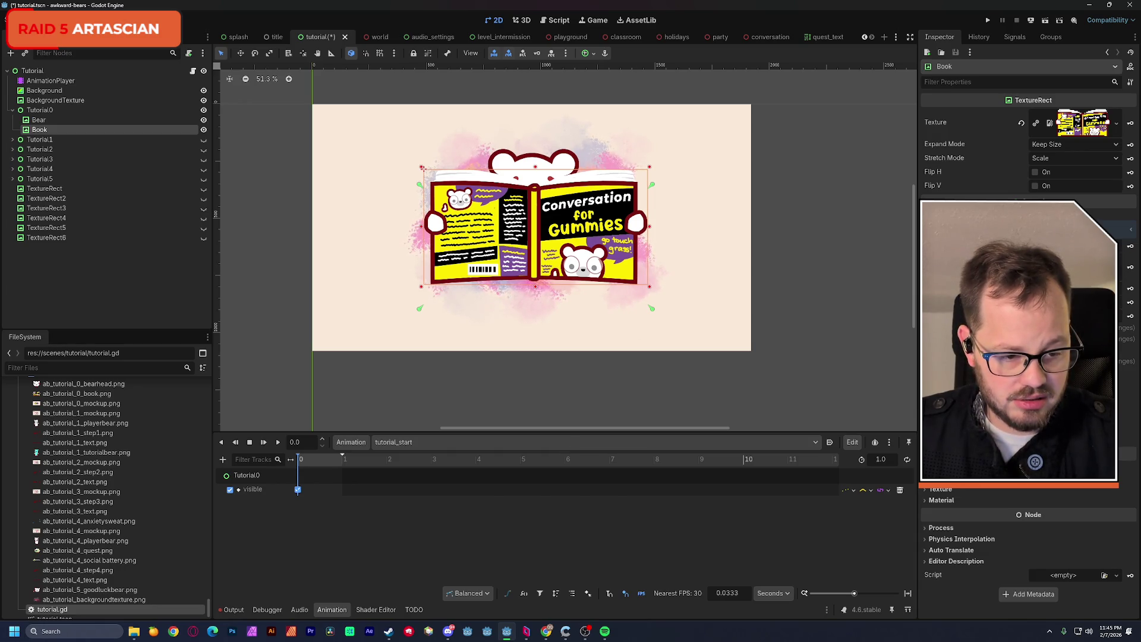
# Create a Book position track keyed at 0 s (489, 285 px).
pyautogui.scroll(5, 1028, 535)
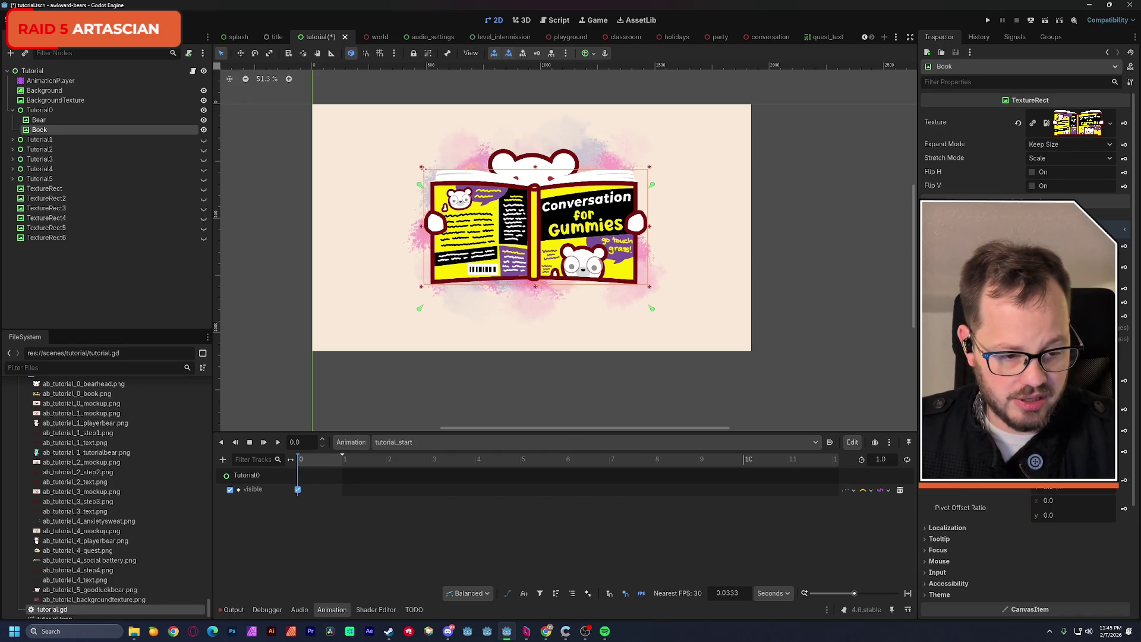
pyautogui.click(1124, 410)
pyautogui.click(550, 355)
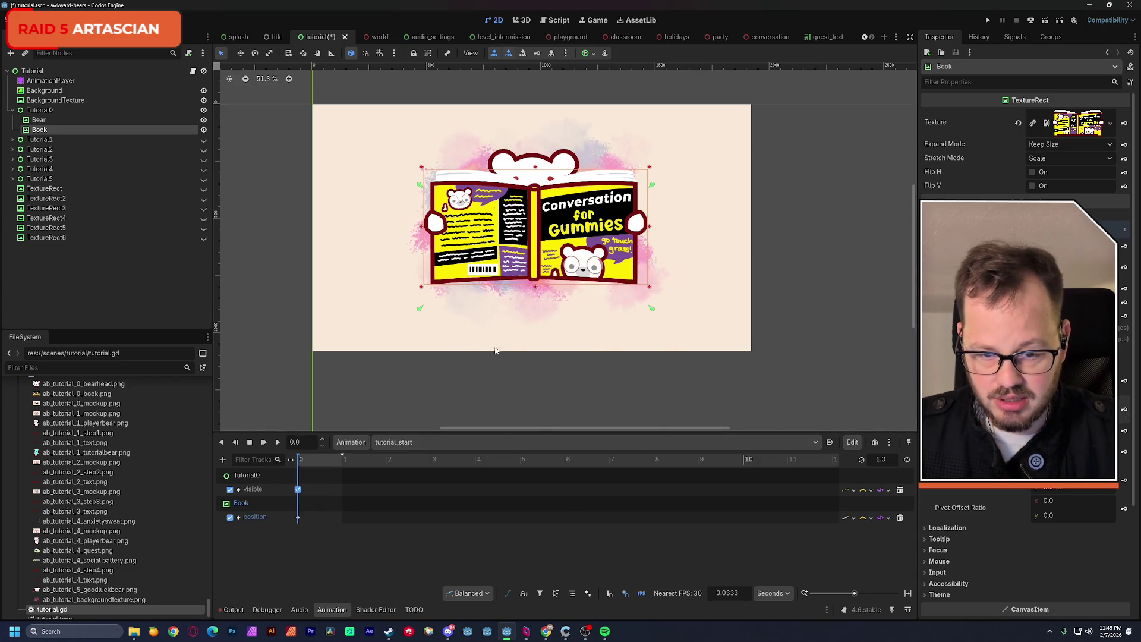
# At 0.74 s, lower the Book 88 px, save the scene, and key that position.
pyautogui.moveTo(310, 459); pyautogui.dragTo(331, 458)
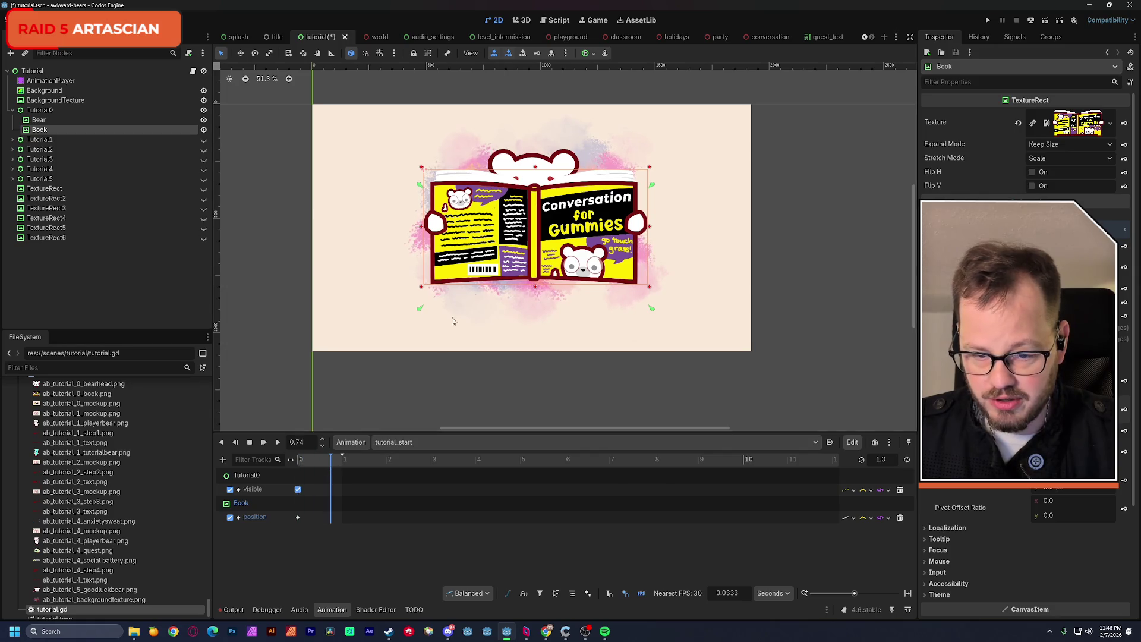
pyautogui.moveTo(514, 231); pyautogui.dragTo(517, 245)
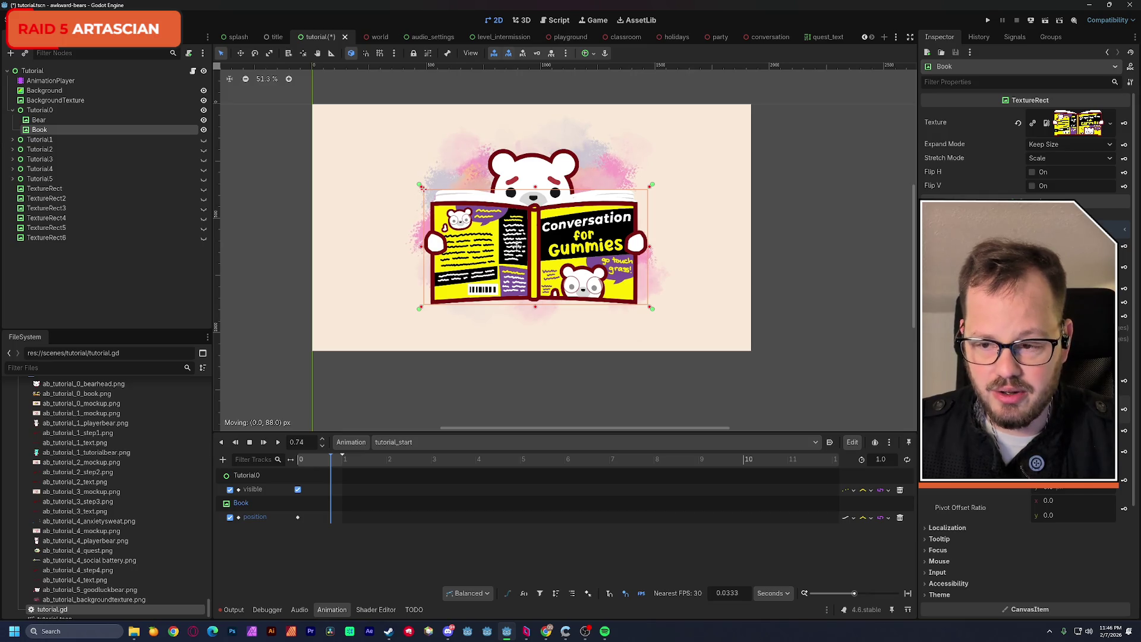
pyautogui.moveTo(518, 246); pyautogui.dragTo(518, 248)
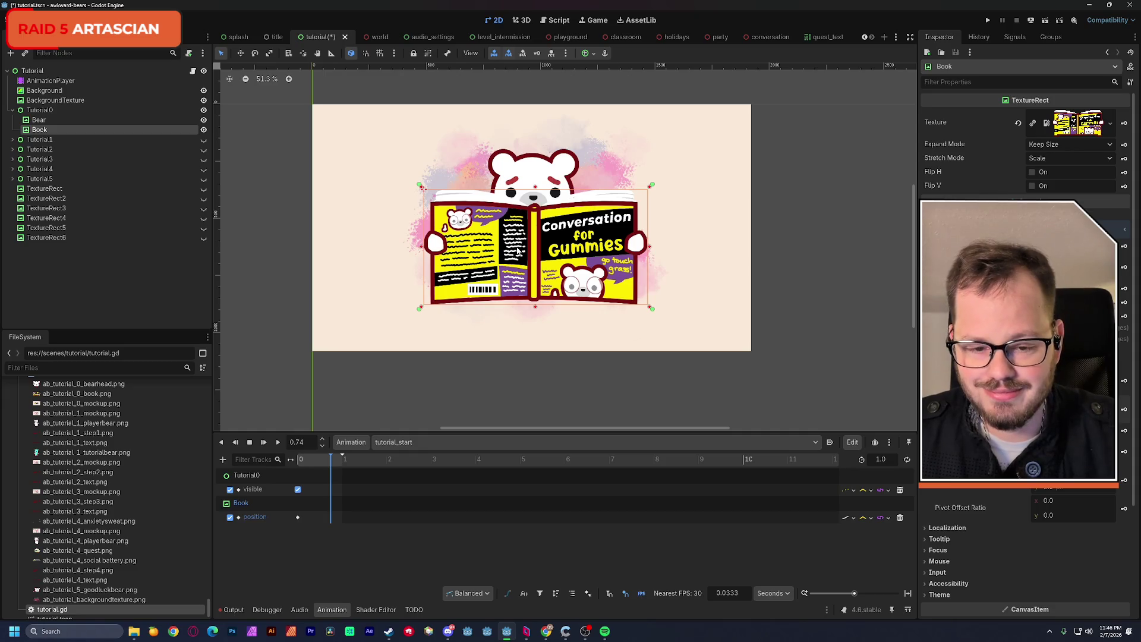
pyautogui.hotkey('ctrl', 's')
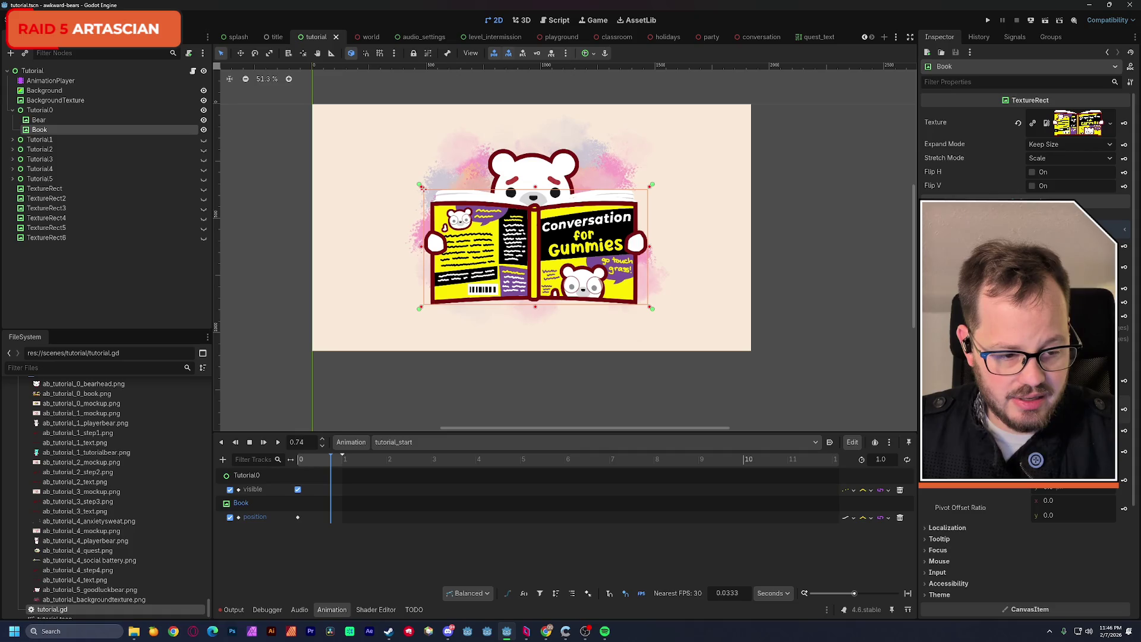
pyautogui.click(1121, 410)
pyautogui.moveTo(317, 462); pyautogui.dragTo(347, 462)
# Delete the start position key, save, then undo to restore the position keys.
pyautogui.rightClick(299, 518)
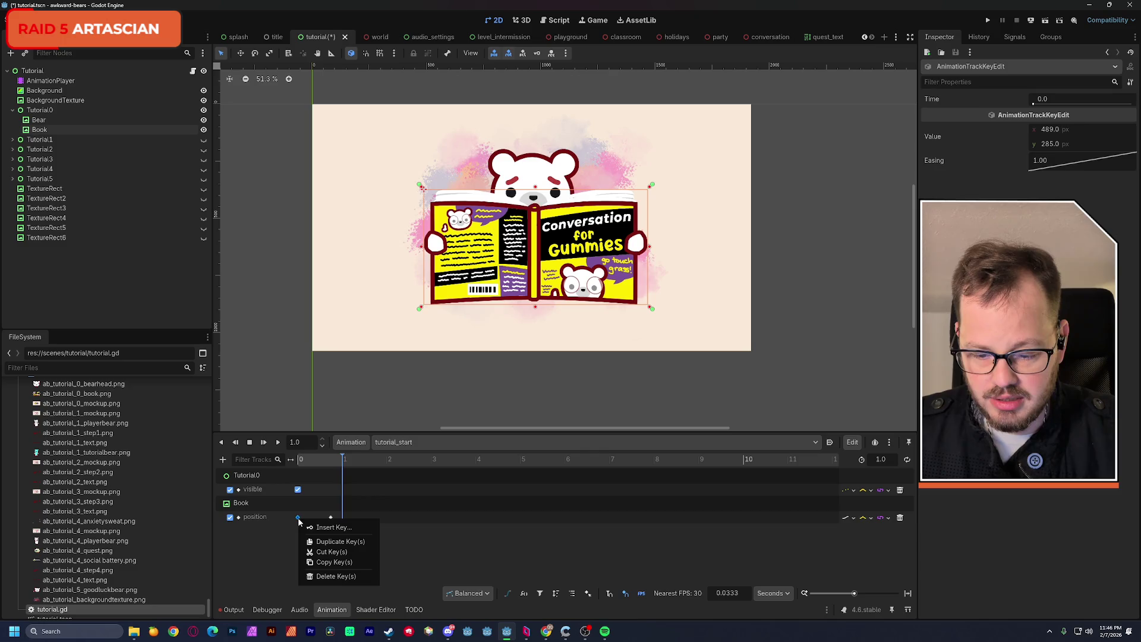
pyautogui.click(324, 579)
pyautogui.hotkey('ctrl', 's')
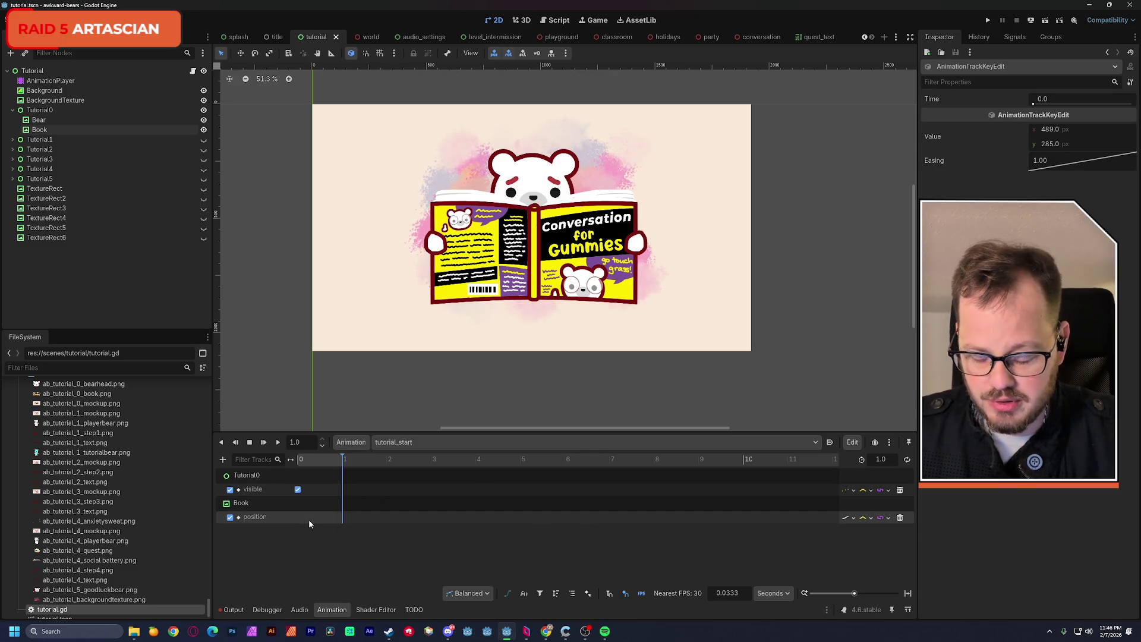
pyautogui.hotkey('ctrl', 'z')
pyautogui.hotkey('ctrl', 'z')
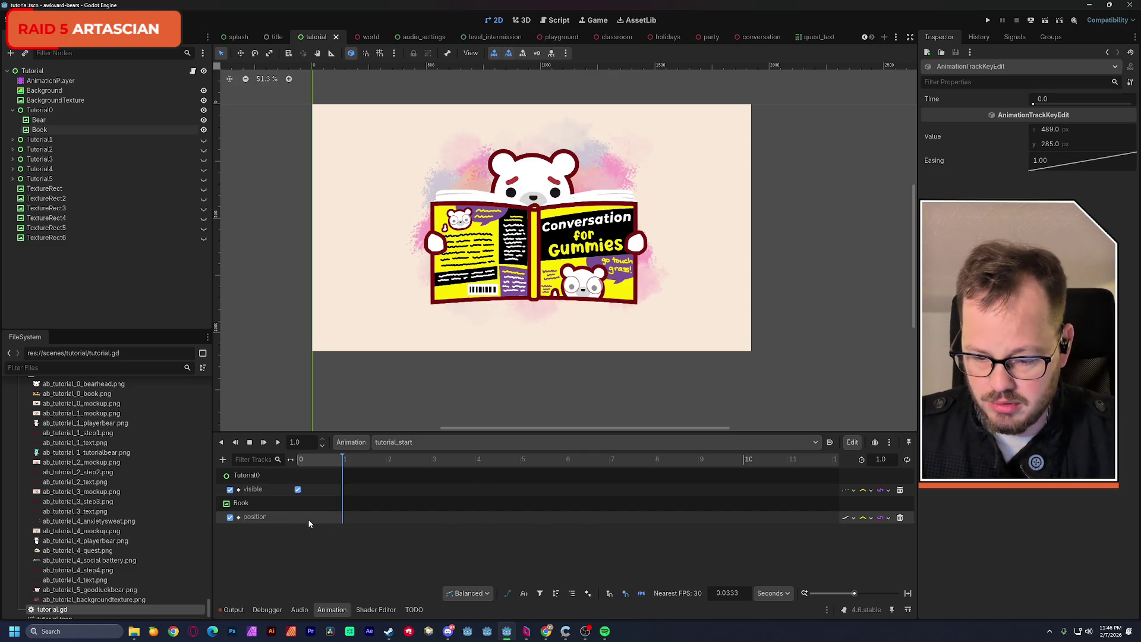
pyautogui.hotkey('ctrl', 'shift', 'z')
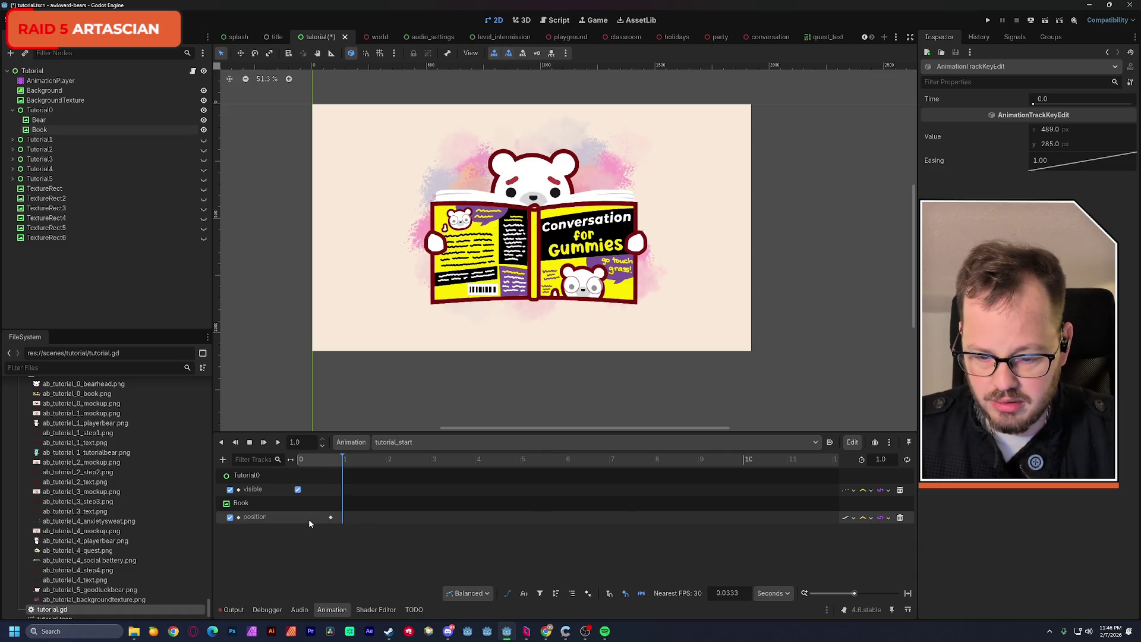
# Return to 0.0 s and give the start position key an ease-out of 0.5.
pyautogui.moveTo(315, 460); pyautogui.dragTo(290, 467)
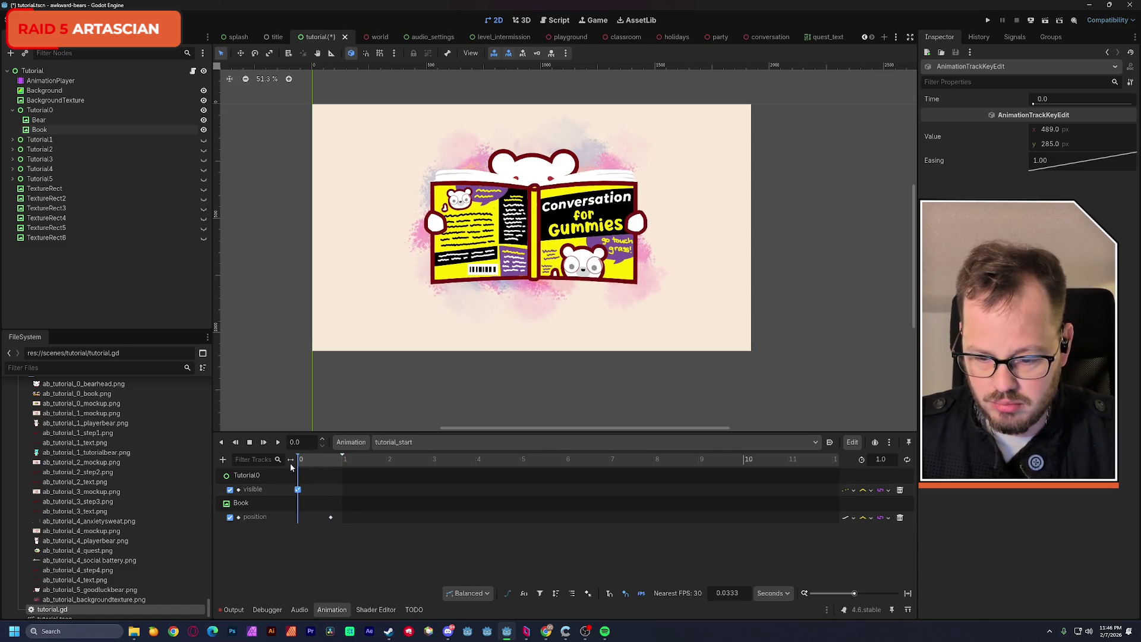
pyautogui.click(308, 516)
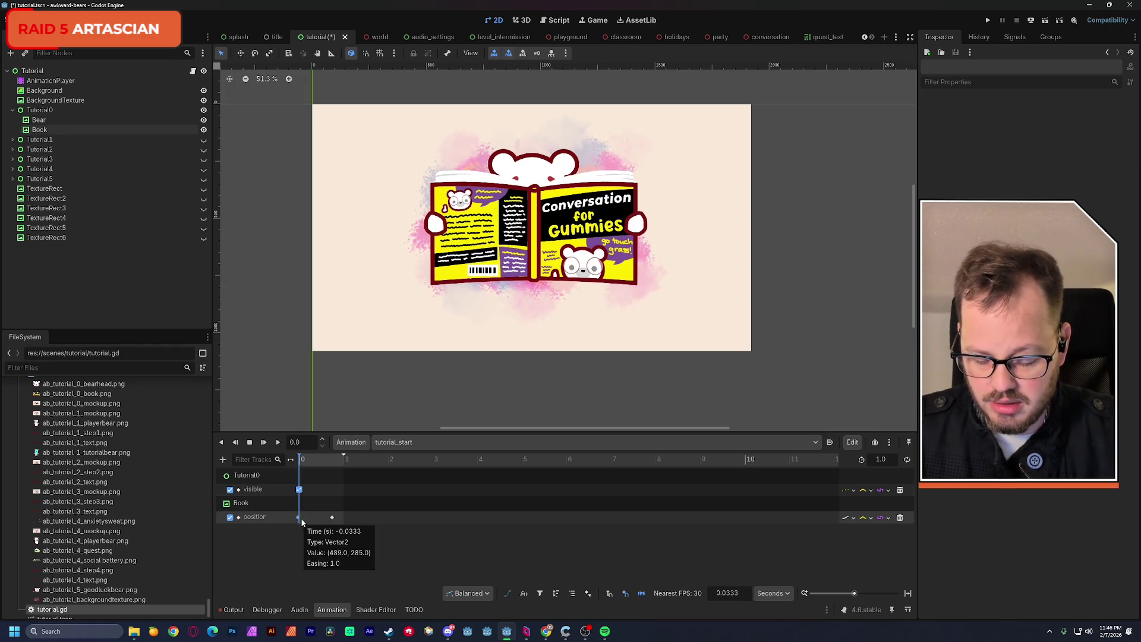
pyautogui.moveTo(855, 593); pyautogui.dragTo(867, 594)
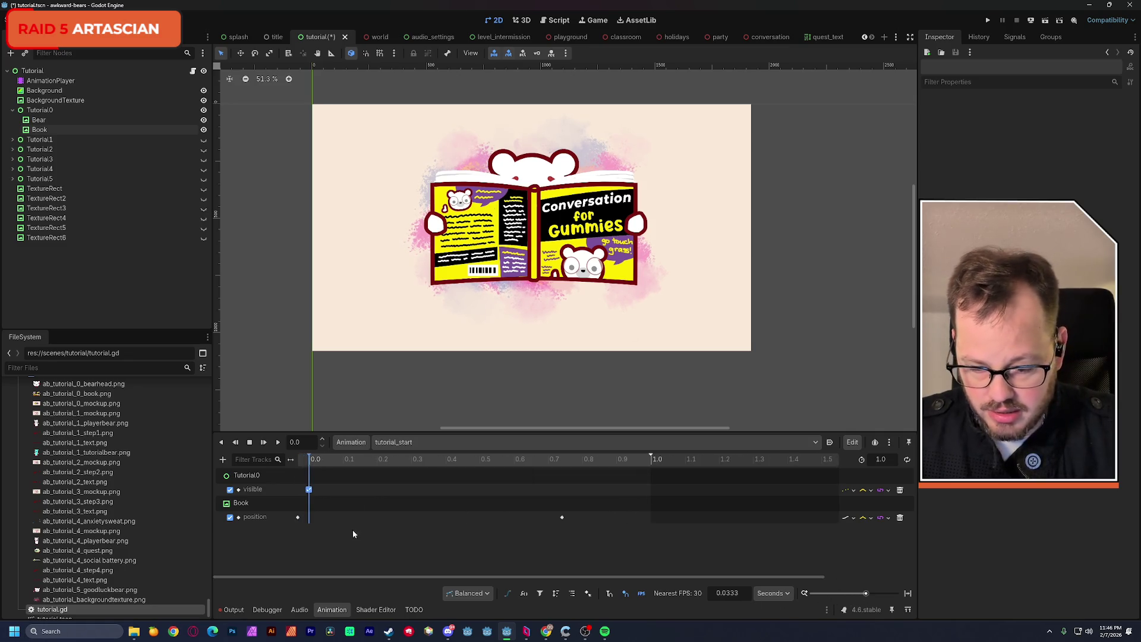
pyautogui.click(298, 517)
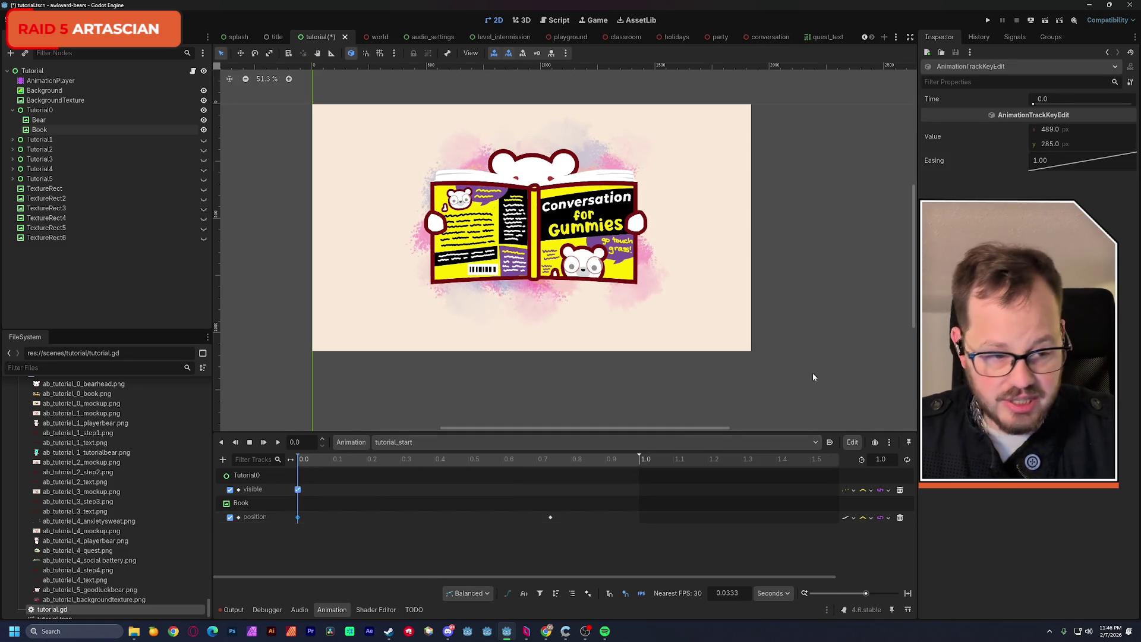
pyautogui.rightClick(1059, 166)
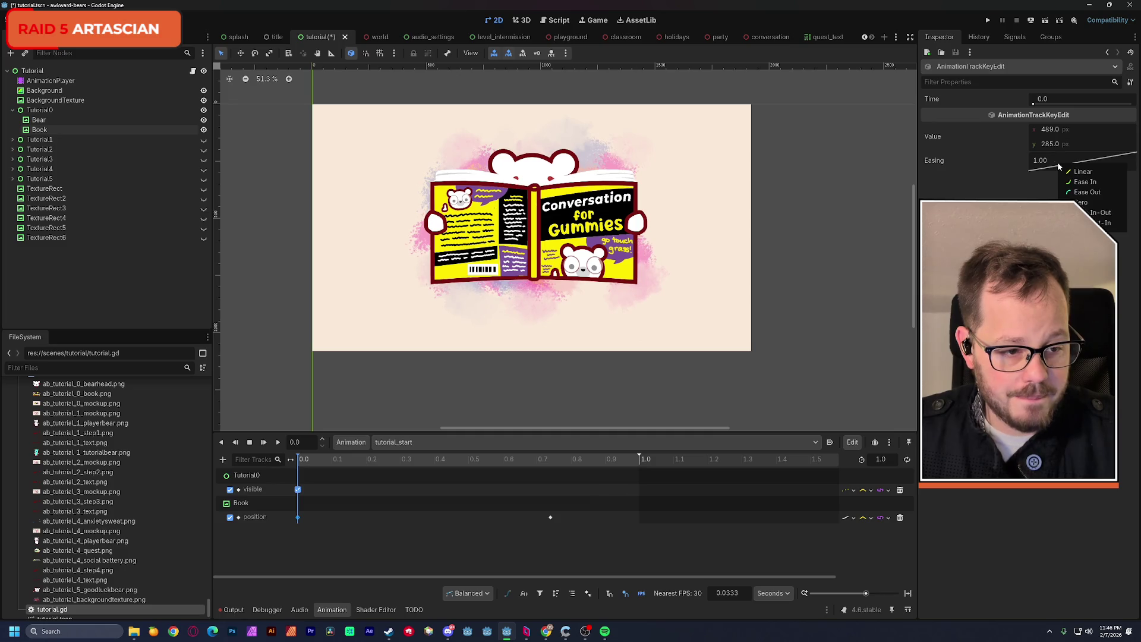
pyautogui.click(1100, 192)
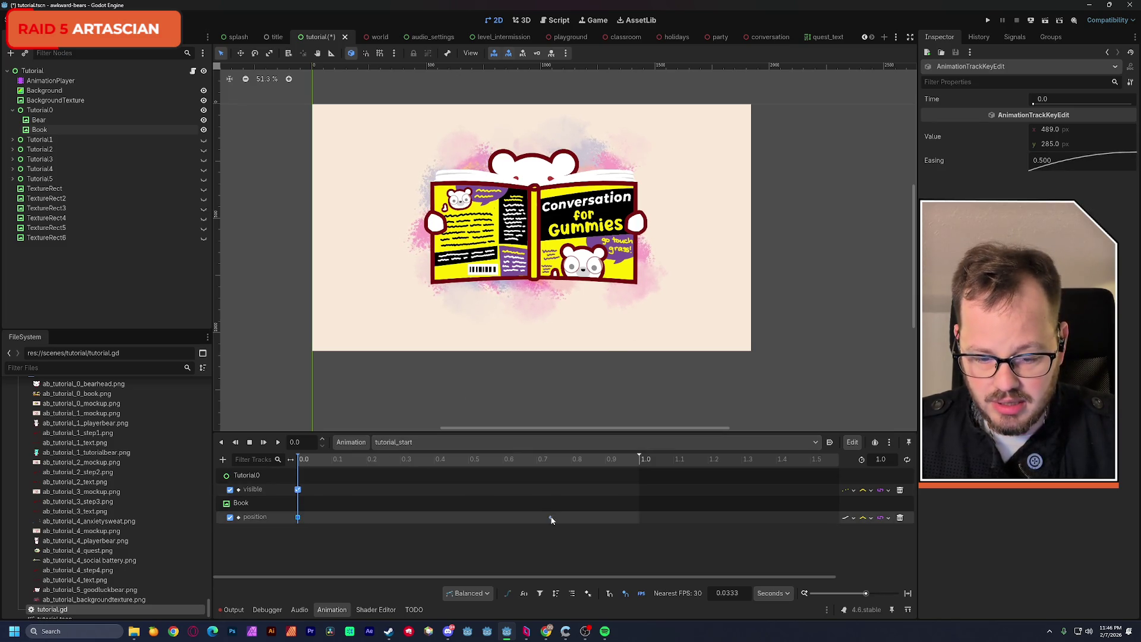
# Set the 0.74 s position key's easing to 2.00 (ease in).
pyautogui.click(551, 518)
pyautogui.rightClick(1076, 169)
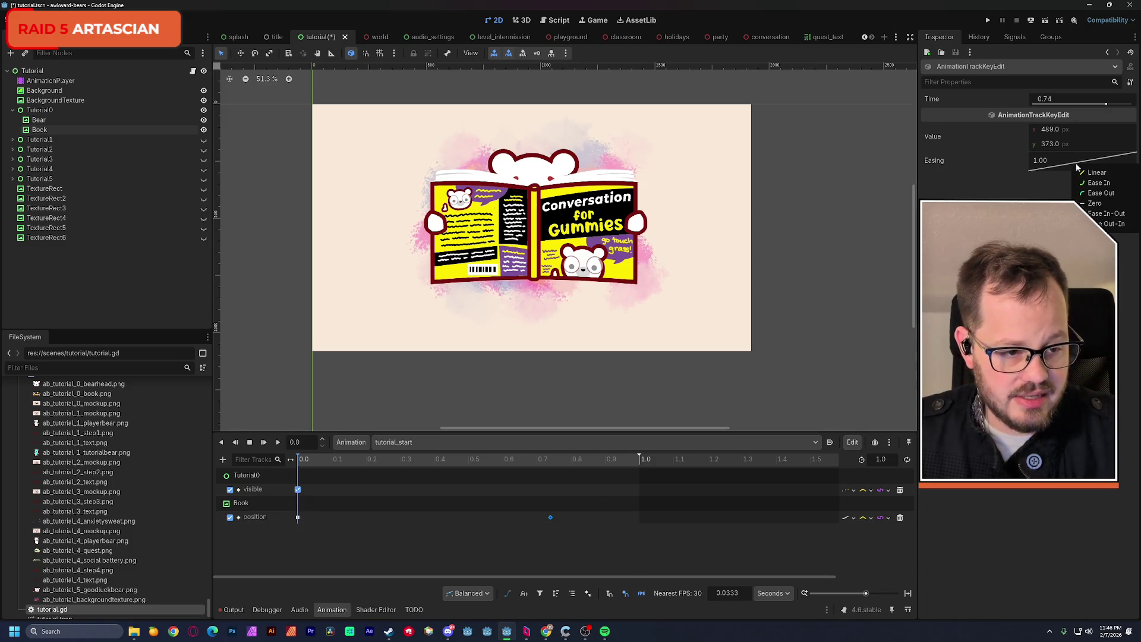
pyautogui.click(1097, 183)
# Play tutorial_start from the beginning to check the motion, then save the scene.
pyautogui.hotkey('shift', 'd')
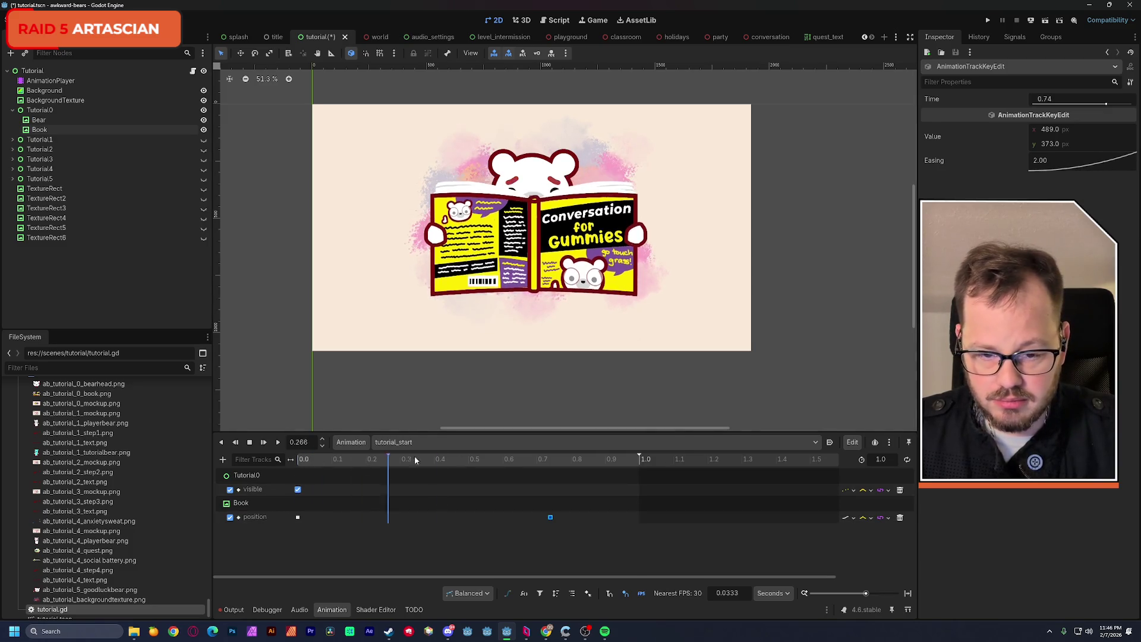
pyautogui.click(278, 442)
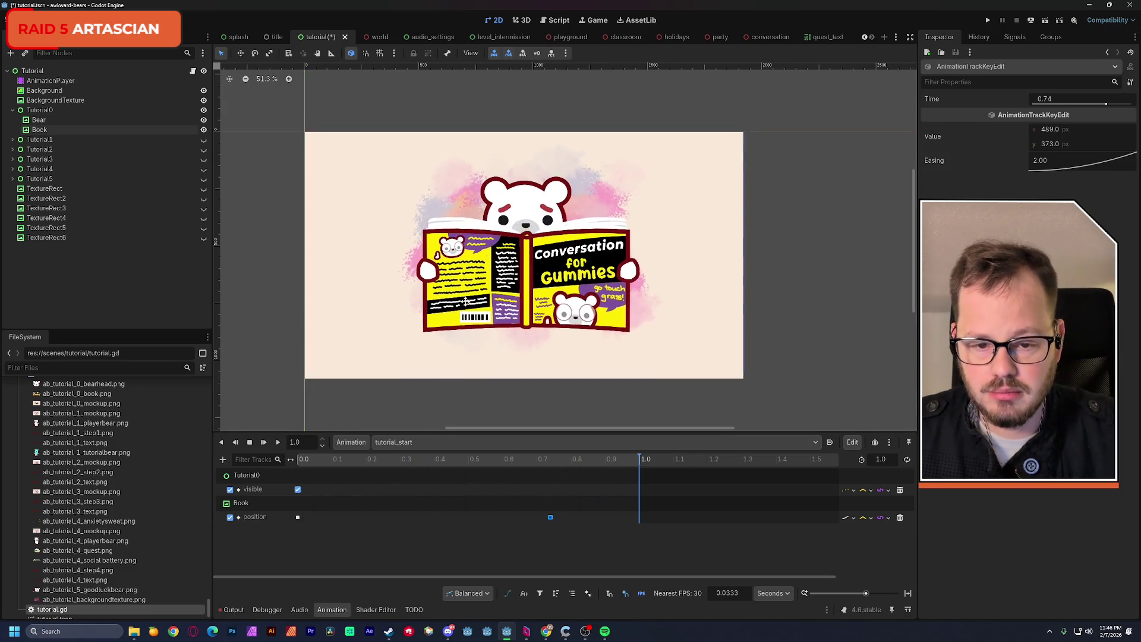
pyautogui.hotkey('ctrl', 's')
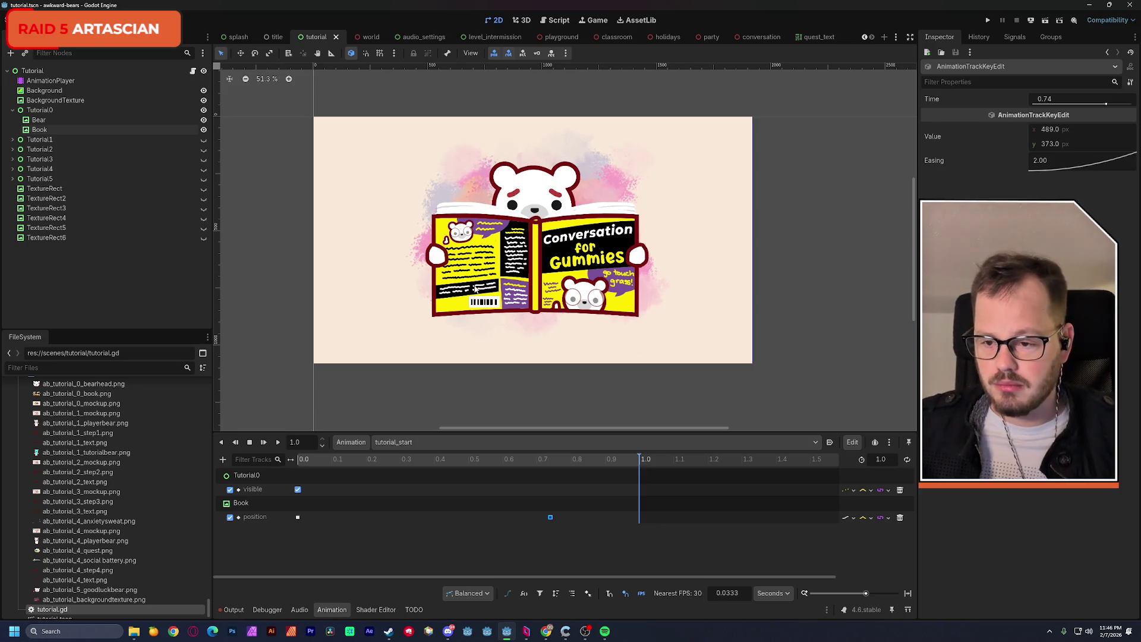
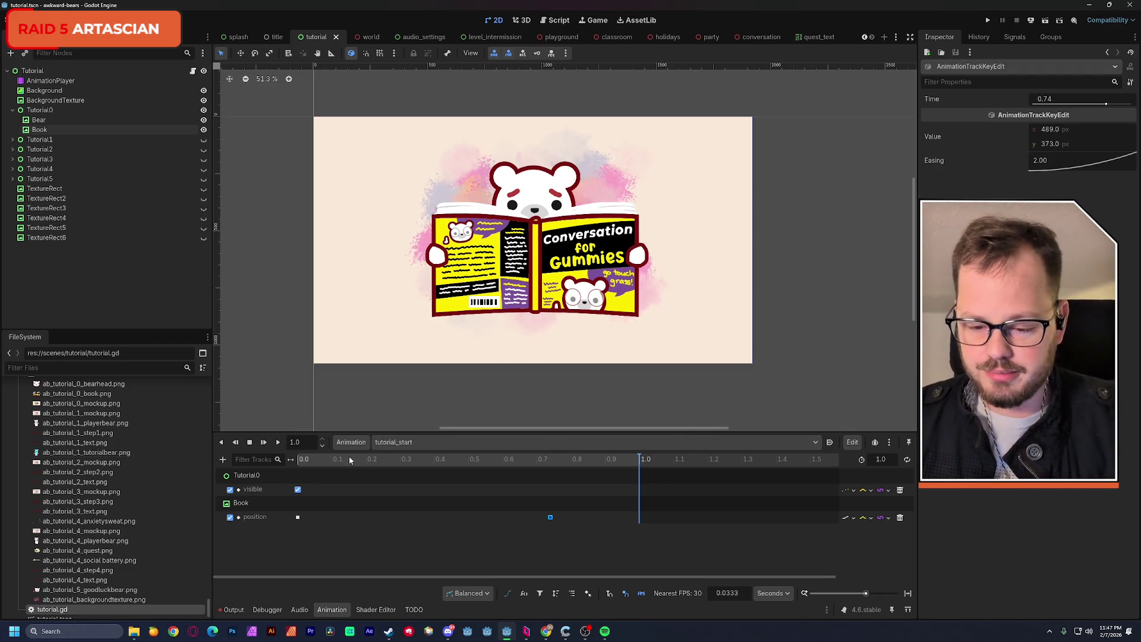
# Replay the tutorial_start animation from the start and zoom the timeline out to 0–11 s.
pyautogui.moveTo(299, 460); pyautogui.dragTo(275, 464)
pyautogui.click(279, 443)
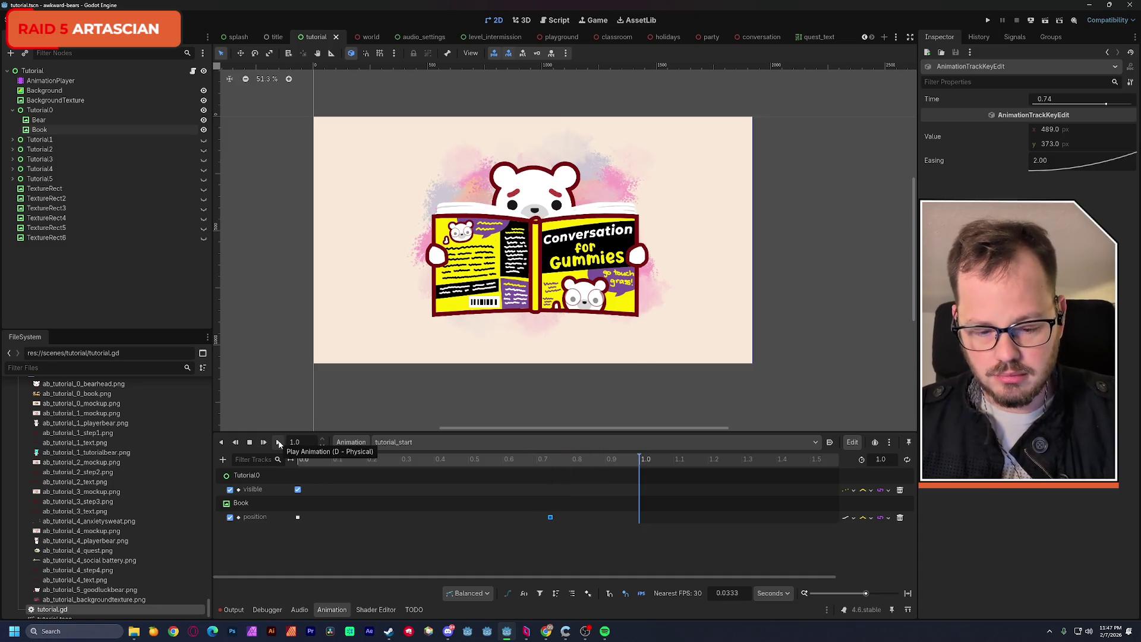
pyautogui.moveTo(865, 597); pyautogui.dragTo(856, 596)
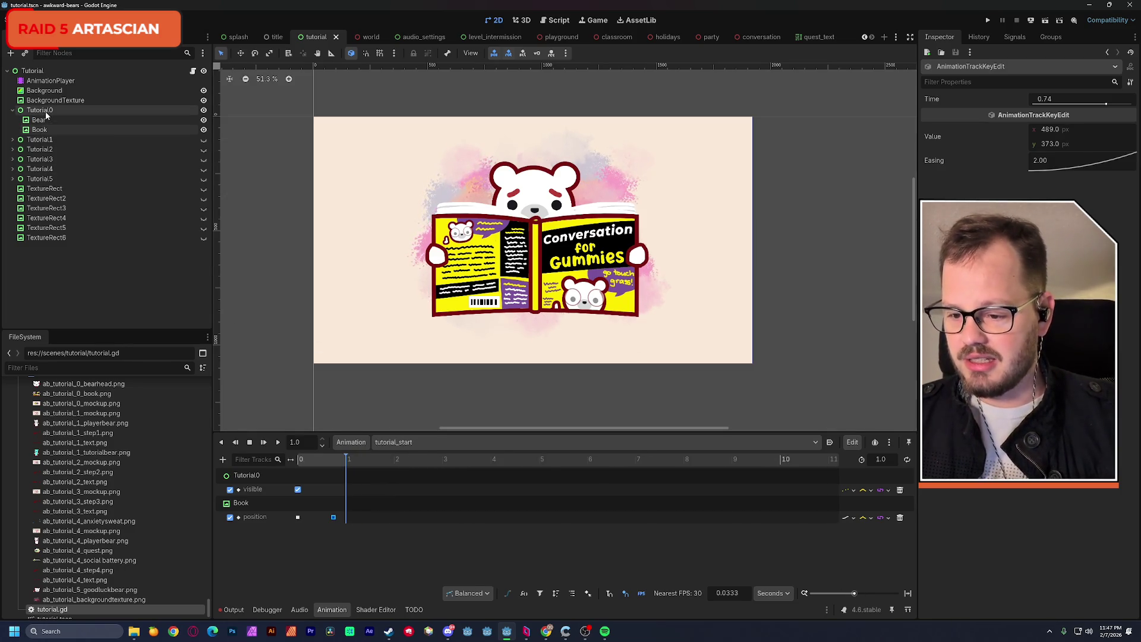
# Duplicate the GoodLuckText label from Tutorial5 and drop the GoodLuckText2 copy into Tutorial0.
pyautogui.click(13, 180)
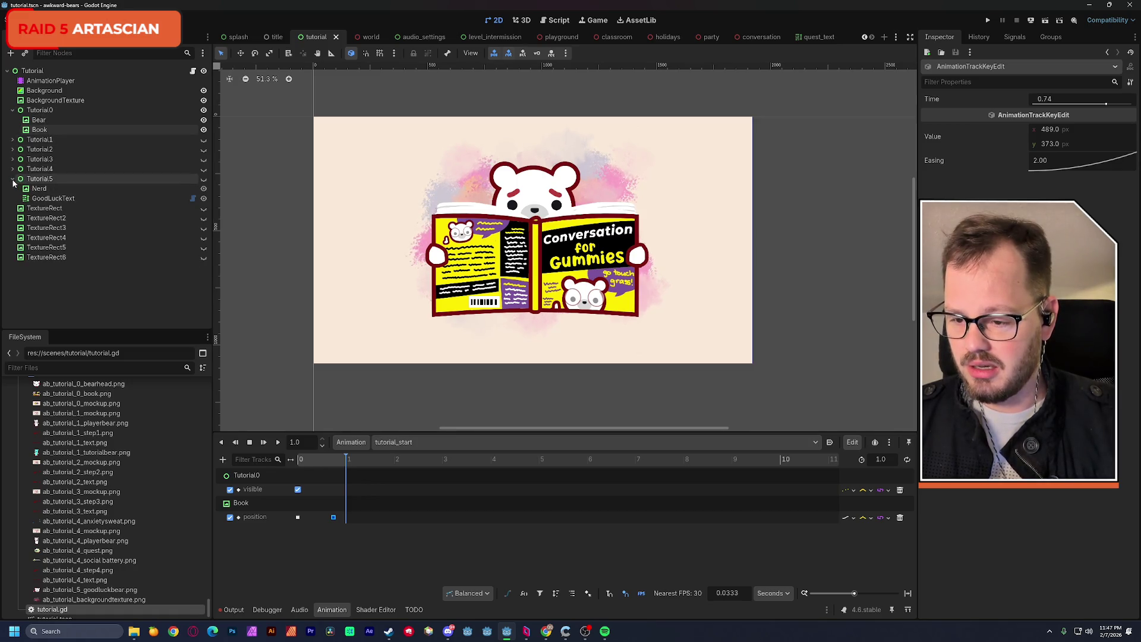
pyautogui.click(51, 199)
pyautogui.hotkey('ctrl', 'd')
pyautogui.moveTo(49, 207); pyautogui.dragTo(49, 114)
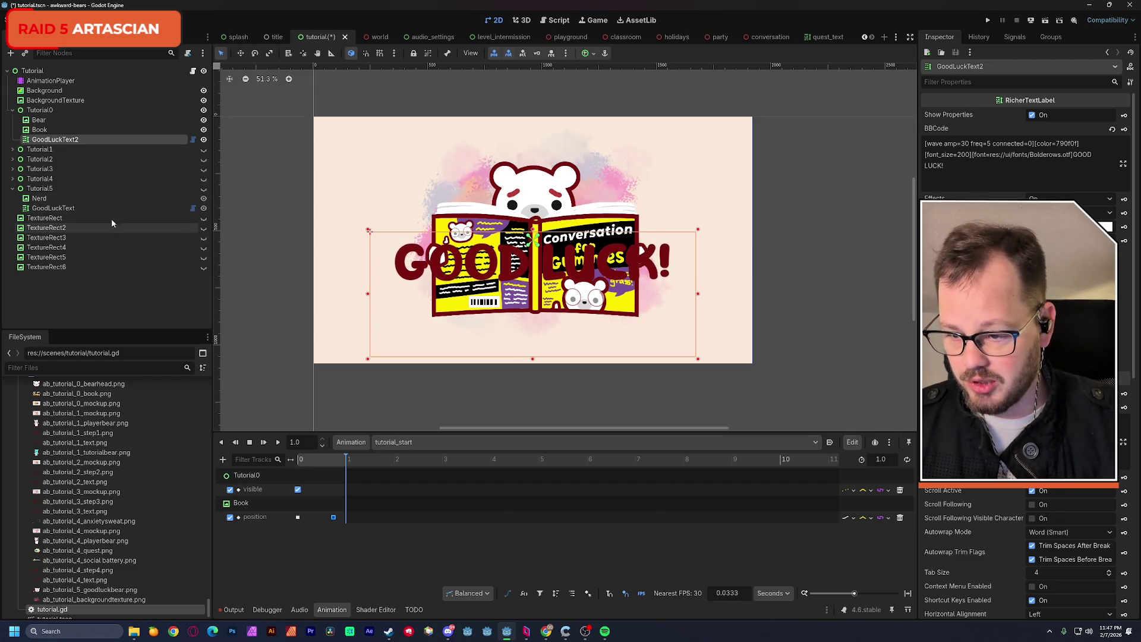
# Move GoodLuckText2 into Tutorial3, hiding Tutorial0 and showing the Tutorial3 step card.
pyautogui.moveTo(53, 141); pyautogui.dragTo(67, 241)
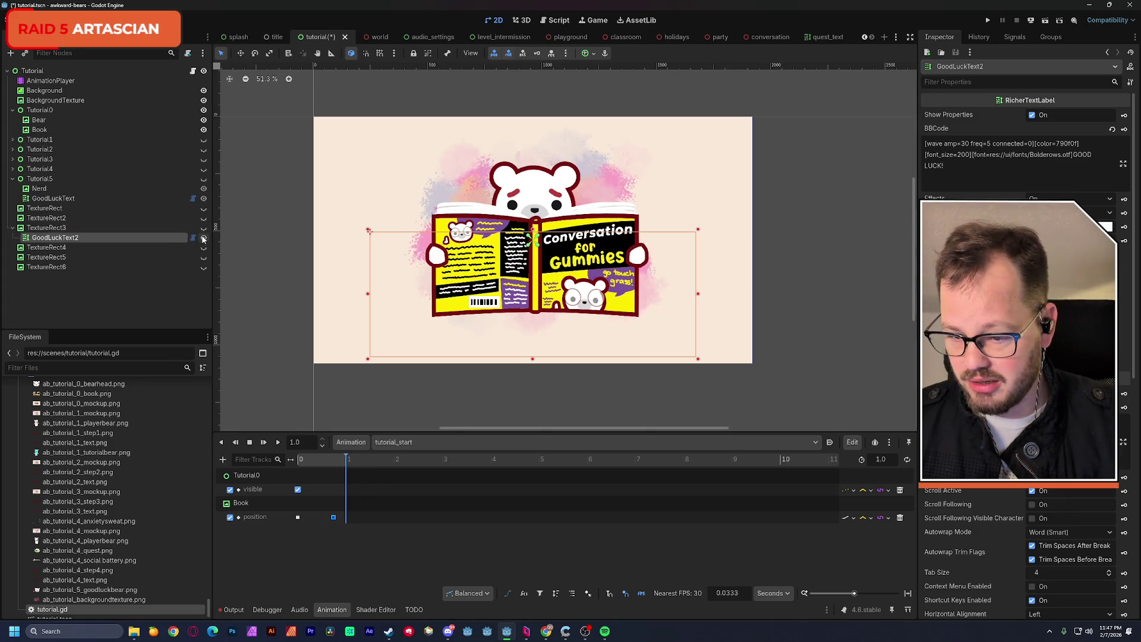
pyautogui.click(204, 110)
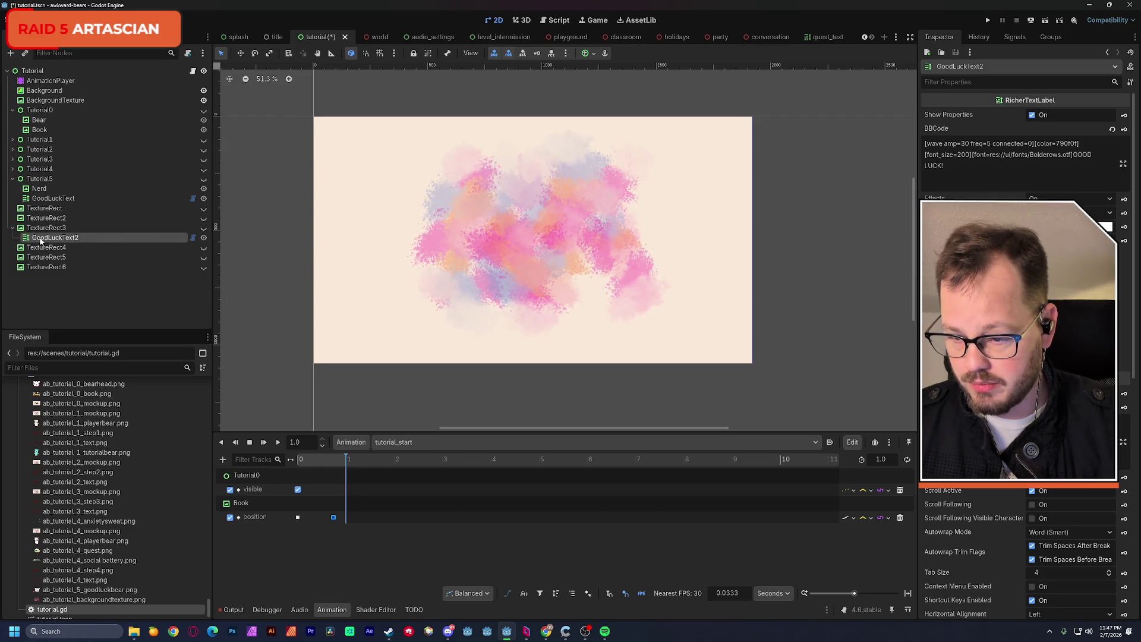
pyautogui.moveTo(41, 240); pyautogui.dragTo(48, 161)
pyautogui.click(204, 159)
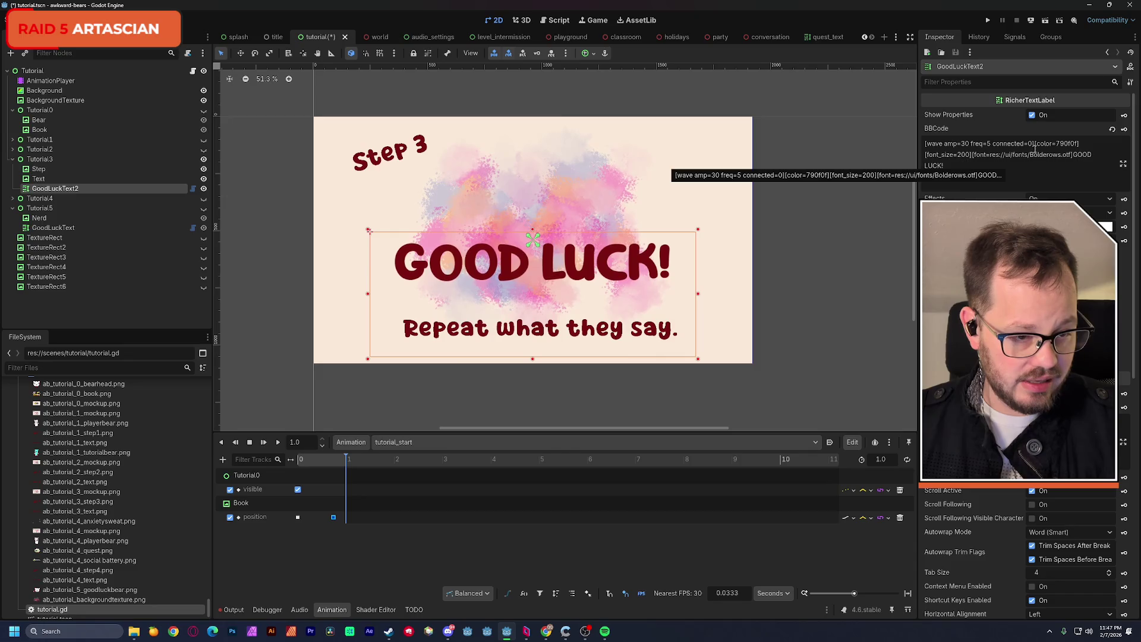
# Delete the wave effect tag from the GOOD LUCK! BBCode and select the font size 200.
pyautogui.moveTo(1035, 143); pyautogui.dragTo(918, 145)
pyautogui.press('BackSpace')
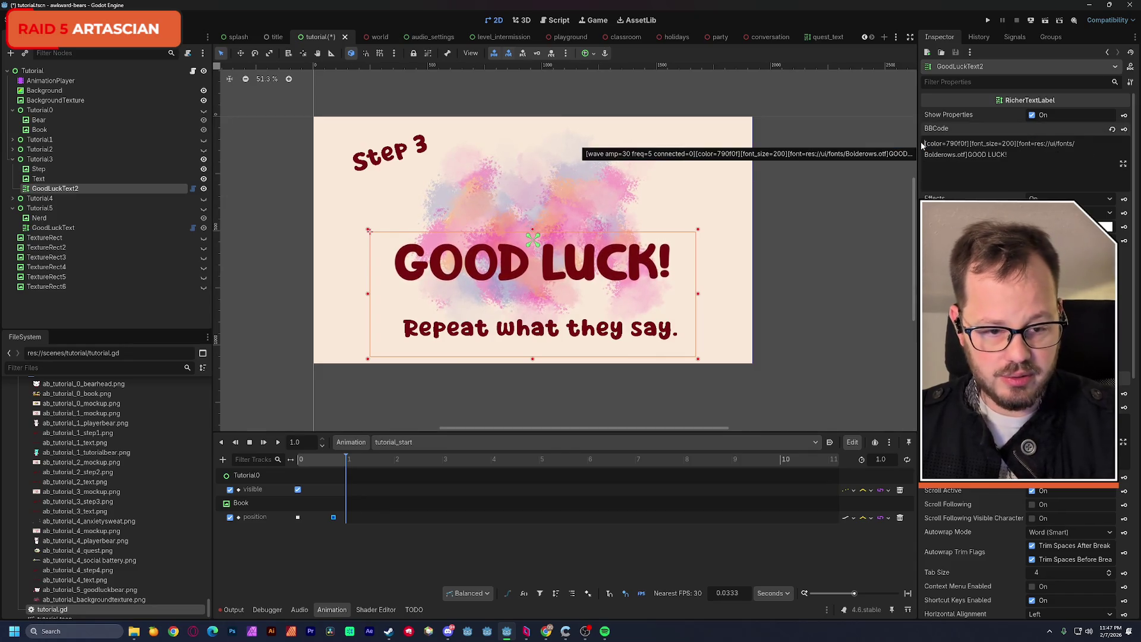
pyautogui.doubleClick(1005, 156)
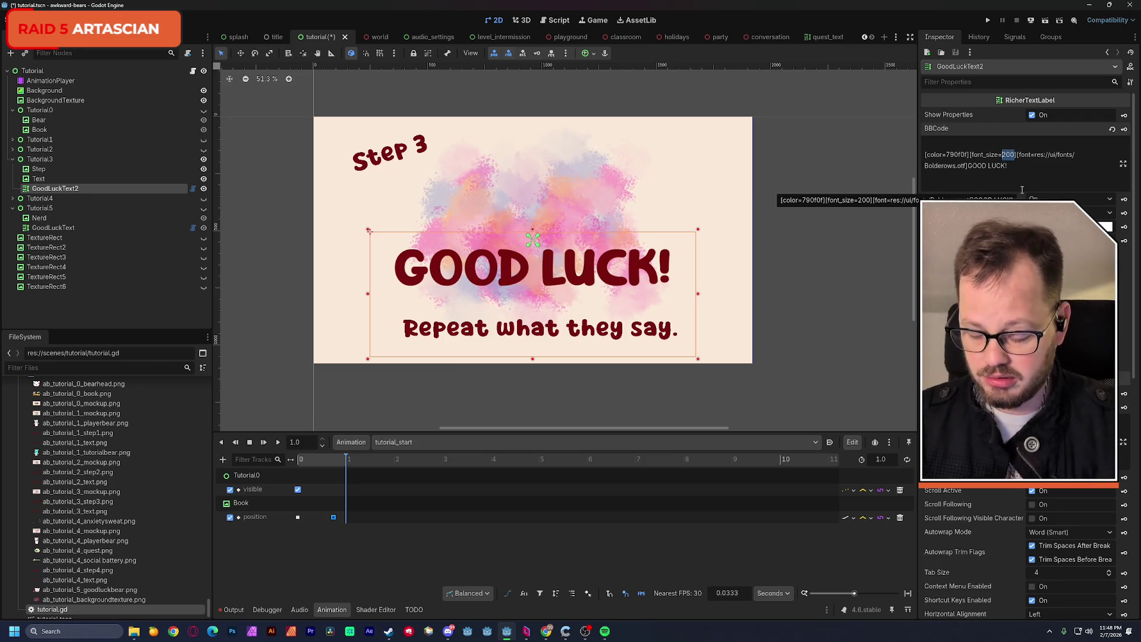
# Set the GOOD LUCK! font size to 100, nudge the label down and shrink its box height.
pyautogui.write('45')
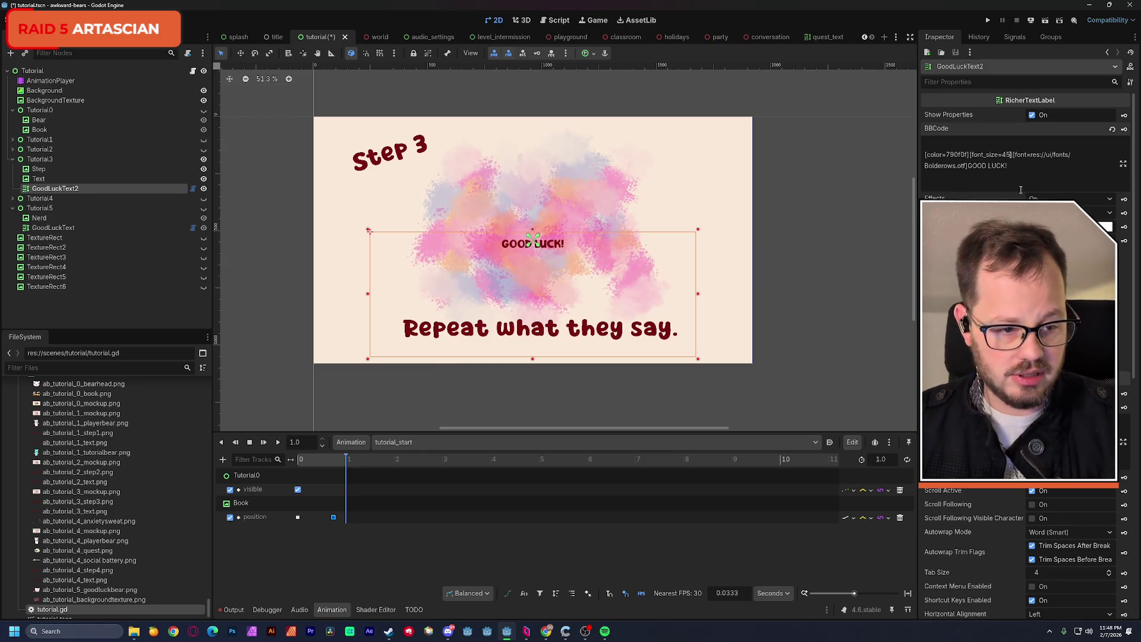
pyautogui.press('BackSpace')
pyautogui.press('BackSpace')
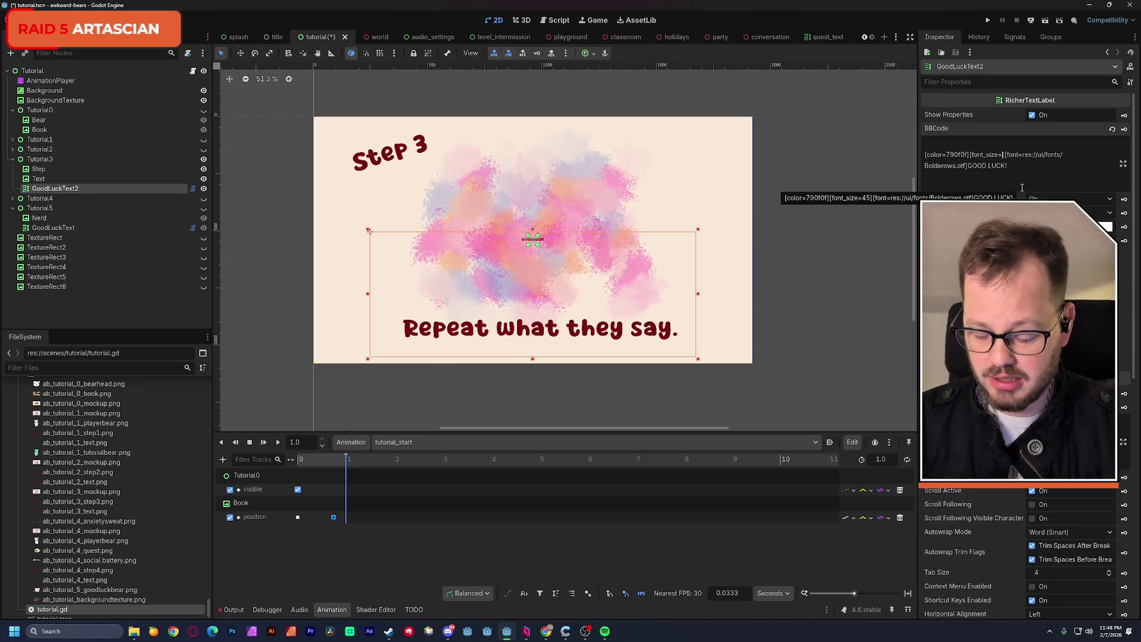
pyautogui.write('75')
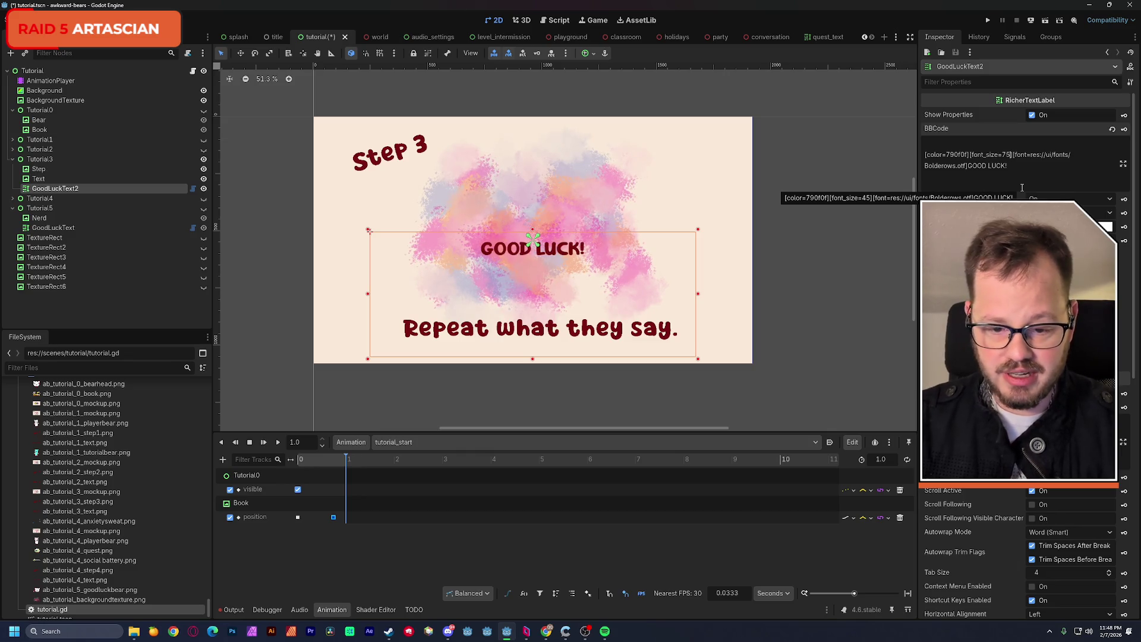
pyautogui.press('BackSpace')
pyautogui.press('BackSpace')
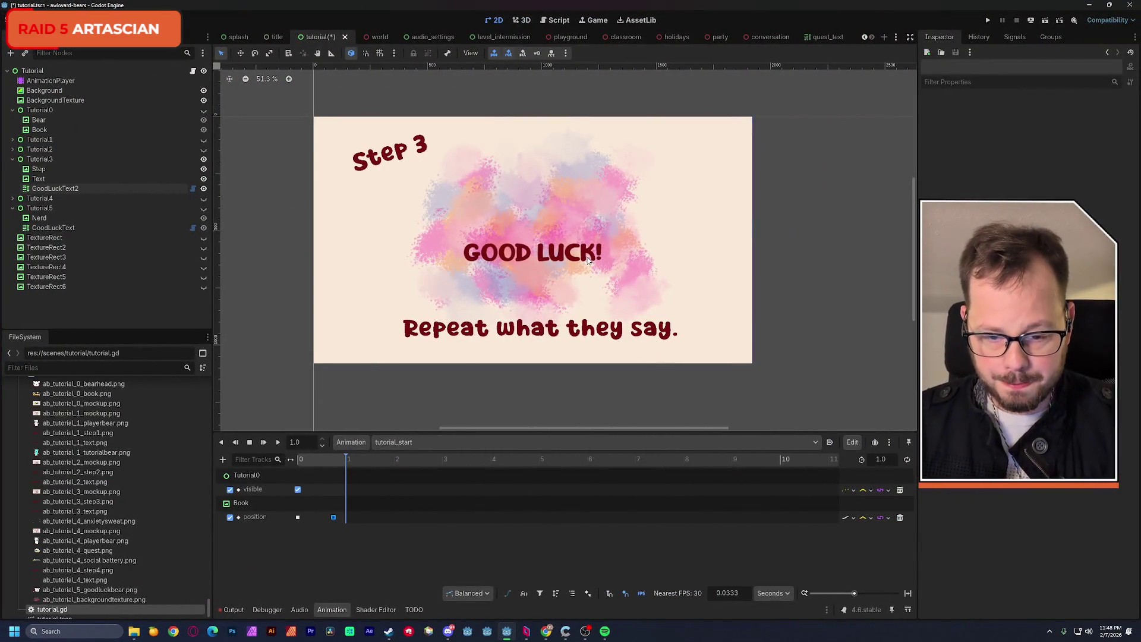
pyautogui.moveTo(523, 260); pyautogui.dragTo(524, 264)
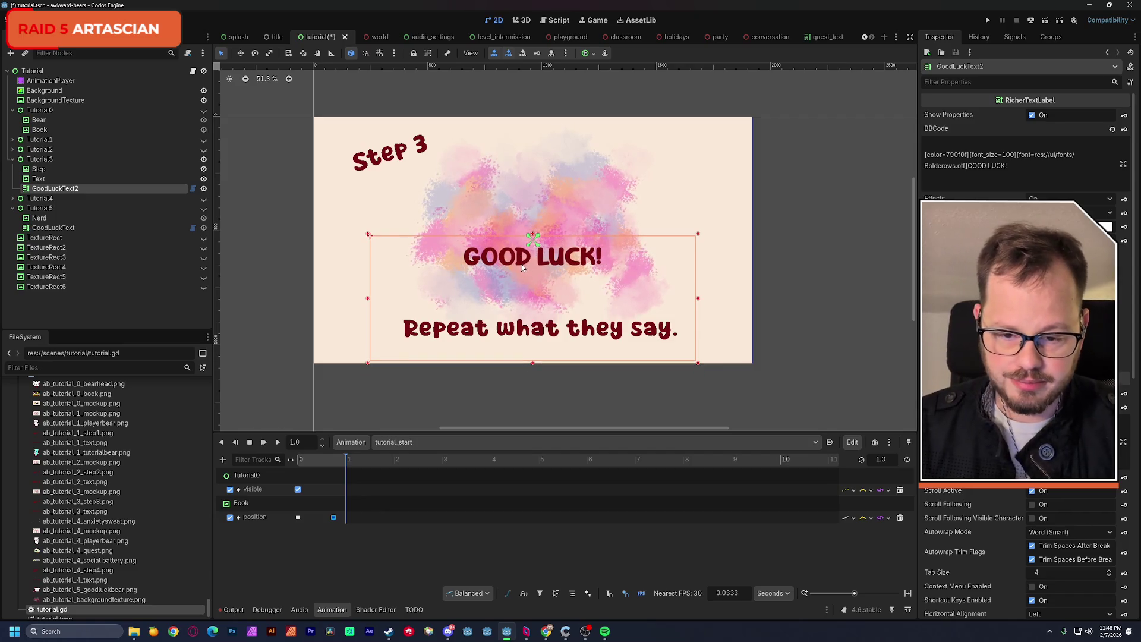
pyautogui.moveTo(533, 364)
pyautogui.mouseDown()
pyautogui.moveTo(528, 273)
pyautogui.moveTo(524, 330)
pyautogui.mouseUp()
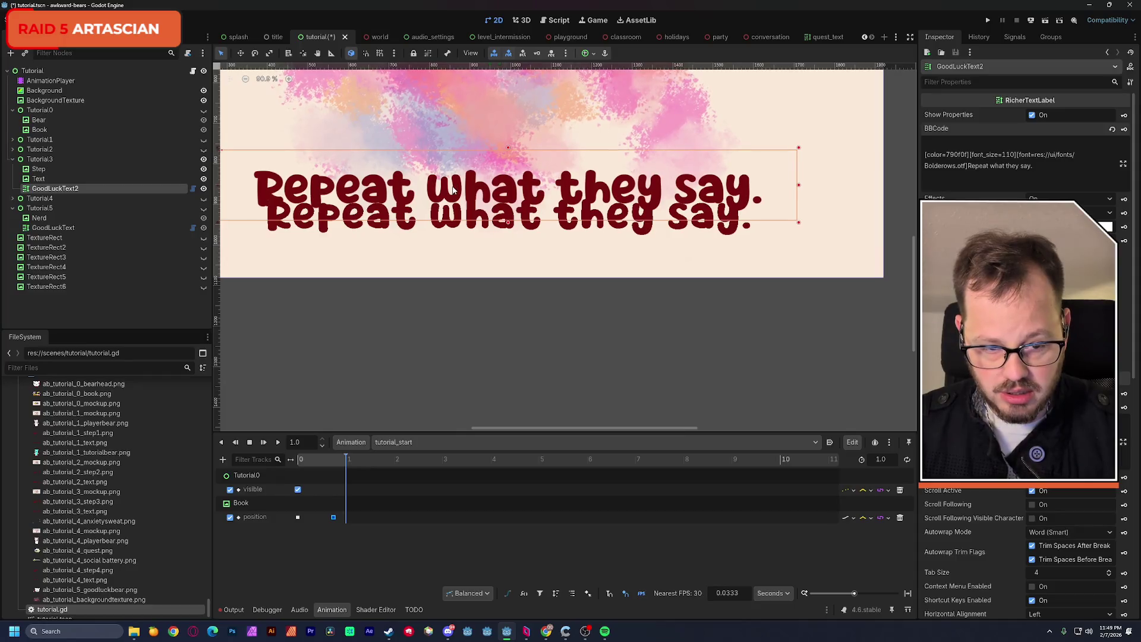
# Change the BBCode font_size to 105 and move the caption 46 px lower on the card.
pyautogui.moveTo(1007, 154); pyautogui.dragTo(1015, 154)
pyautogui.write('00')
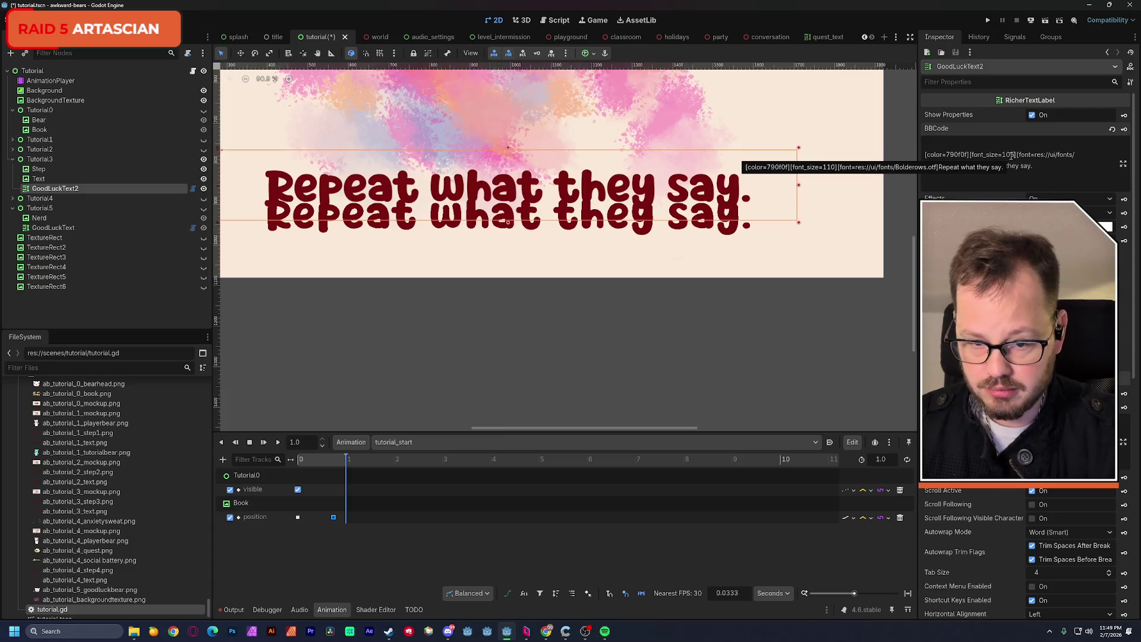
pyautogui.moveTo(355, 198); pyautogui.dragTo(353, 222)
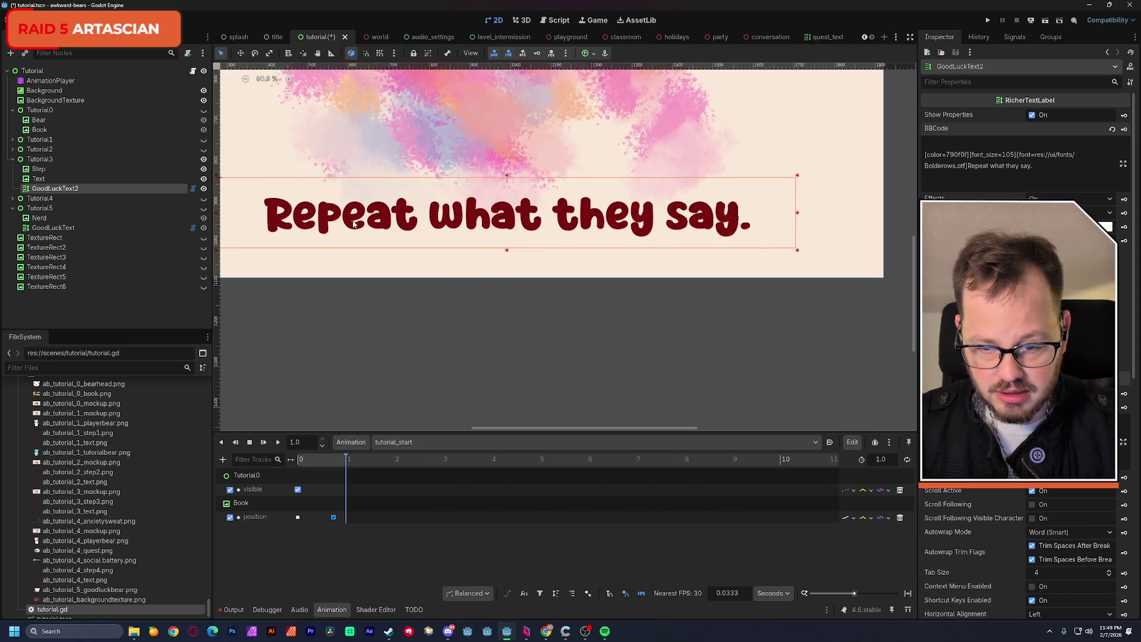
pyautogui.scroll(-6, 356, 229)
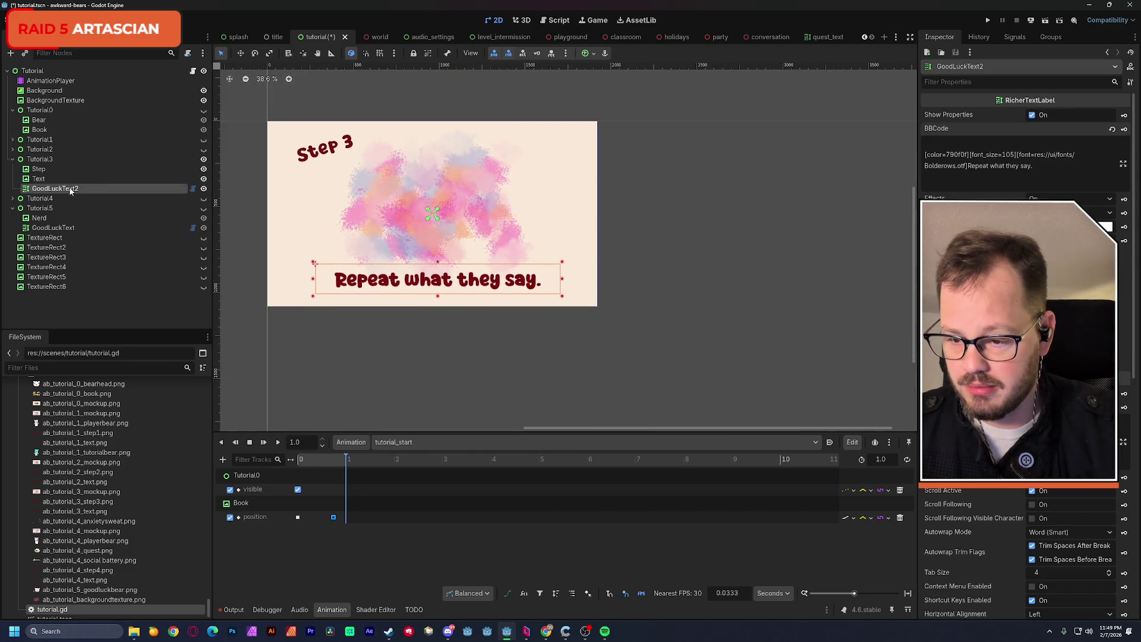
# Move GoodLuckText2 into Tutorial0 and rename it WelcomeText.
pyautogui.moveTo(53, 192); pyautogui.dragTo(51, 113)
pyautogui.doubleClick(62, 141)
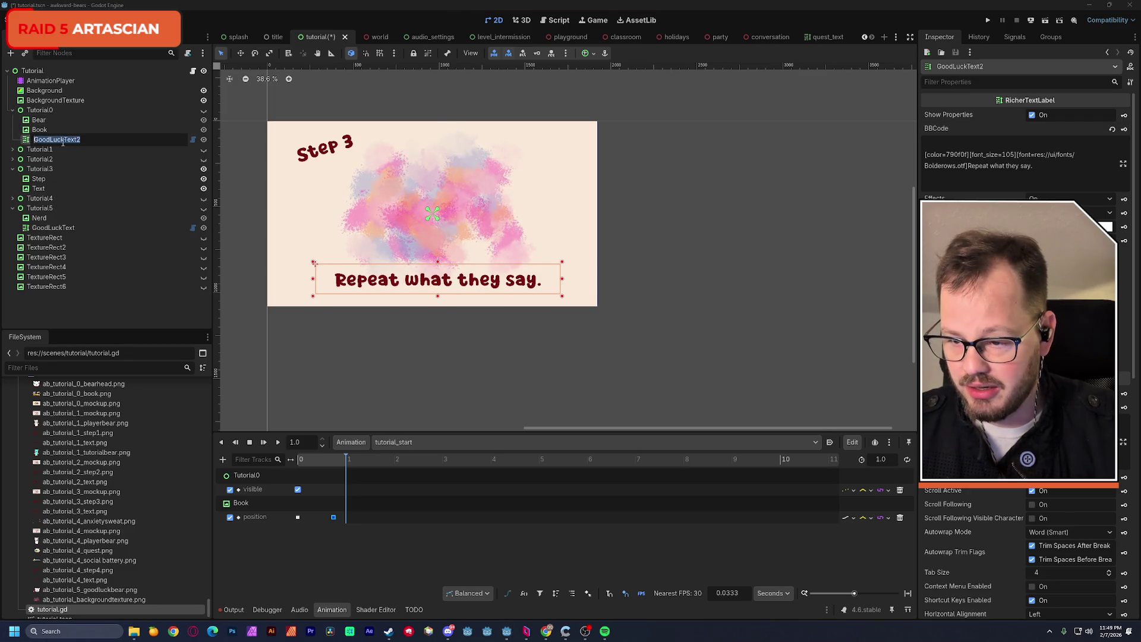
pyautogui.write('Welco')
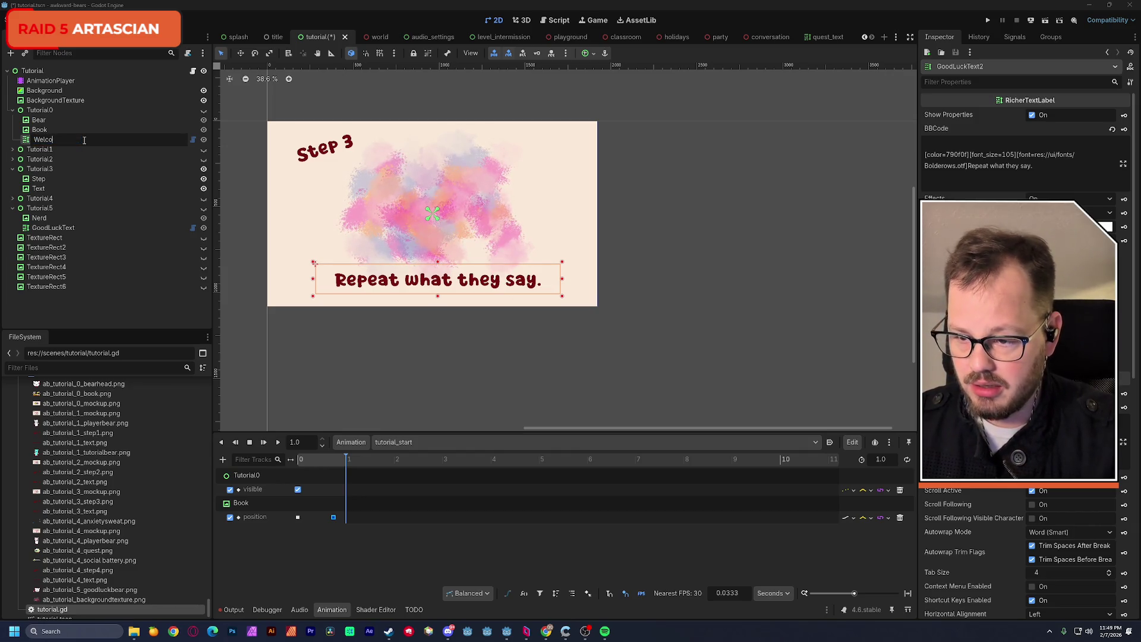
pyautogui.write('meText')
pyautogui.press('Return')
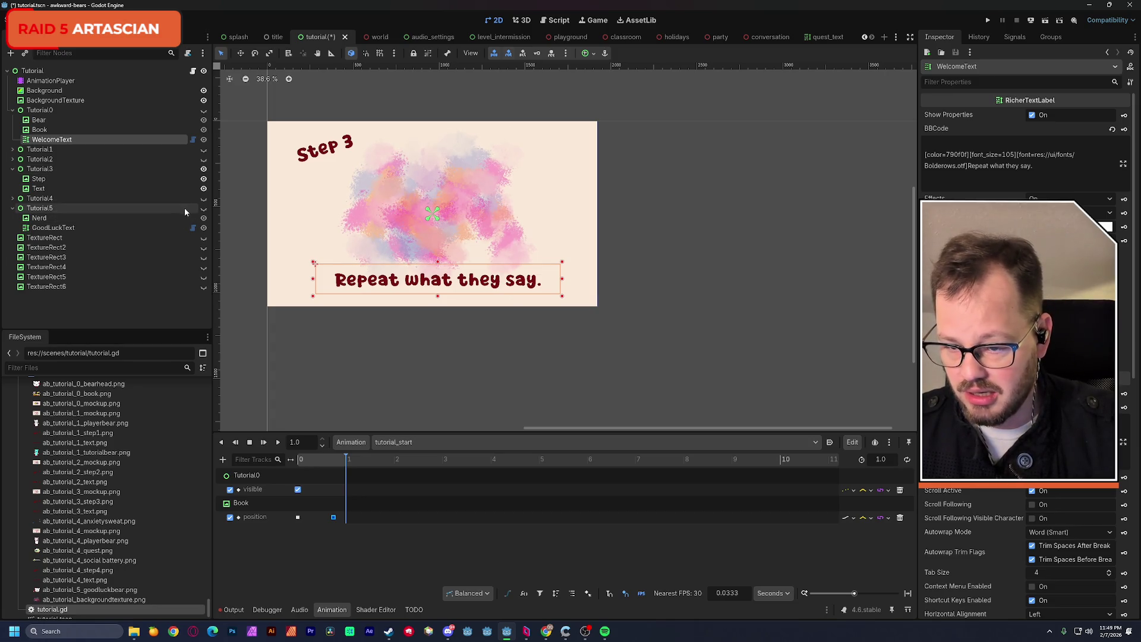
# Hide Tutorial3, show the Tutorial0 bear-and-book card, rewind the playhead to 0 and save.
pyautogui.click(204, 170)
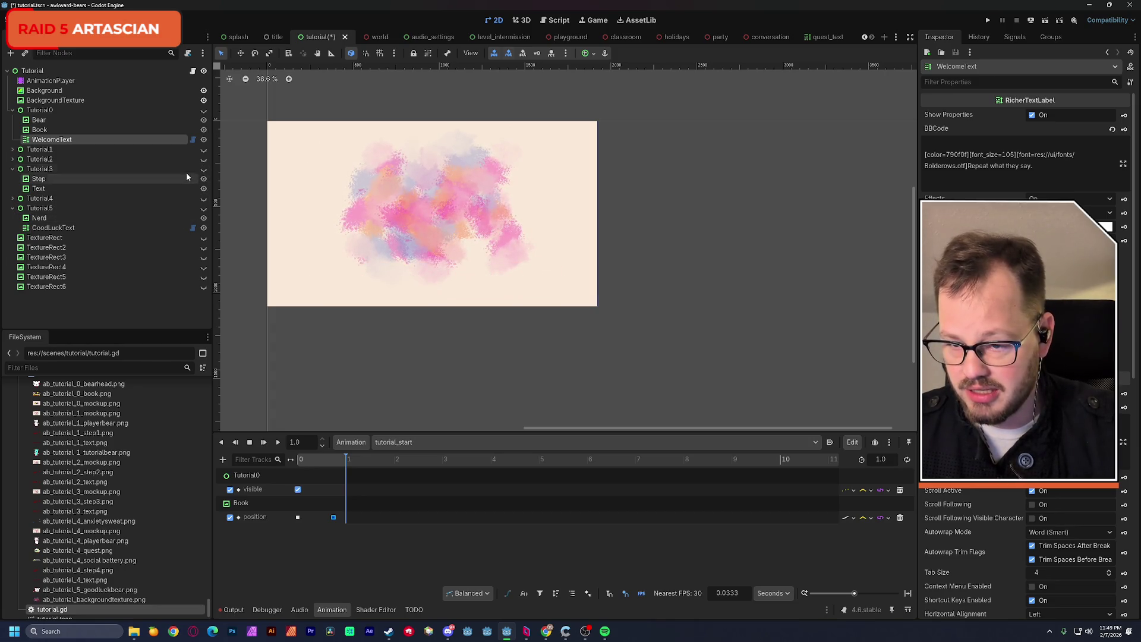
pyautogui.click(204, 110)
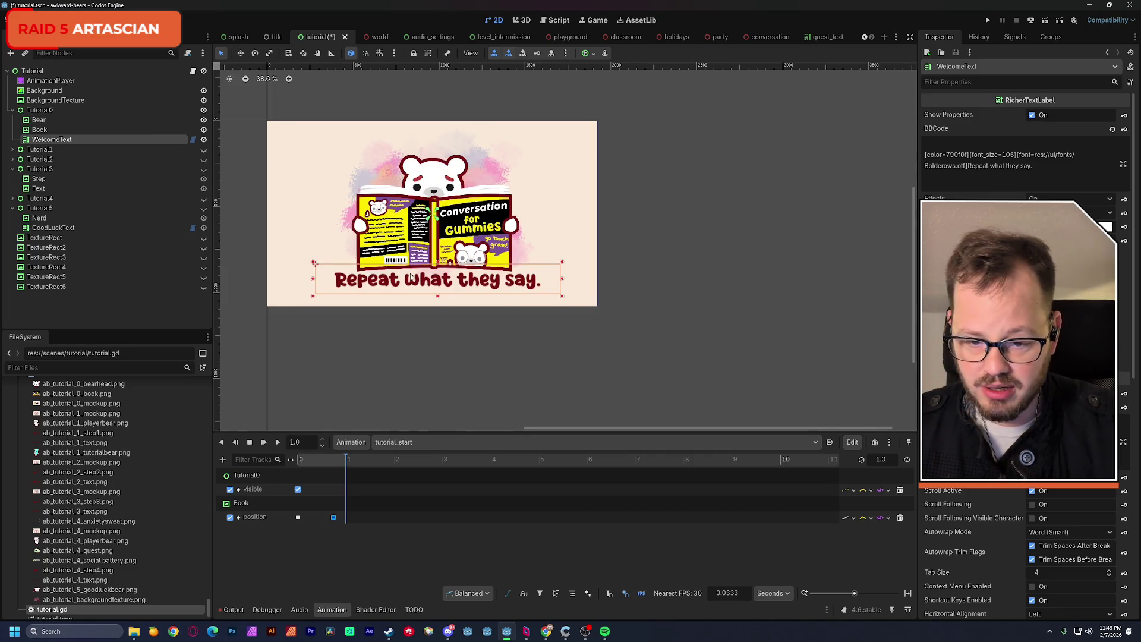
pyautogui.moveTo(455, 230); pyautogui.dragTo(518, 248)
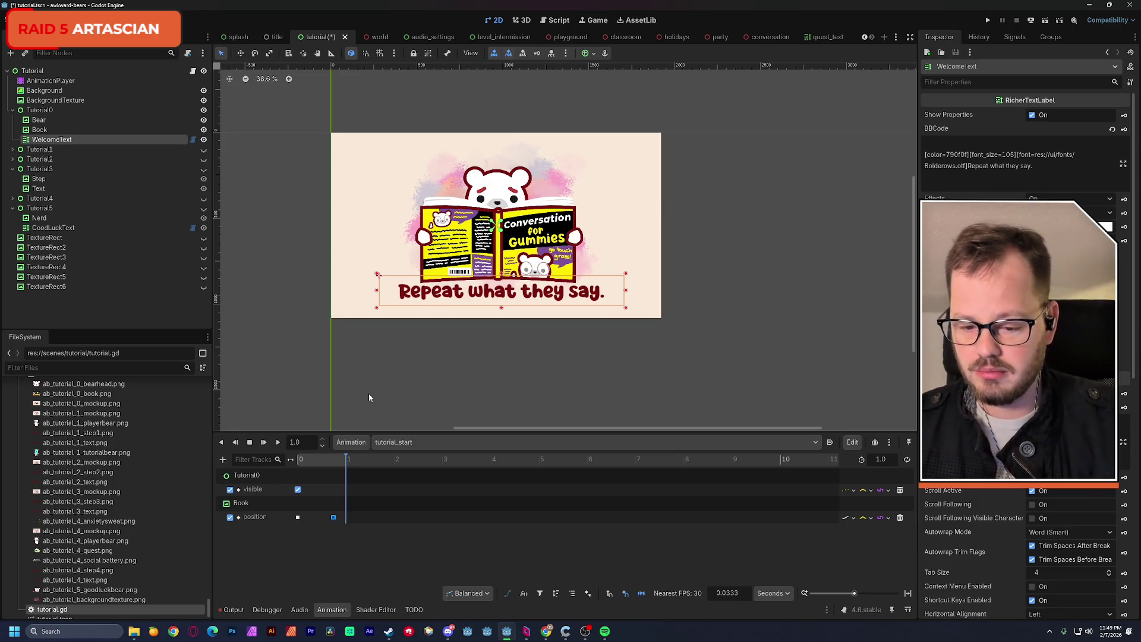
pyautogui.moveTo(327, 463); pyautogui.dragTo(293, 469)
pyautogui.hotkey('ctrl', 's')
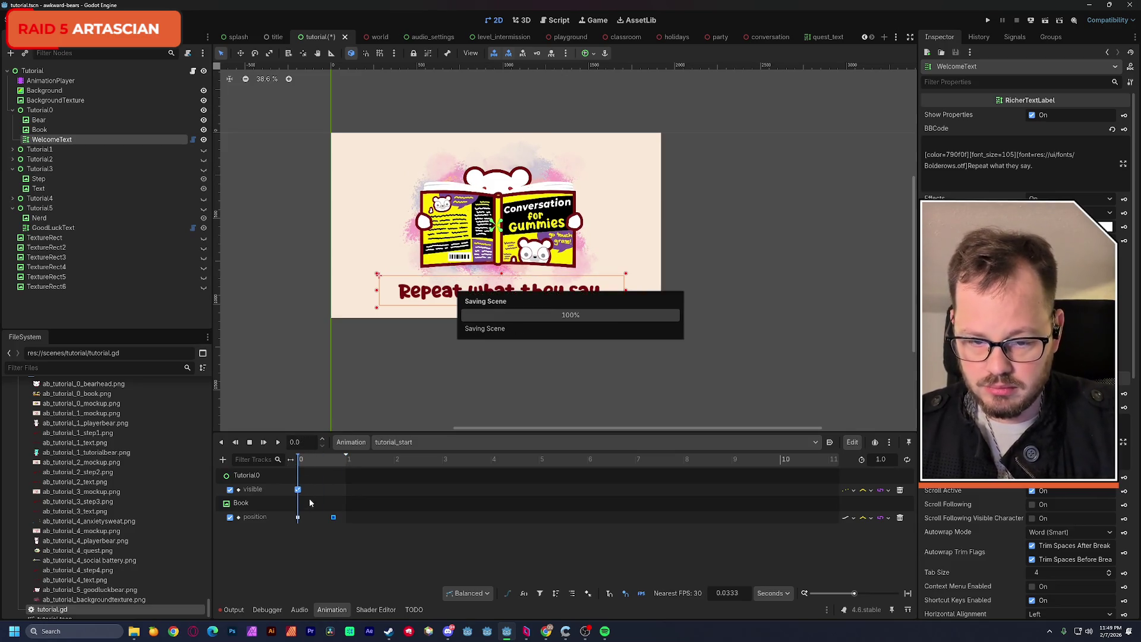
# Add a keyframe on the Book's position track and change the caption to 'Welcome fellow gummy bear!'.
pyautogui.doubleClick(334, 517)
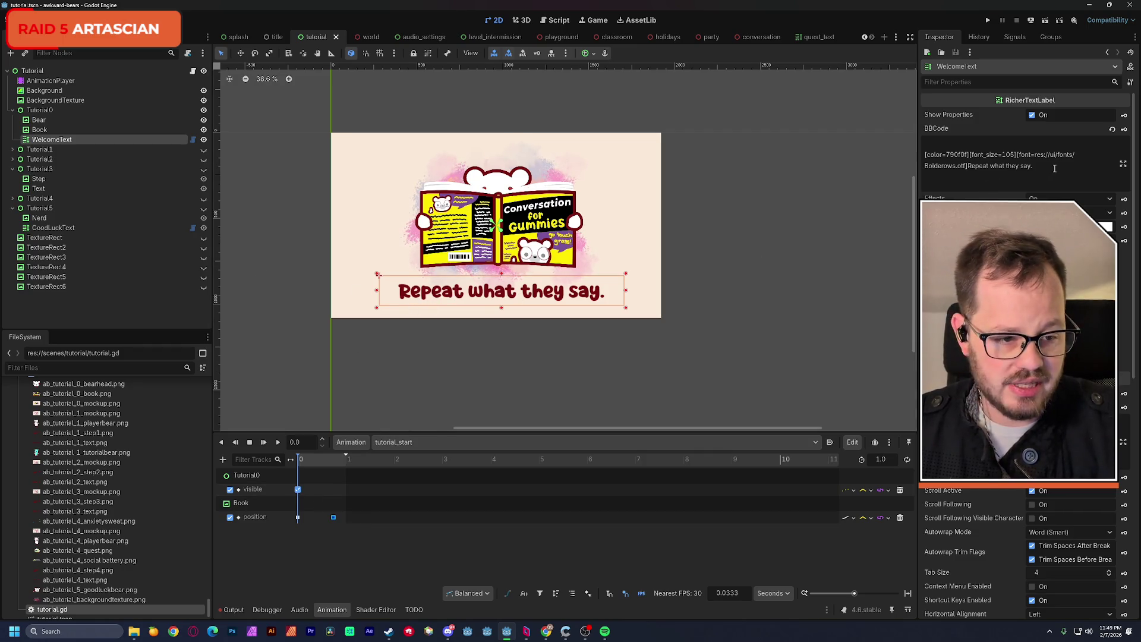
pyautogui.moveTo(1033, 166); pyautogui.dragTo(968, 166)
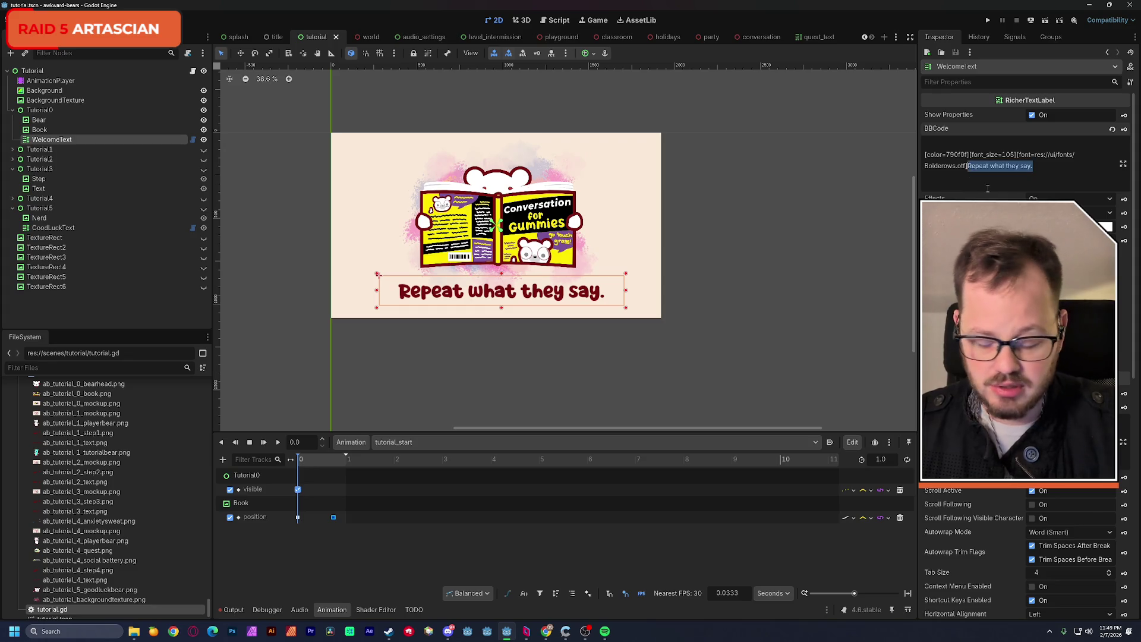
pyautogui.write('Welcome')
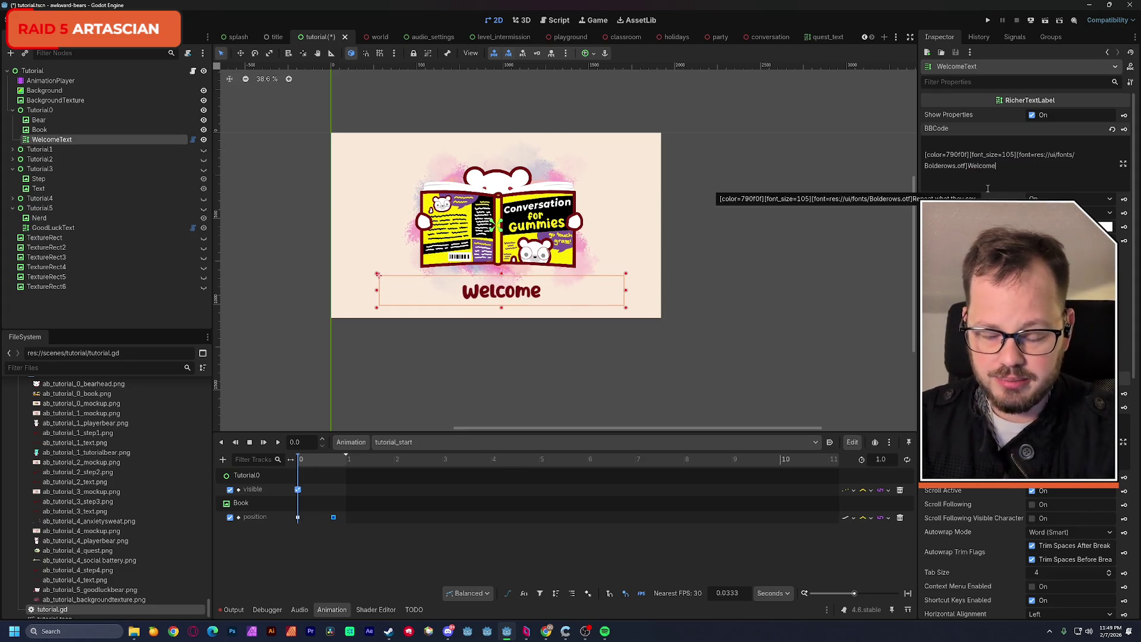
pyautogui.write(' fellow gummy bear!')
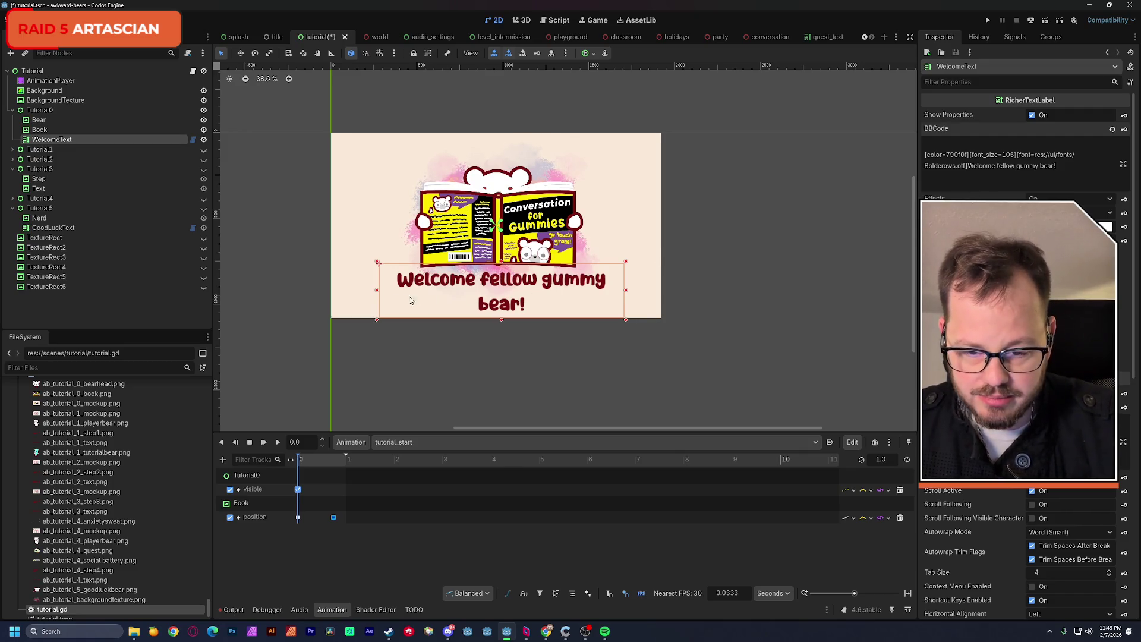
# Widen the caption box on both sides so it fits one line and shift it lower.
pyautogui.moveTo(378, 294); pyautogui.dragTo(329, 296)
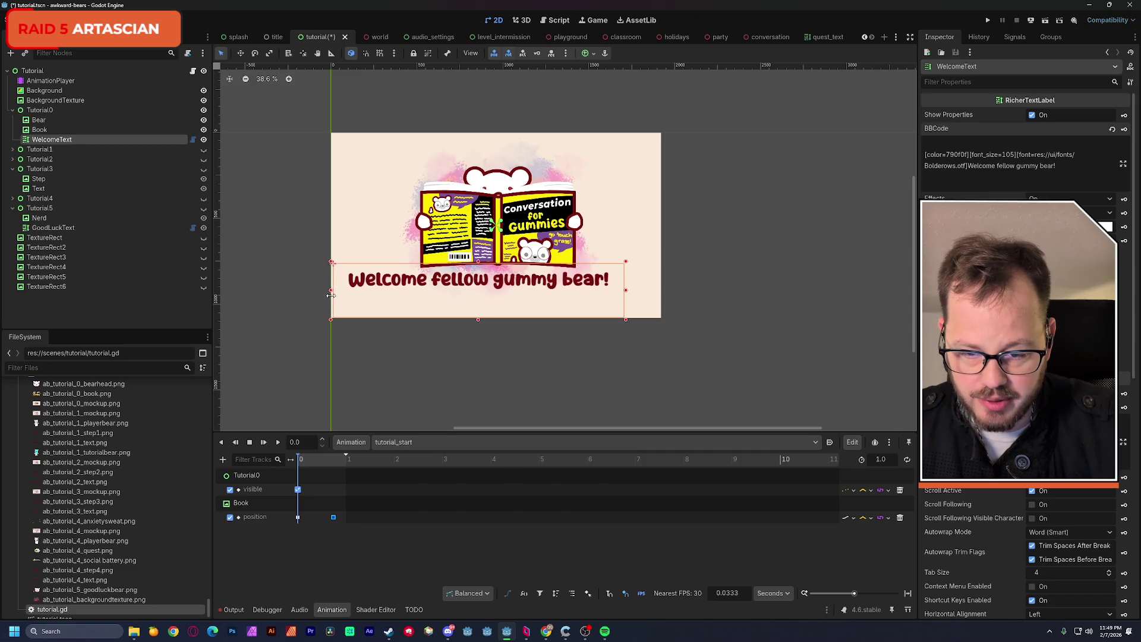
pyautogui.moveTo(628, 292); pyautogui.dragTo(664, 291)
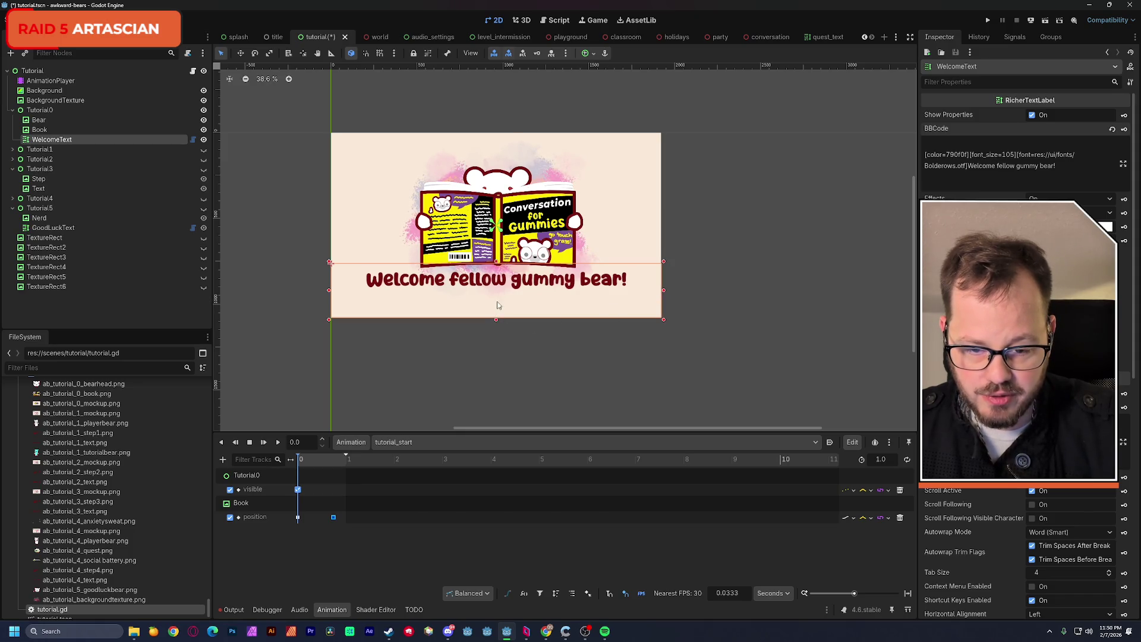
pyautogui.moveTo(492, 284); pyautogui.dragTo(488, 294)
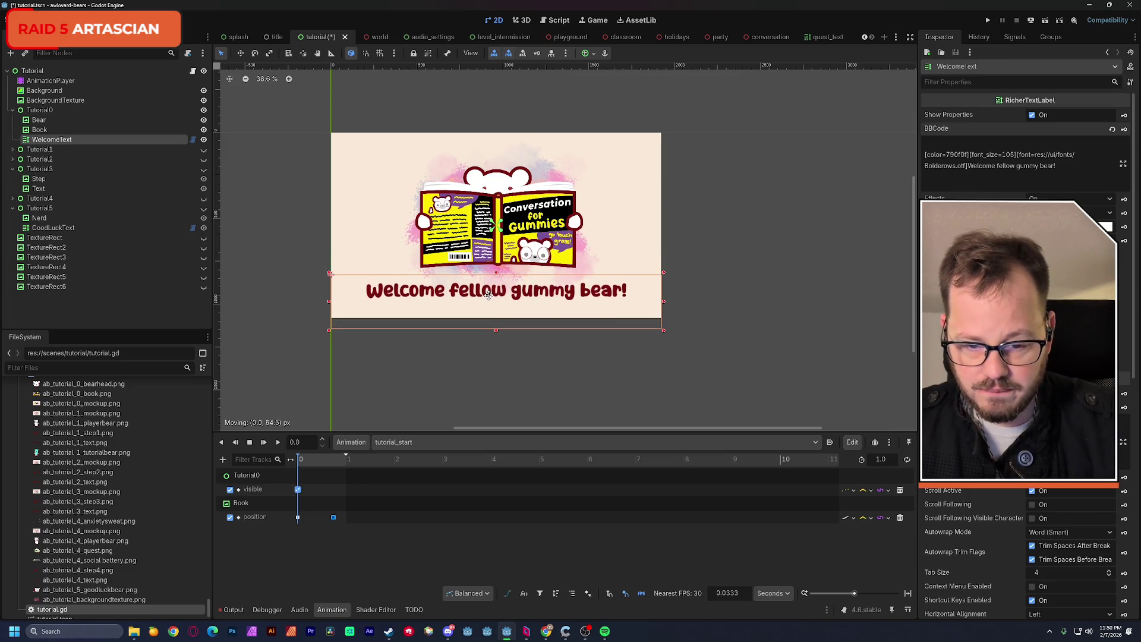
pyautogui.moveTo(302, 459)
pyautogui.mouseDown()
pyautogui.moveTo(351, 461)
pyautogui.moveTo(335, 465)
pyautogui.mouseUp()
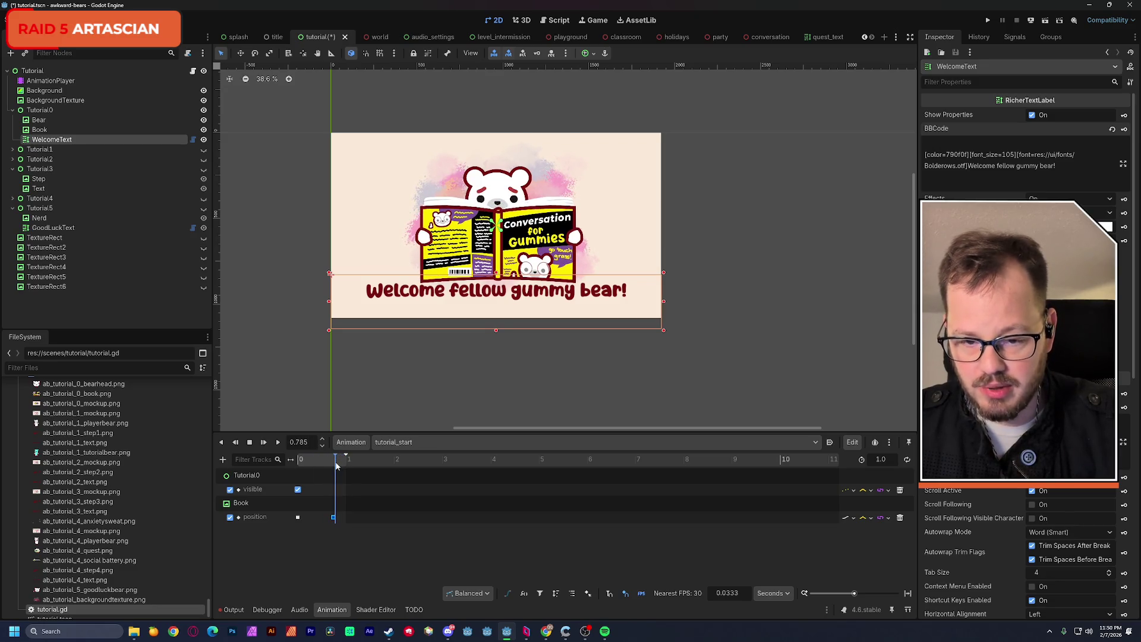
# Raise the bear higher in the card and lift the book at the animation's start frame.
pyautogui.click(492, 192)
pyautogui.moveTo(496, 192); pyautogui.dragTo(497, 174)
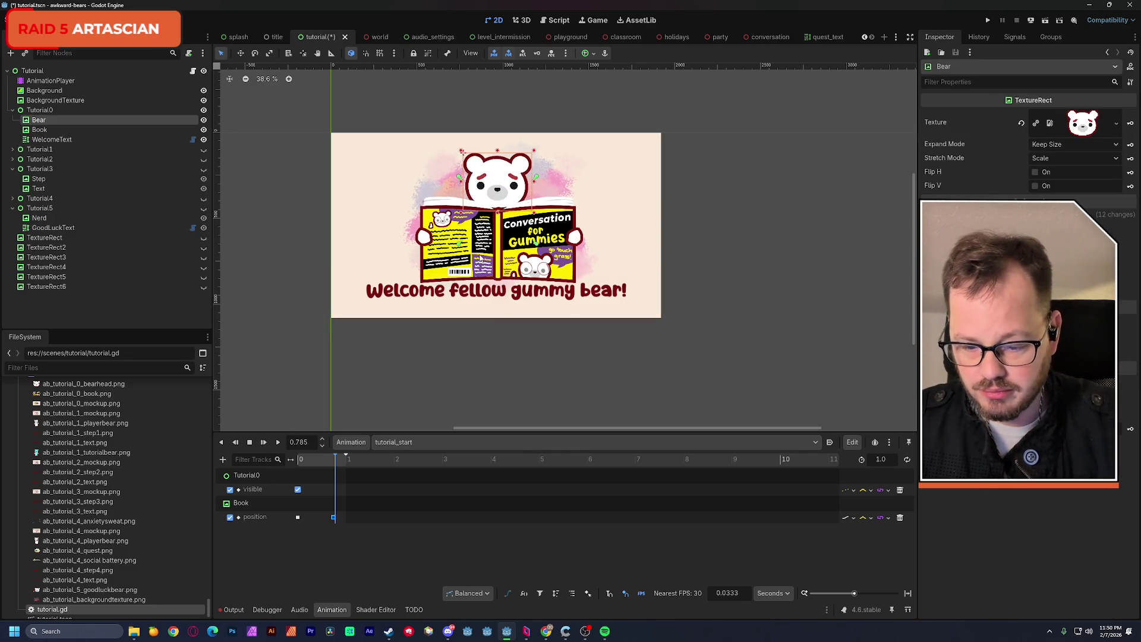
pyautogui.click(300, 463)
pyautogui.click(297, 516)
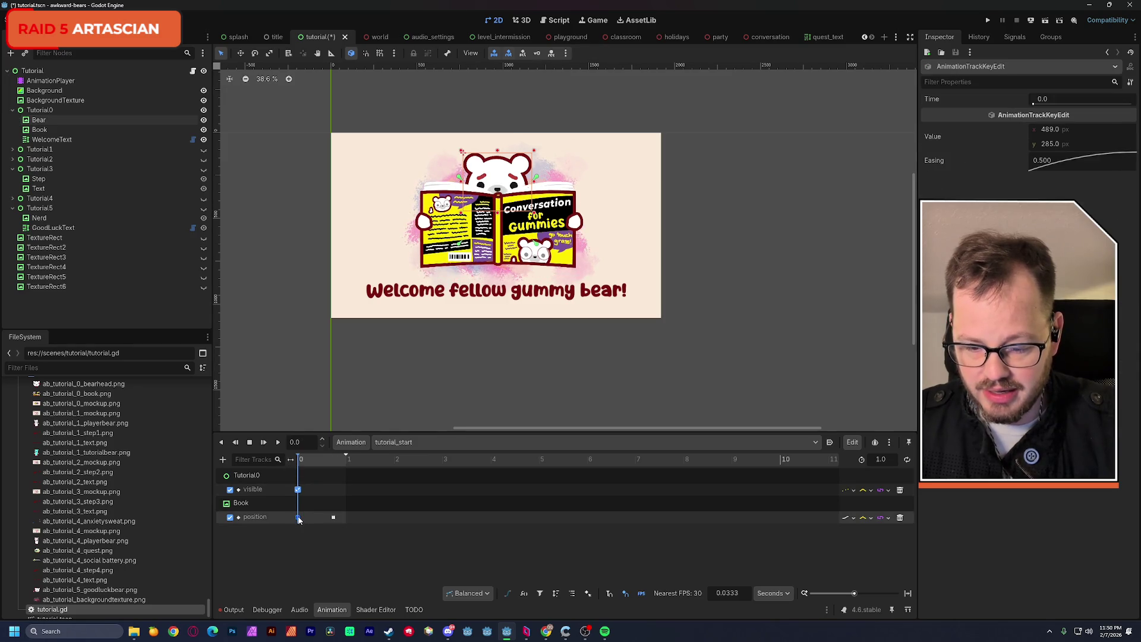
pyautogui.moveTo(521, 236); pyautogui.dragTo(519, 221)
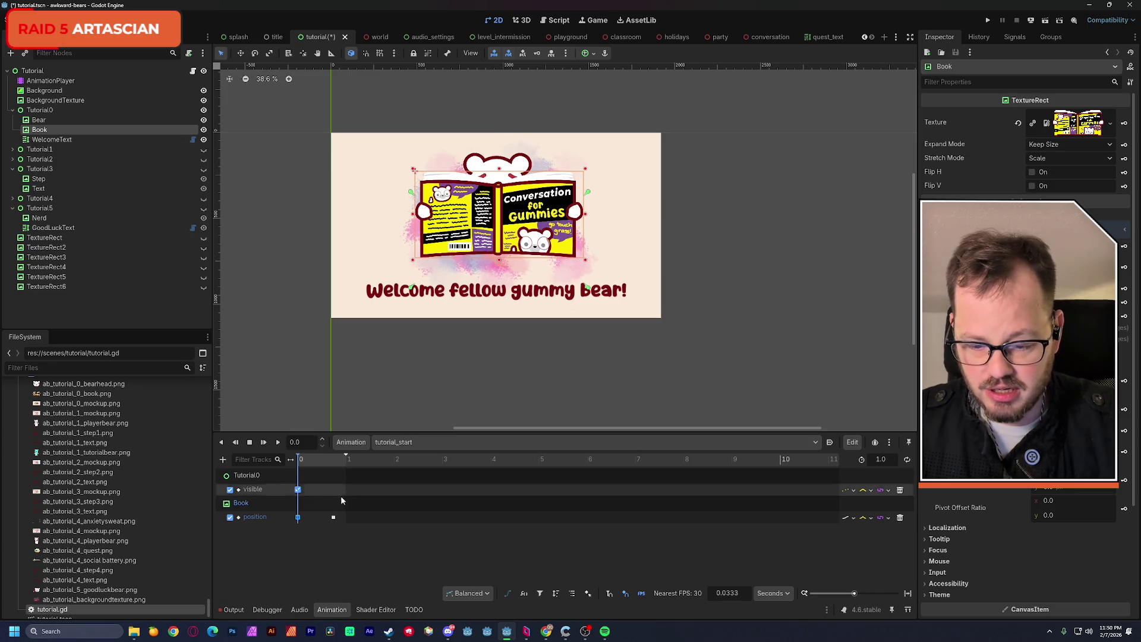
# Raise the book at its end-pose keyframe and preview it near the end.
pyautogui.click(323, 517)
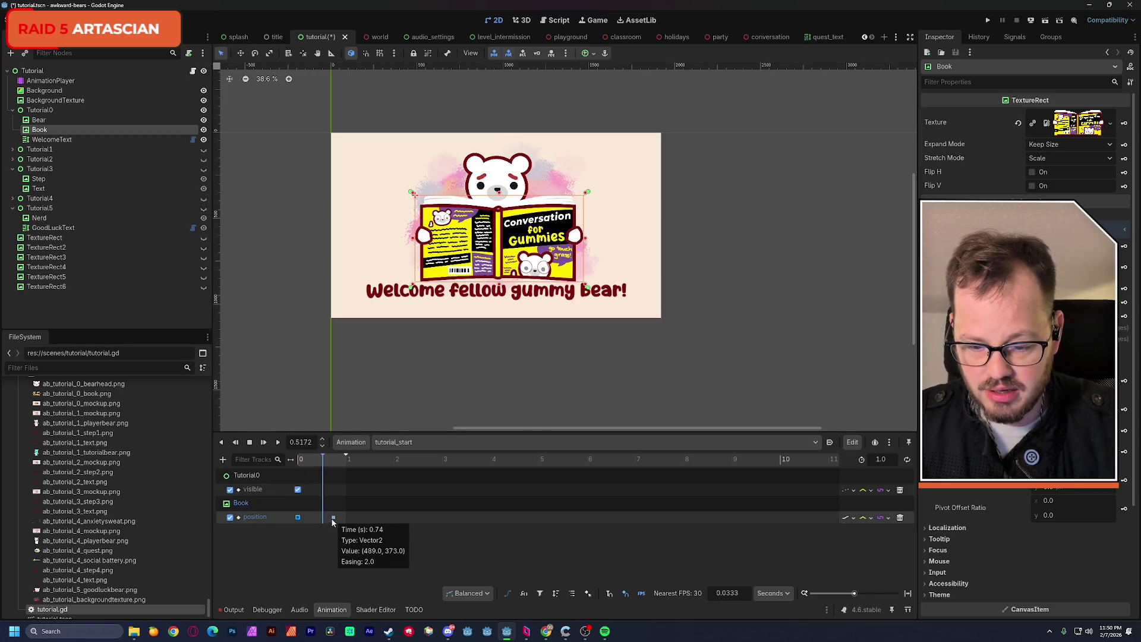
pyautogui.click(333, 518)
pyautogui.click(333, 468)
pyautogui.moveTo(333, 468); pyautogui.dragTo(335, 468)
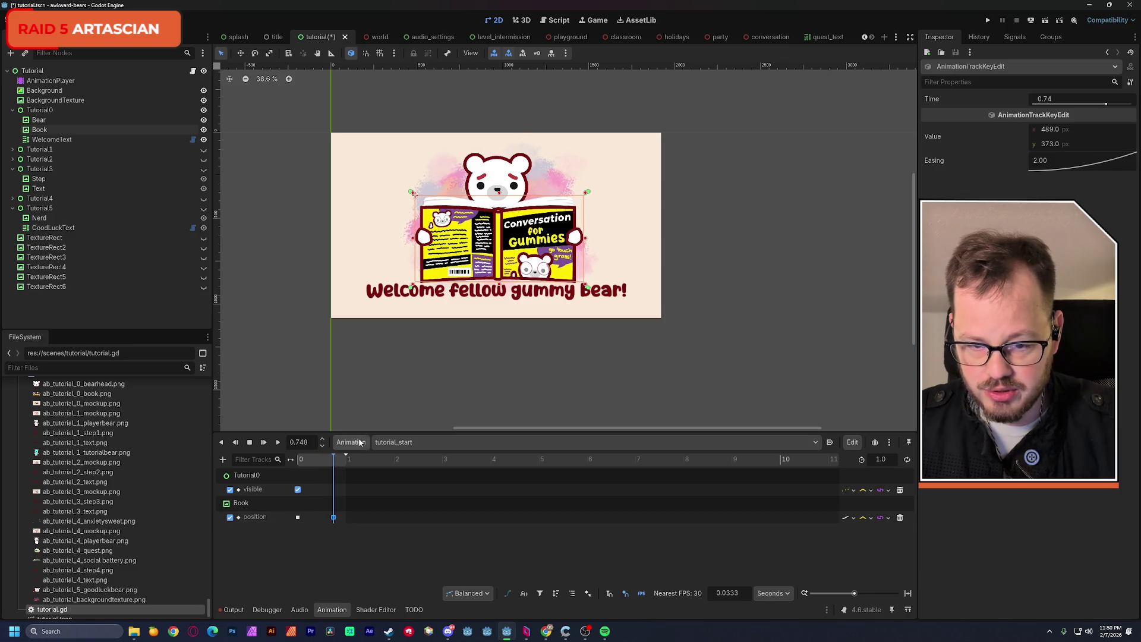
pyautogui.moveTo(485, 251); pyautogui.dragTo(485, 239)
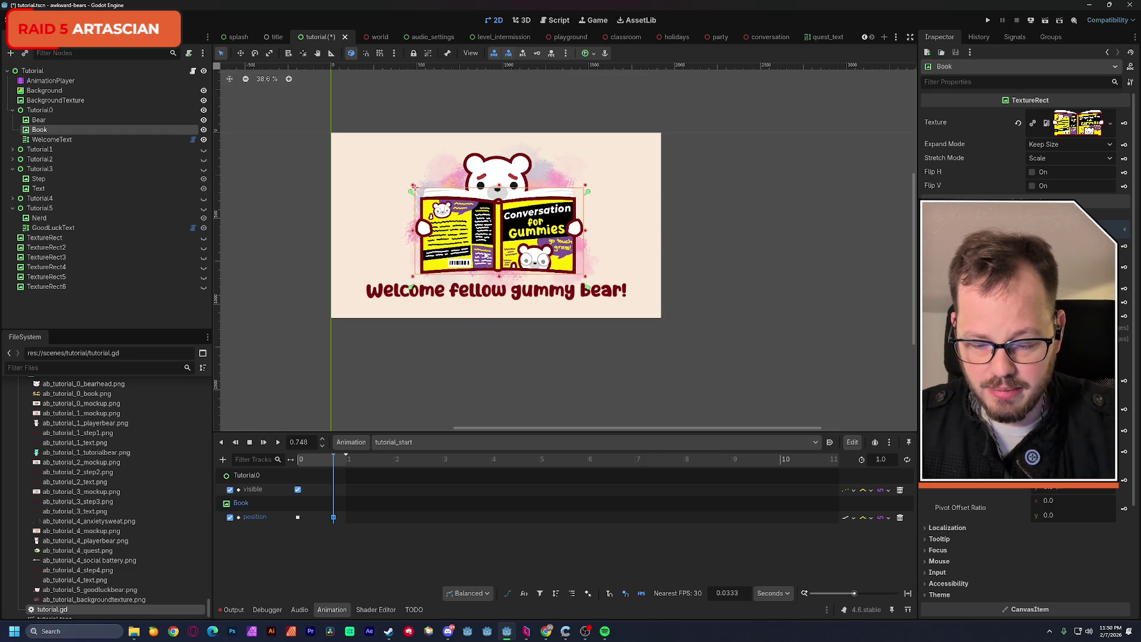
pyautogui.moveTo(333, 468)
pyautogui.mouseDown()
pyautogui.moveTo(301, 468)
pyautogui.moveTo(346, 469)
pyautogui.moveTo(286, 467)
pyautogui.mouseUp()
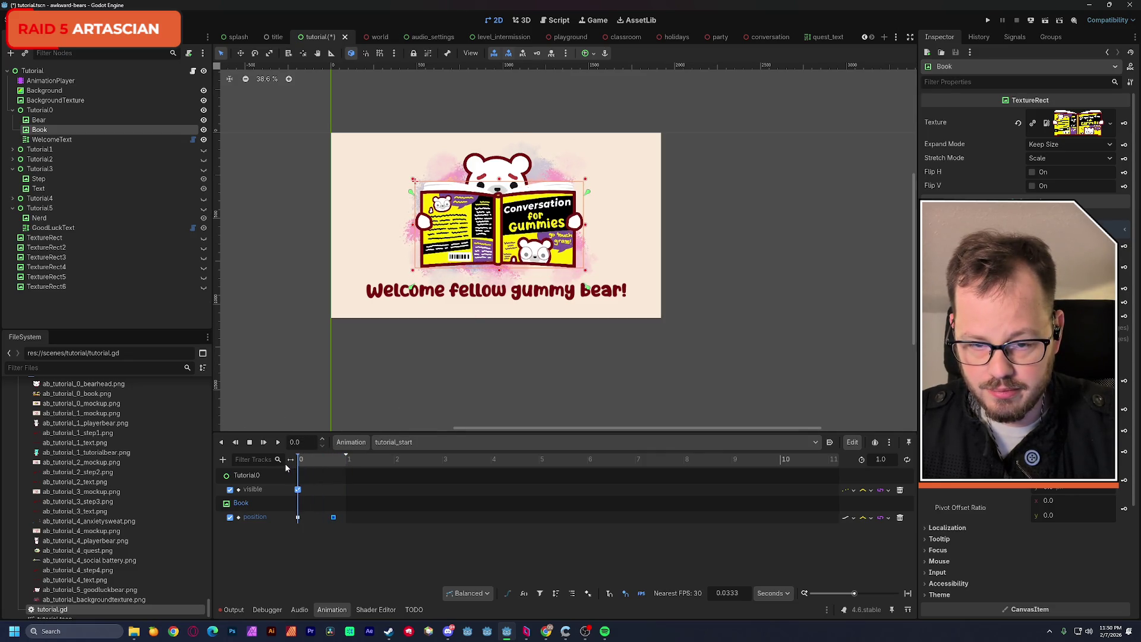
# Set the Book's start key to y 256.725 and end key to about y 330.5, then save.
pyautogui.click(298, 517)
pyautogui.moveTo(1060, 144); pyautogui.dragTo(1026, 143)
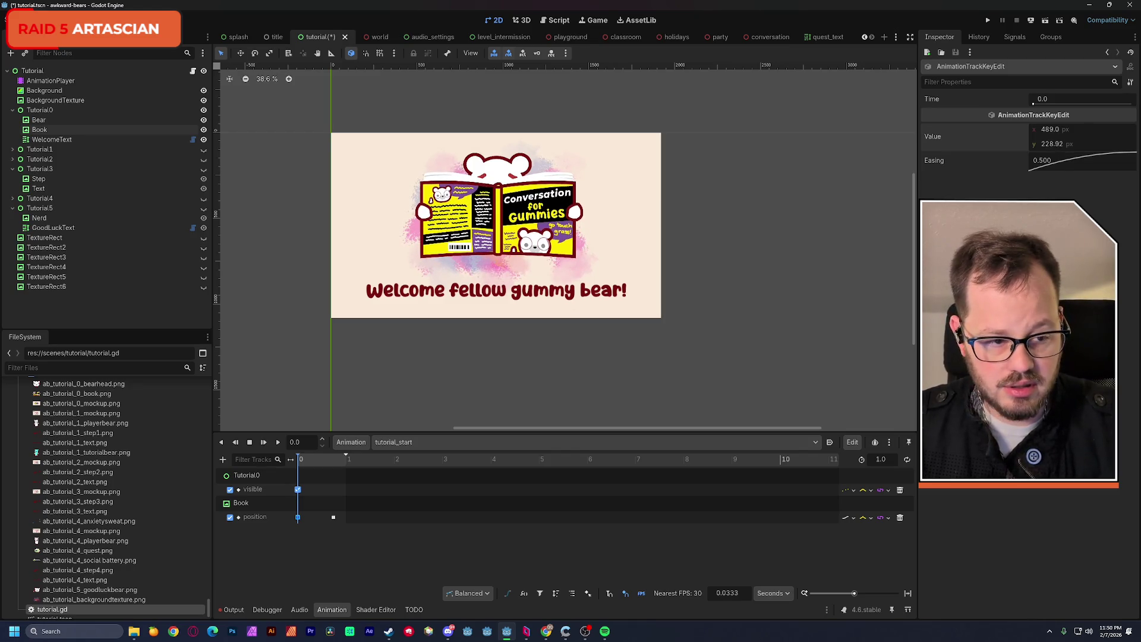
pyautogui.click(334, 517)
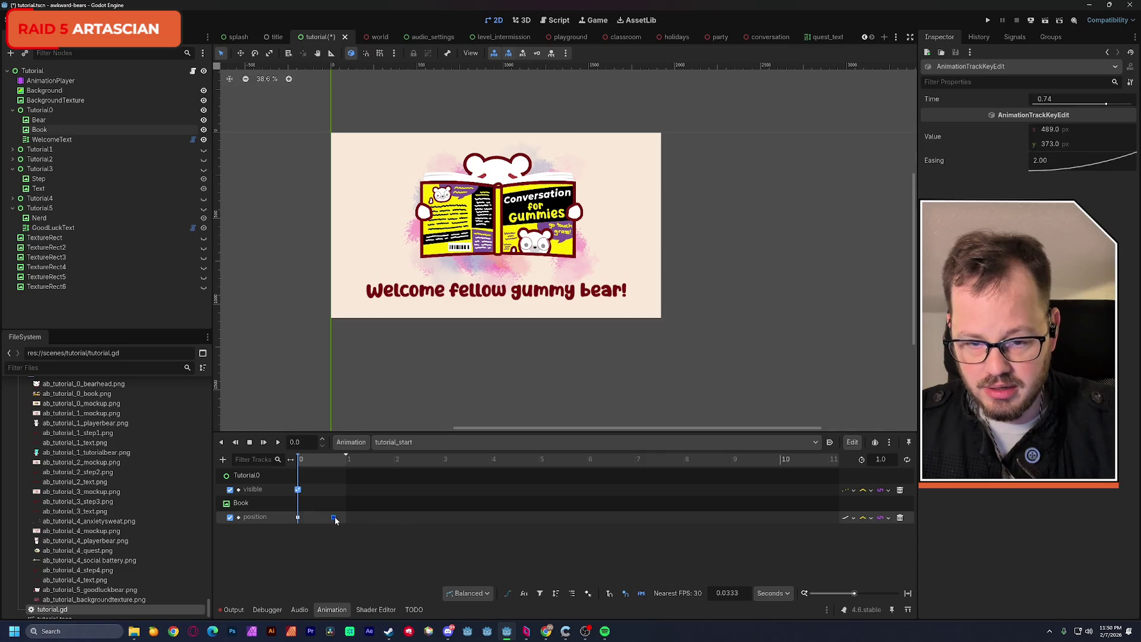
pyautogui.click(333, 464)
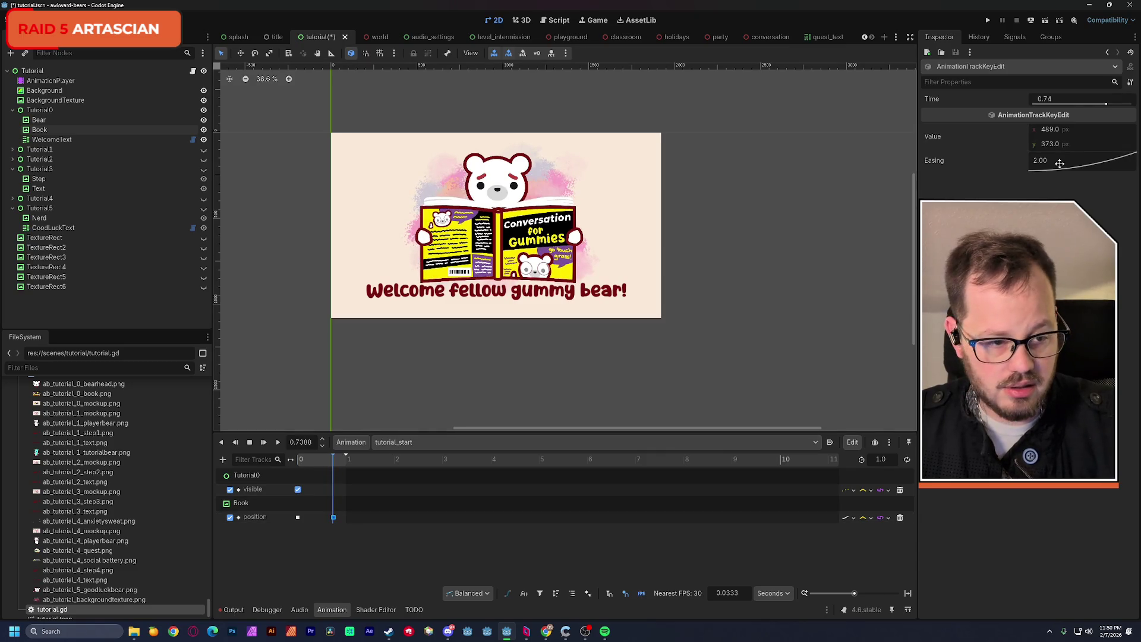
pyautogui.moveTo(1065, 144); pyautogui.dragTo(1037, 144)
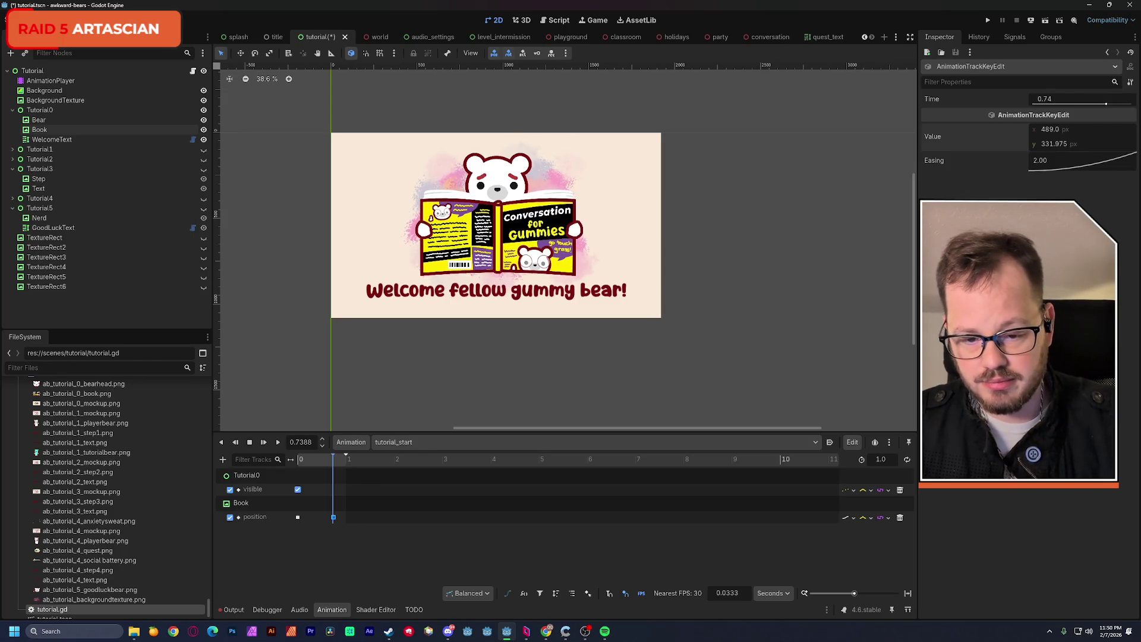
pyautogui.moveTo(1038, 144); pyautogui.dragTo(1036, 144)
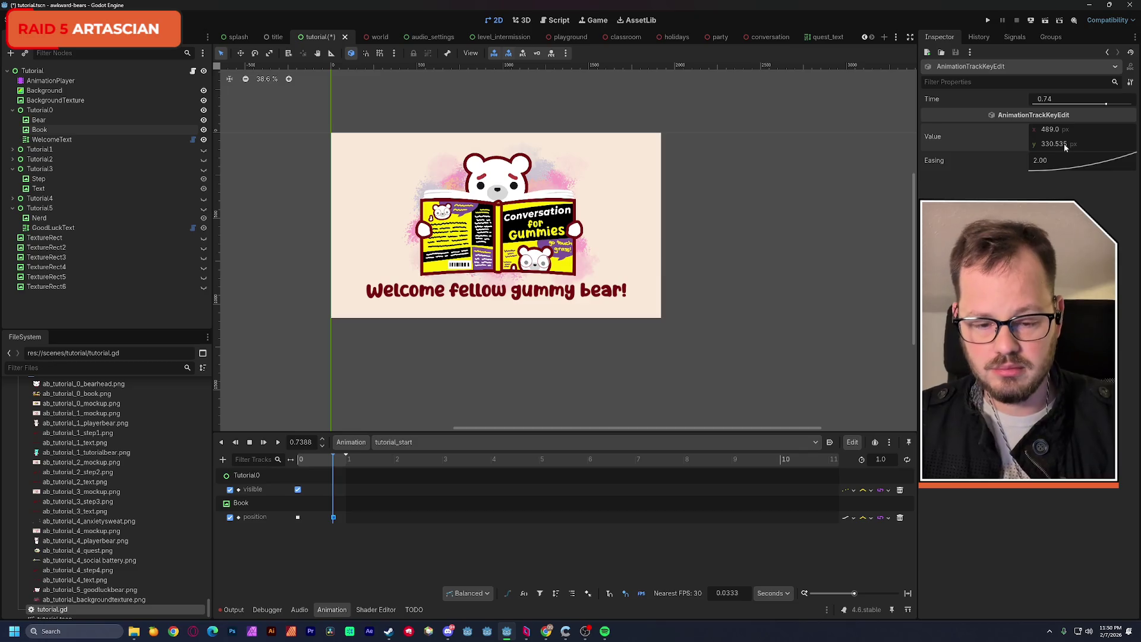
pyautogui.hotkey('ctrl', 's')
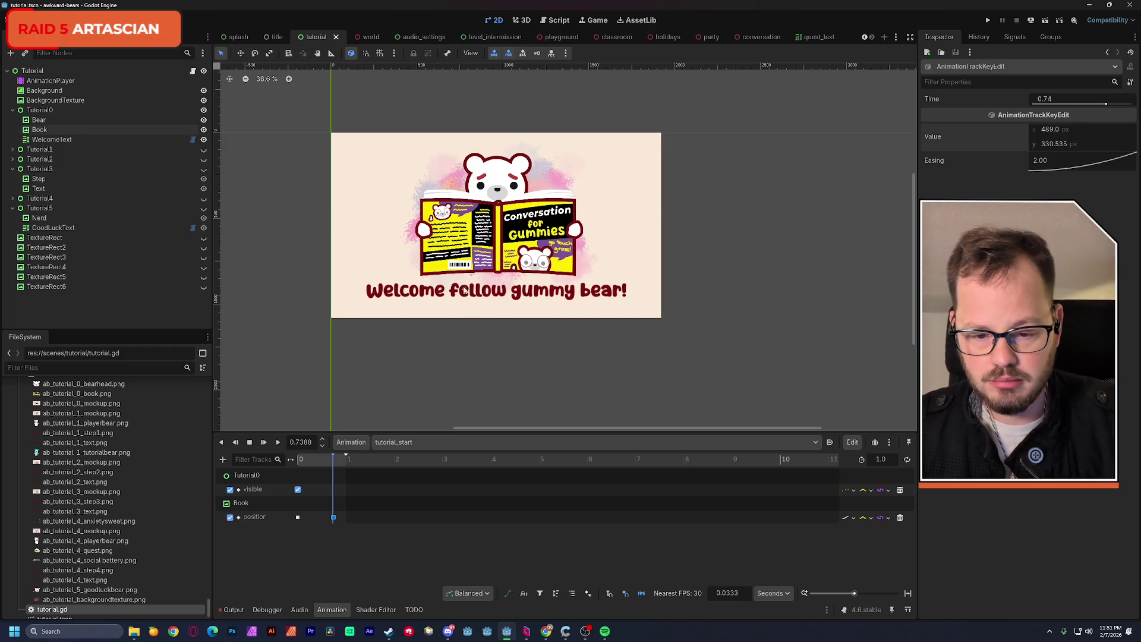
# Bring the whole card into view, rewind the animation, and select the WelcomeText caption.
pyautogui.scroll(5, 452, 254)
pyautogui.moveTo(452, 254); pyautogui.dragTo(515, 293)
pyautogui.moveTo(322, 464); pyautogui.dragTo(284, 466)
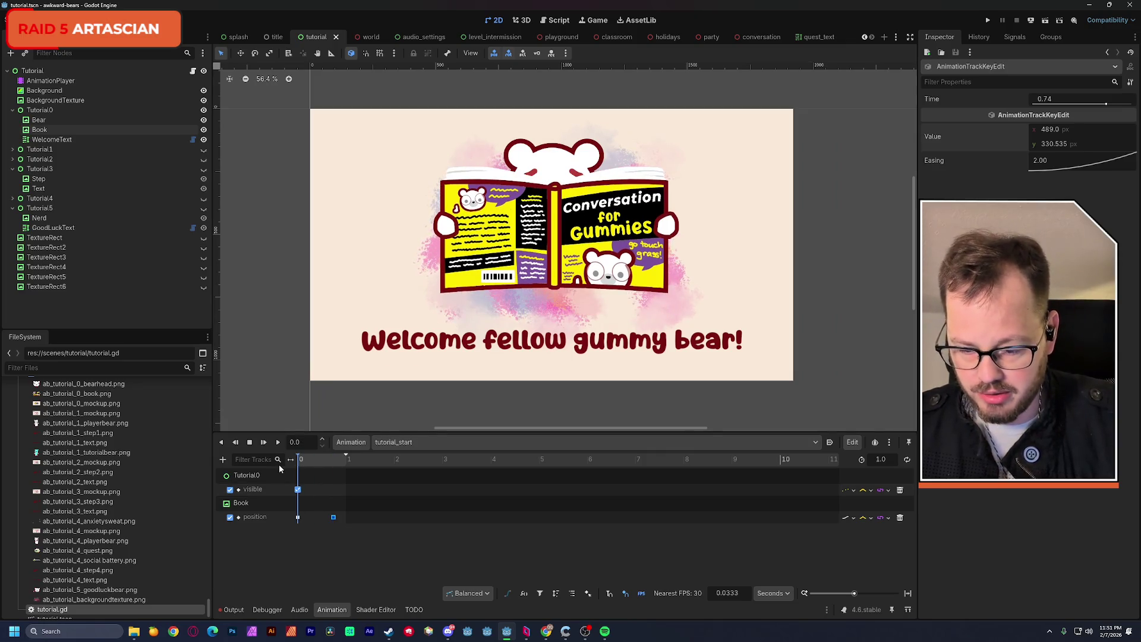
pyautogui.click(47, 140)
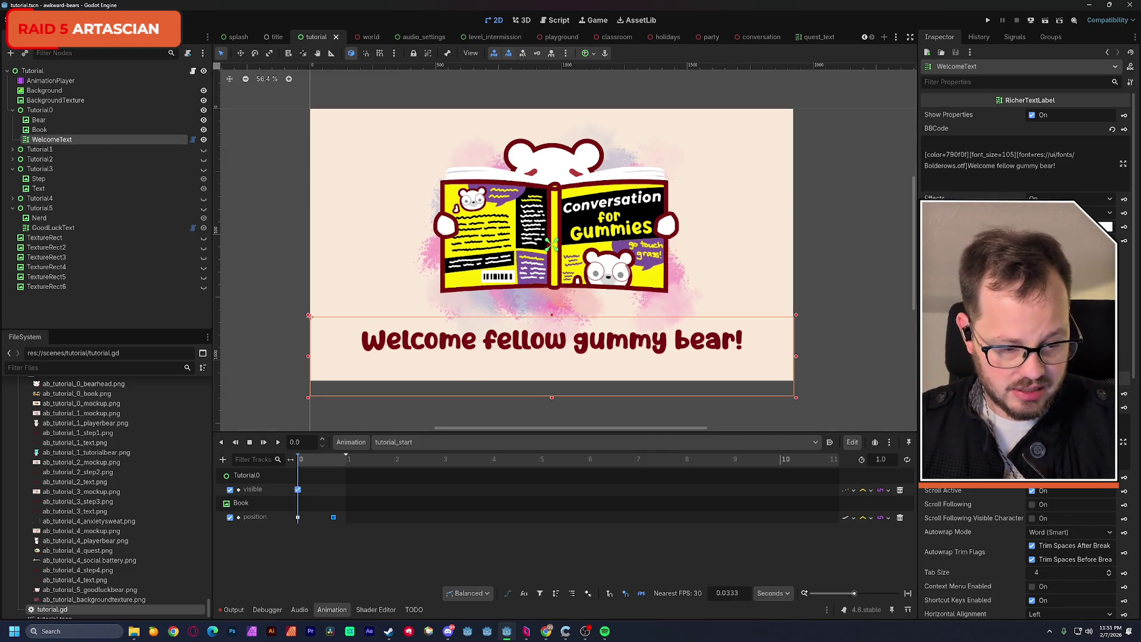
# Expand WelcomeText's Layout > Transform in the Inspector and key its Position.
pyautogui.scroll(-2, 1025, 354)
pyautogui.scroll(2, 1025, 353)
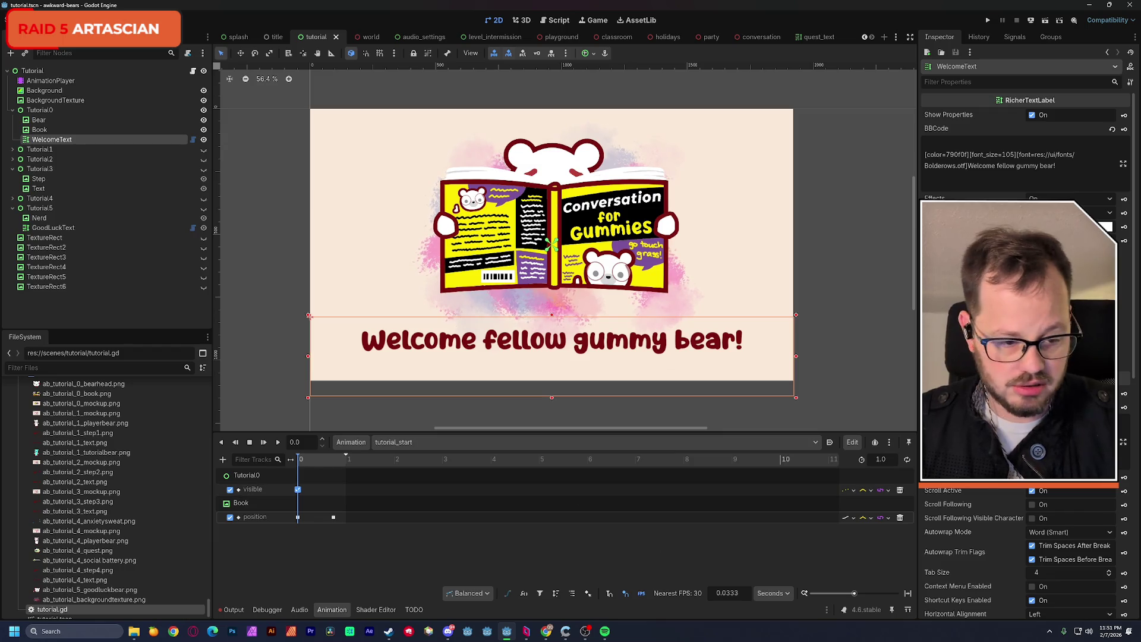
pyautogui.scroll(-2, 977, 494)
pyautogui.scroll(-10, 977, 494)
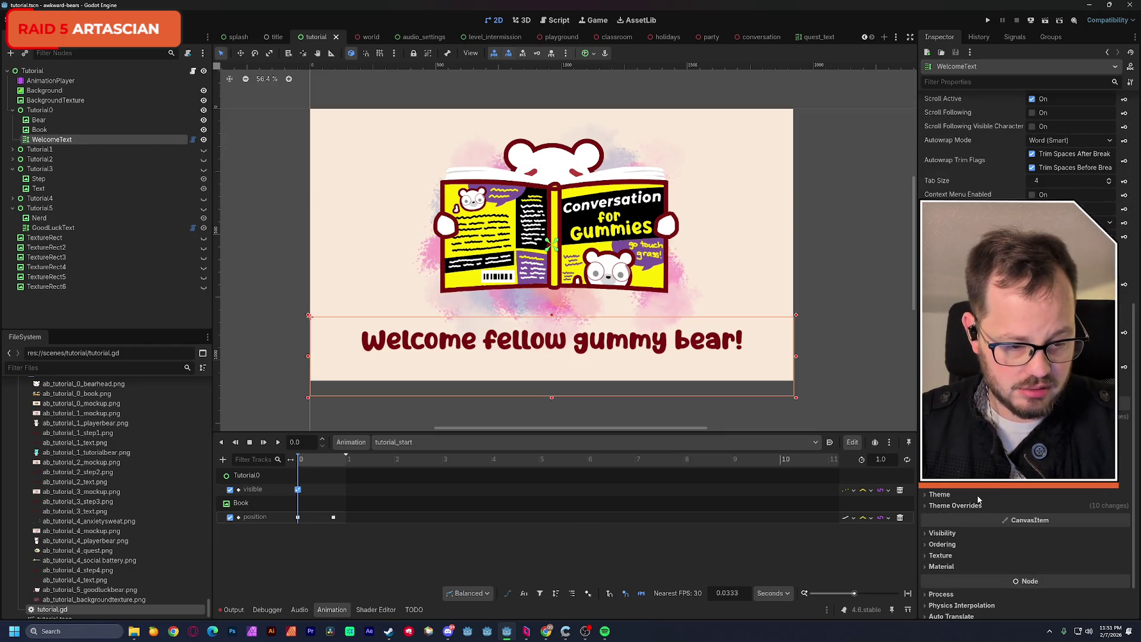
pyautogui.click(949, 492)
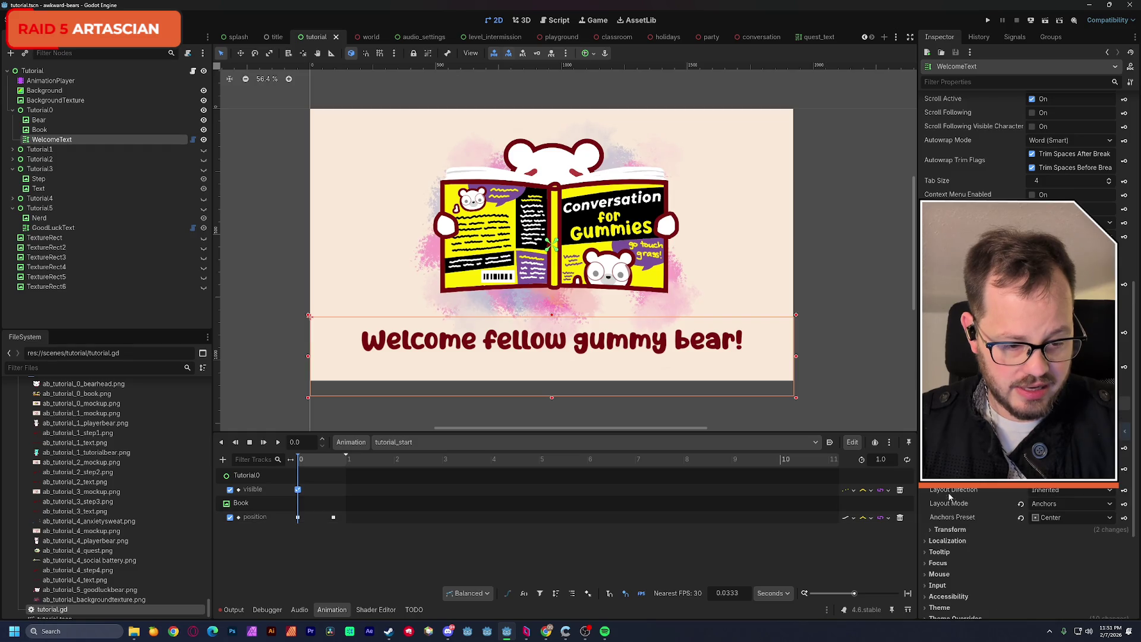
pyautogui.scroll(-3, 951, 523)
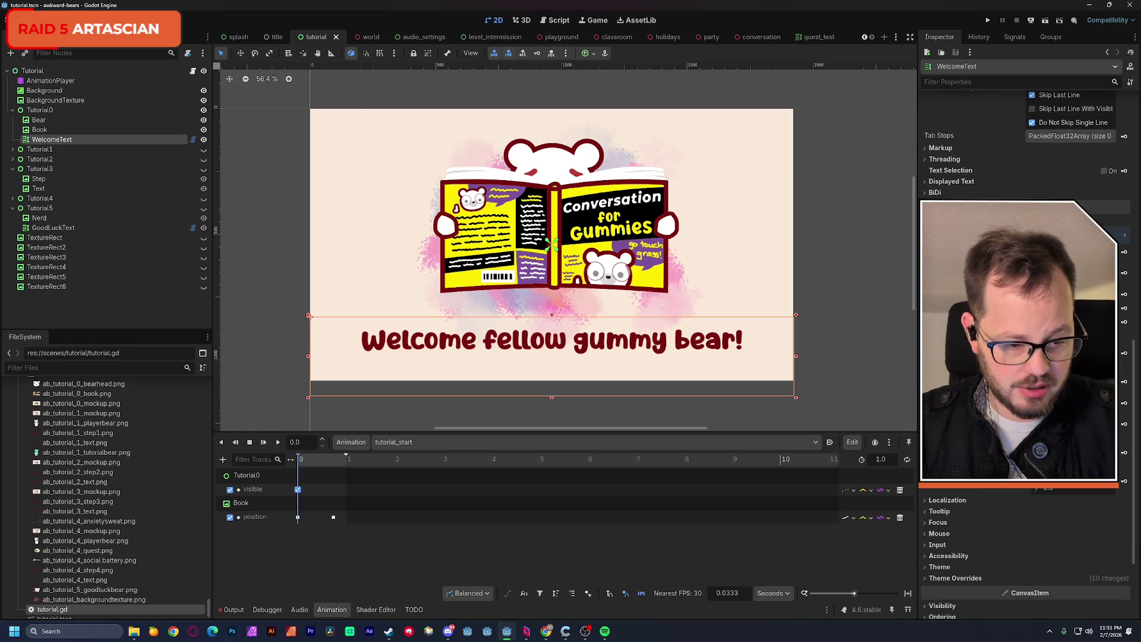
pyautogui.click(1126, 382)
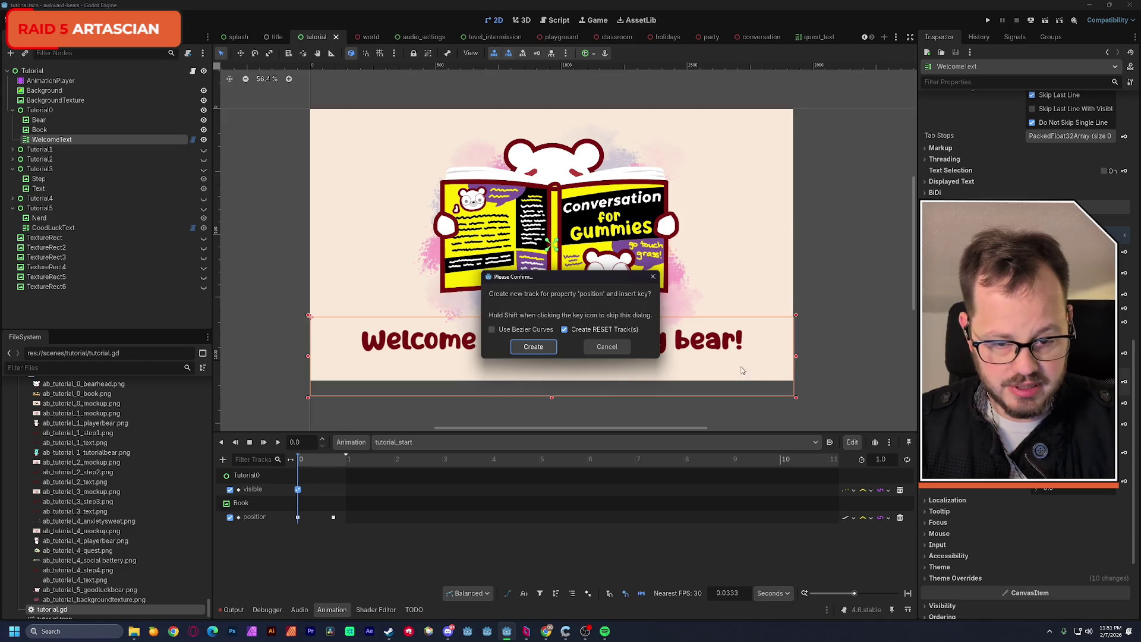
# Create the caption's position track and key it pushed down below the card.
pyautogui.click(534, 349)
pyautogui.moveTo(494, 345); pyautogui.dragTo(497, 408)
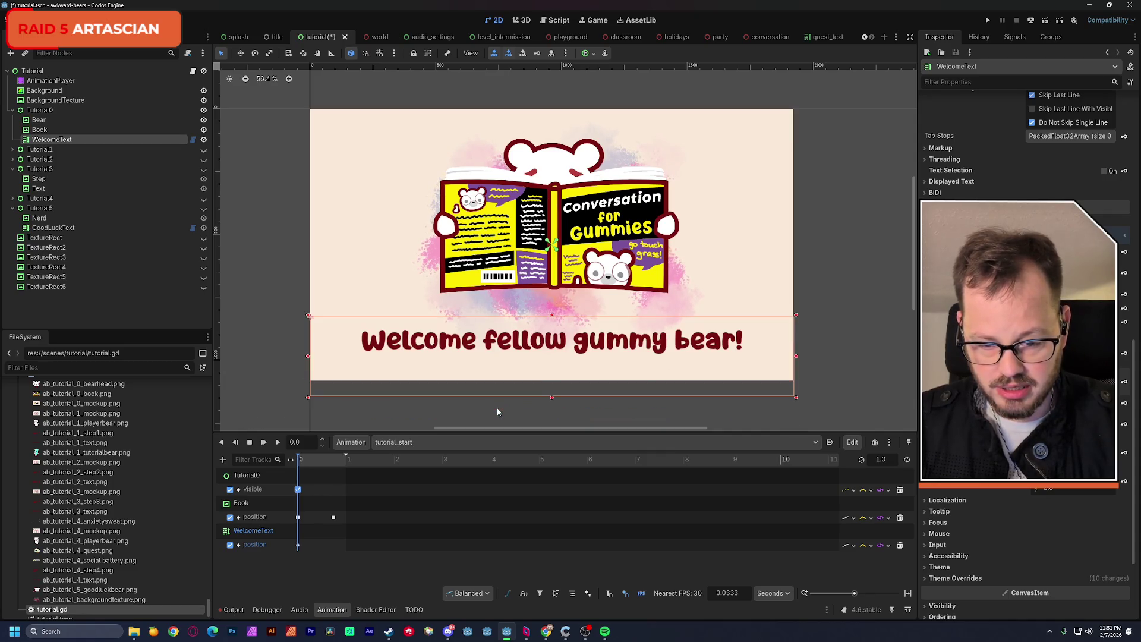
pyautogui.click(298, 545)
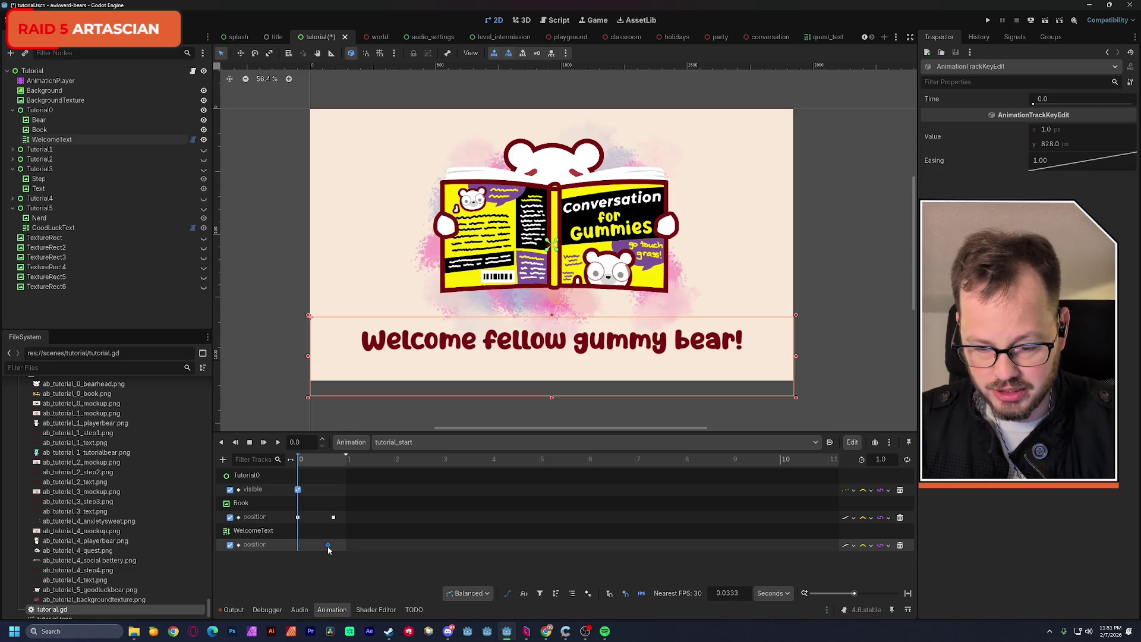
pyautogui.moveTo(328, 549); pyautogui.dragTo(328, 548)
pyautogui.moveTo(437, 347); pyautogui.dragTo(435, 407)
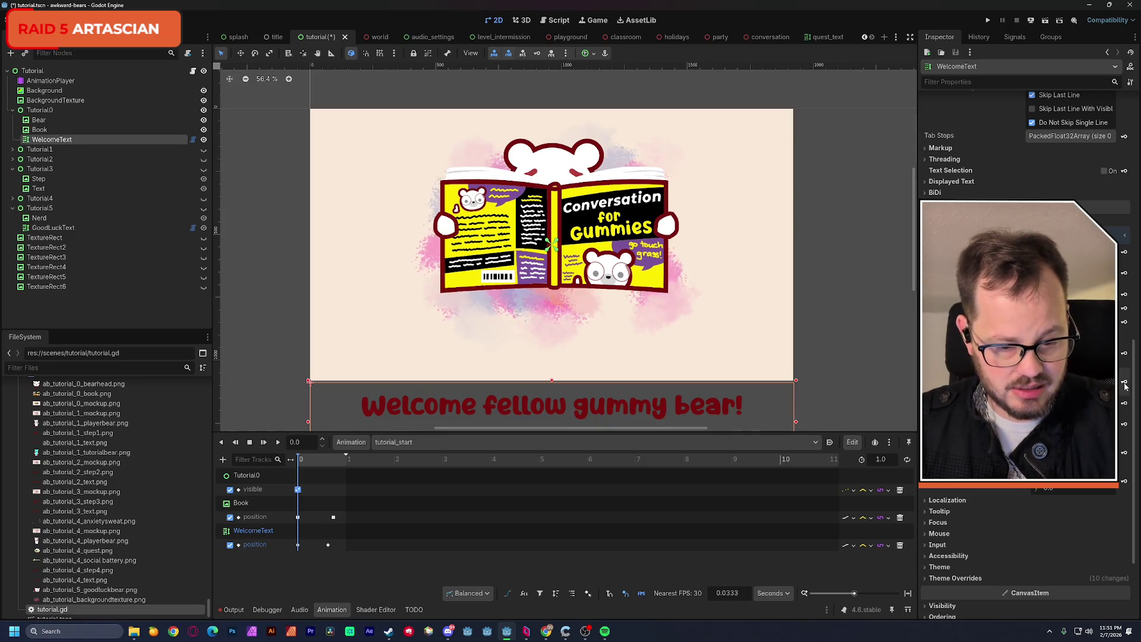
pyautogui.moveTo(301, 459)
pyautogui.mouseDown()
pyautogui.moveTo(337, 461)
pyautogui.moveTo(318, 462)
pyautogui.mouseUp()
# Extend the animation to 6.566 s, delay both caption keyframes, and preview playback.
pyautogui.moveTo(402, 459); pyautogui.dragTo(615, 458)
pyautogui.click(298, 545)
pyautogui.moveTo(299, 548); pyautogui.dragTo(409, 558)
pyautogui.moveTo(321, 460); pyautogui.dragTo(287, 460)
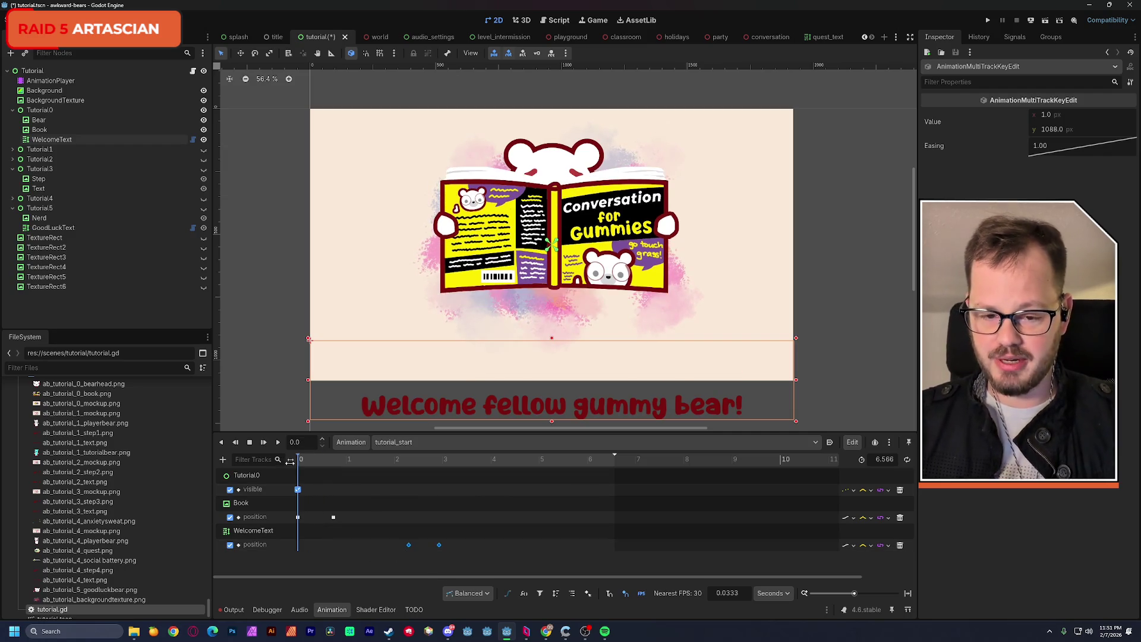
pyautogui.moveTo(345, 526)
pyautogui.mouseDown()
pyautogui.moveTo(297, 518)
pyautogui.moveTo(338, 505)
pyautogui.mouseUp()
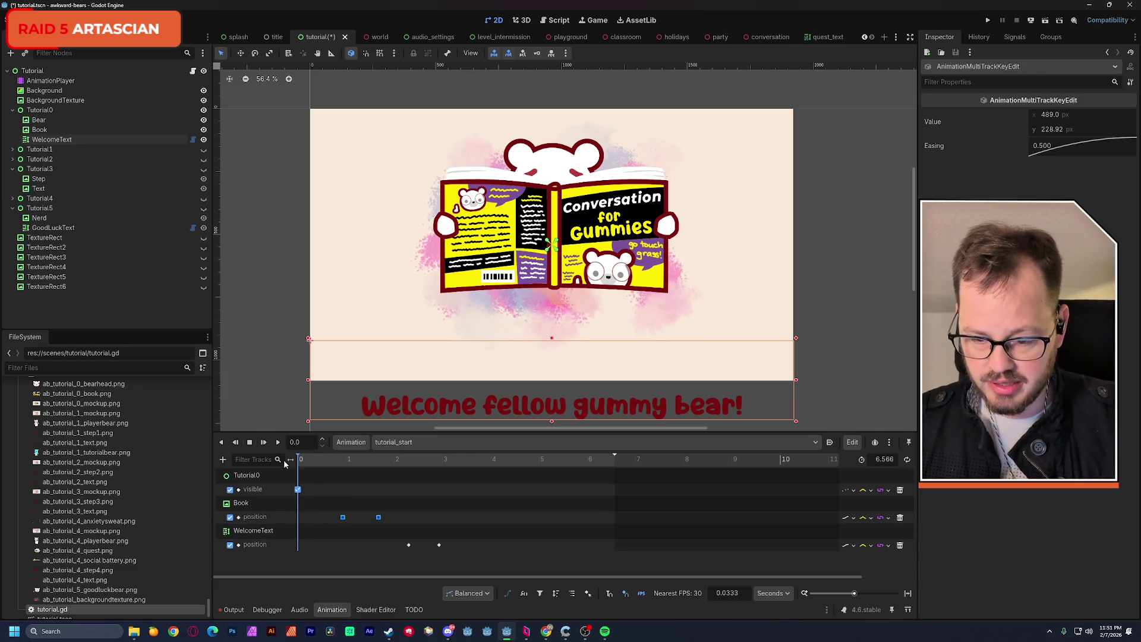
pyautogui.click(277, 445)
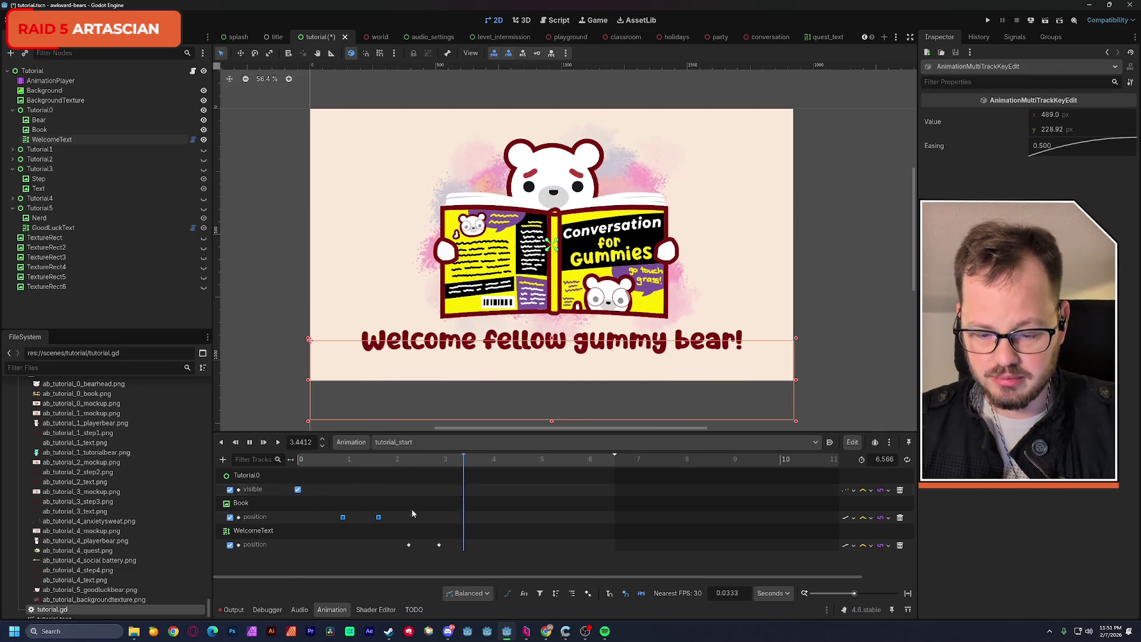
# Shift both WelcomeText position keys earlier so the first sits at 1.6 s.
pyautogui.moveTo(440, 545); pyautogui.dragTo(426, 545)
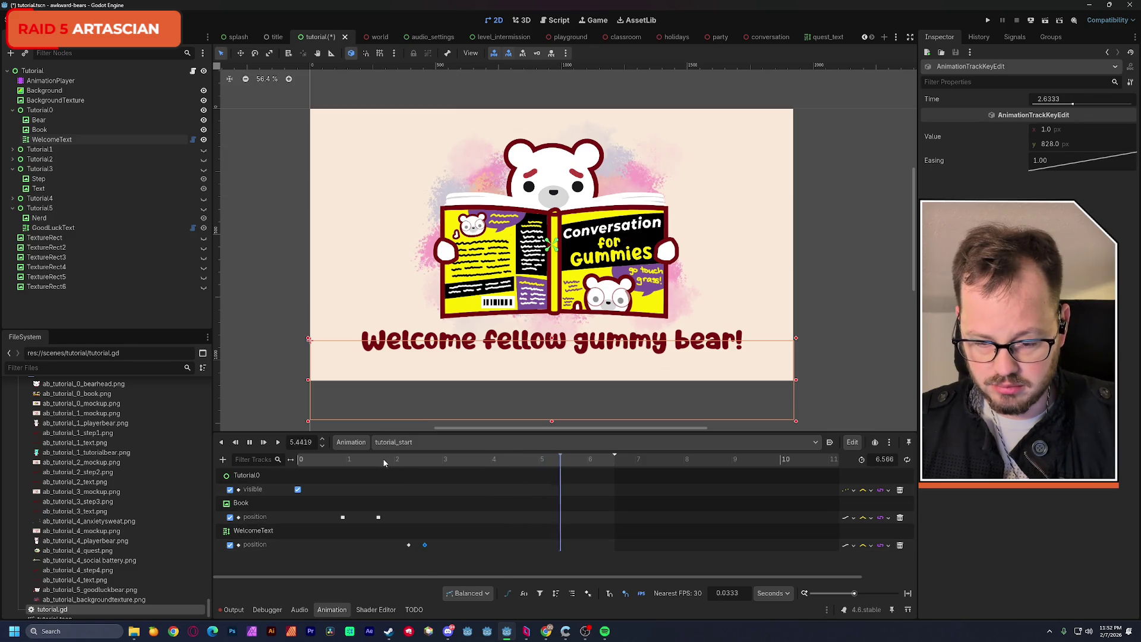
pyautogui.click(277, 442)
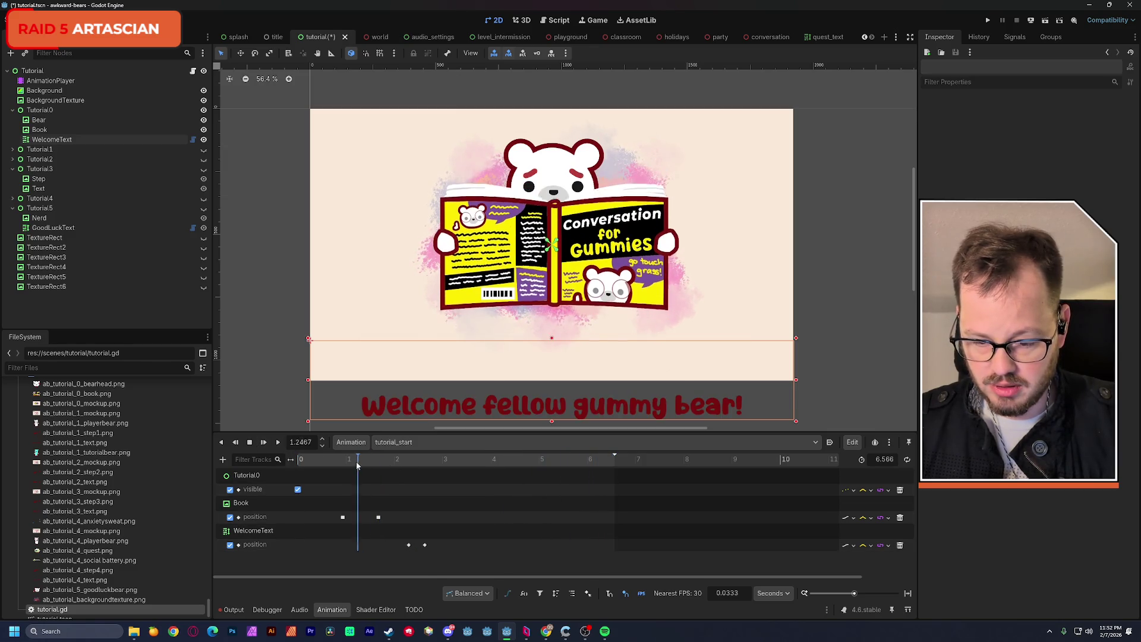
pyautogui.click(276, 444)
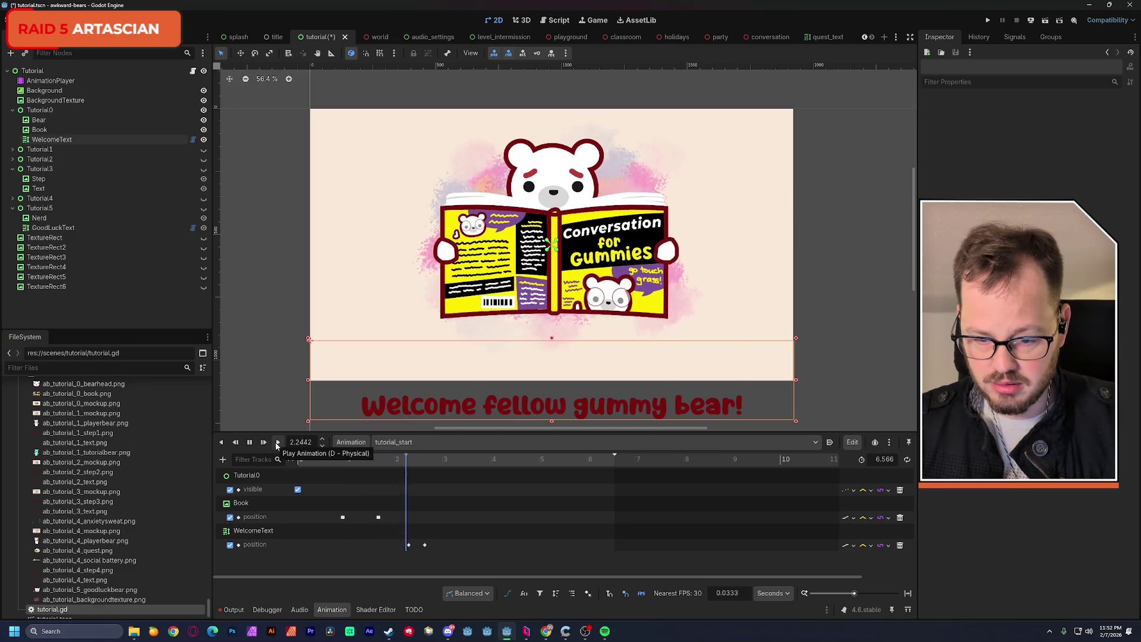
pyautogui.moveTo(368, 460)
pyautogui.mouseDown()
pyautogui.moveTo(382, 459)
pyautogui.moveTo(360, 459)
pyautogui.moveTo(364, 471)
pyautogui.mouseUp()
pyautogui.moveTo(399, 536)
pyautogui.mouseDown()
pyautogui.moveTo(429, 550)
pyautogui.moveTo(398, 546)
pyautogui.mouseUp()
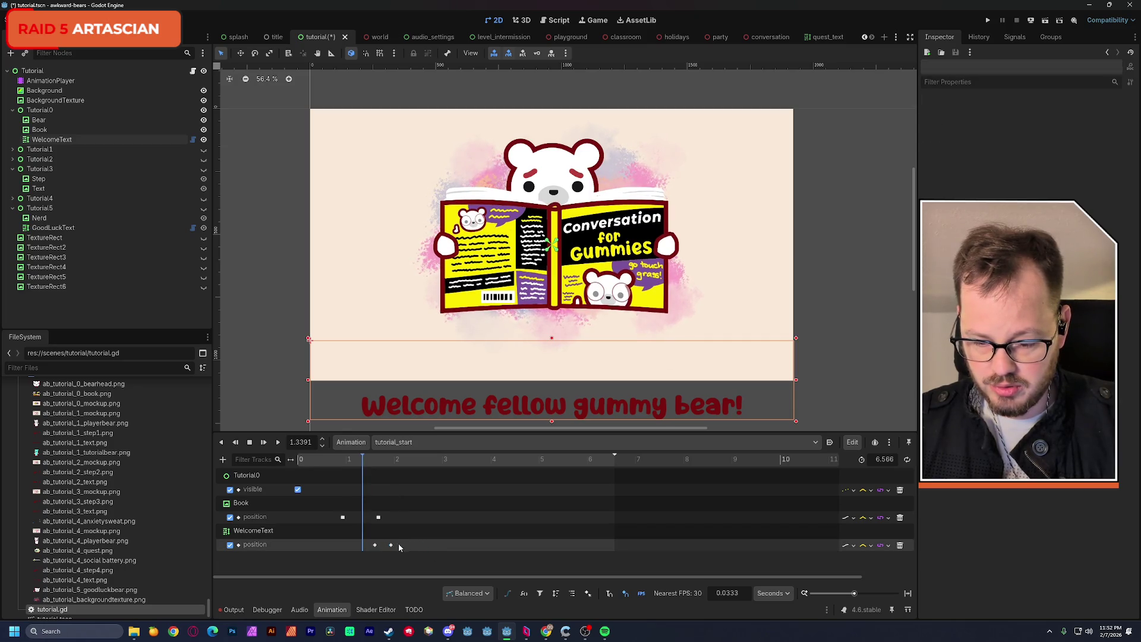
pyautogui.click(375, 545)
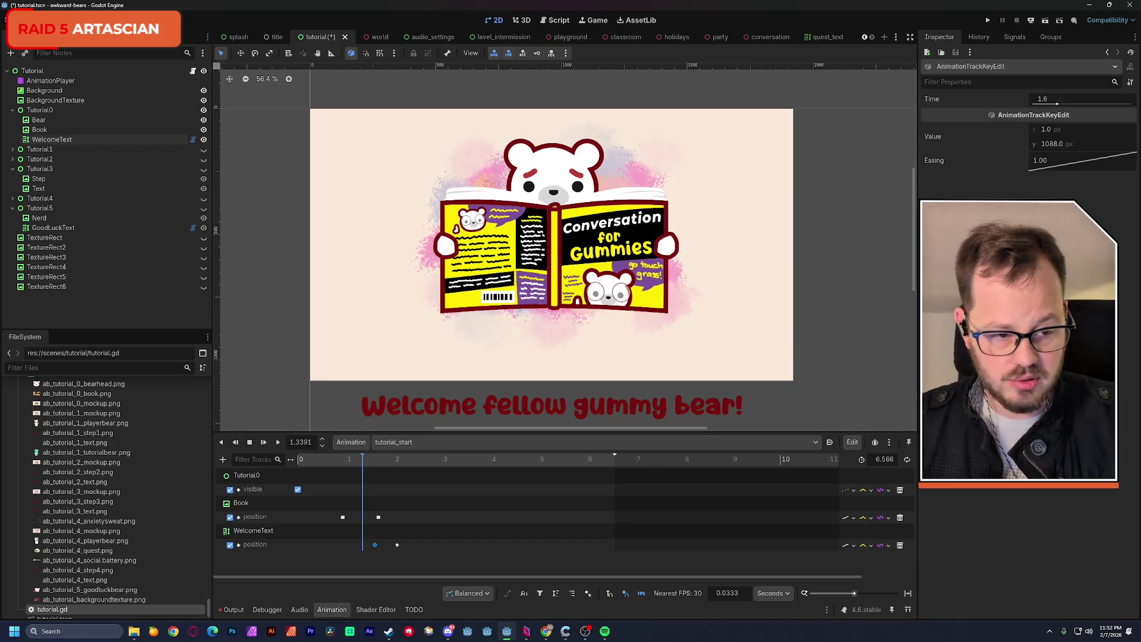
# Give the first WelcomeText position key ease-out (0.5) and the second ease-in (2.00).
pyautogui.rightClick(1065, 165)
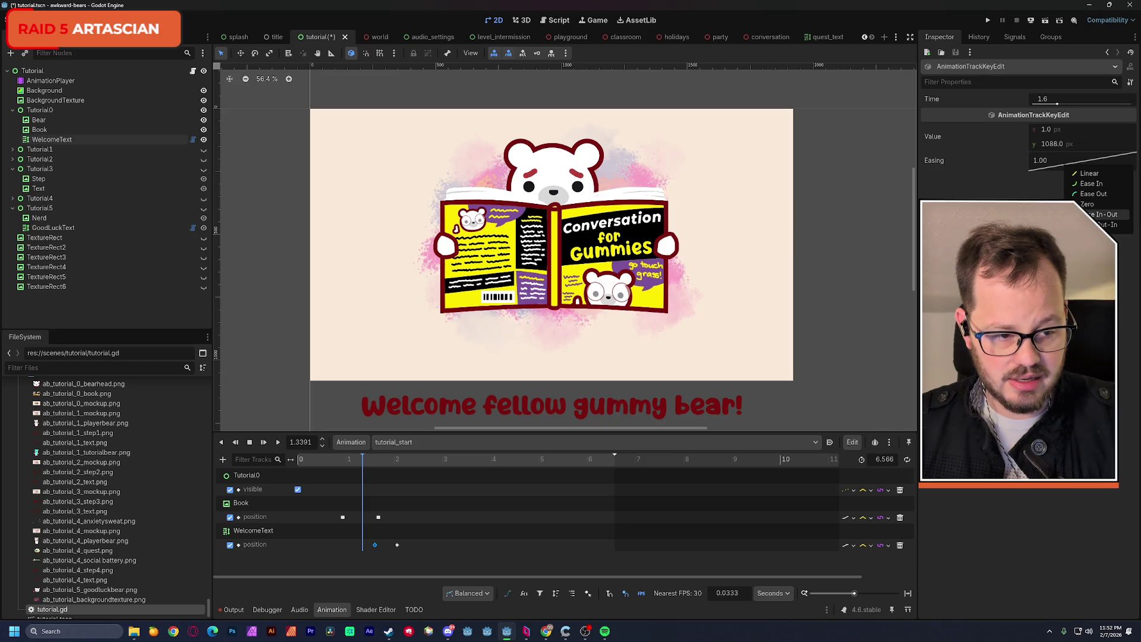
pyautogui.click(1094, 194)
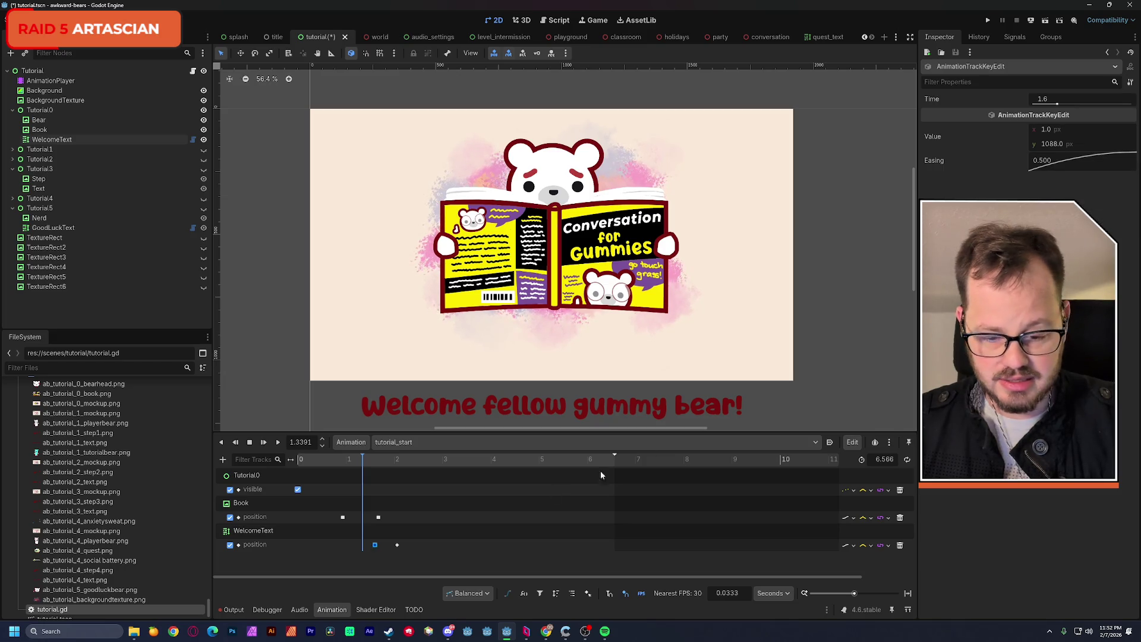
pyautogui.click(397, 545)
pyautogui.rightClick(1065, 164)
pyautogui.click(1076, 180)
# Play the slide from just before 1.6 s to check the easing, then stop at about 1.57 s.
pyautogui.moveTo(361, 459); pyautogui.dragTo(359, 459)
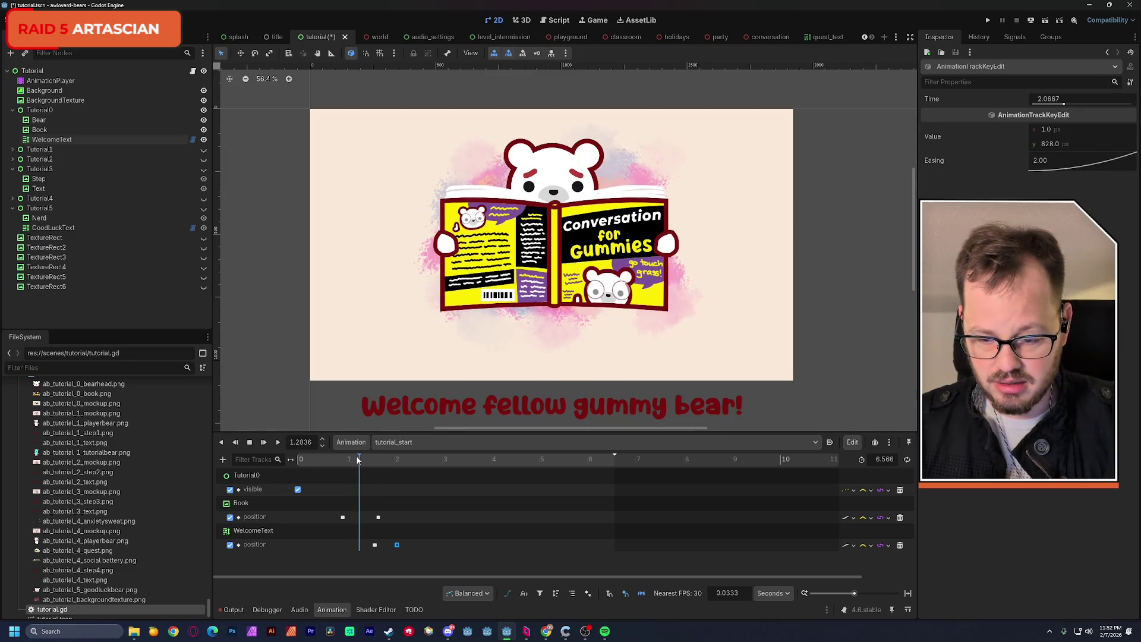
pyautogui.click(278, 443)
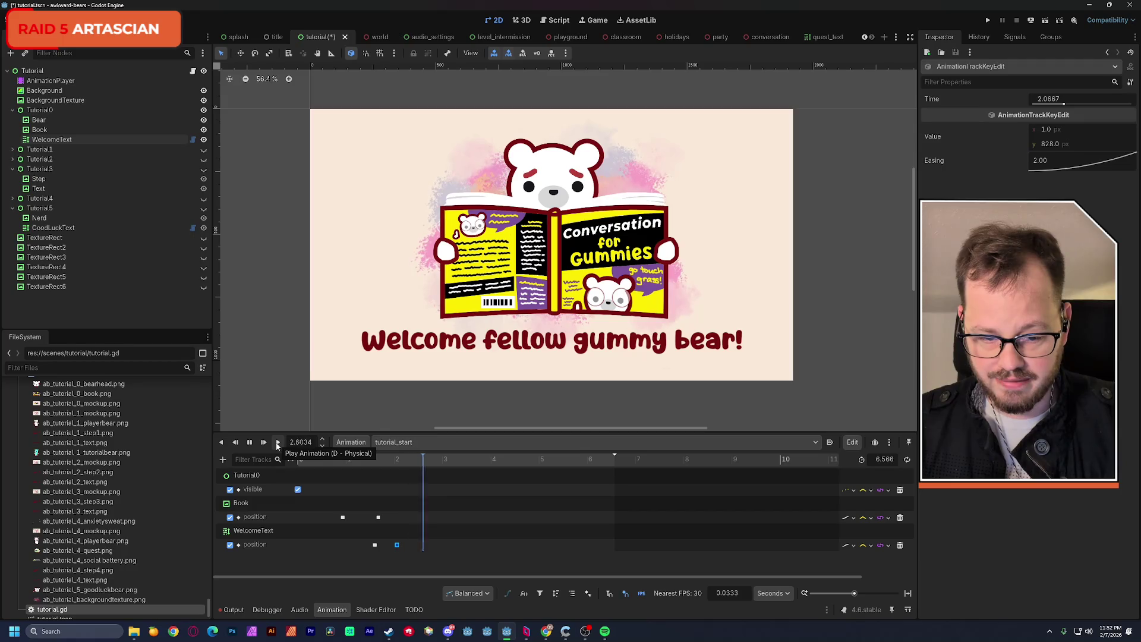
pyautogui.click(253, 444)
pyautogui.click(373, 460)
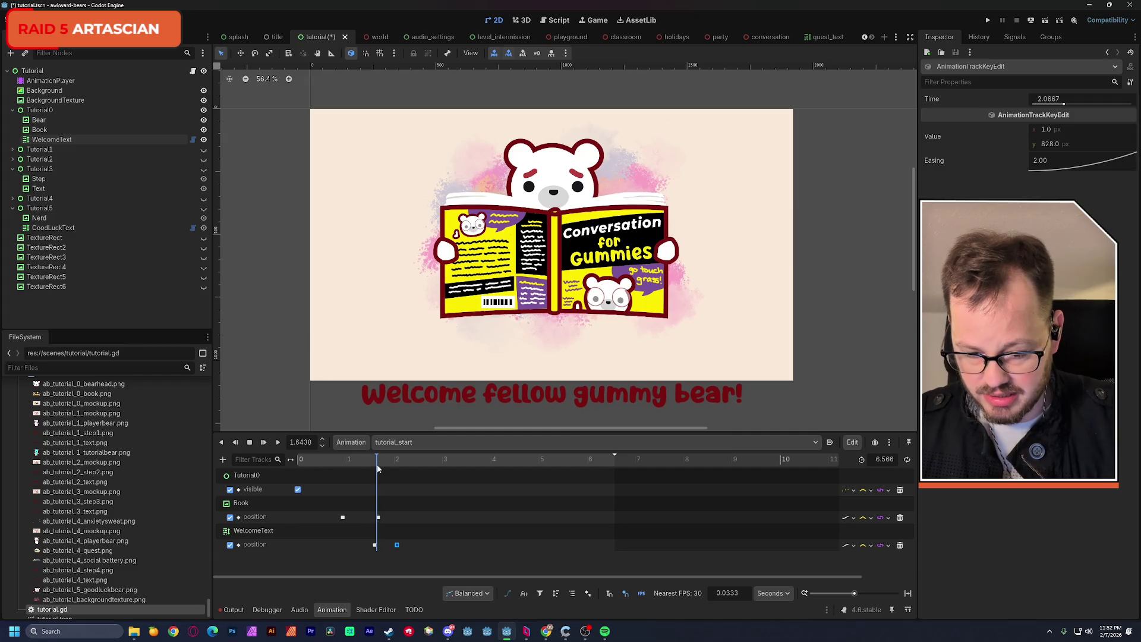
pyautogui.click(253, 531)
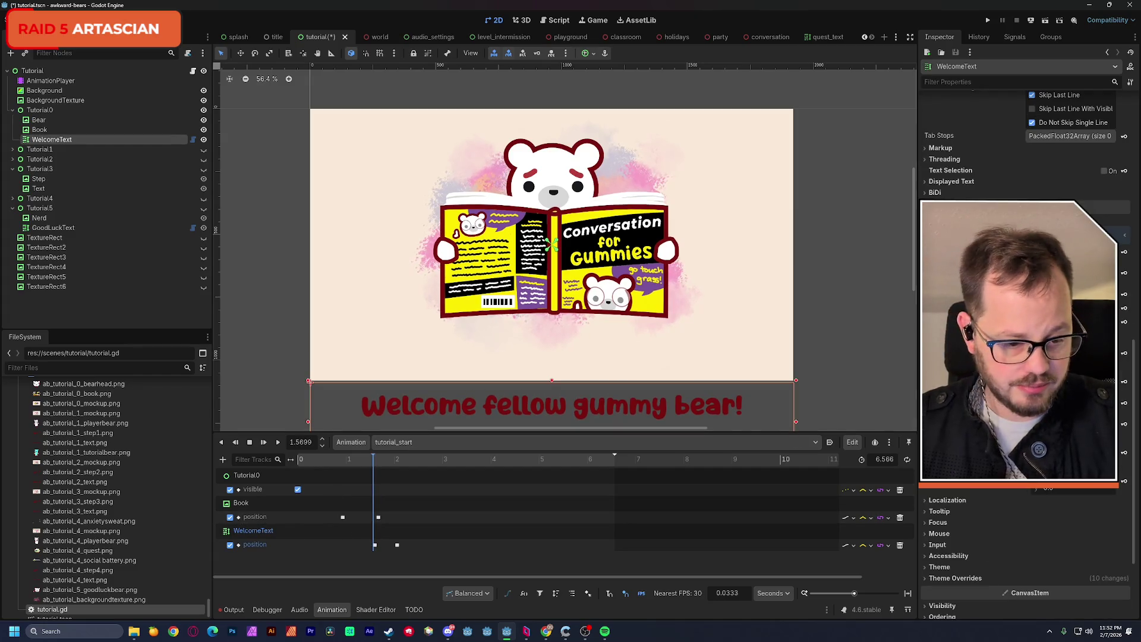
# Key WelcomeText's Visible property in tutorial_start, creating its visibility track.
pyautogui.click(960, 482)
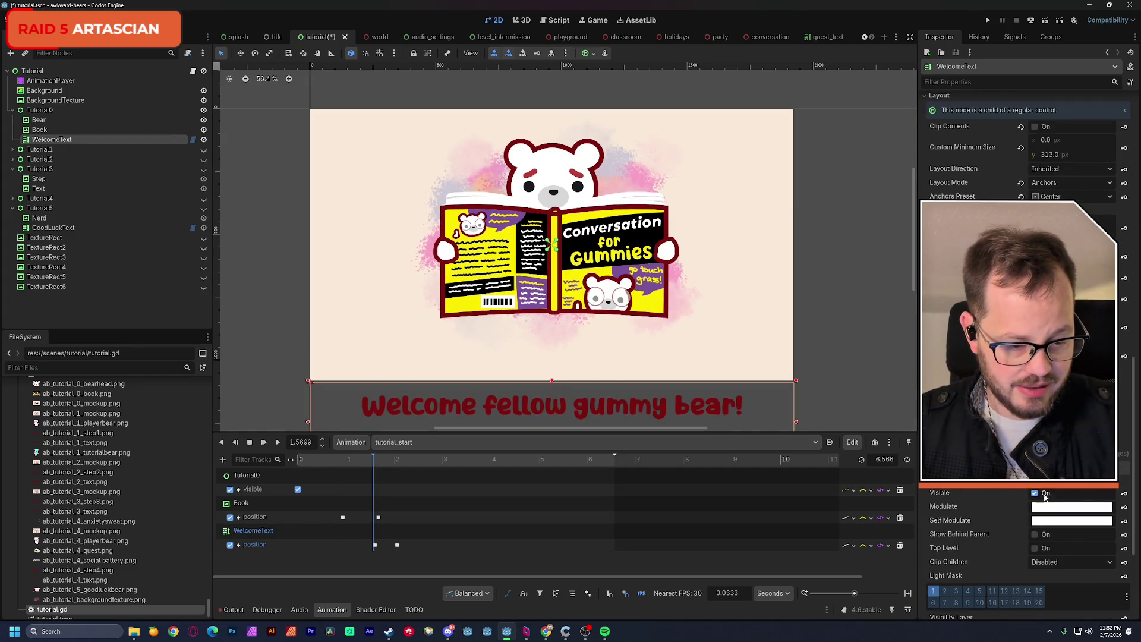
pyautogui.click(1124, 493)
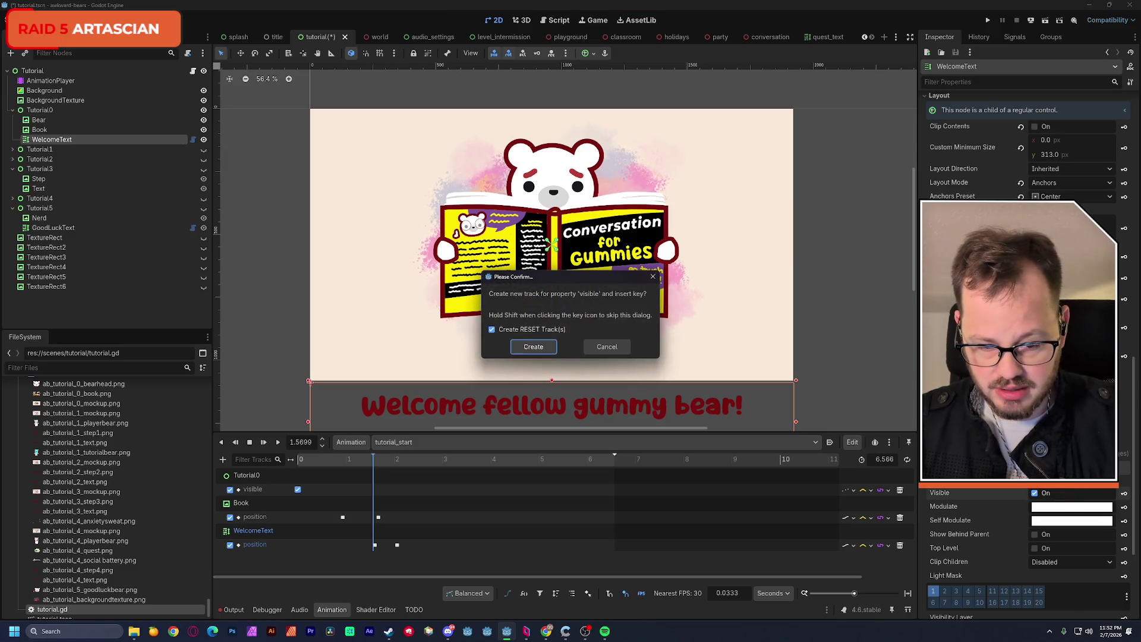
pyautogui.click(534, 349)
# Move the new visible key to 1.6 s, where the caption's slide begins.
pyautogui.click(373, 462)
pyautogui.click(373, 462)
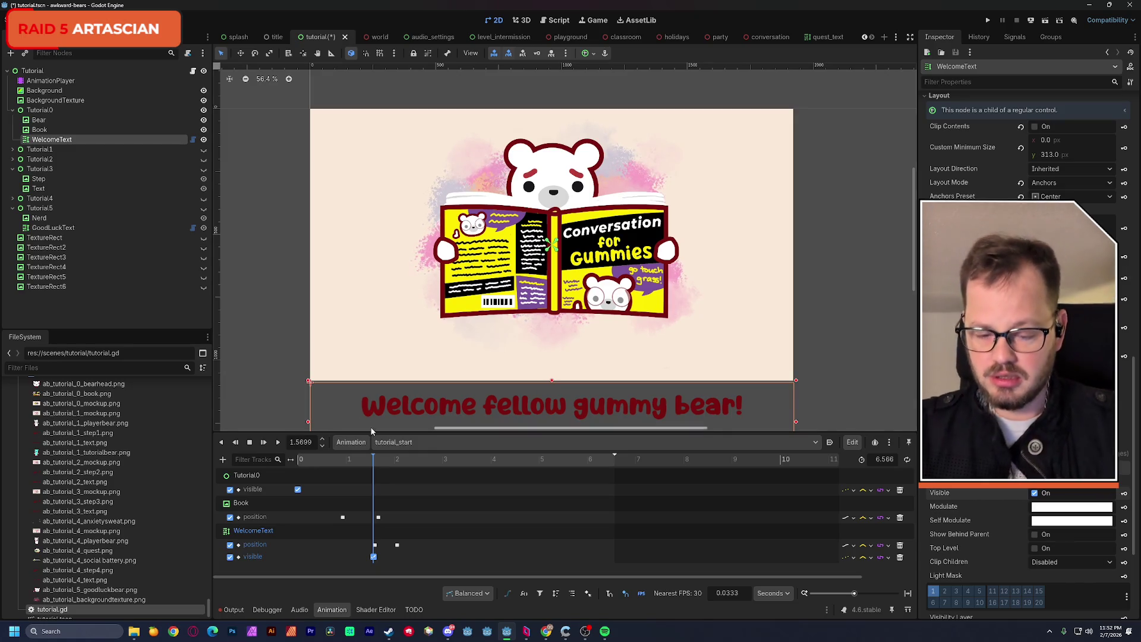
pyautogui.moveTo(371, 432); pyautogui.dragTo(392, 265)
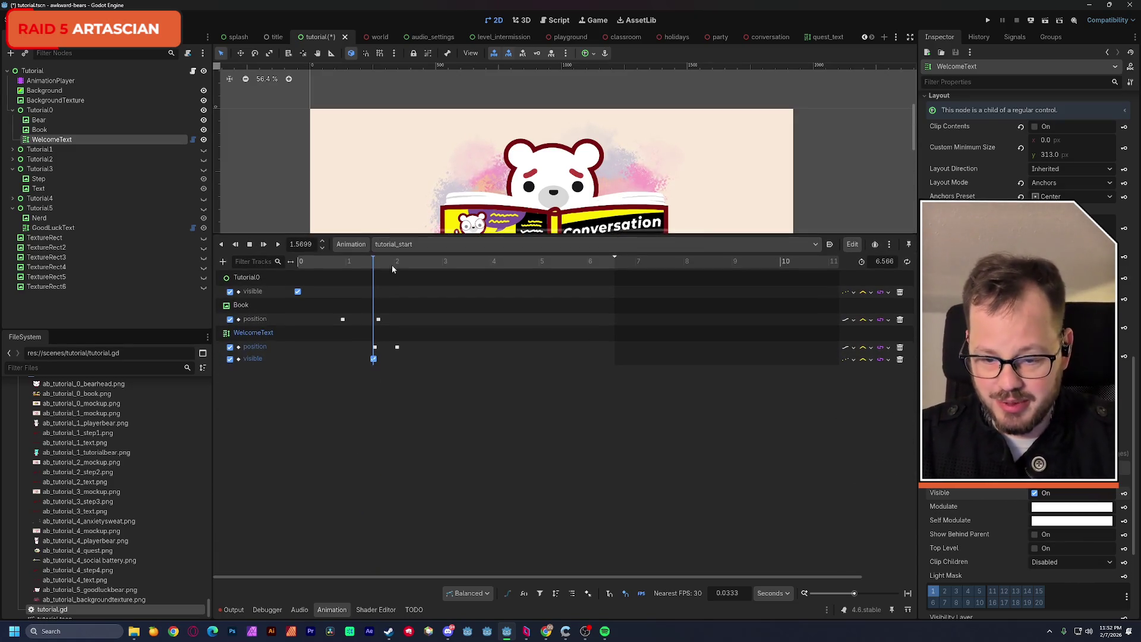
pyautogui.moveTo(854, 594); pyautogui.dragTo(870, 594)
pyautogui.moveTo(580, 267)
pyautogui.mouseDown()
pyautogui.moveTo(633, 267)
pyautogui.moveTo(527, 265)
pyautogui.mouseUp()
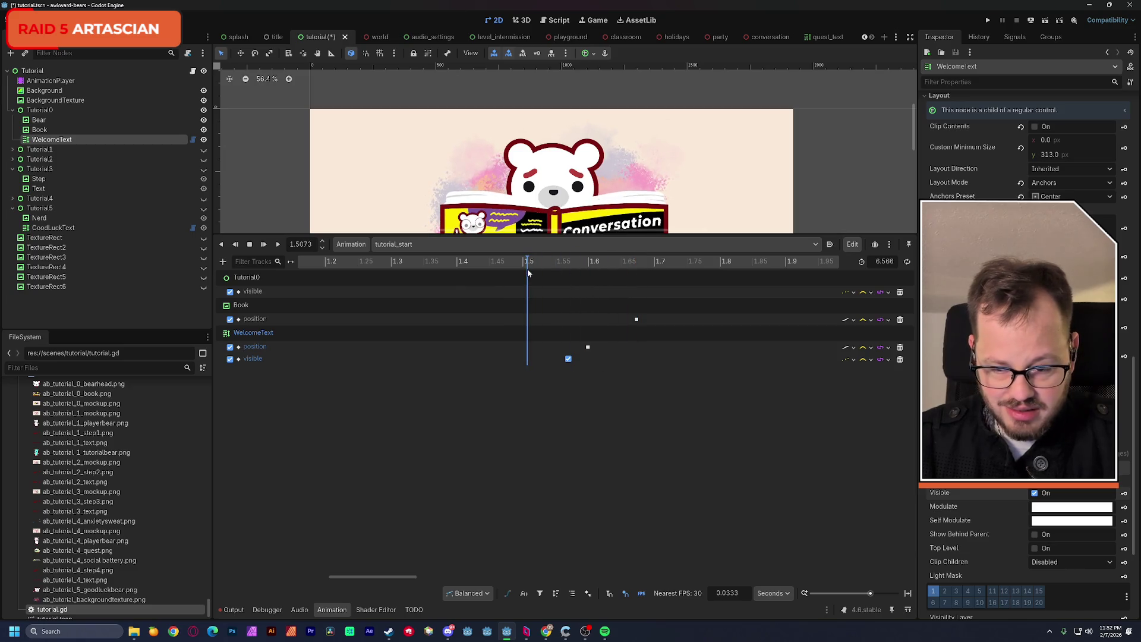
pyautogui.moveTo(567, 361); pyautogui.dragTo(588, 359)
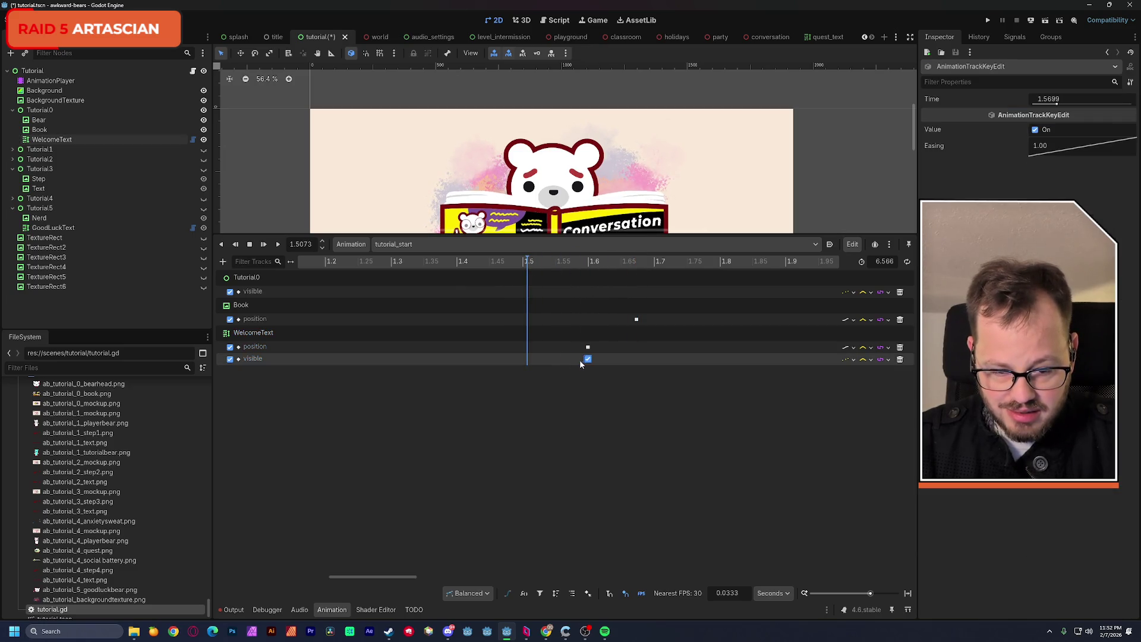
pyautogui.click(571, 268)
pyautogui.moveTo(571, 269); pyautogui.dragTo(606, 272)
# Scrub forward through the timeline to watch the caption slide in.
pyautogui.moveTo(540, 241); pyautogui.dragTo(531, 367)
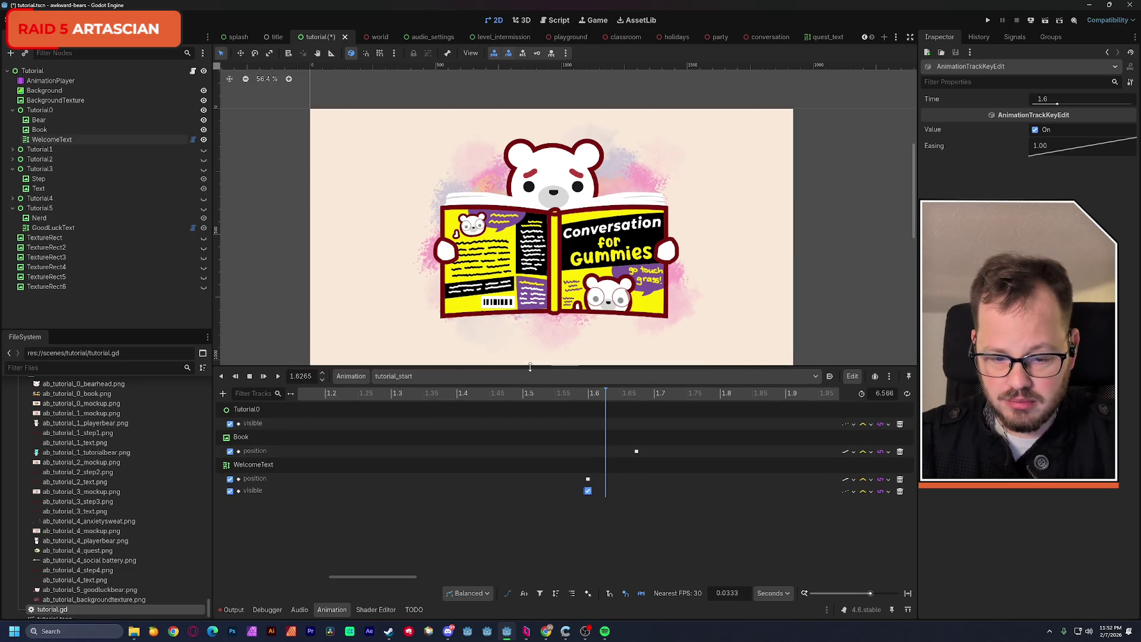
pyautogui.moveTo(575, 397)
pyautogui.mouseDown()
pyautogui.moveTo(811, 407)
pyautogui.moveTo(773, 414)
pyautogui.mouseUp()
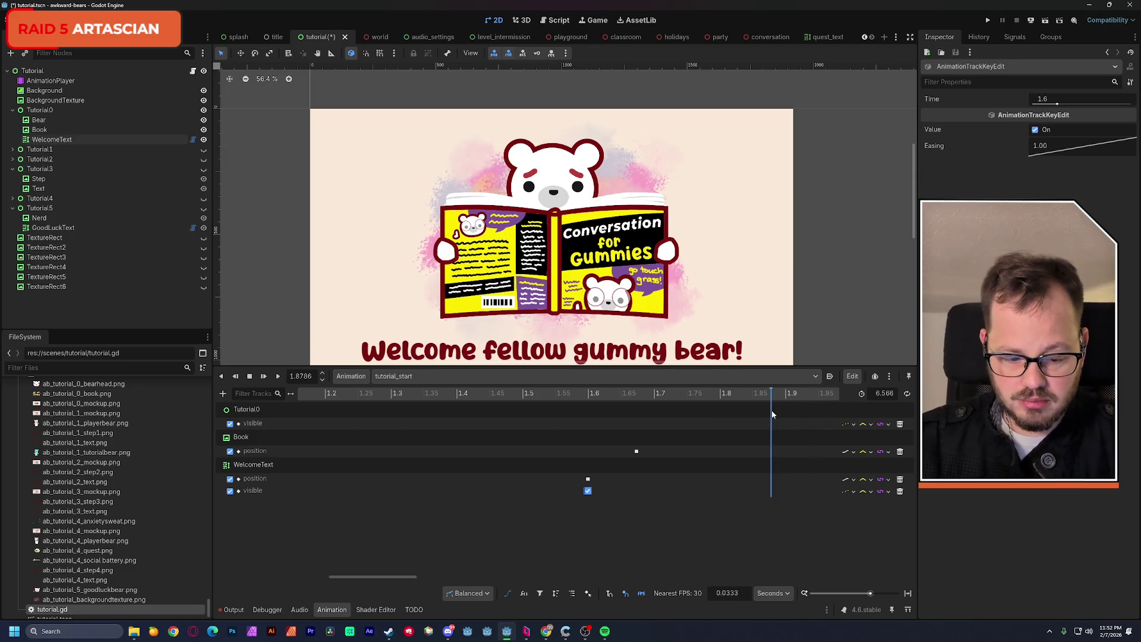
pyautogui.moveTo(867, 597); pyautogui.dragTo(854, 596)
pyautogui.scroll(-3, 608, 212)
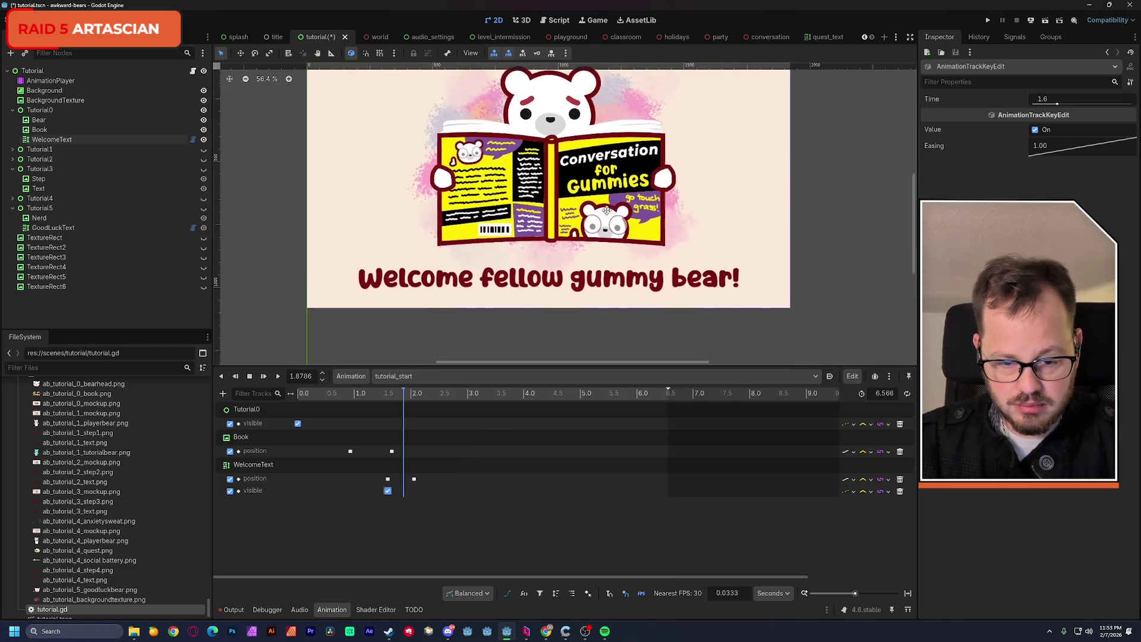
# Try the second WelcomeText position key at about 2.4 s, preview, then undo.
pyautogui.moveTo(387, 397); pyautogui.dragTo(427, 402)
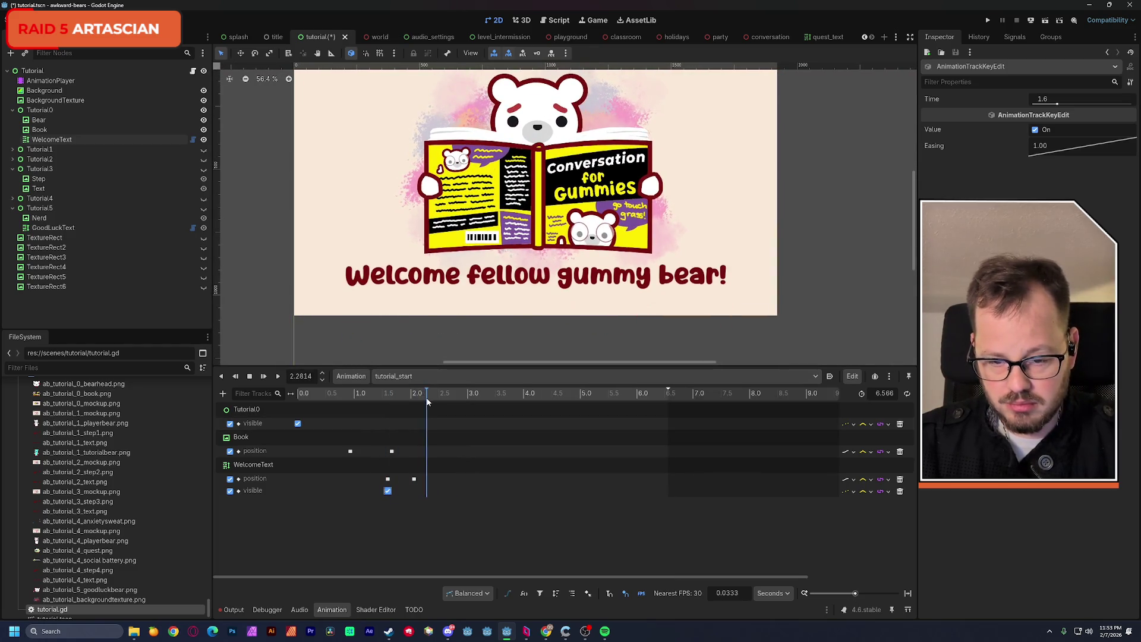
pyautogui.moveTo(415, 479); pyautogui.dragTo(440, 485)
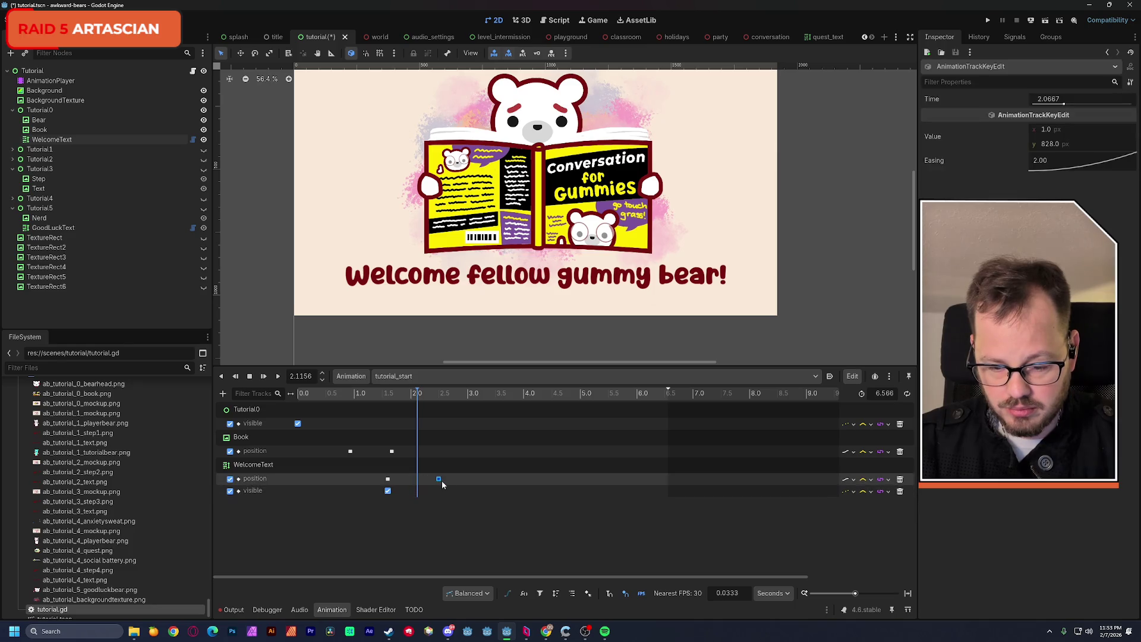
pyautogui.hotkey('shift', 'd')
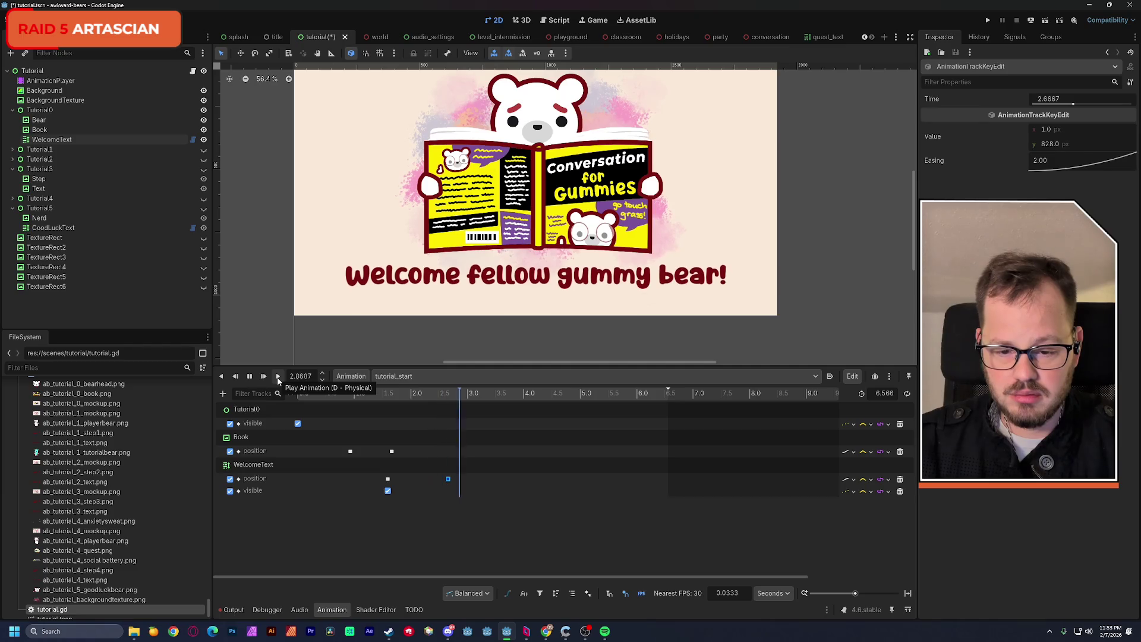
pyautogui.hotkey('ctrl', 'z')
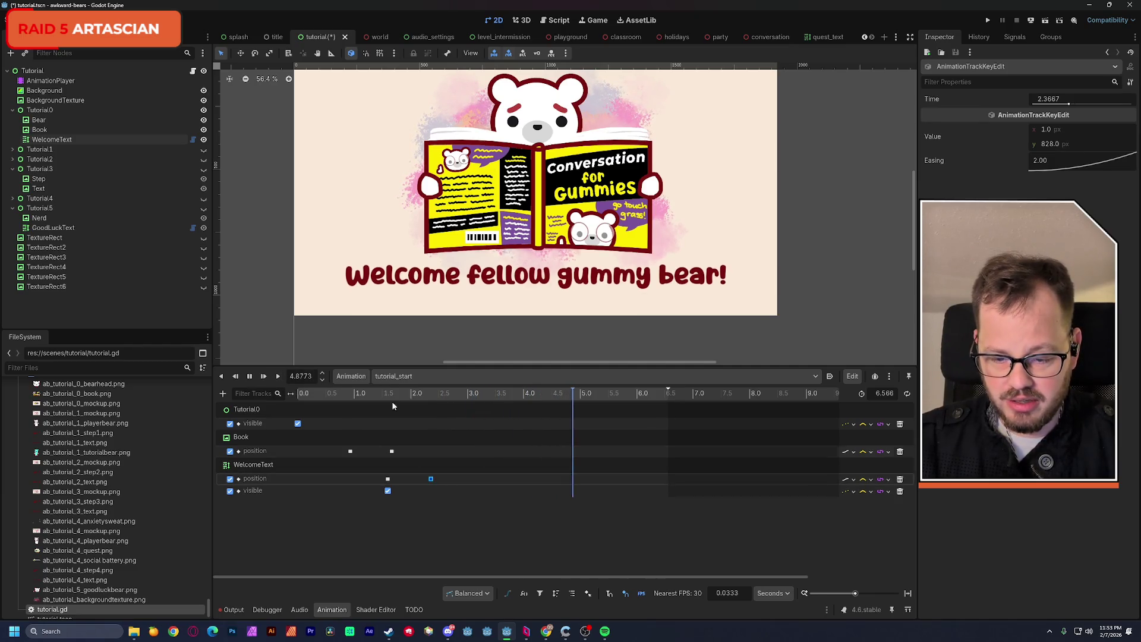
# Shift the WelcomeText position keys earlier so the slide-up ends near 1.77 s.
pyautogui.click(331, 394)
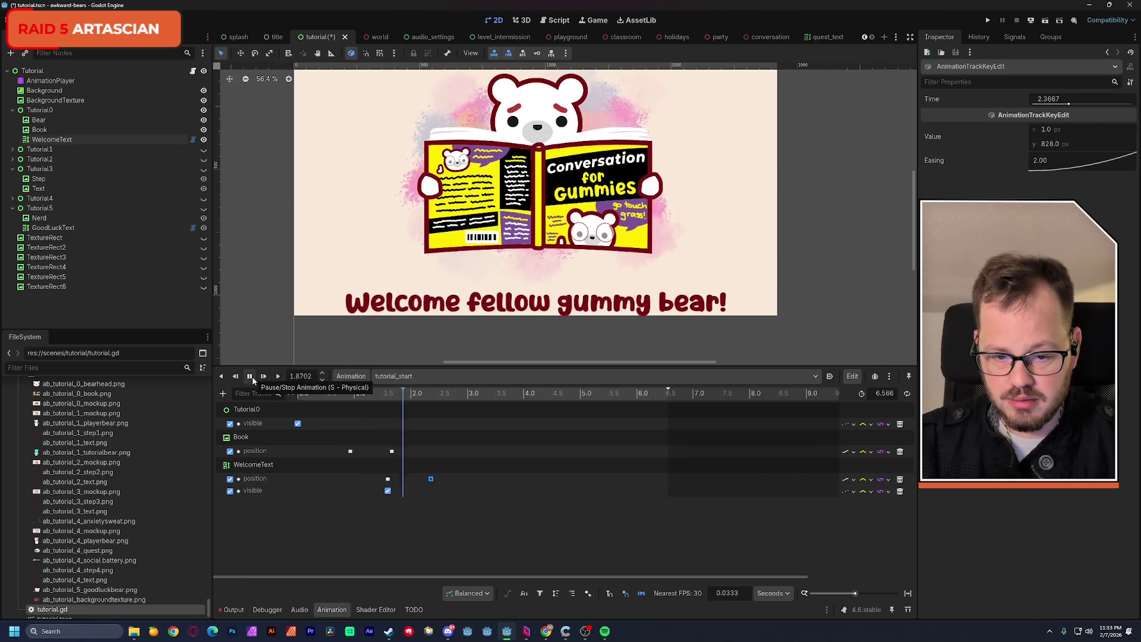
pyautogui.moveTo(388, 479); pyautogui.dragTo(371, 479)
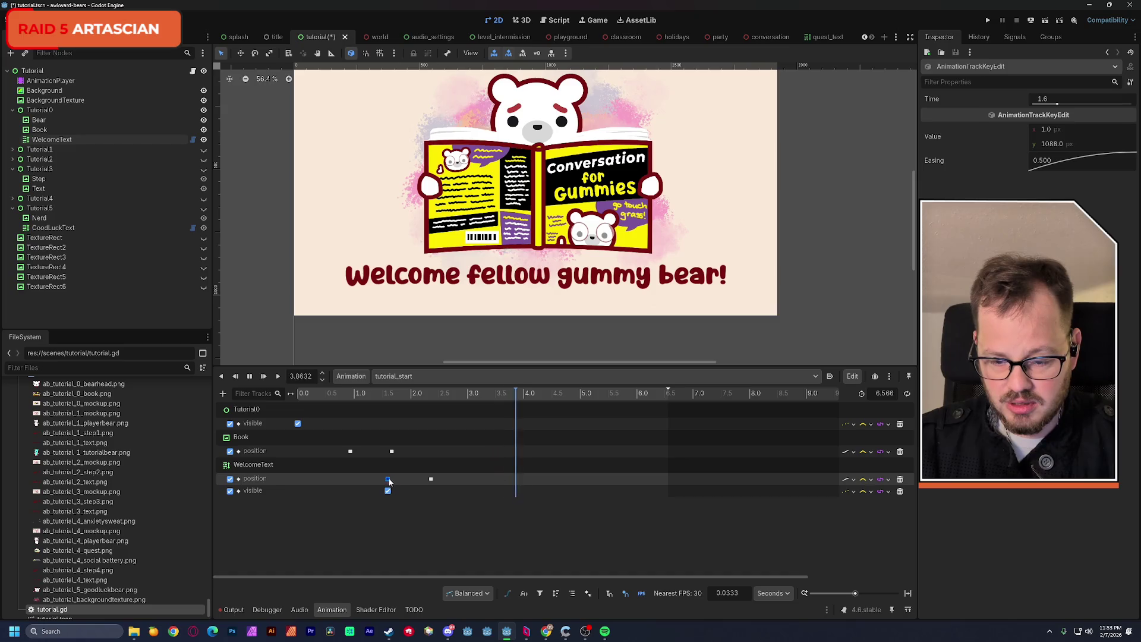
pyautogui.moveTo(431, 479); pyautogui.dragTo(371, 494)
pyautogui.click(350, 394)
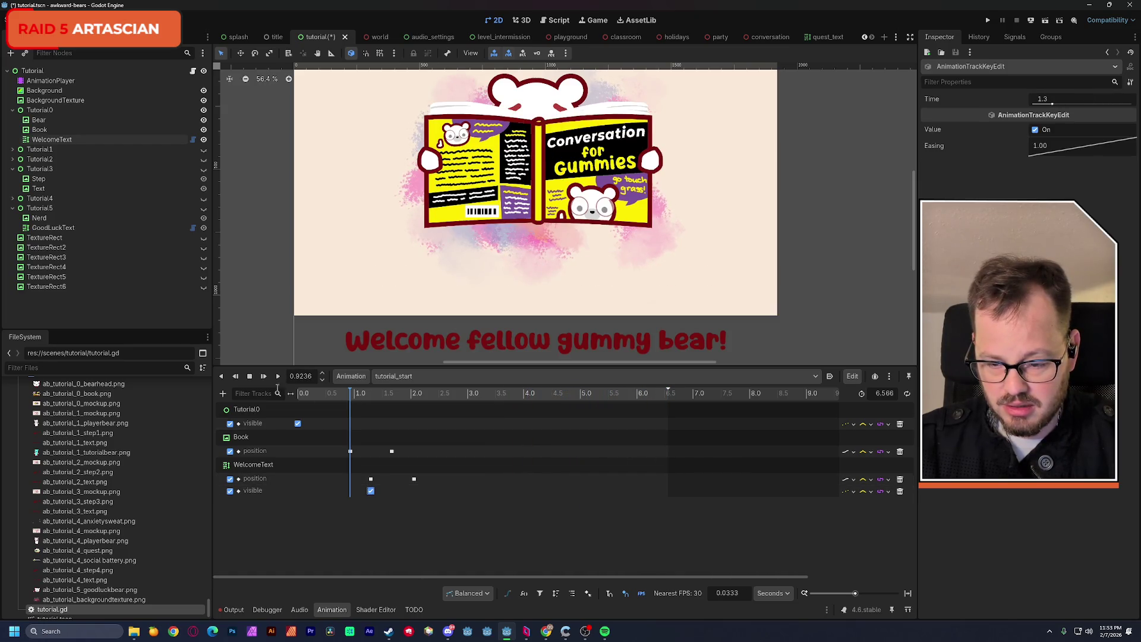
pyautogui.click(278, 376)
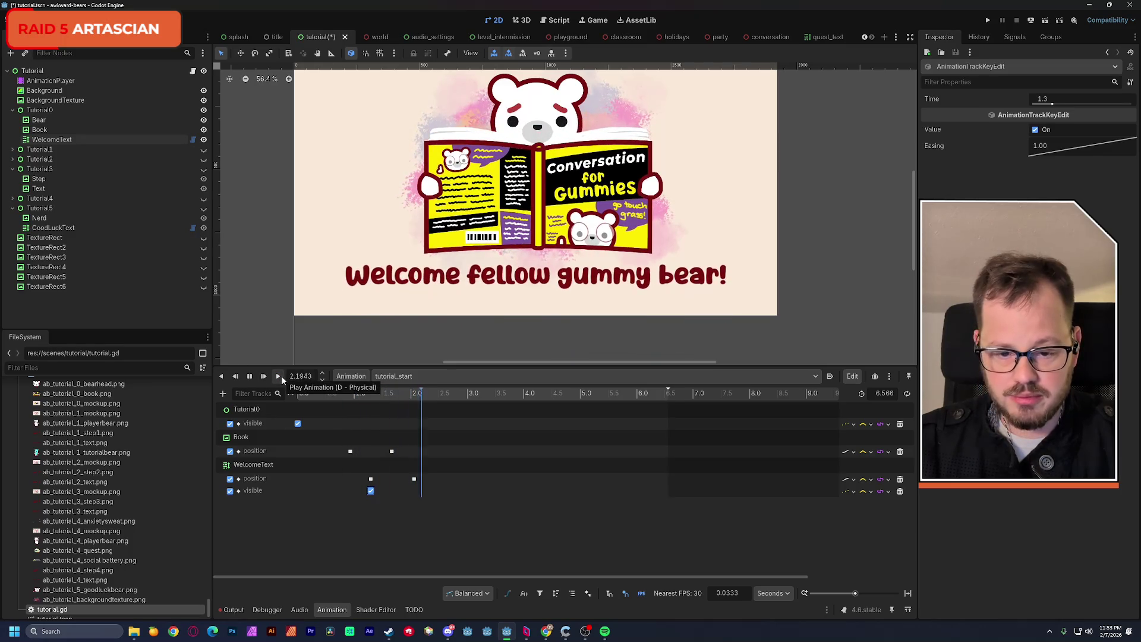
pyautogui.moveTo(415, 484); pyautogui.dragTo(398, 483)
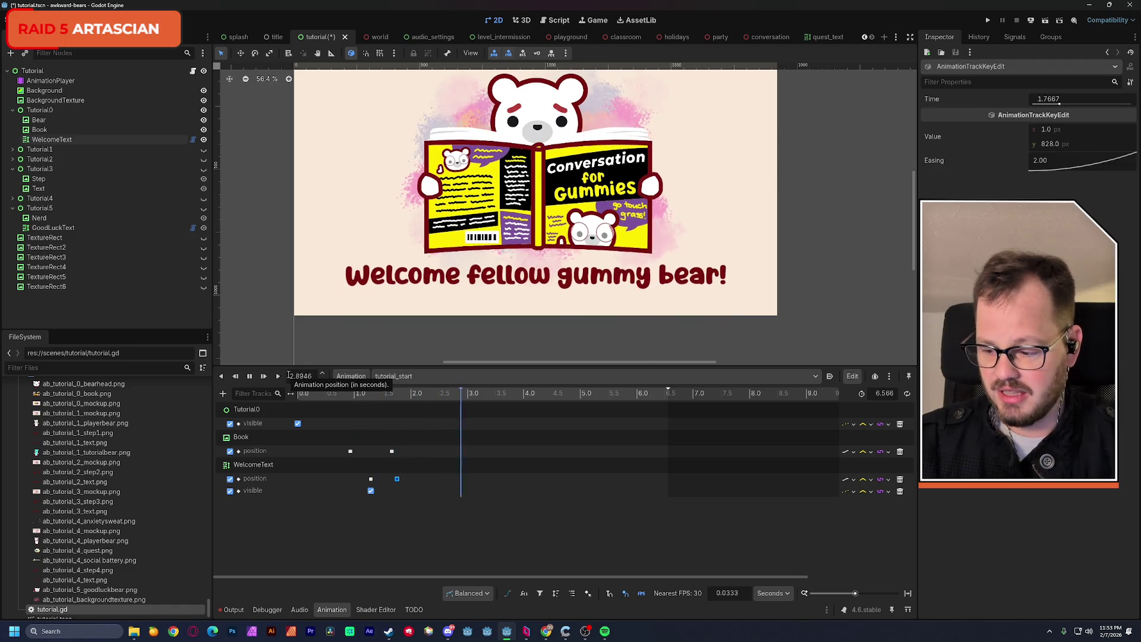
pyautogui.scroll(1, 455, 254)
pyautogui.scroll(1, 456, 254)
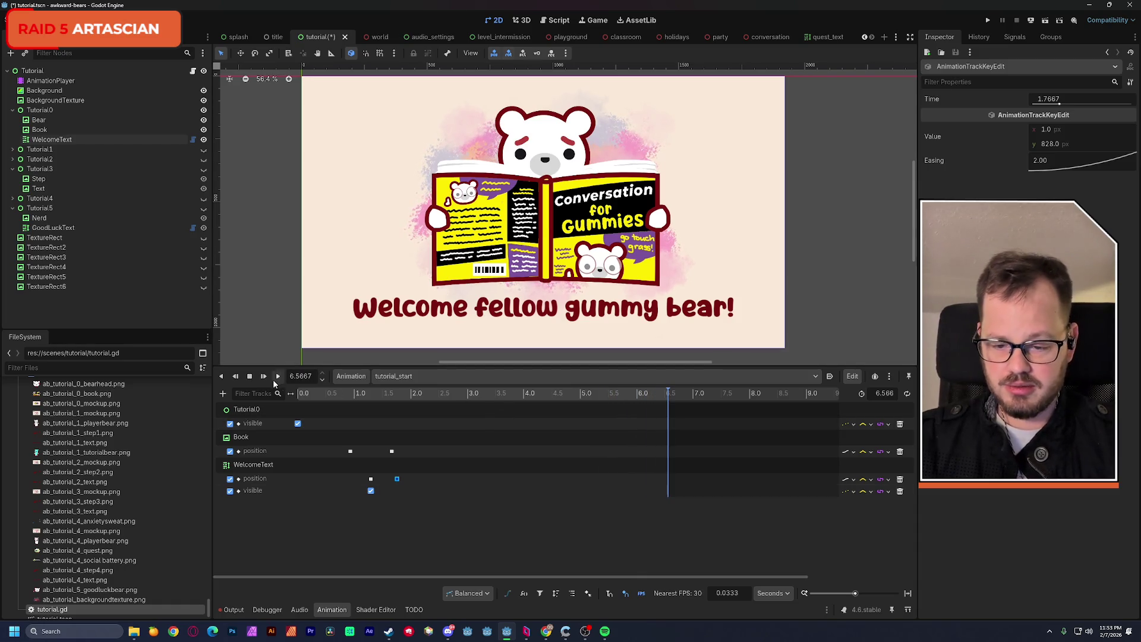
pyautogui.click(252, 379)
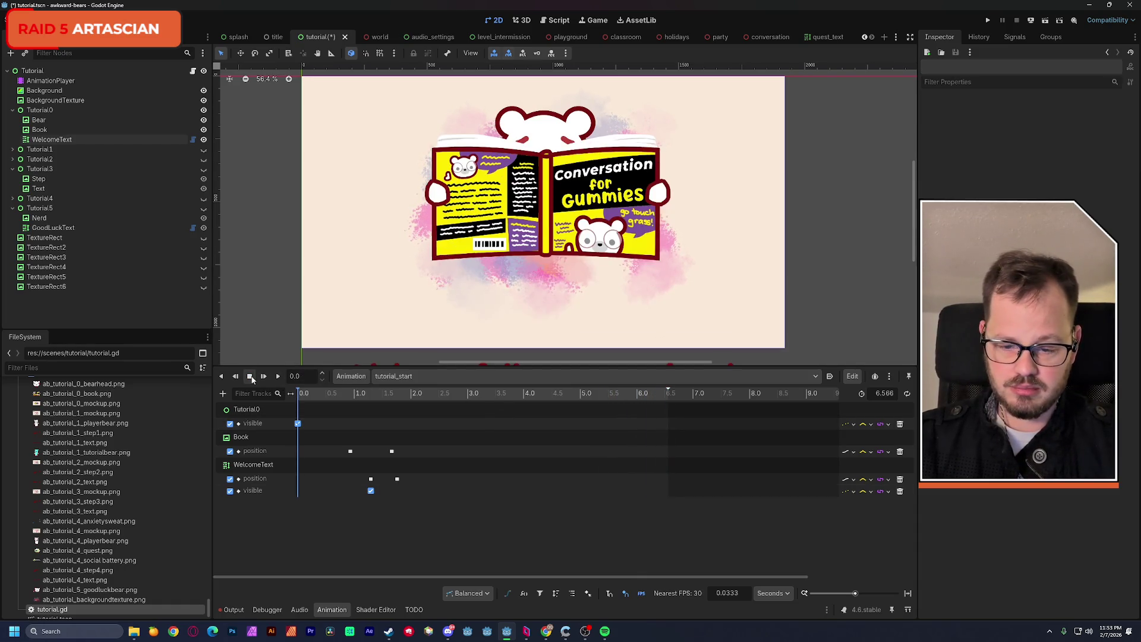
# Save the tutorial scene, previewing the bear rising and the text sliding up.
pyautogui.hotkey('ctrl', 's')
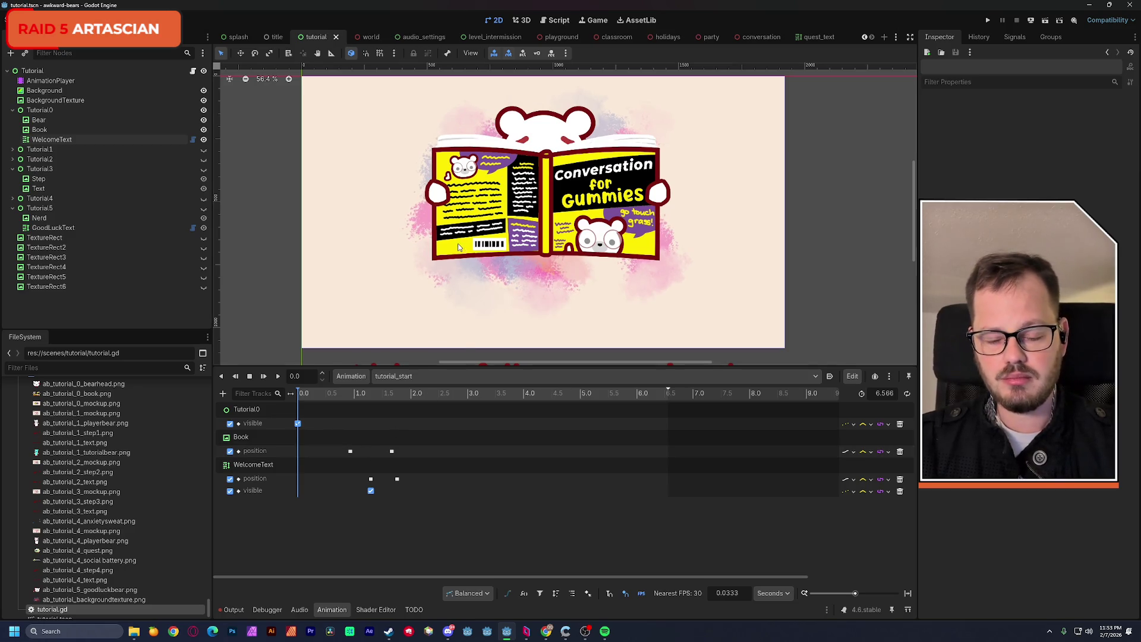
pyautogui.scroll(-3, 470, 250)
pyautogui.moveTo(356, 394); pyautogui.dragTo(415, 397)
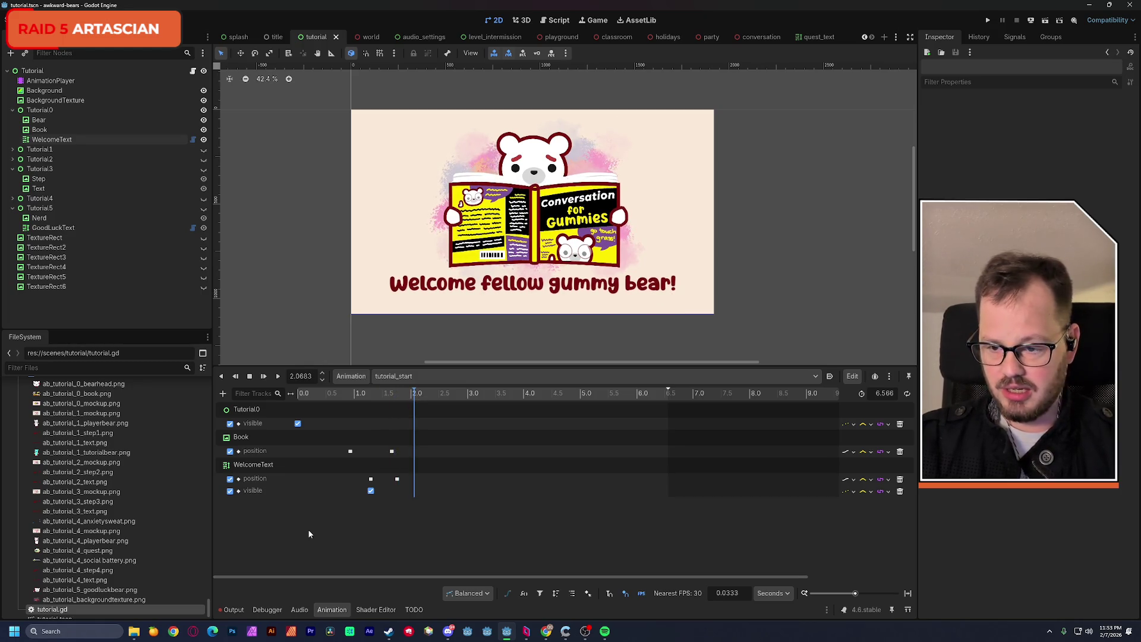
pyautogui.hotkey('ctrl', 's')
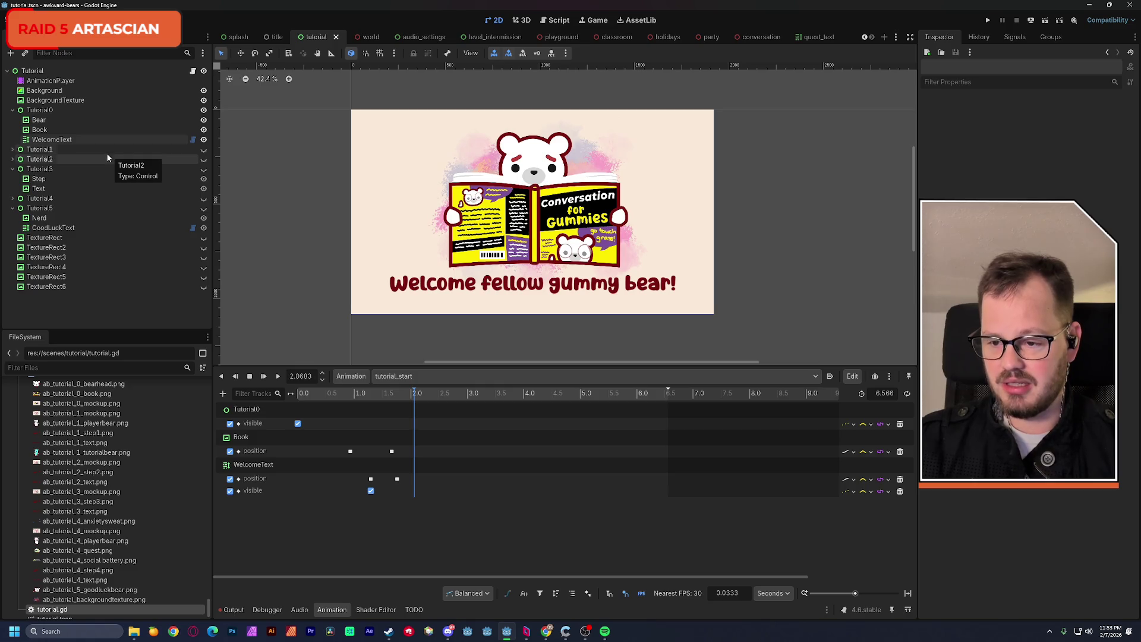
pyautogui.click(52, 139)
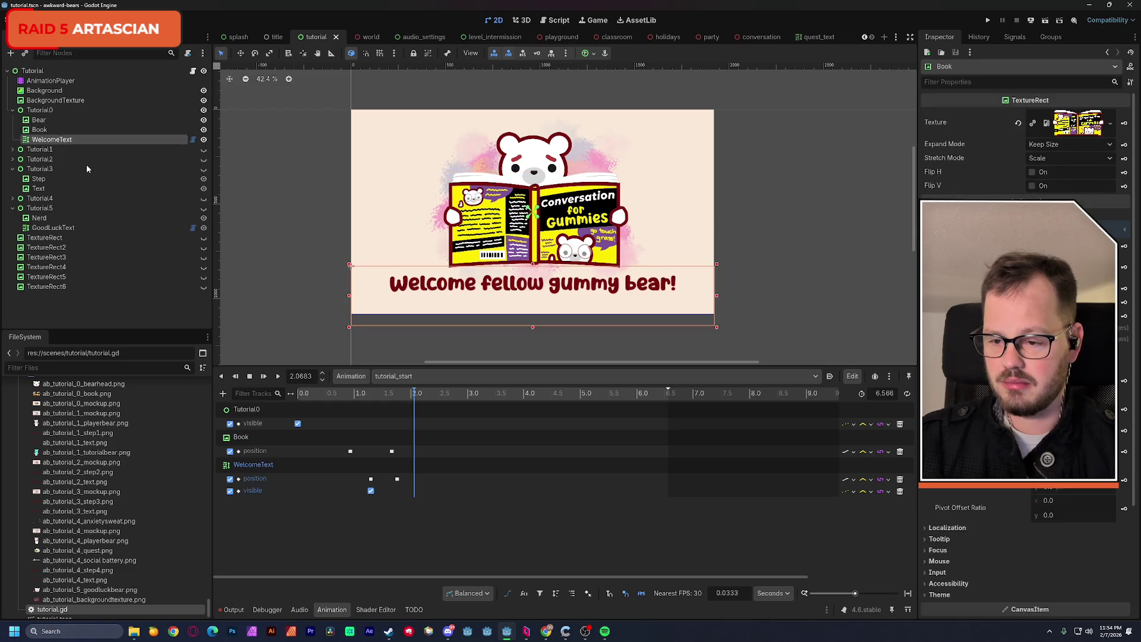
# Duplicate WelcomeText as WelcomeText2 and add a WelcomeText visibility key at 3 seconds.
pyautogui.hotkey('ctrl', 'd')
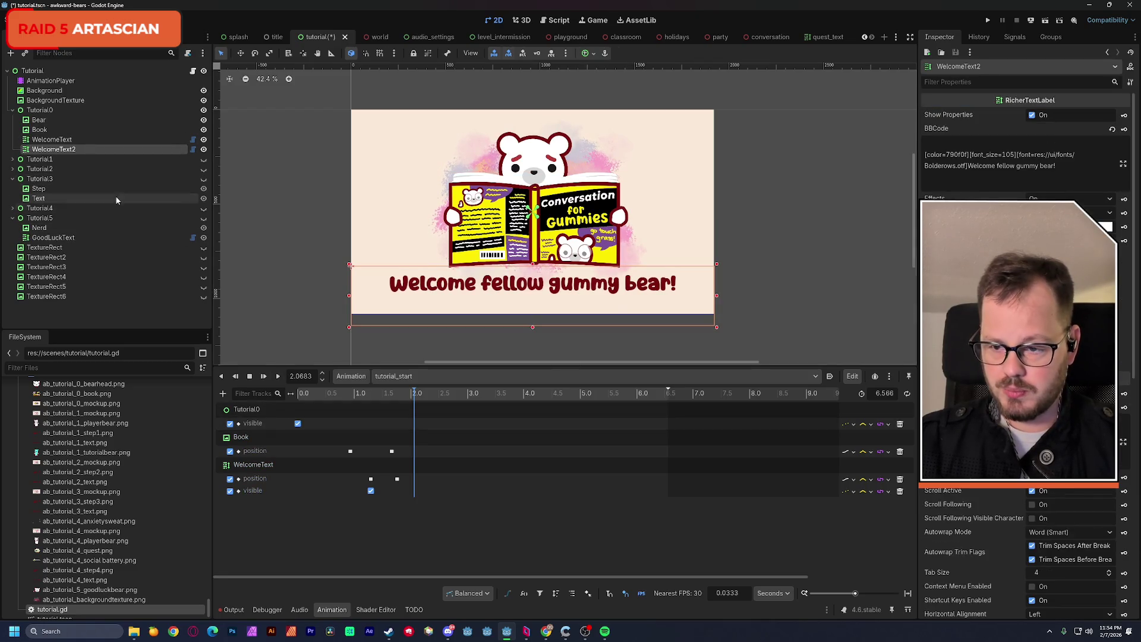
pyautogui.moveTo(351, 394)
pyautogui.mouseDown()
pyautogui.moveTo(388, 404)
pyautogui.moveTo(376, 410)
pyautogui.moveTo(445, 417)
pyautogui.moveTo(371, 419)
pyautogui.moveTo(467, 417)
pyautogui.mouseUp()
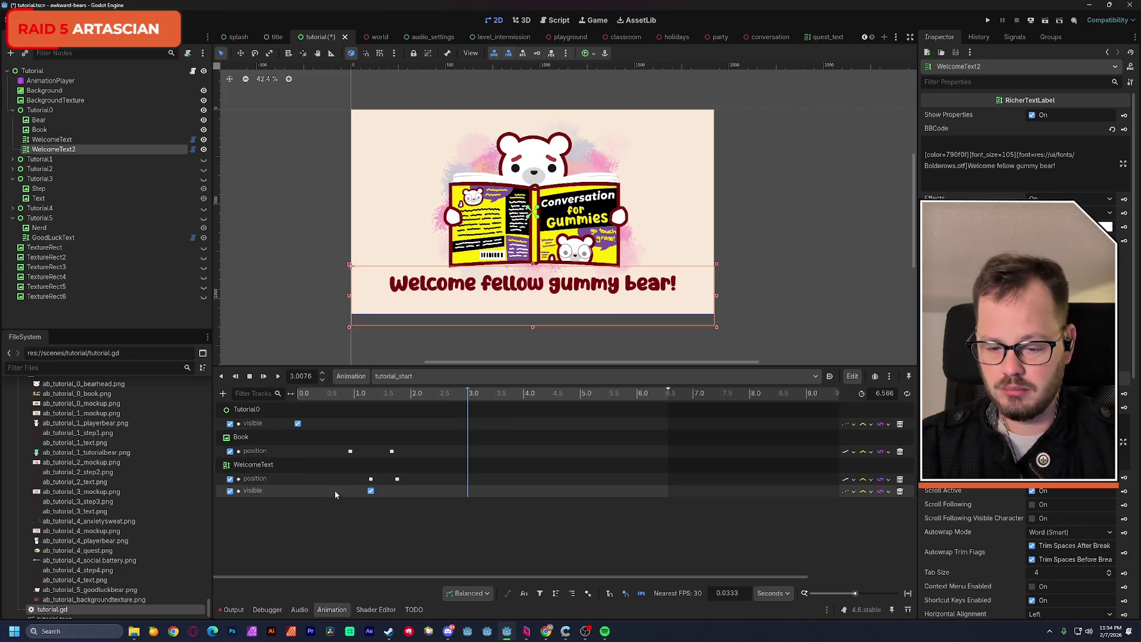
pyautogui.click(371, 491)
pyautogui.hotkey('ctrl', 'd')
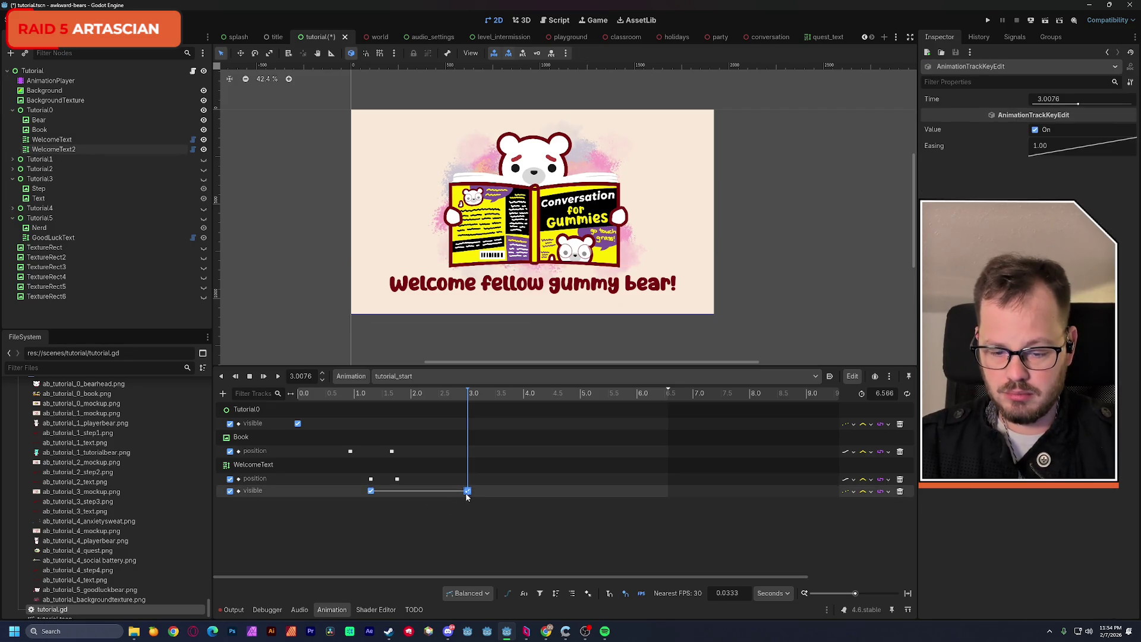
# Switch the 3.0076 s visibility key Off so the original caption hides, then preview.
pyautogui.click(1036, 130)
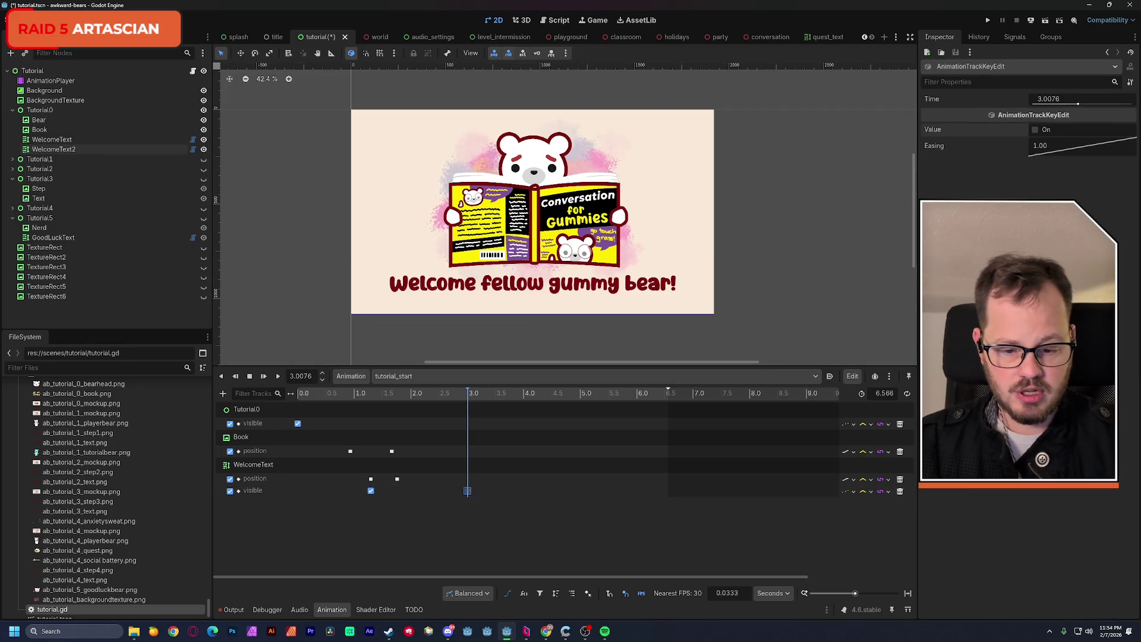
pyautogui.click(470, 395)
pyautogui.moveTo(470, 395)
pyautogui.mouseDown()
pyautogui.moveTo(380, 409)
pyautogui.moveTo(467, 417)
pyautogui.mouseUp()
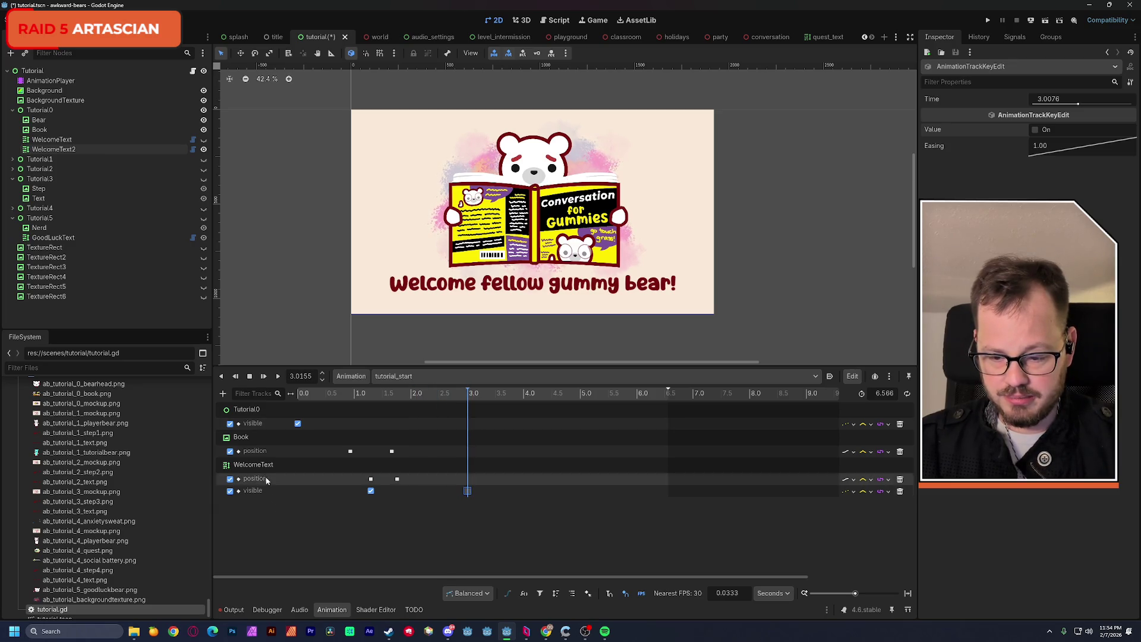
# Key WelcomeText2's position at 3 seconds, creating its position track.
pyautogui.click(55, 149)
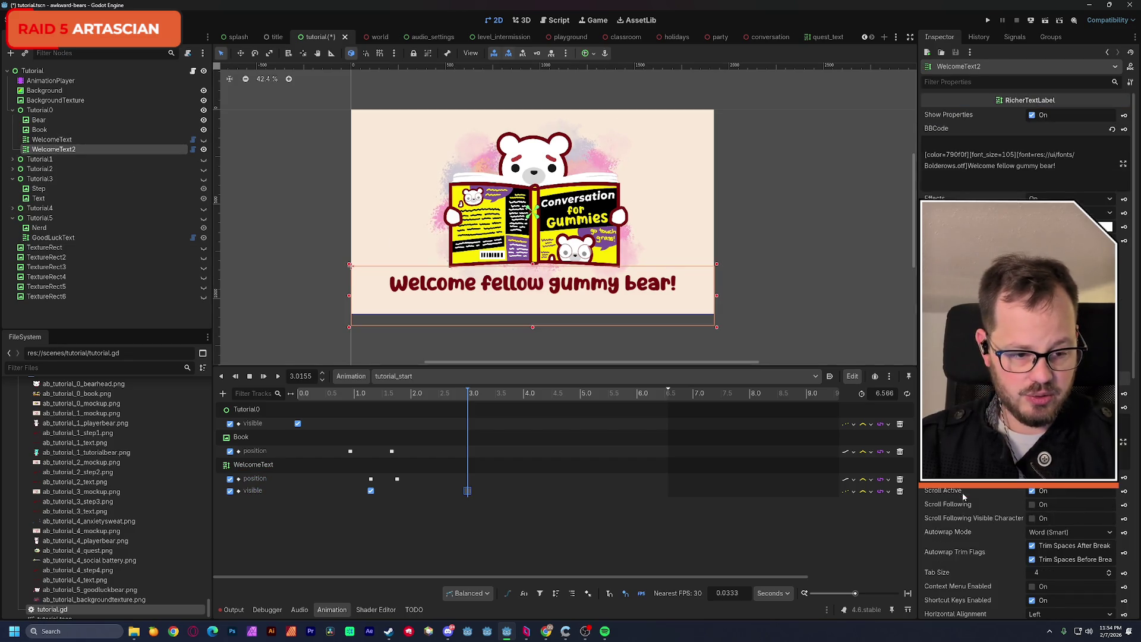
pyautogui.scroll(-5, 972, 524)
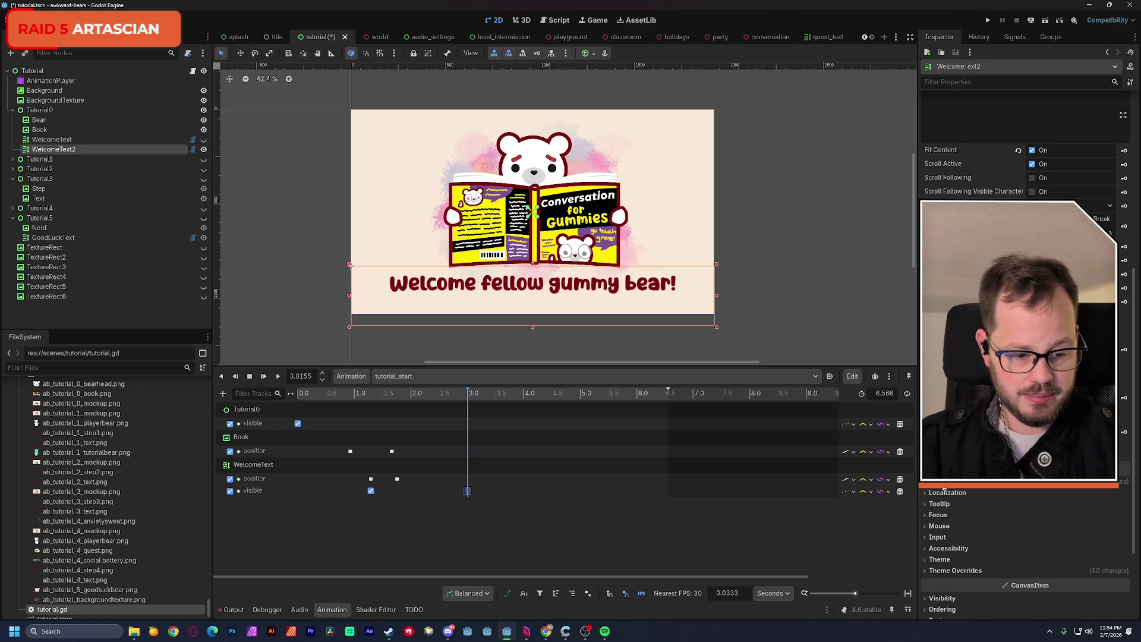
pyautogui.scroll(-2, 970, 520)
pyautogui.scroll(2, 1118, 452)
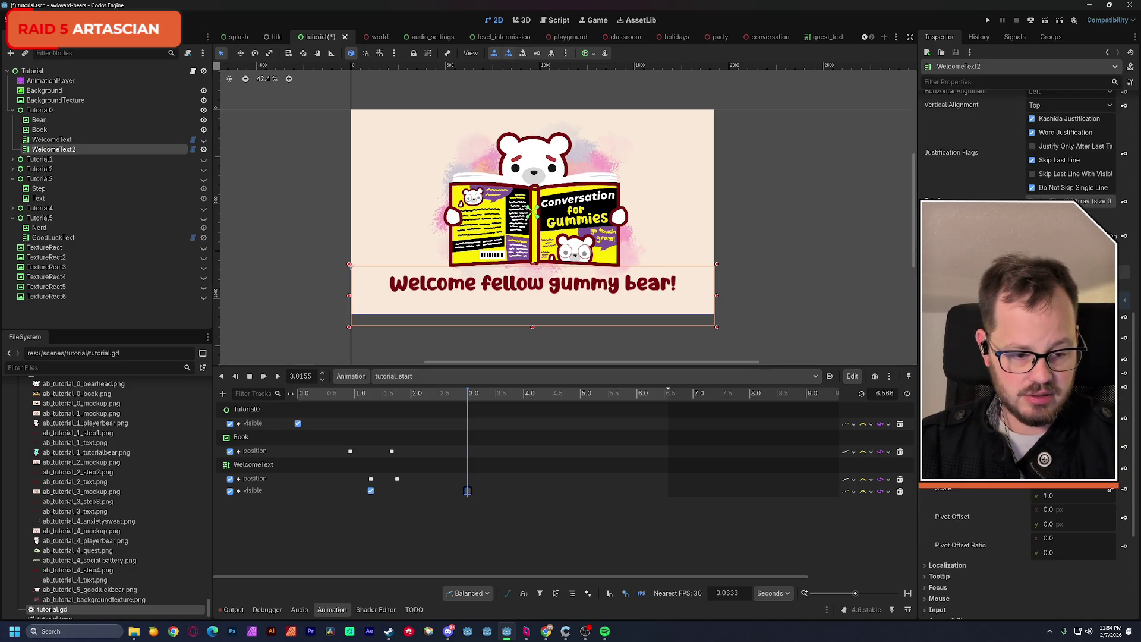
pyautogui.click(1124, 449)
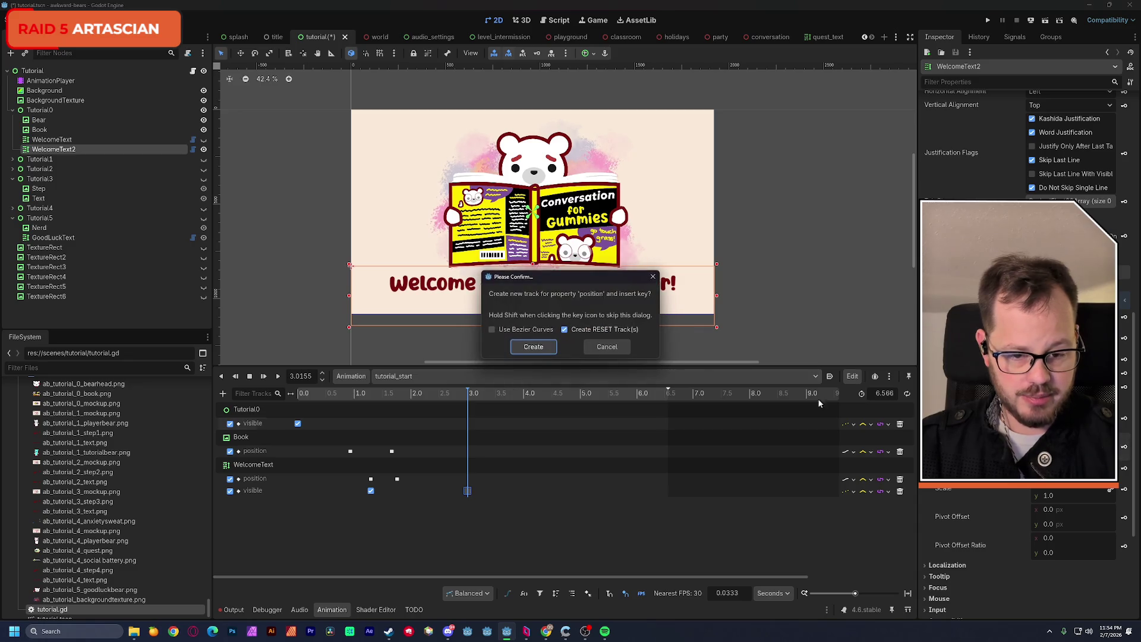
pyautogui.click(534, 346)
# Key WelcomeText2's Visible property at 3 seconds, creating its visibility track.
pyautogui.scroll(-1, 994, 505)
pyautogui.scroll(-1, 993, 500)
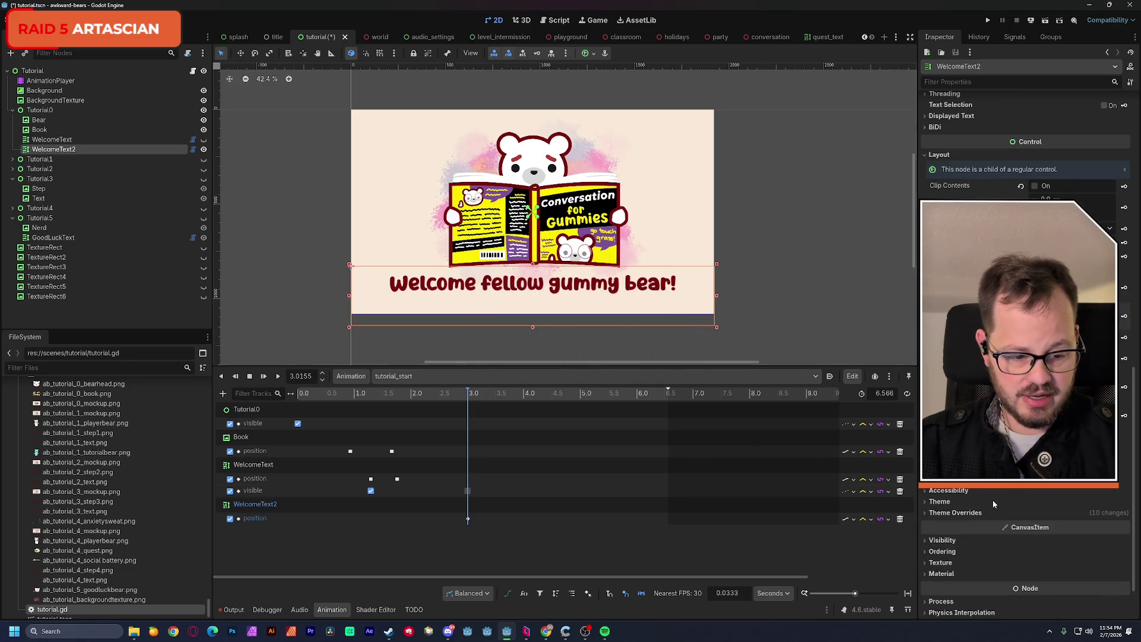
pyautogui.click(954, 541)
pyautogui.click(1125, 552)
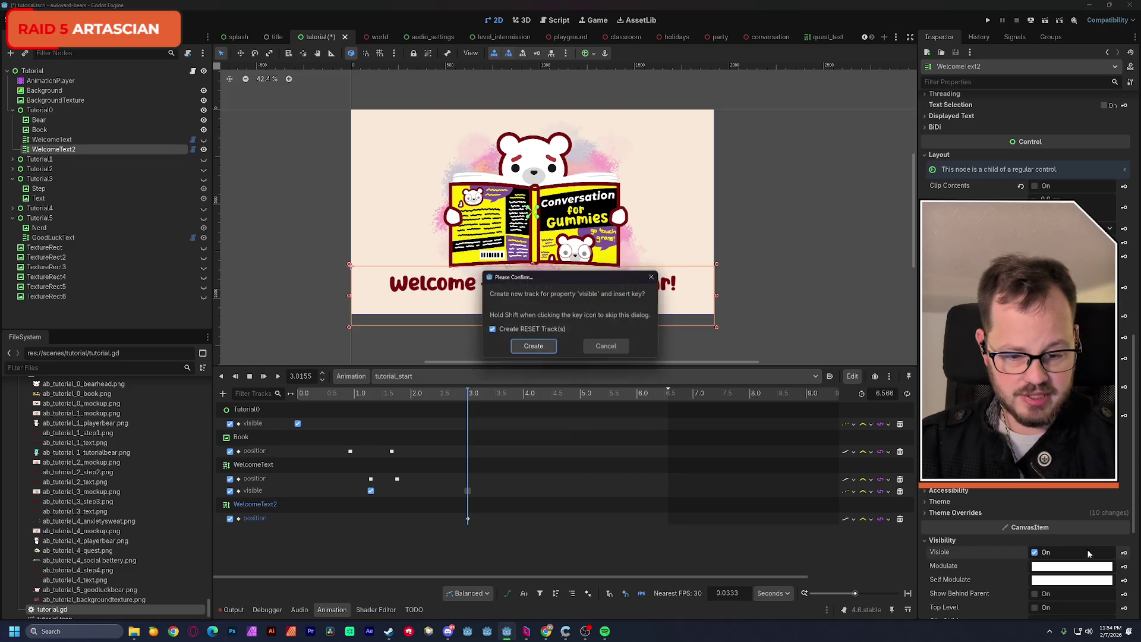
pyautogui.click(534, 347)
# Select both WelcomeText position keys and target WelcomeText2's position track.
pyautogui.moveTo(468, 411)
pyautogui.mouseDown()
pyautogui.moveTo(394, 410)
pyautogui.moveTo(472, 411)
pyautogui.mouseUp()
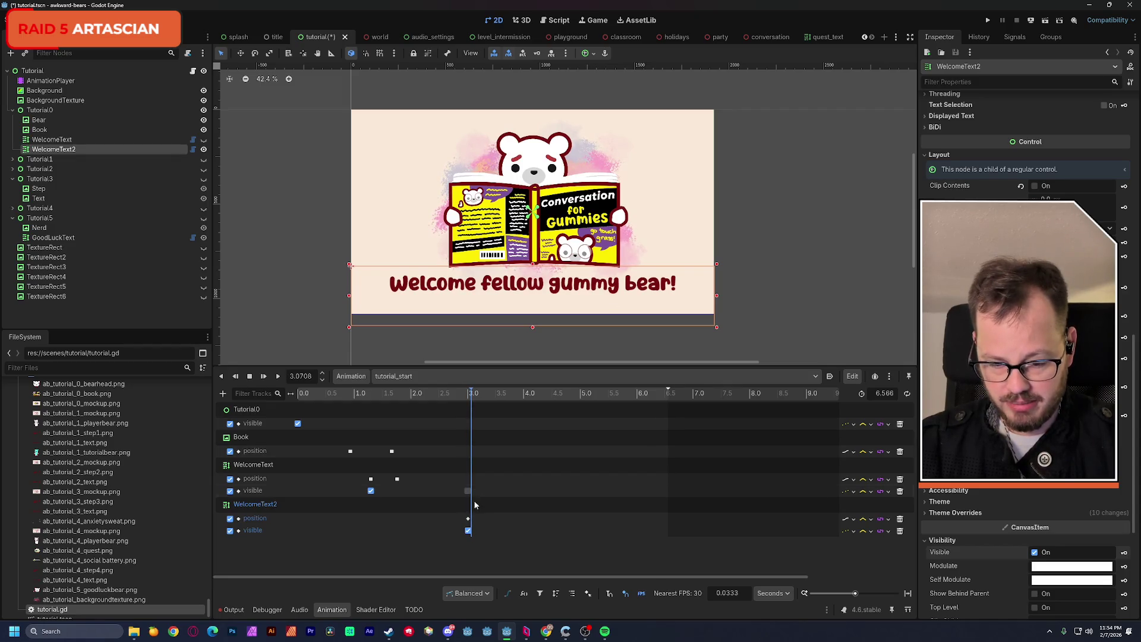
pyautogui.moveTo(407, 480); pyautogui.dragTo(362, 485)
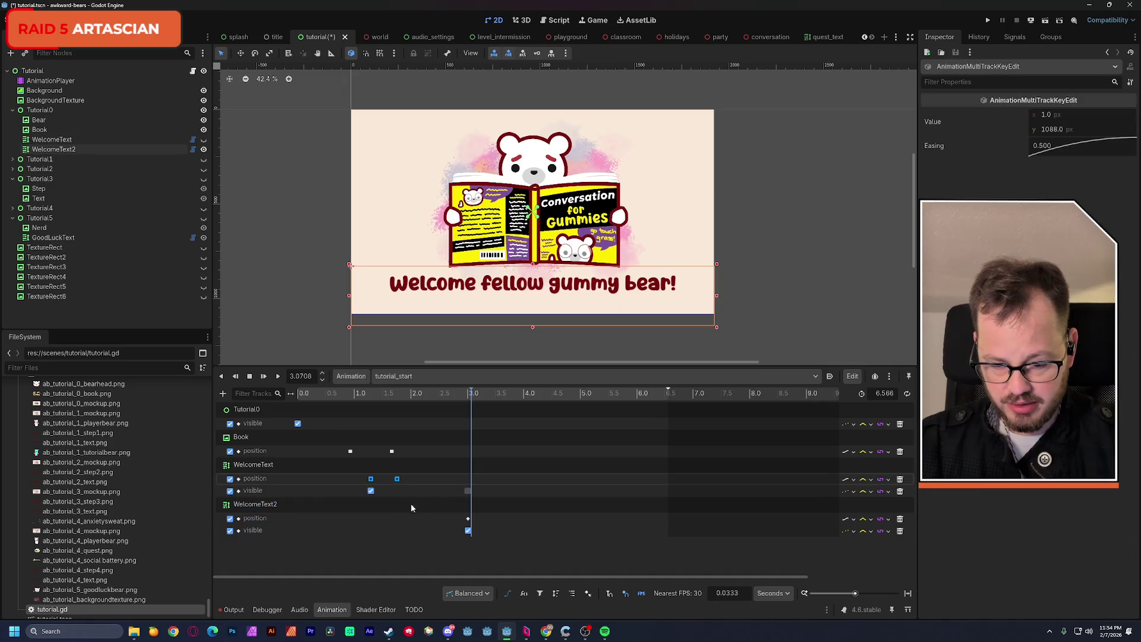
pyautogui.click(486, 519)
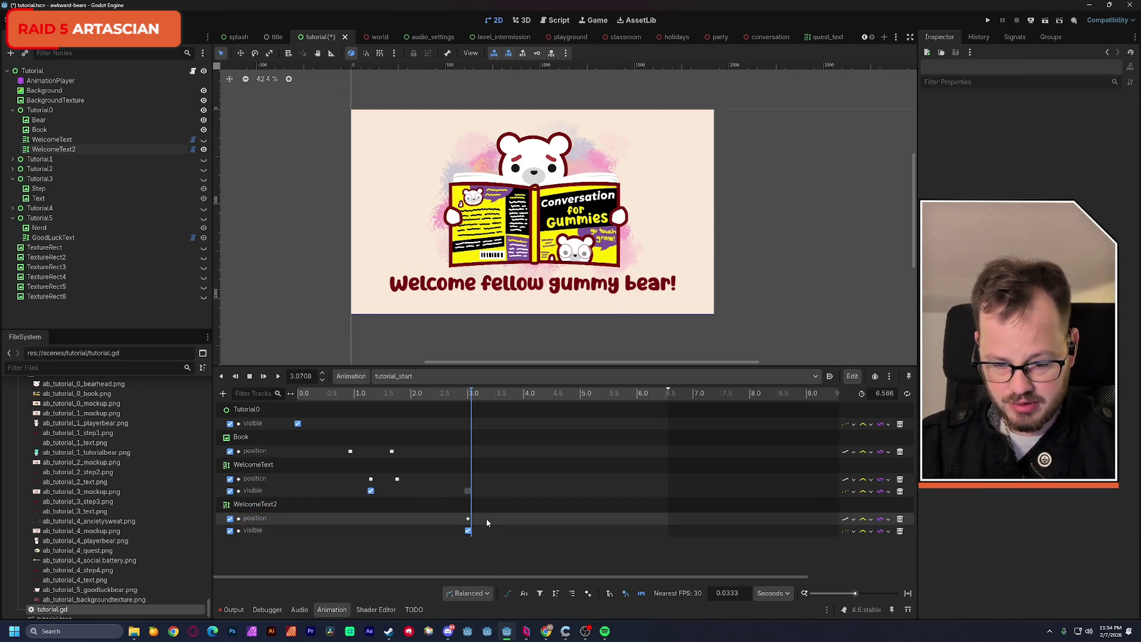
# Paste the slide-up keys onto WelcomeText2, delete its old key, and start them at 3 s.
pyautogui.hotkey('ctrl', 'v')
pyautogui.scroll(5, 535, 523)
pyautogui.click(515, 519)
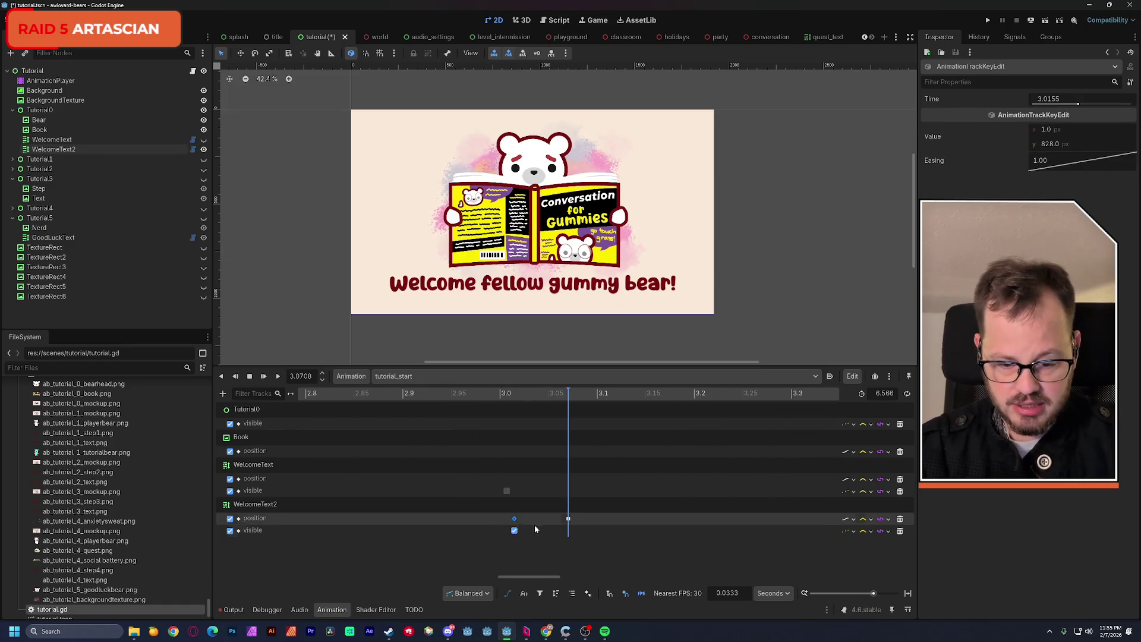
pyautogui.press('Delete')
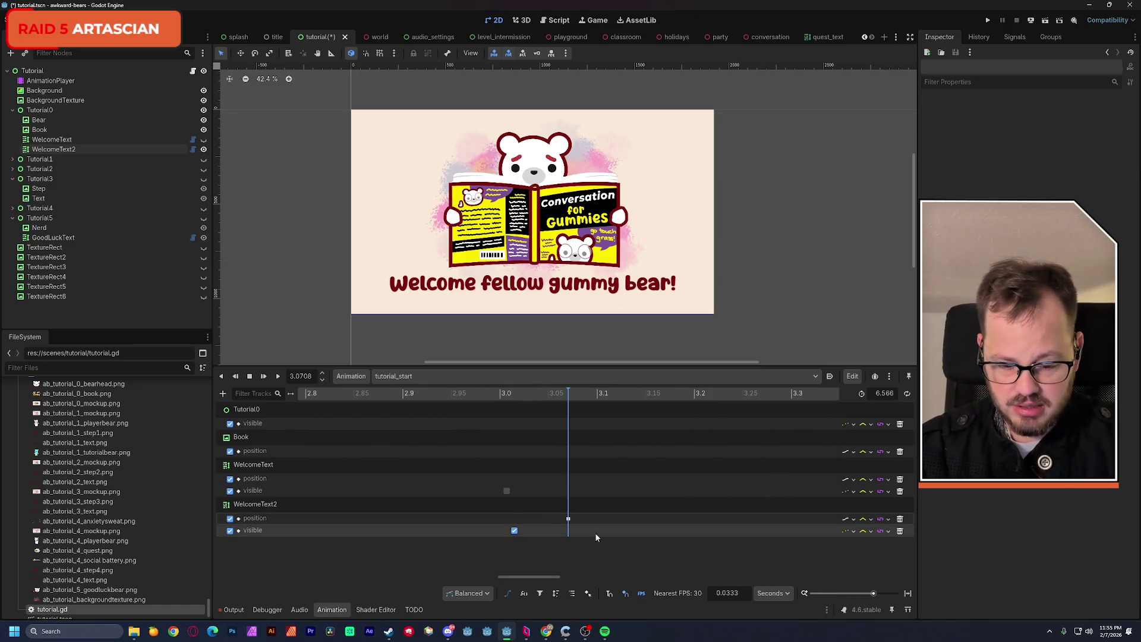
pyautogui.scroll(-3, 859, 591)
pyautogui.moveTo(559, 515); pyautogui.dragTo(746, 524)
pyautogui.moveTo(576, 522); pyautogui.dragTo(552, 524)
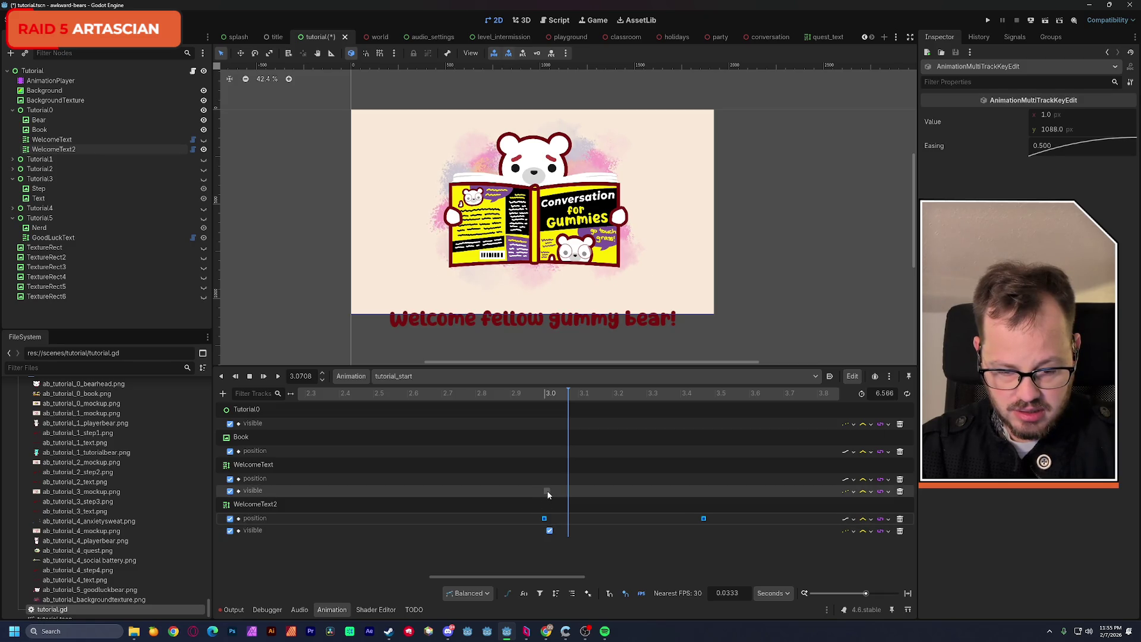
# Align both captions' visibility keys to exactly 3 seconds and preview the new slide.
pyautogui.click(547, 491)
pyautogui.moveTo(547, 491); pyautogui.dragTo(545, 491)
pyautogui.moveTo(550, 531); pyautogui.dragTo(544, 531)
pyautogui.moveTo(533, 393); pyautogui.dragTo(737, 387)
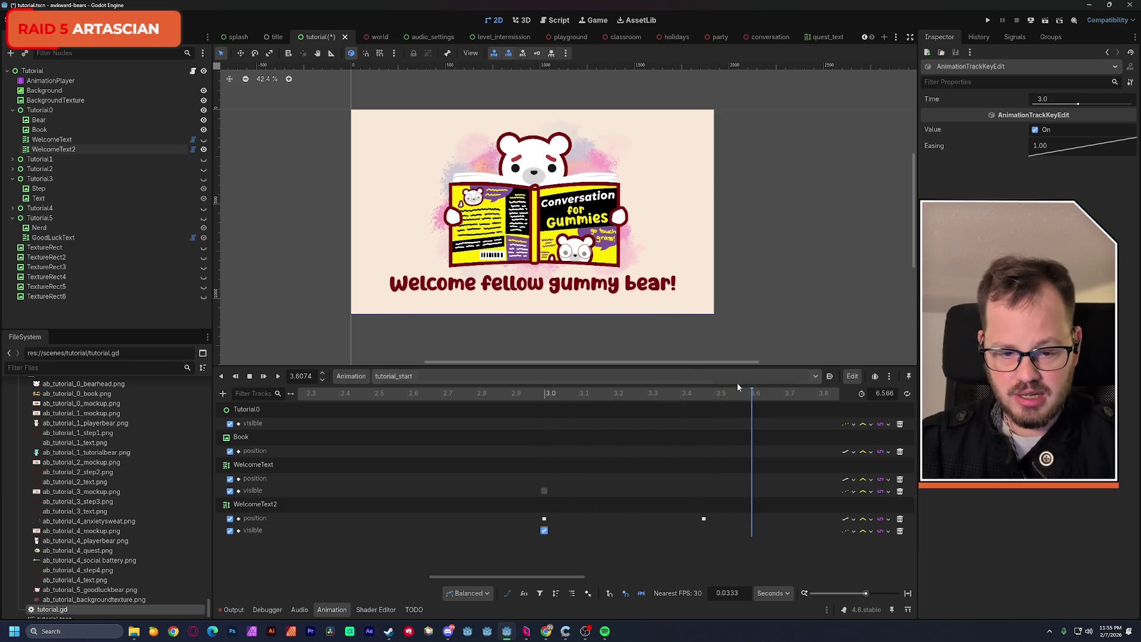
# Select WelcomeText2 and highlight the welcome sentence in its text.
pyautogui.click(531, 290)
pyautogui.scroll(5, 960, 138)
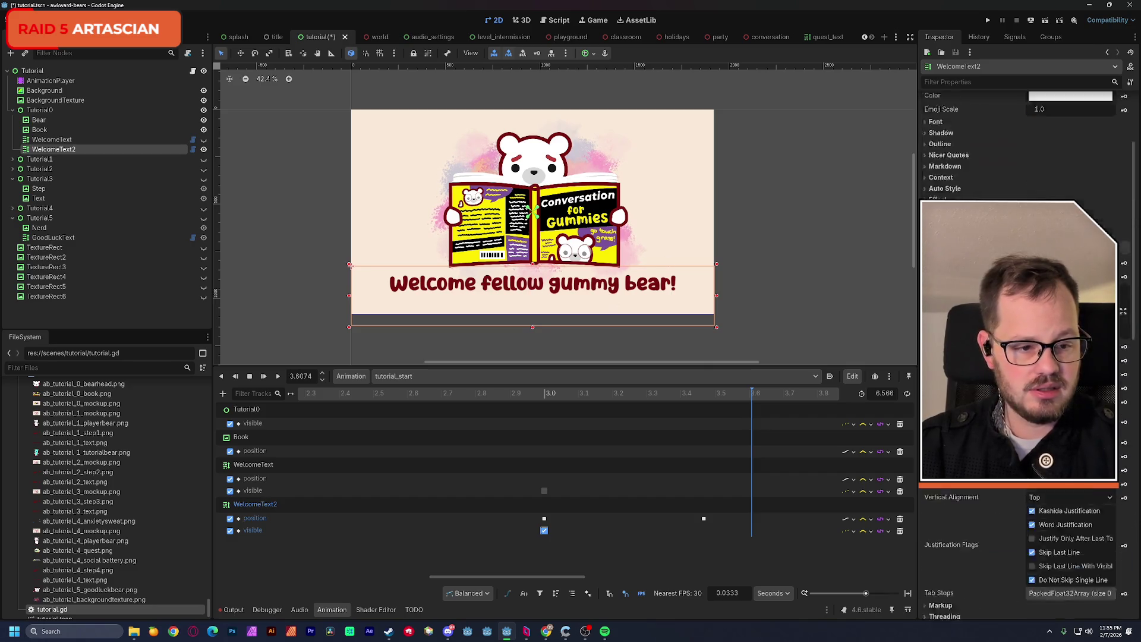
pyautogui.moveTo(969, 167); pyautogui.dragTo(1066, 165)
# Replace the welcome sentence with the draft 'Let's learn how to talk to other bears!'.
pyautogui.click(975, 141)
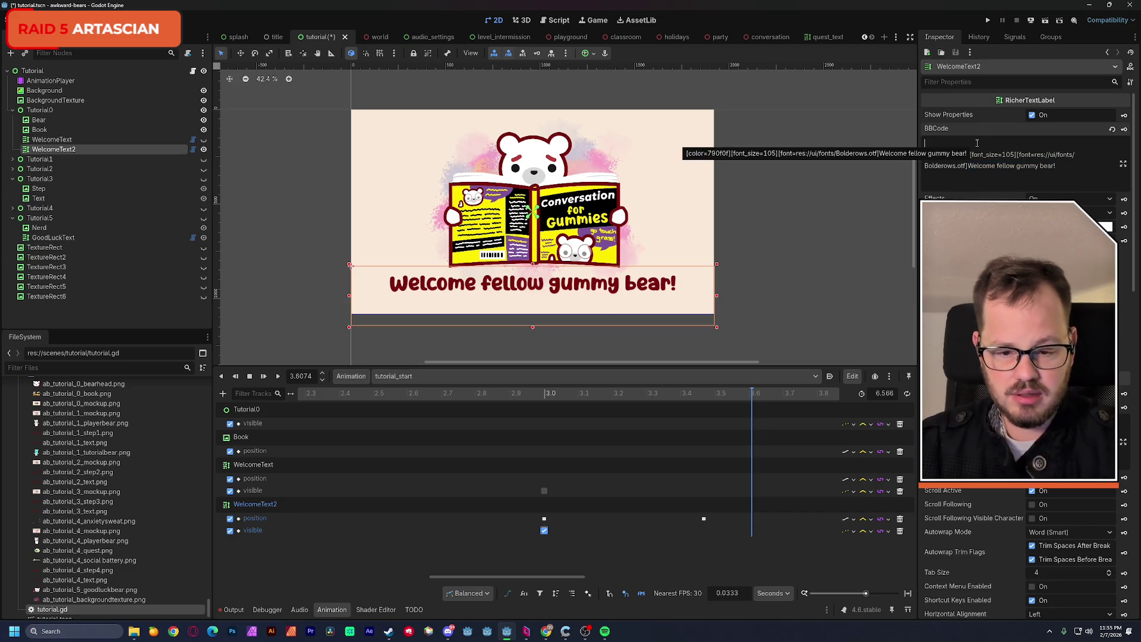
pyautogui.press('Delete')
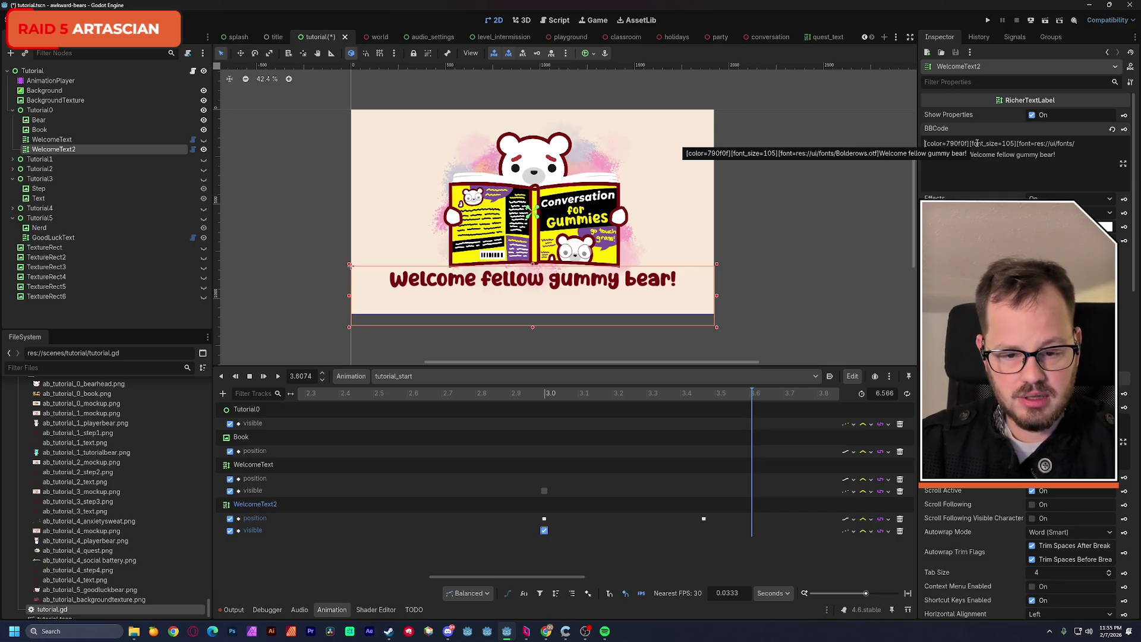
pyautogui.hotkey('ctrl', 'z')
pyautogui.moveTo(969, 167); pyautogui.dragTo(1064, 167)
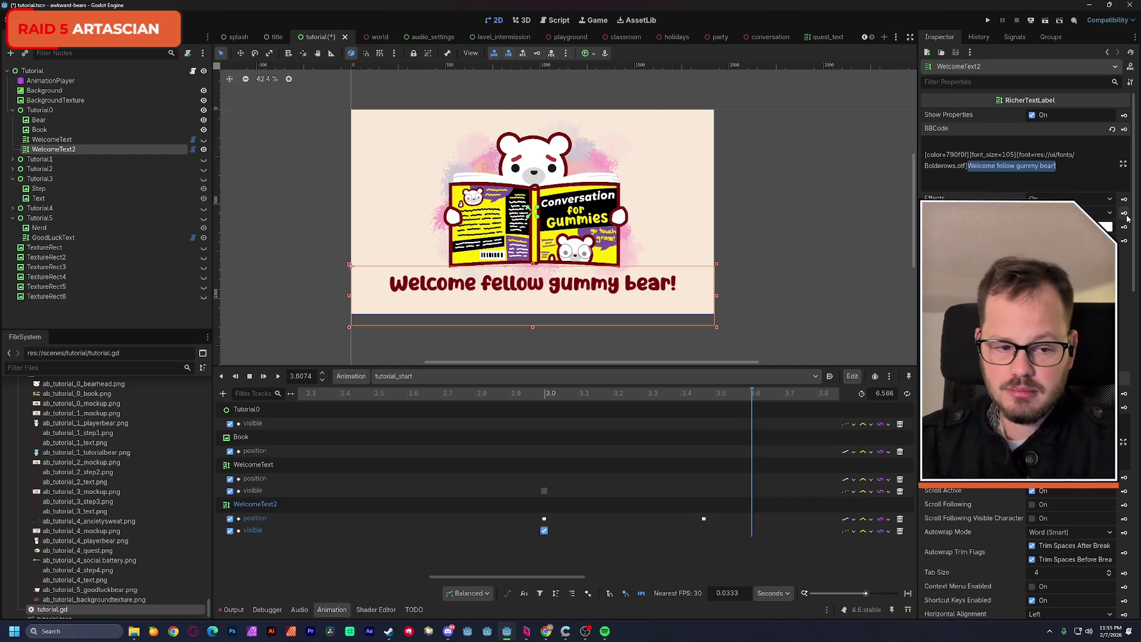
pyautogui.write("Let's learn how to")
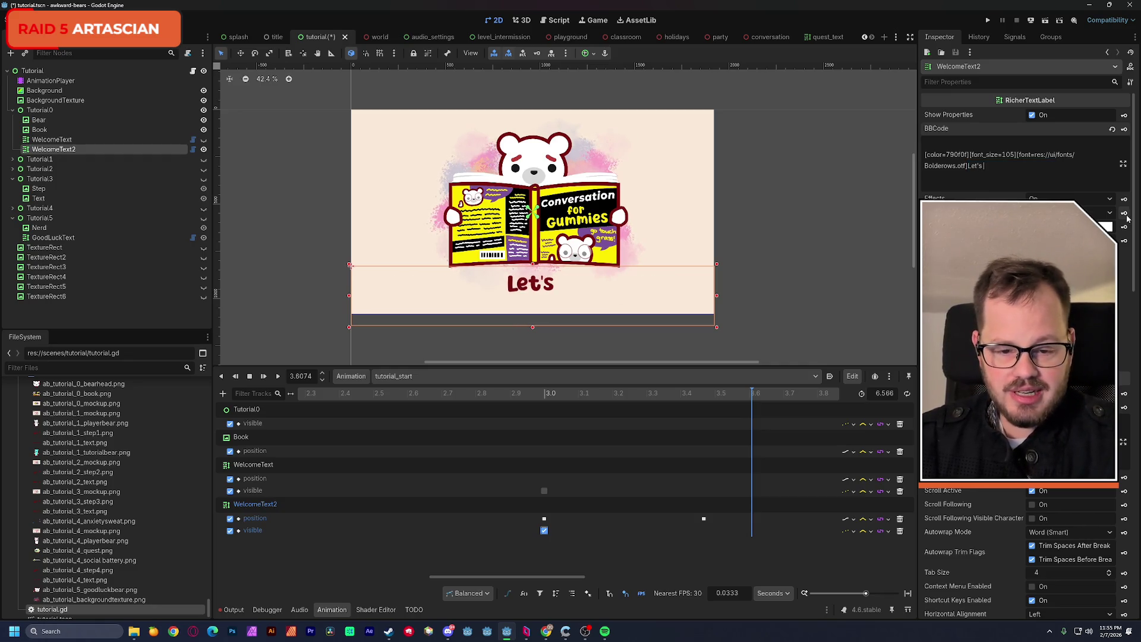
pyautogui.write(' talk to')
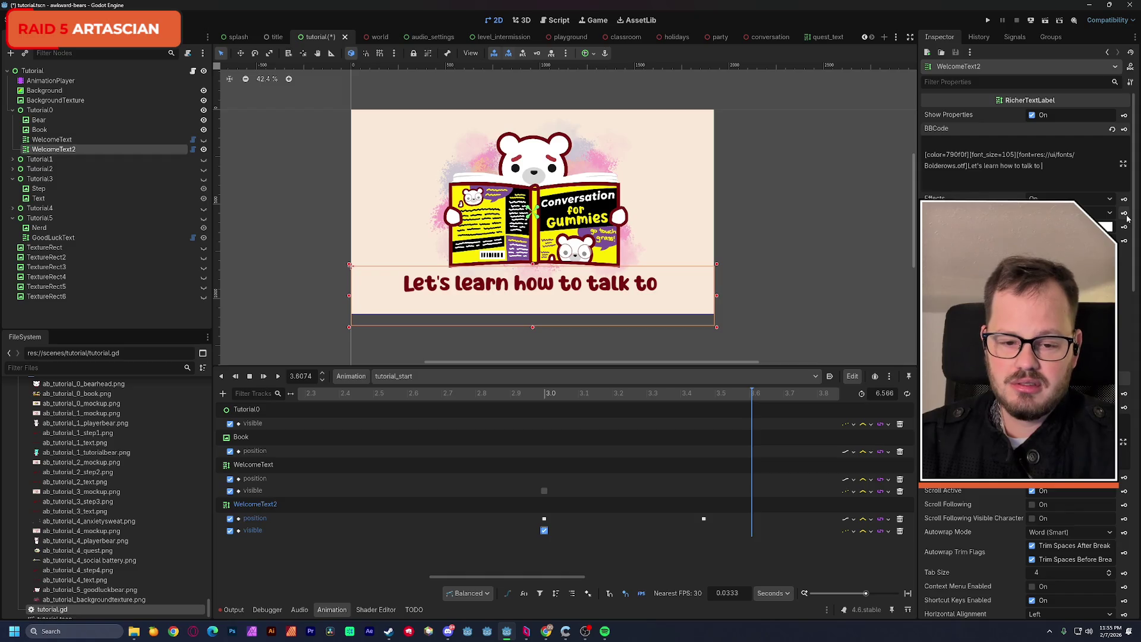
pyautogui.press('BackSpace')
pyautogui.press('BackSpace')
pyautogui.press('BackSpace')
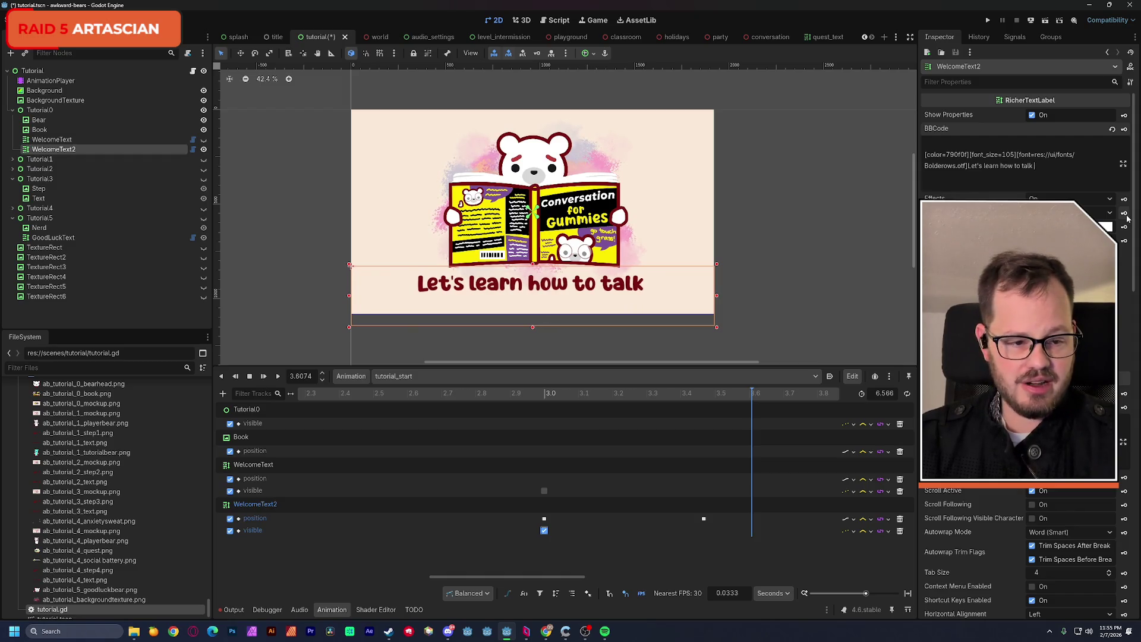
pyautogui.write('have')
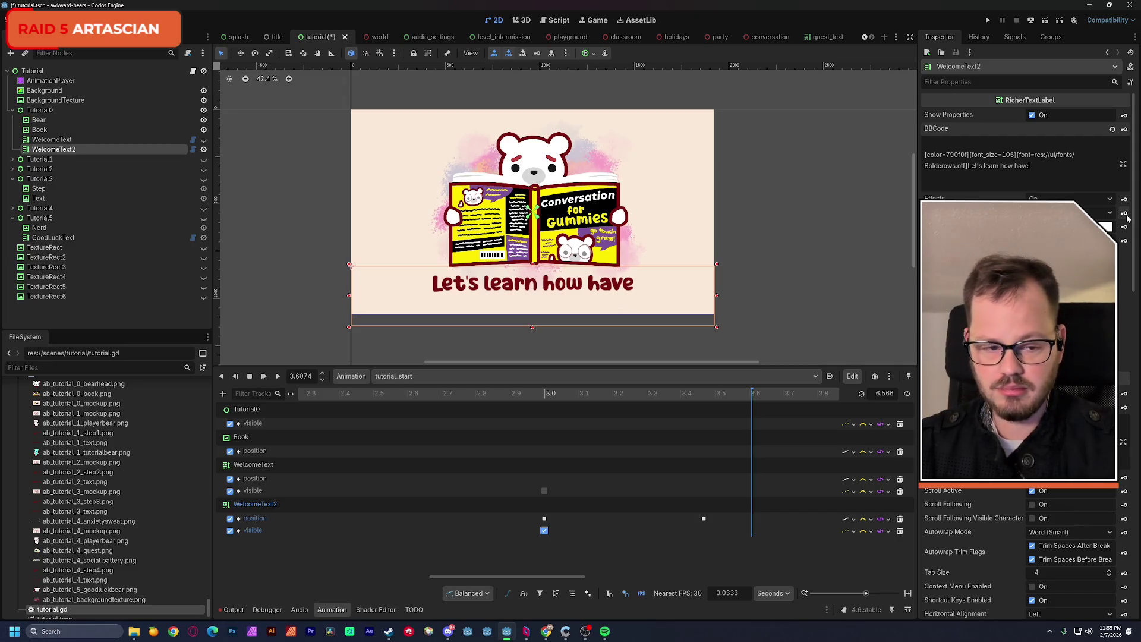
pyautogui.press('BackSpace')
pyautogui.press('BackSpace')
pyautogui.press('BackSpace')
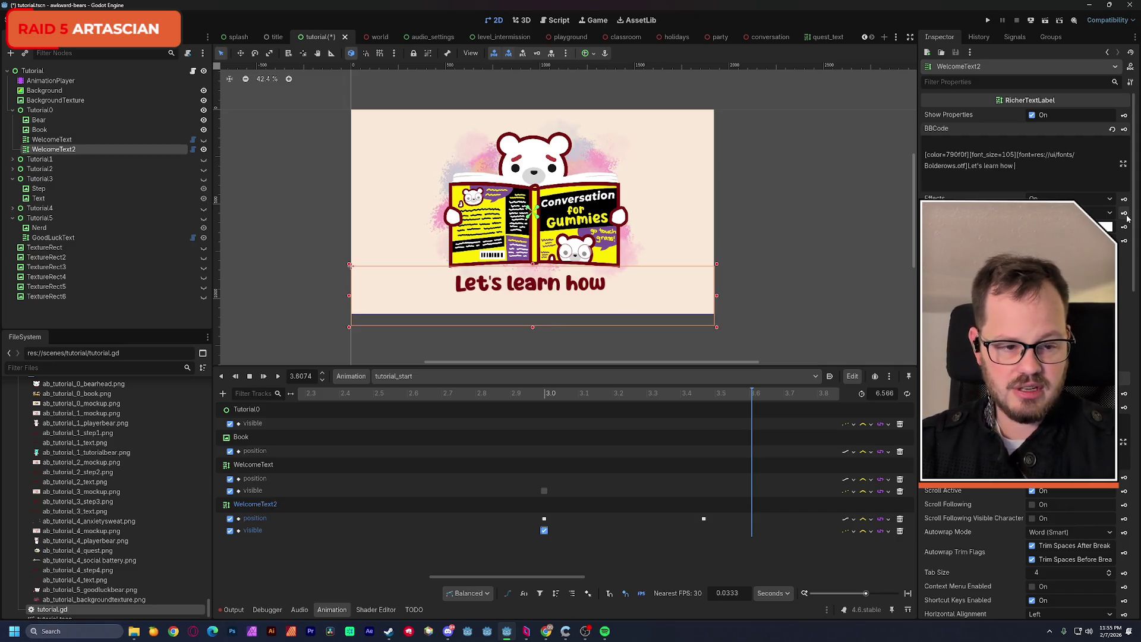
pyautogui.write('to talk to')
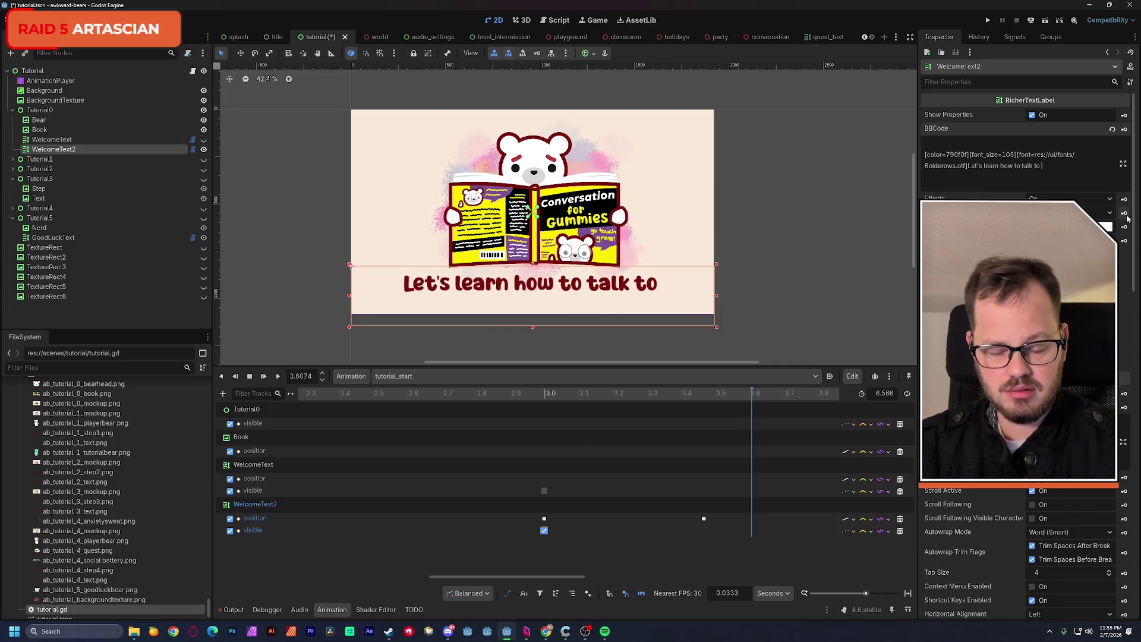
pyautogui.write(' other')
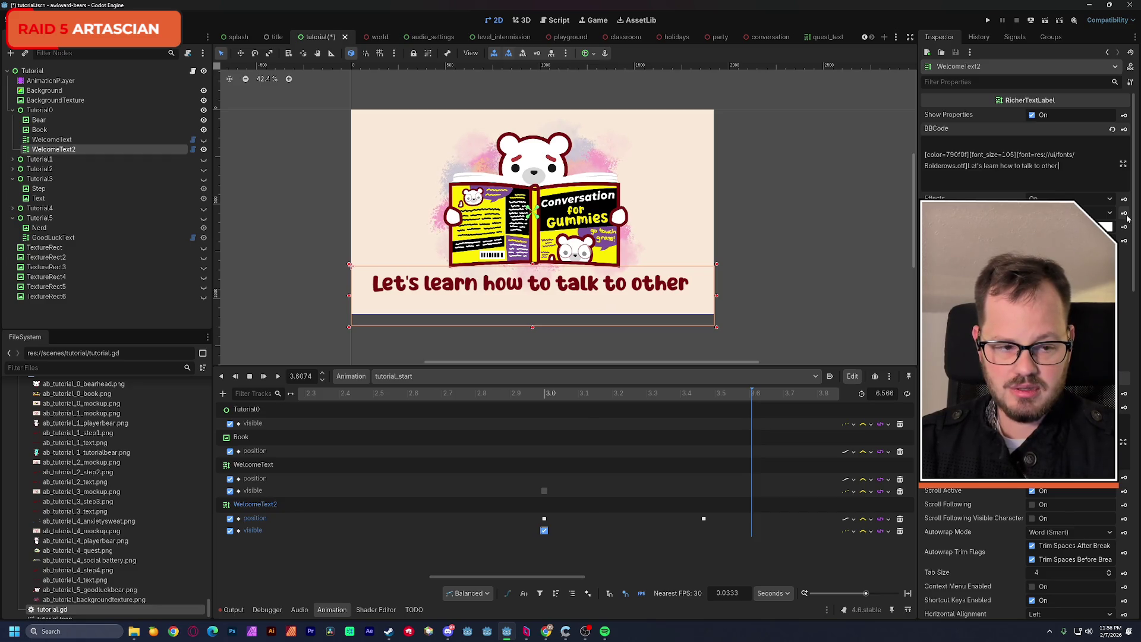
pyautogui.write(' bears!')
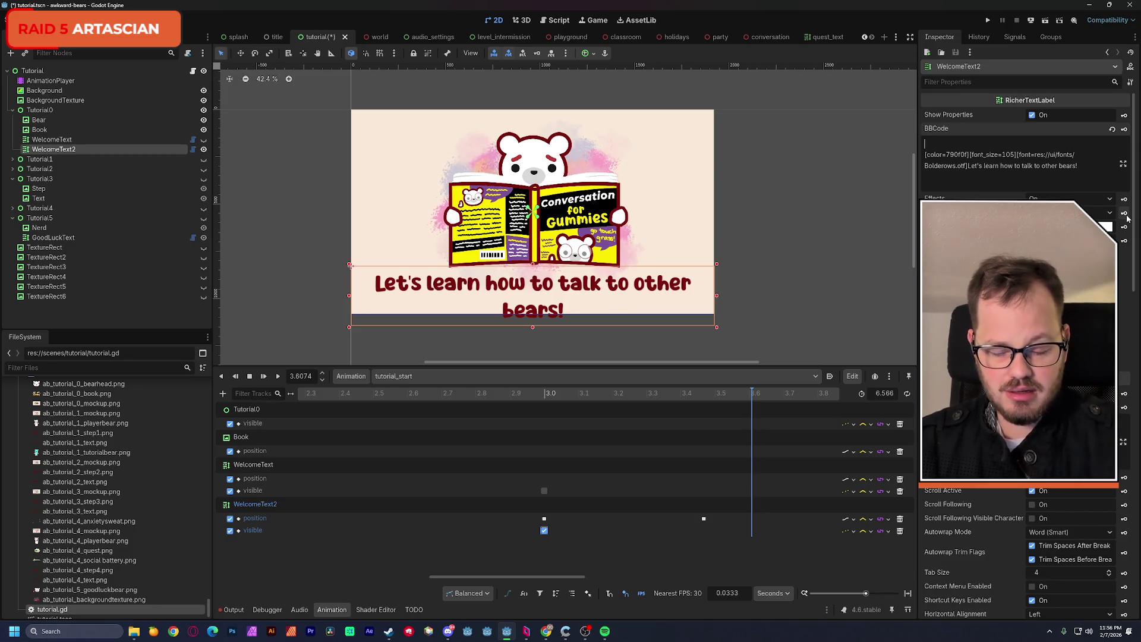
# Erase the draft caption, keeping the blank first line and formatting tags.
pyautogui.press('Delete')
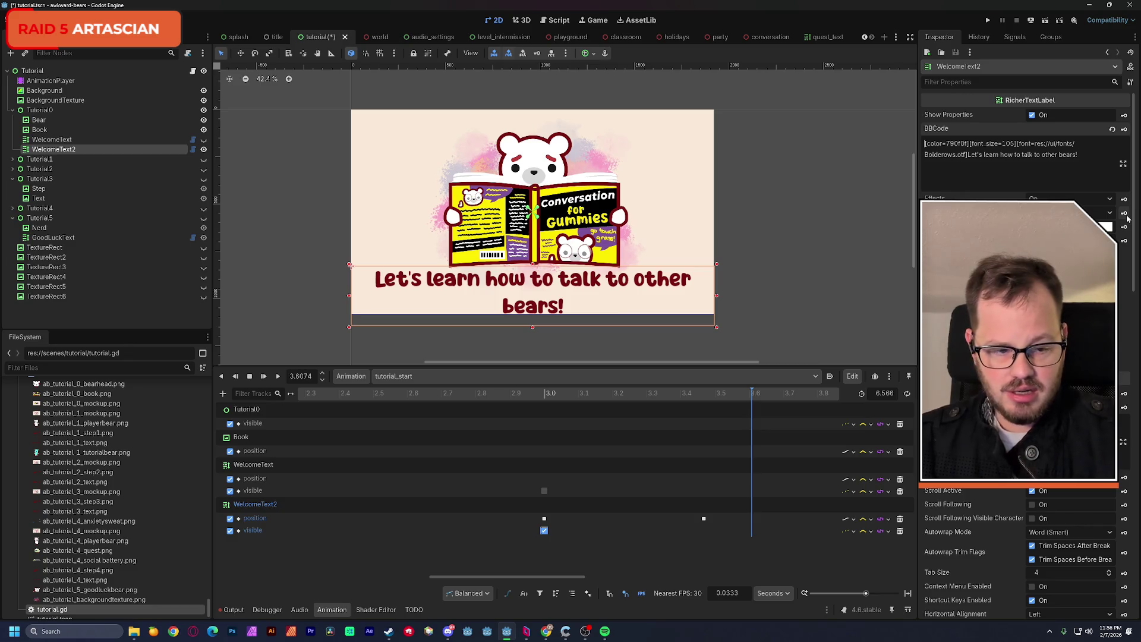
pyautogui.press('Return')
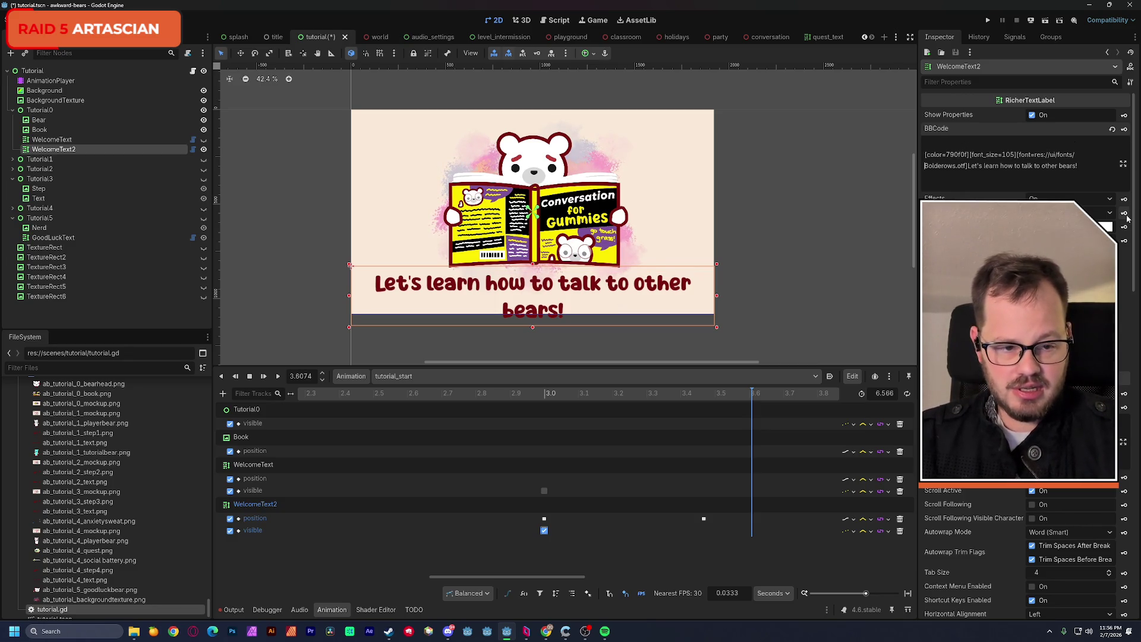
pyautogui.press('BackSpace')
pyautogui.press('BackSpace')
pyautogui.press('BackSpace')
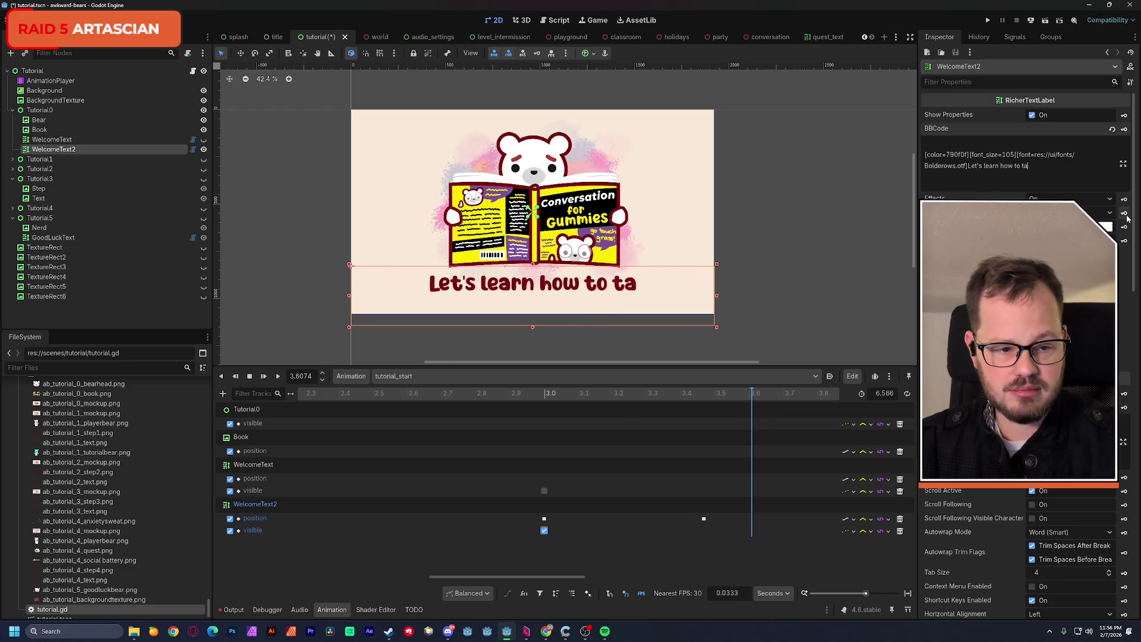
pyautogui.press('BackSpace')
pyautogui.press('BackSpace')
pyautogui.press('BackSpace')
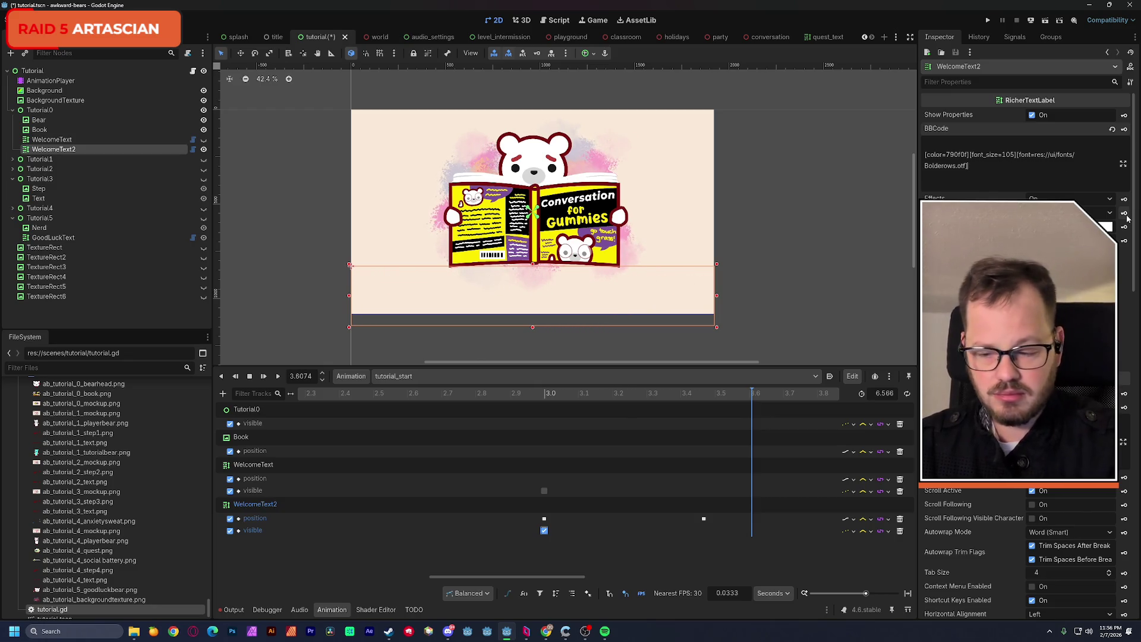
# Draft the caption 'Here are the basics of conversation'.
pyautogui.write('Let')
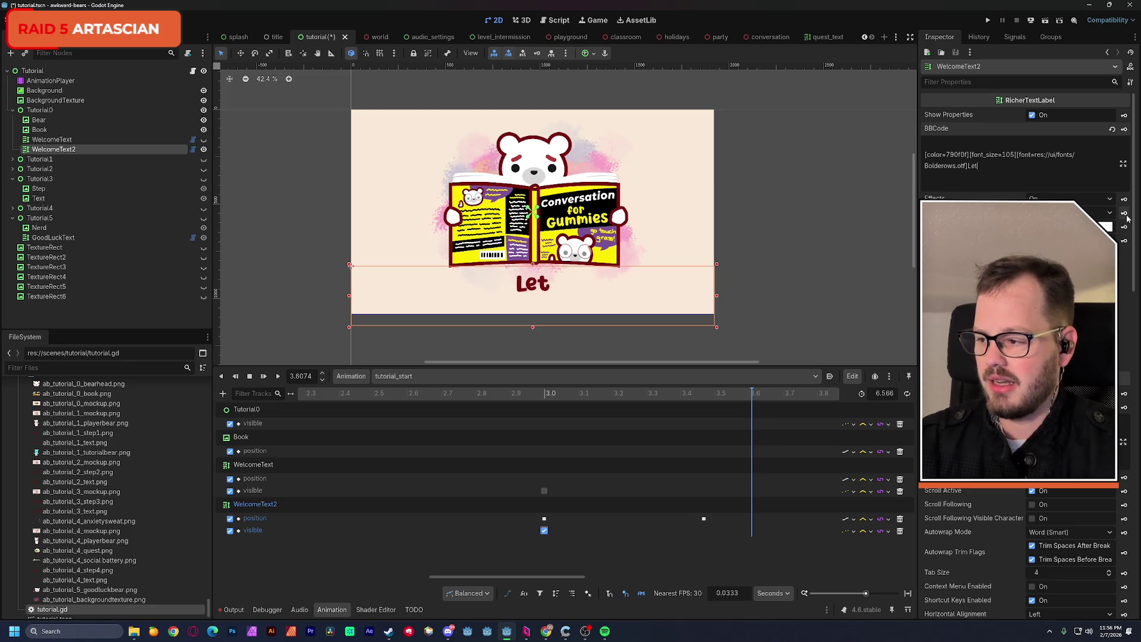
pyautogui.press('BackSpace')
pyautogui.press('BackSpace')
pyautogui.press('BackSpace')
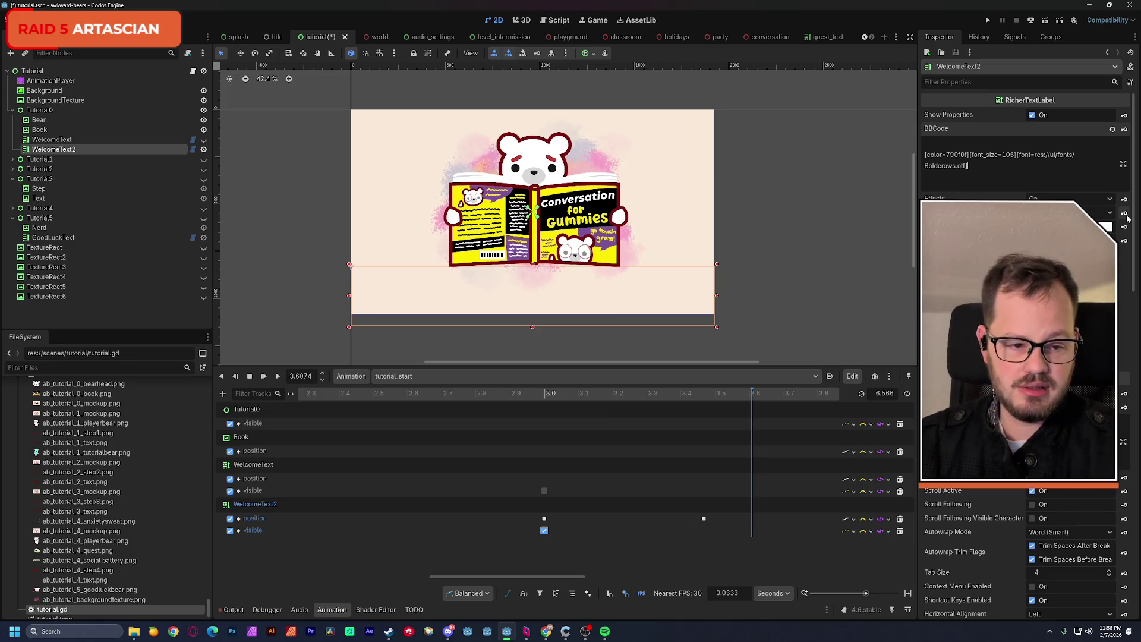
pyautogui.write('Here a')
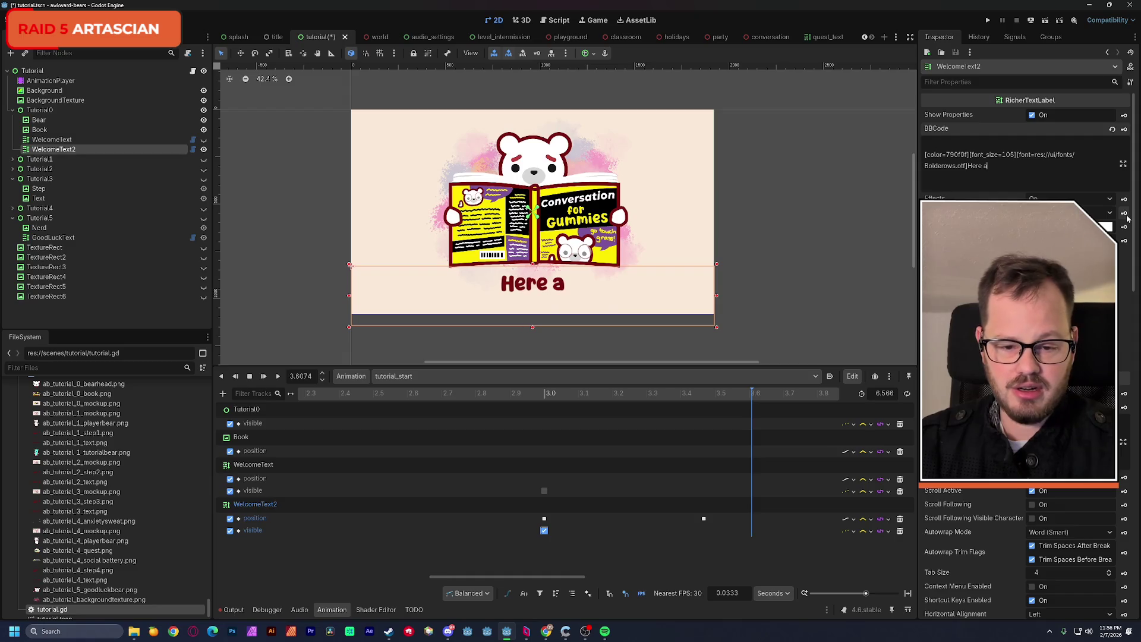
pyautogui.write('re the bast')
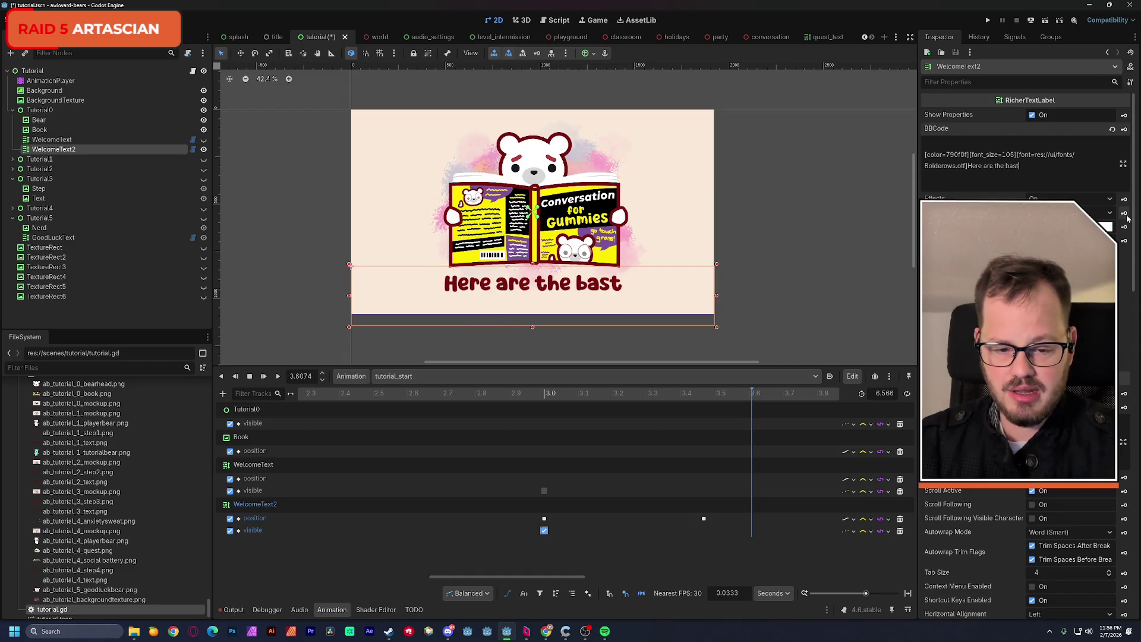
pyautogui.press('BackSpace')
pyautogui.write('ics')
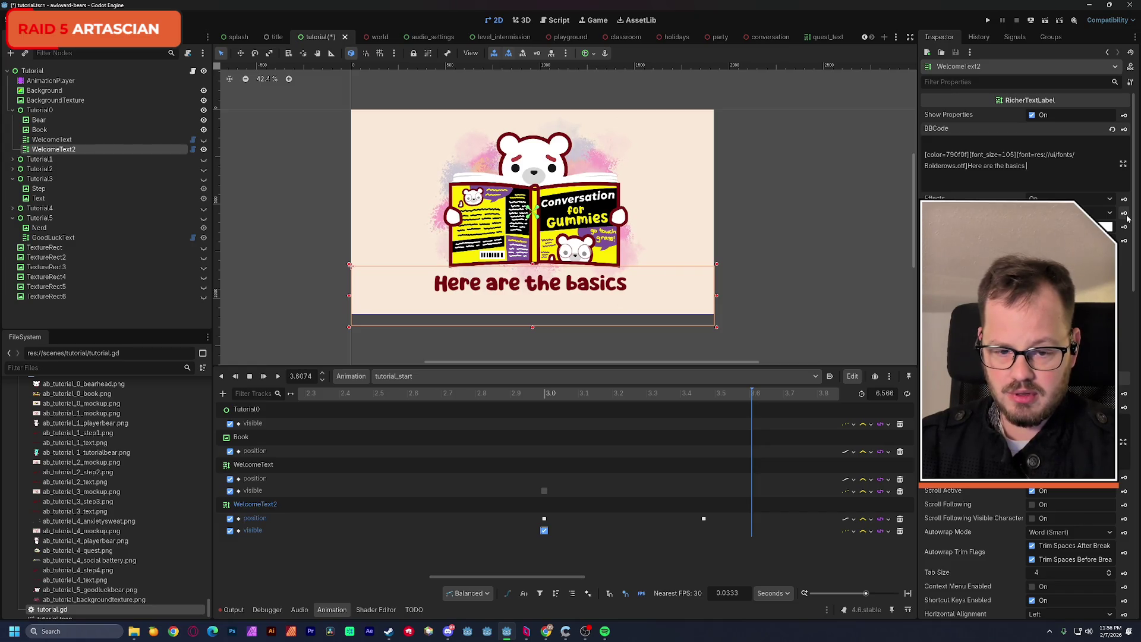
pyautogui.write(' of conversation')
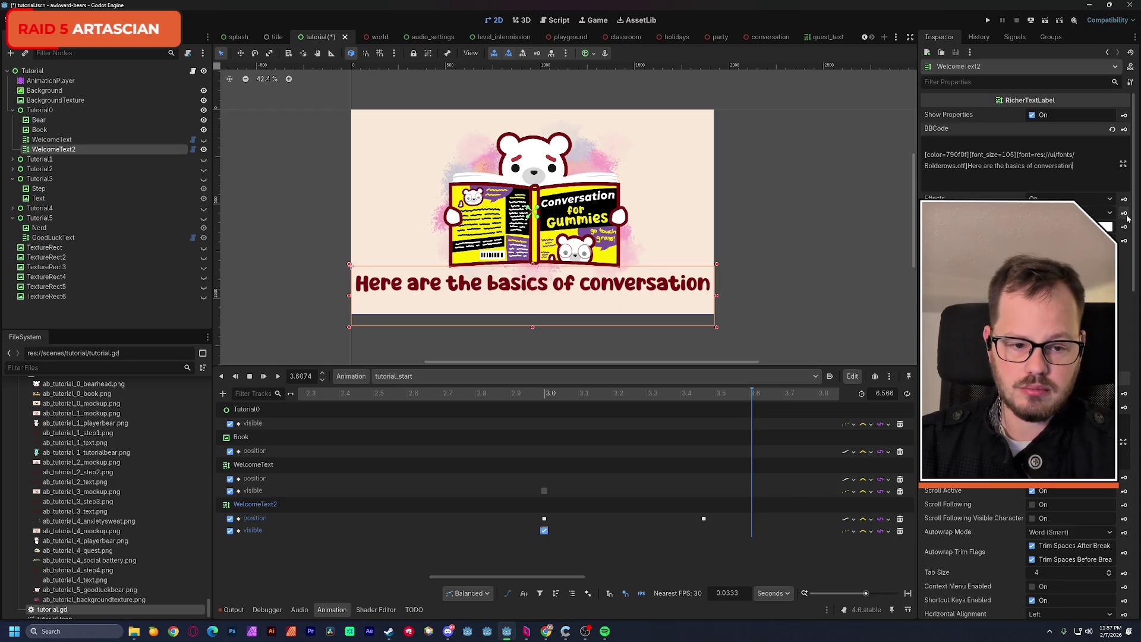
# Rewrite the caption as 'Need a lesson in conversation?' and scrub to preview it.
pyautogui.press('BackSpace')
pyautogui.press('BackSpace')
pyautogui.press('BackSpace')
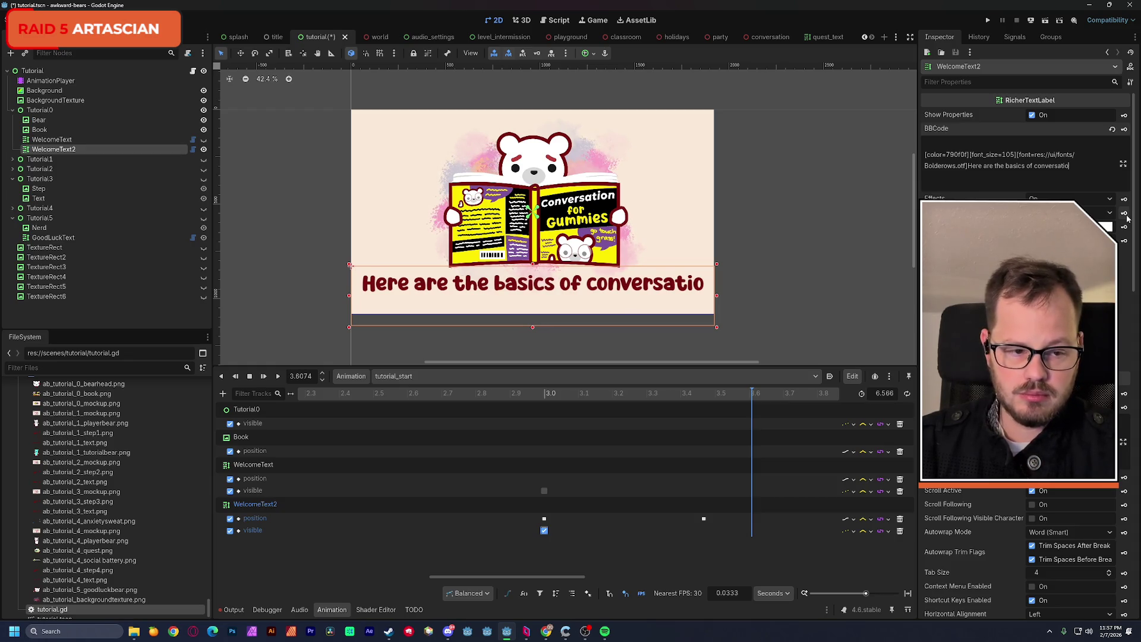
pyautogui.press('BackSpace')
pyautogui.press('BackSpace')
pyautogui.press('BackSpace')
pyautogui.write('Need to know how to')
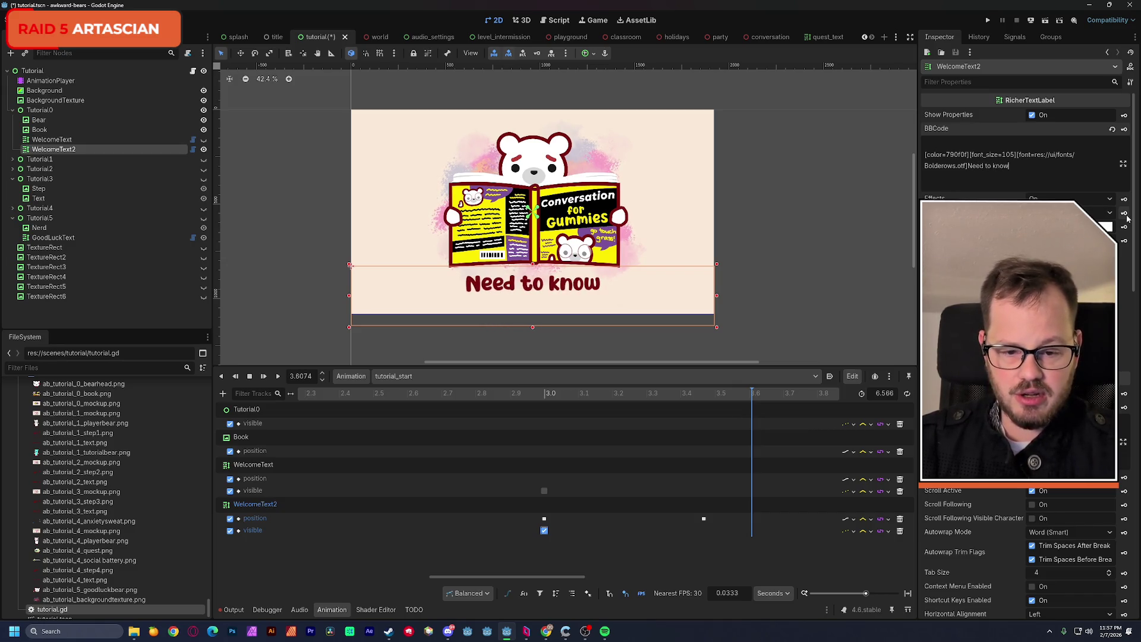
pyautogui.write(' talk')
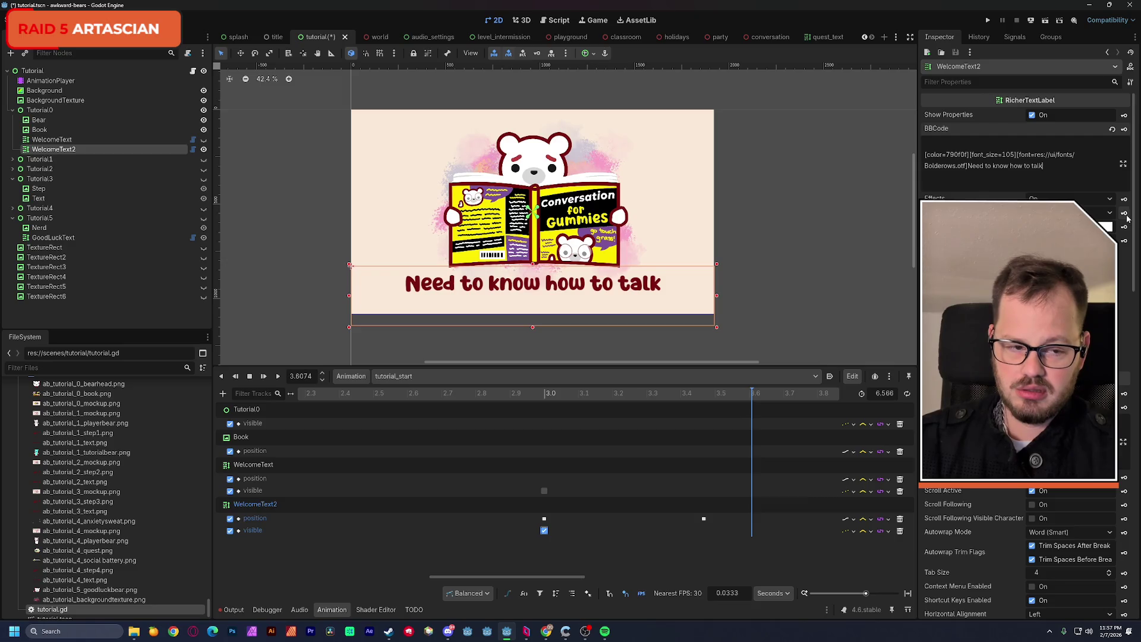
pyautogui.press('BackSpace')
pyautogui.press('BackSpace')
pyautogui.press('BackSpace')
pyautogui.write('a lesson')
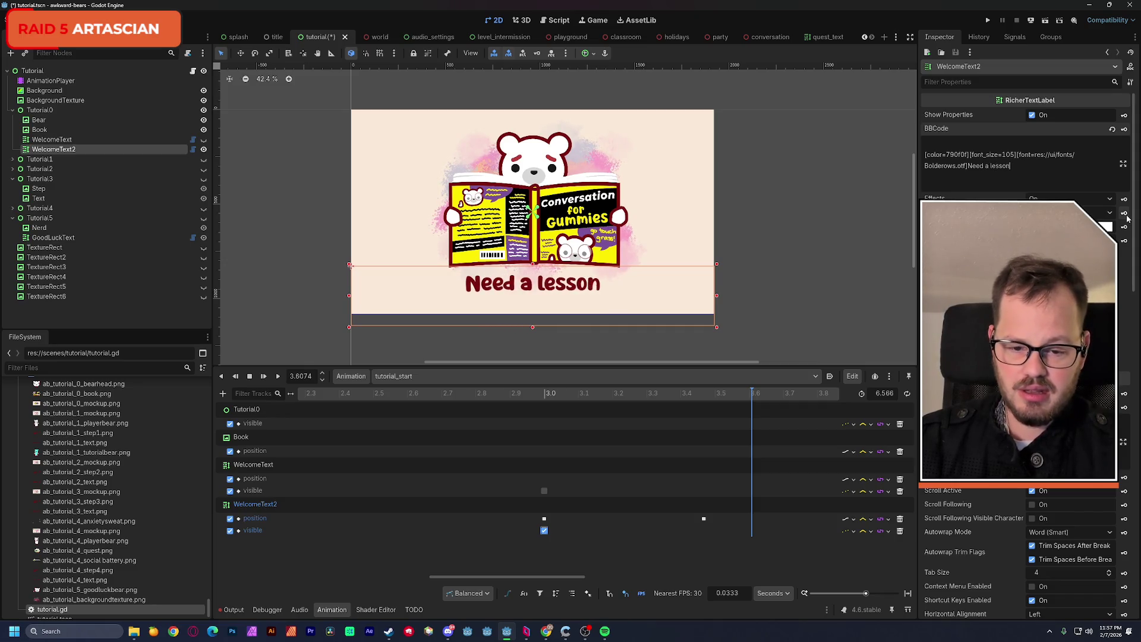
pyautogui.write('g')
pyautogui.press('BackSpace')
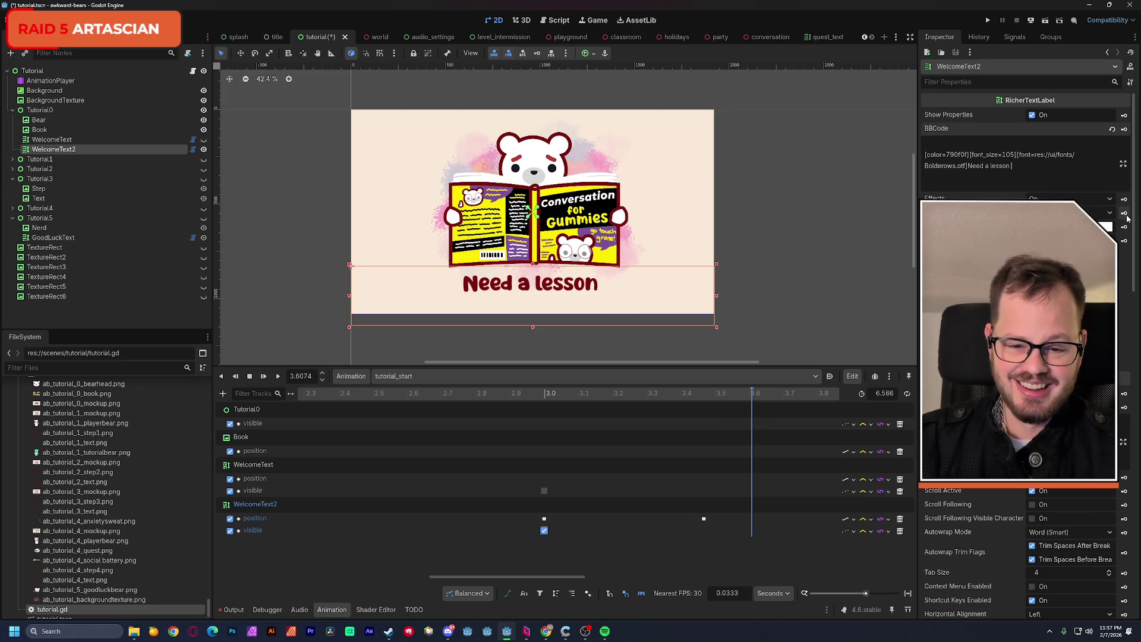
pyautogui.write('on')
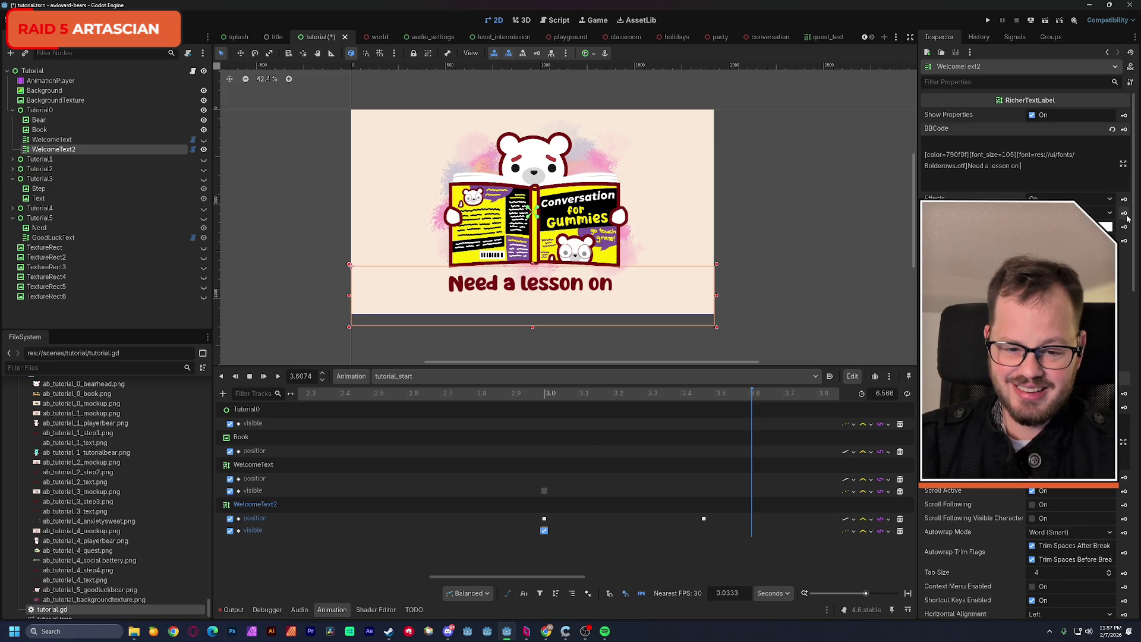
pyautogui.press('BackSpace')
pyautogui.press('BackSpace')
pyautogui.press('BackSpace')
pyautogui.write('in conver')
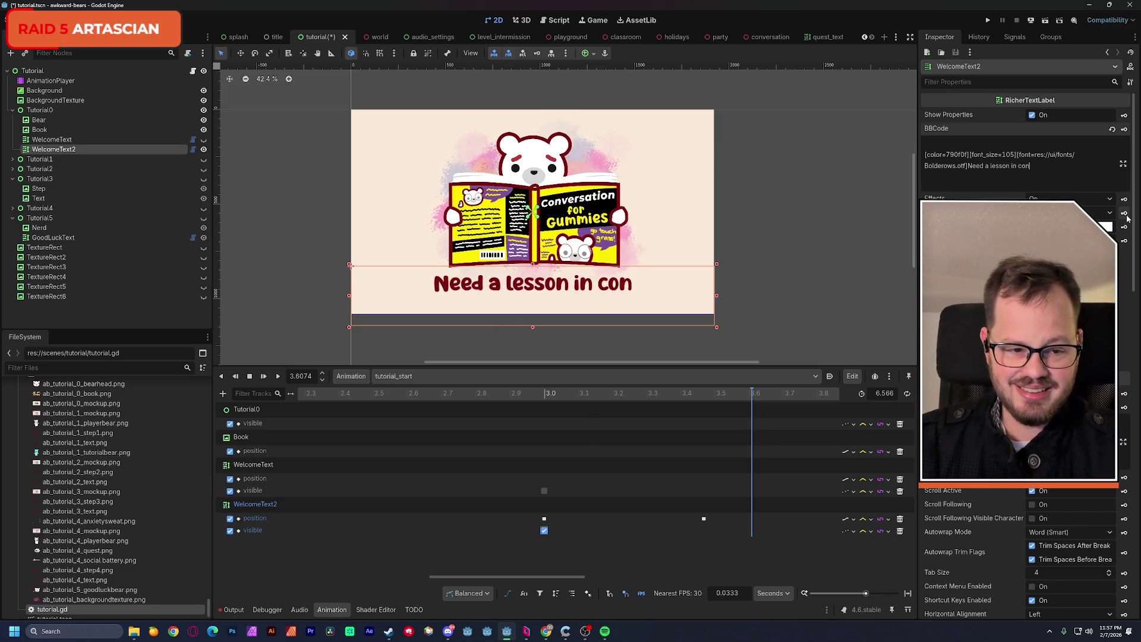
pyautogui.write('sation?')
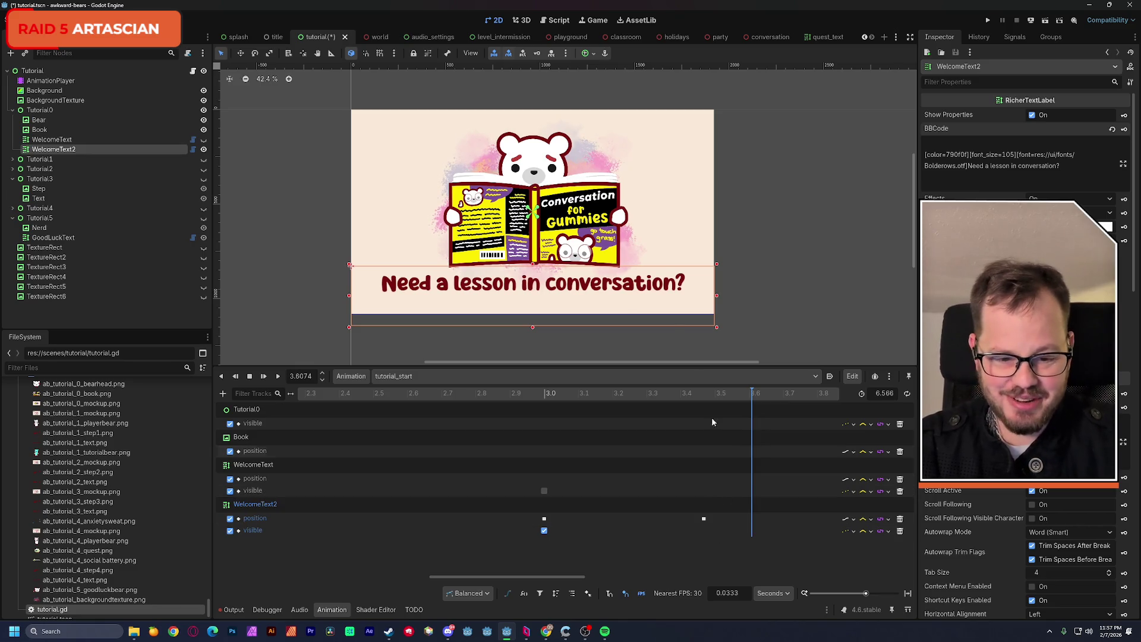
pyautogui.moveTo(707, 395)
pyautogui.mouseDown()
pyautogui.moveTo(357, 413)
pyautogui.moveTo(707, 416)
pyautogui.mouseUp()
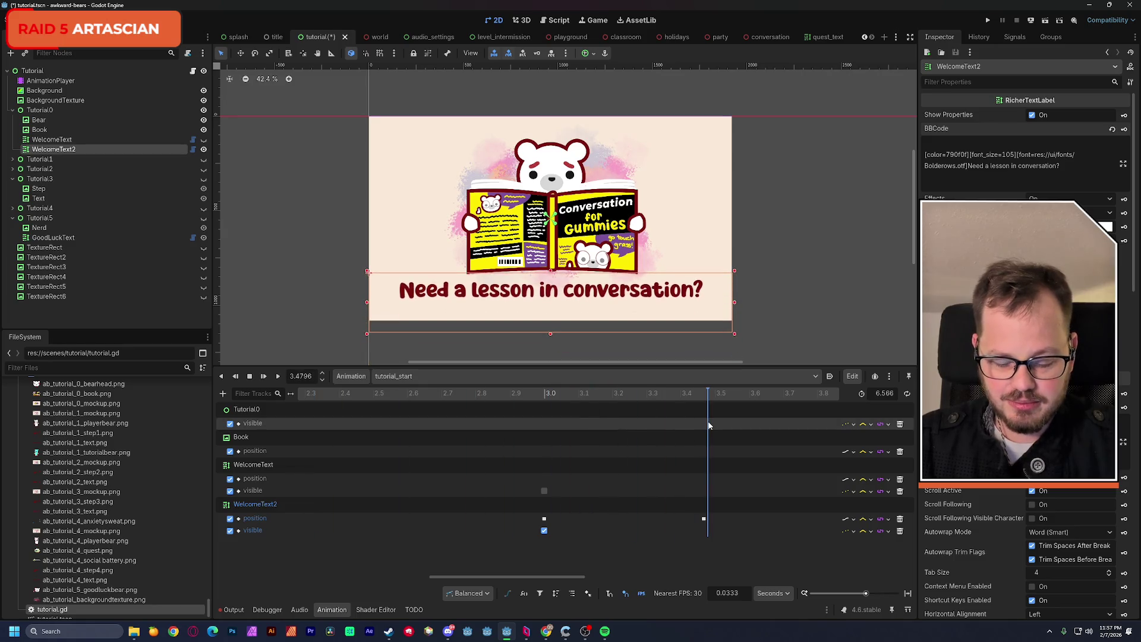
# Add an Off visibility key at 0 s on WelcomeText2, then play from the start.
pyautogui.click(857, 595)
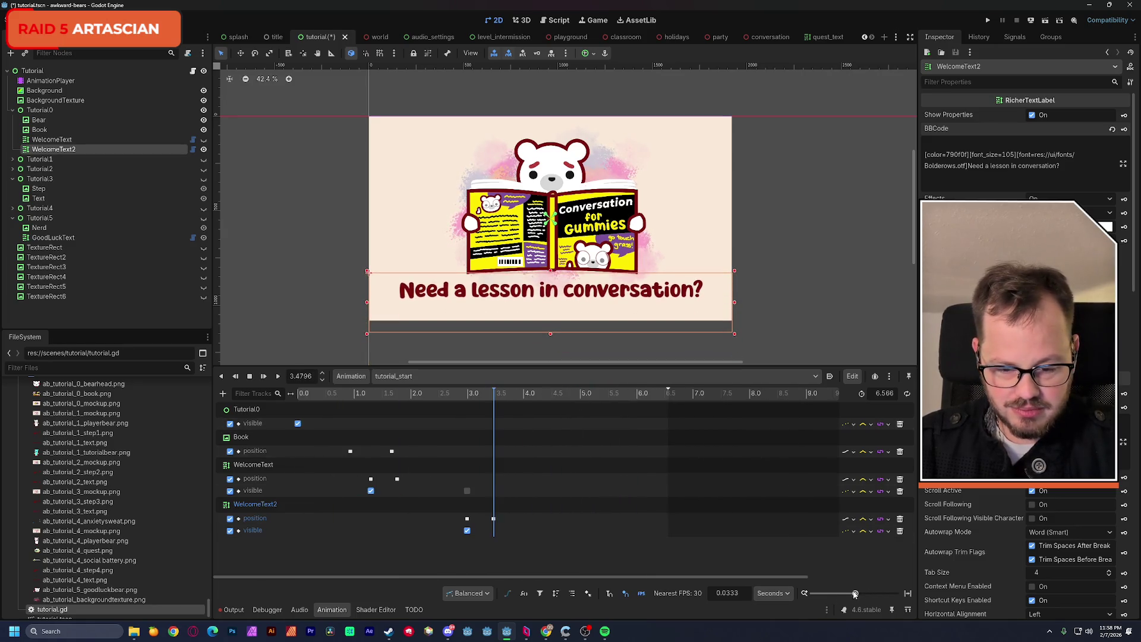
pyautogui.moveTo(332, 399); pyautogui.dragTo(279, 398)
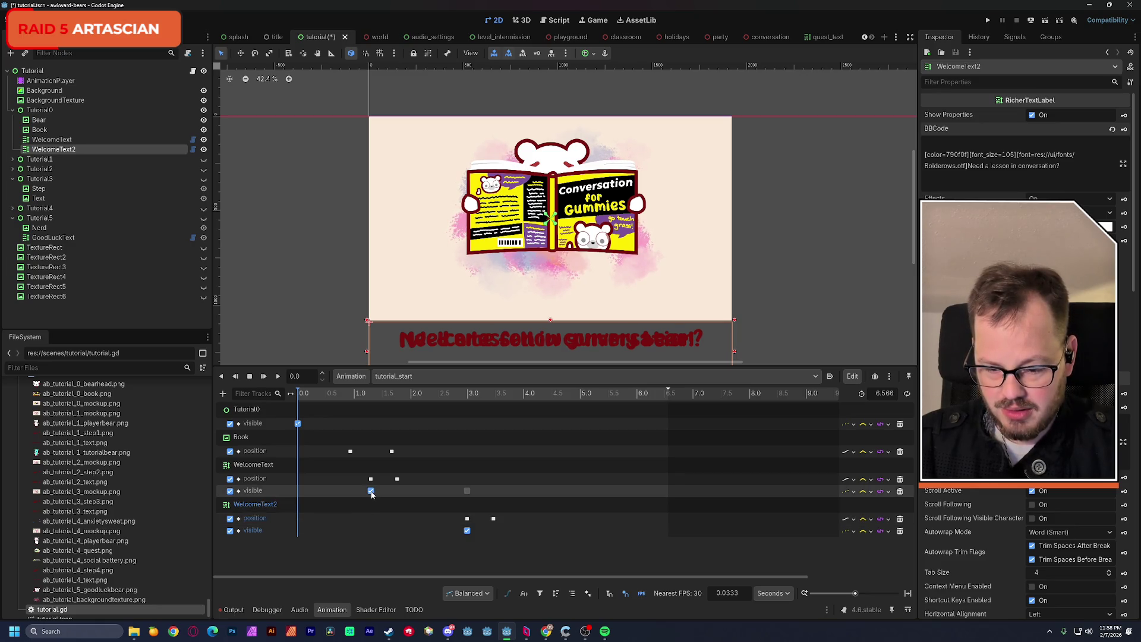
pyautogui.click(467, 491)
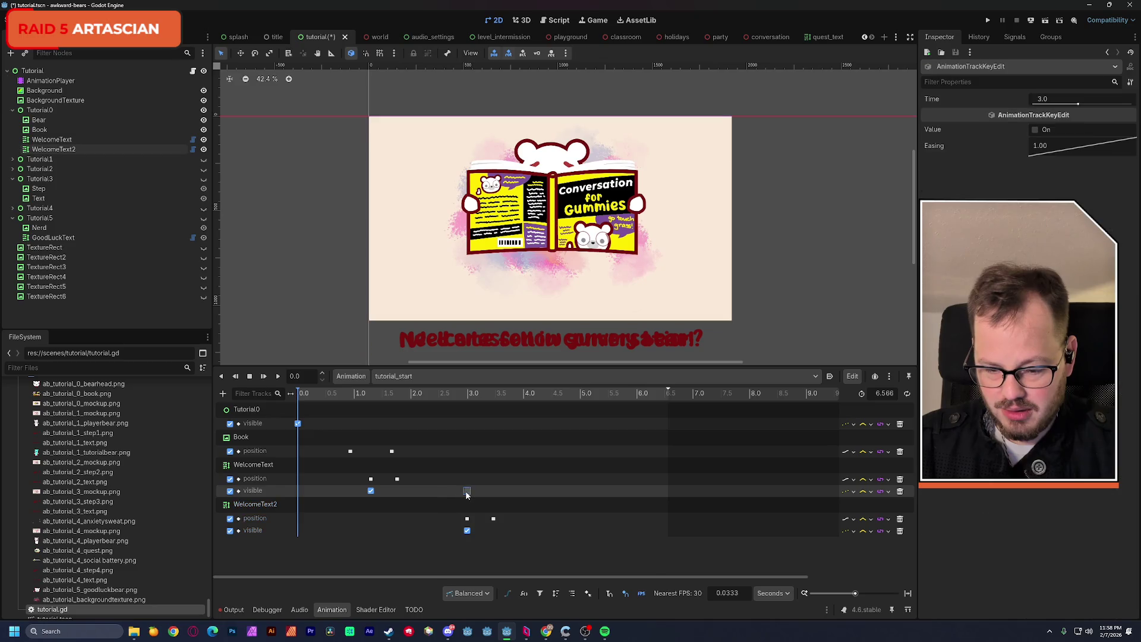
pyautogui.click(302, 395)
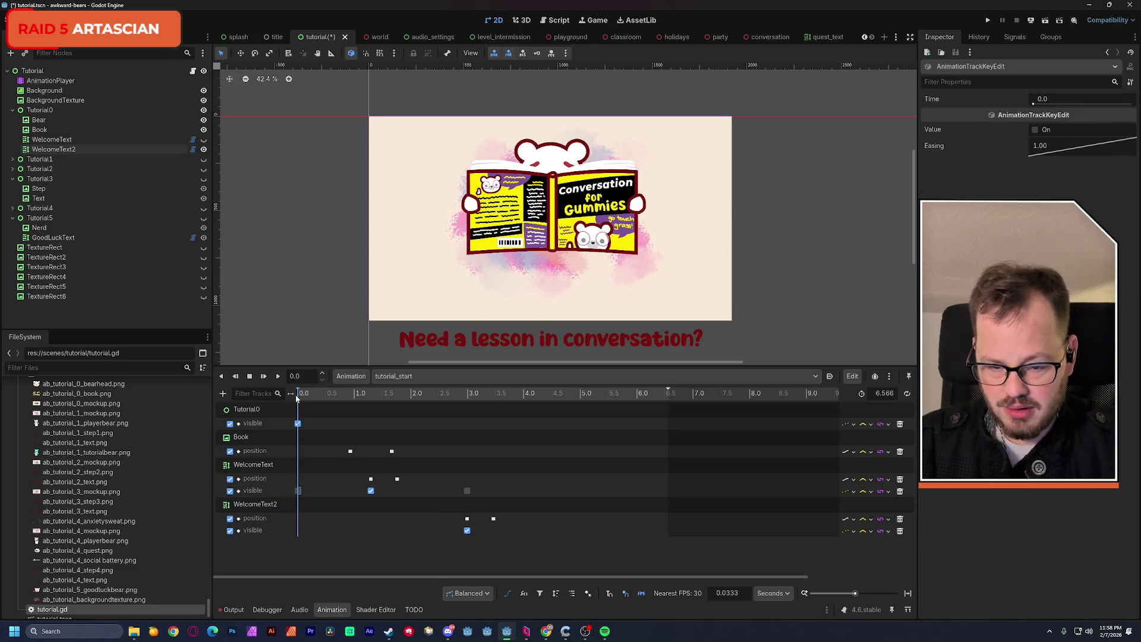
pyautogui.moveTo(301, 398); pyautogui.dragTo(288, 396)
pyautogui.click(468, 530)
pyautogui.hotkey('ctrl', 'd')
pyautogui.click(297, 531)
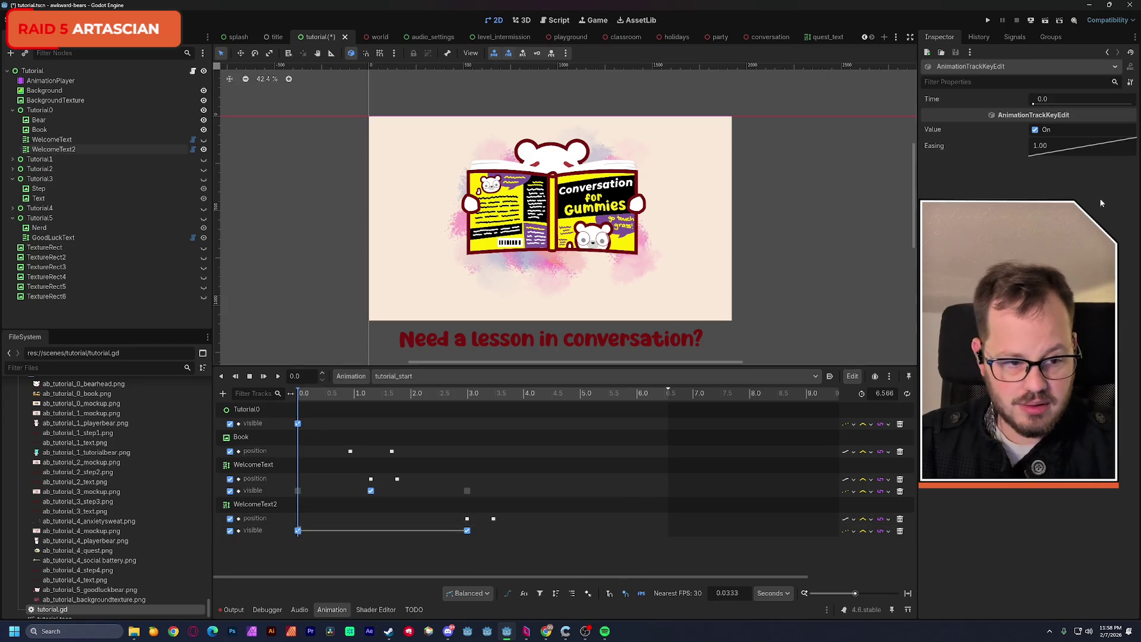
pyautogui.click(1036, 130)
pyautogui.click(373, 557)
pyautogui.click(291, 393)
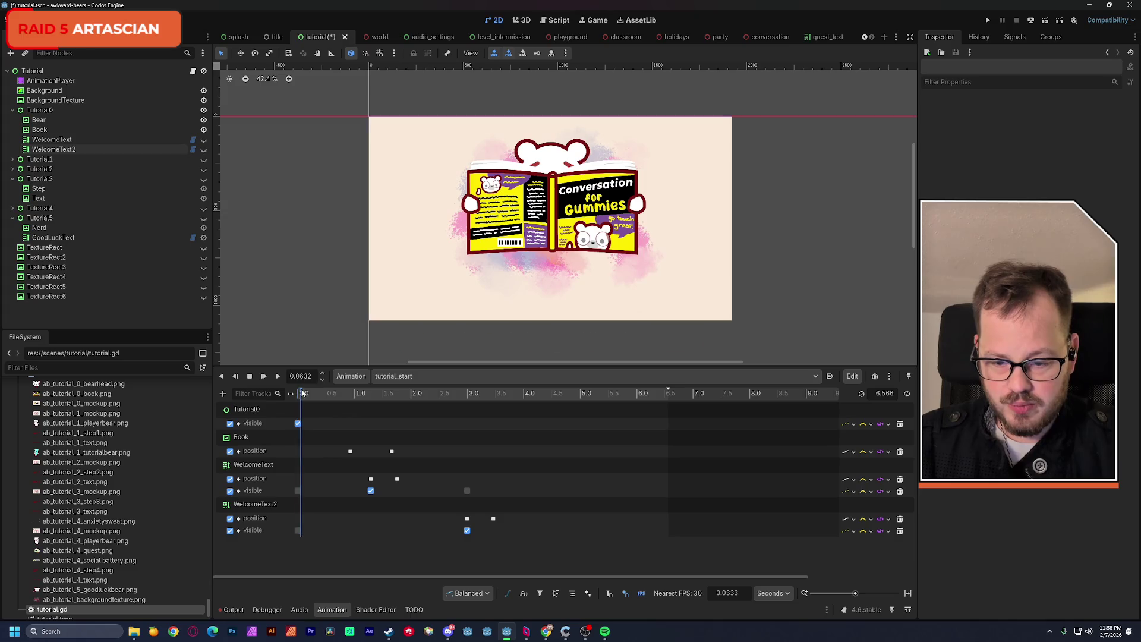
pyautogui.click(278, 377)
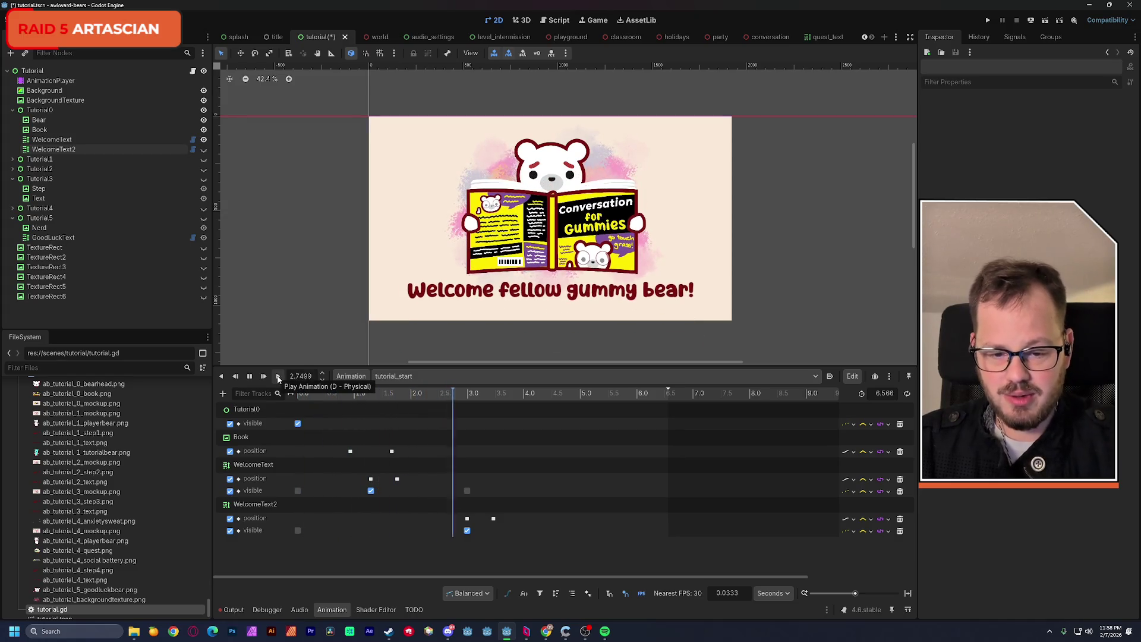
# Shift the caption-swap keys on both text tracks to about 4.3 seconds and preview.
pyautogui.moveTo(459, 485); pyautogui.dragTo(504, 539)
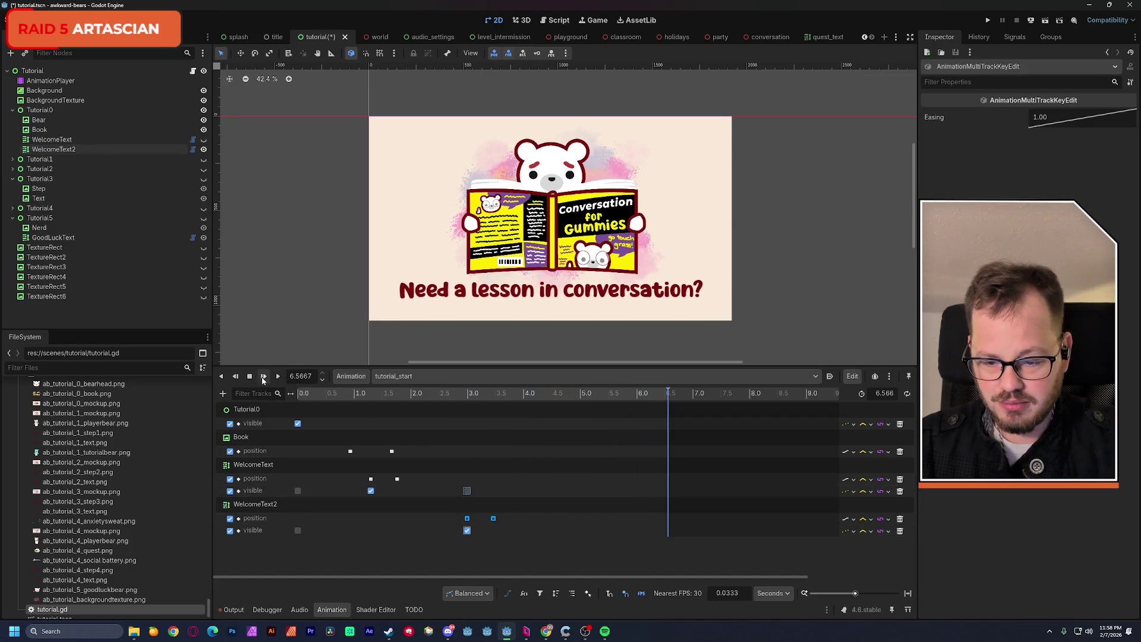
pyautogui.moveTo(467, 495); pyautogui.dragTo(541, 494)
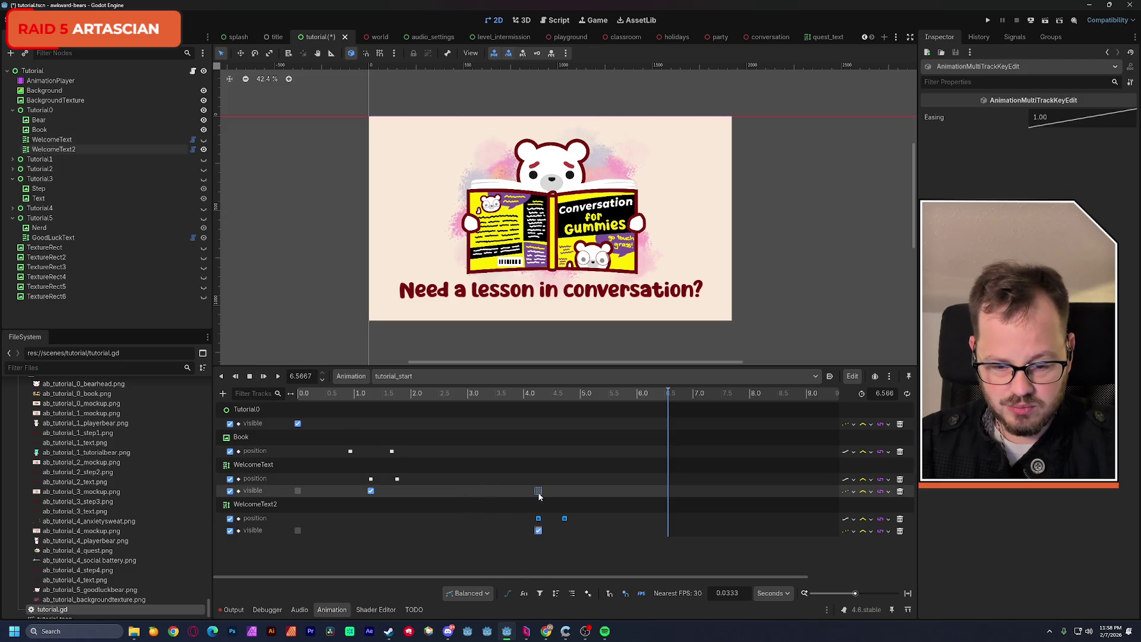
pyautogui.moveTo(365, 394); pyautogui.dragTo(276, 399)
pyautogui.click(277, 377)
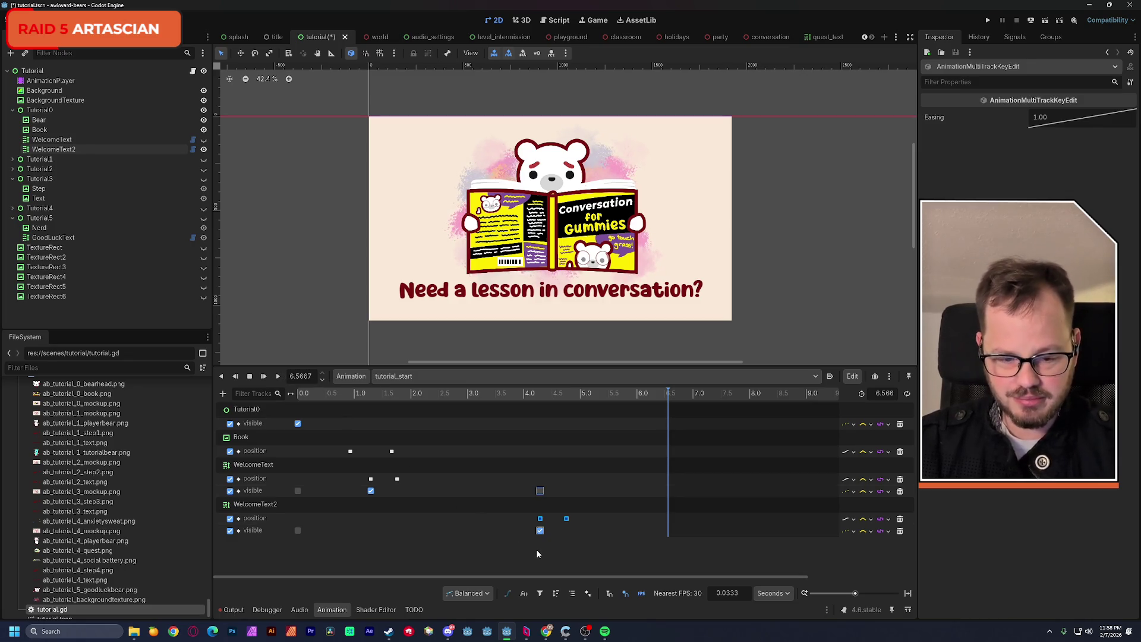
# Extend the tutorial_start animation length to 8 seconds, save the scene, and replay it.
pyautogui.click(615, 394)
pyautogui.moveTo(670, 391); pyautogui.dragTo(751, 413)
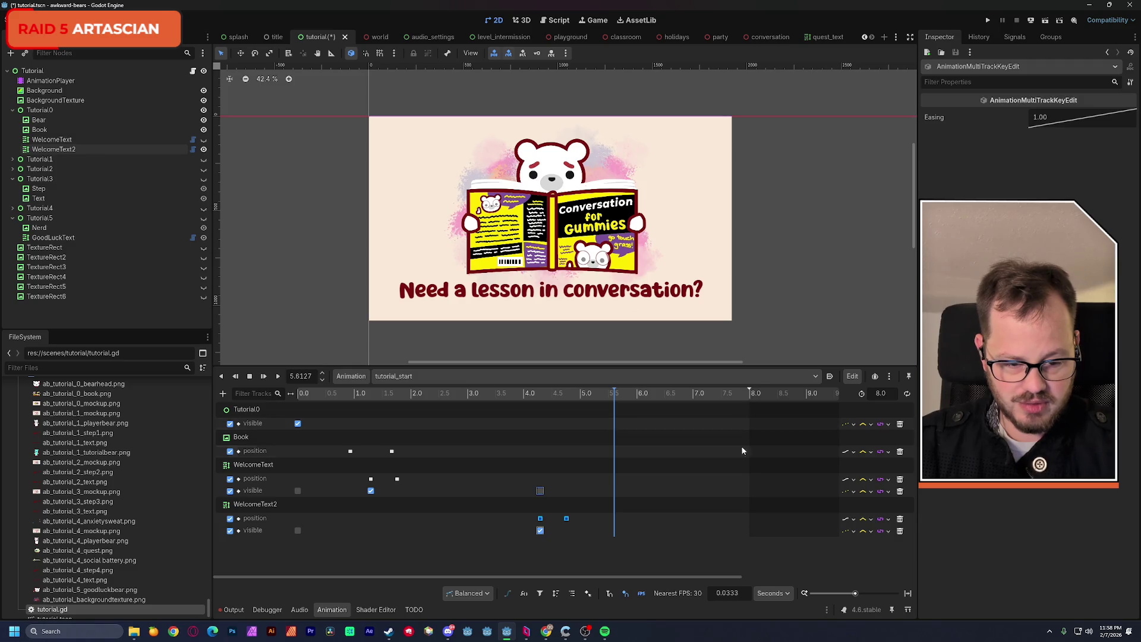
pyautogui.click(558, 560)
pyautogui.hotkey('ctrl', 's')
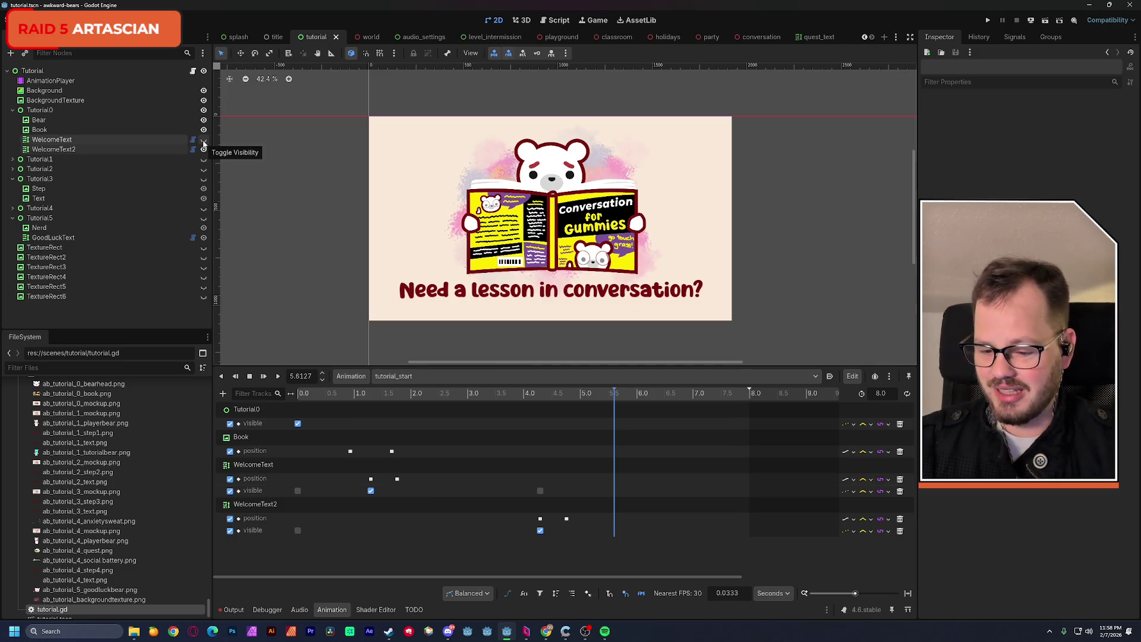
pyautogui.click(319, 394)
# Replay the intro, scrub back to about 6.4 seconds, and select the Bear node.
pyautogui.click(277, 377)
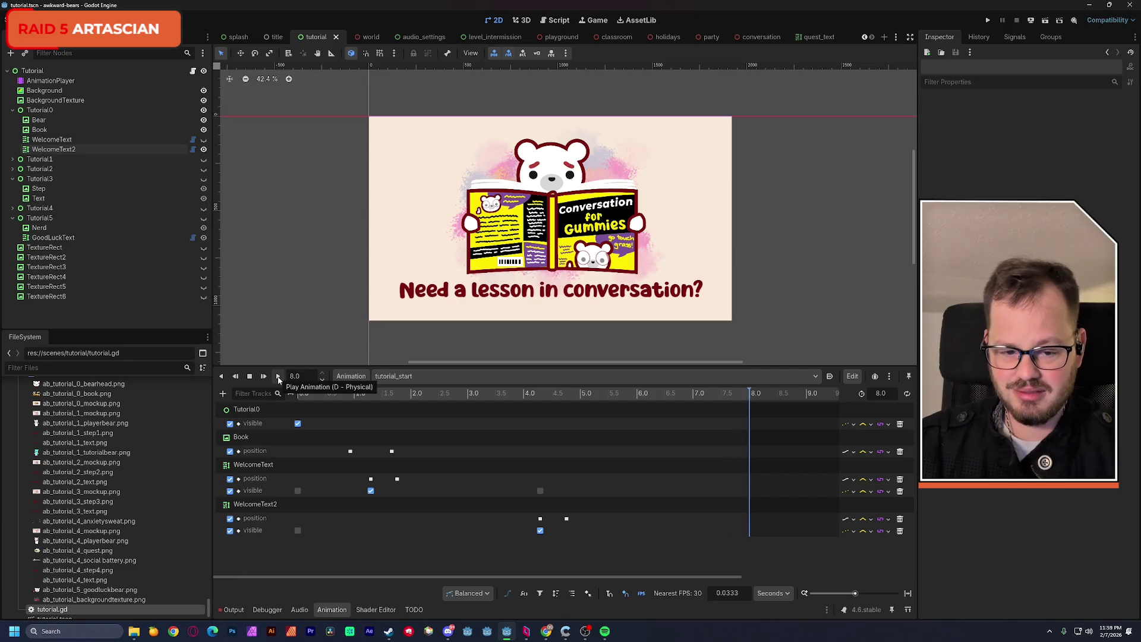
pyautogui.moveTo(568, 394); pyautogui.dragTo(681, 402)
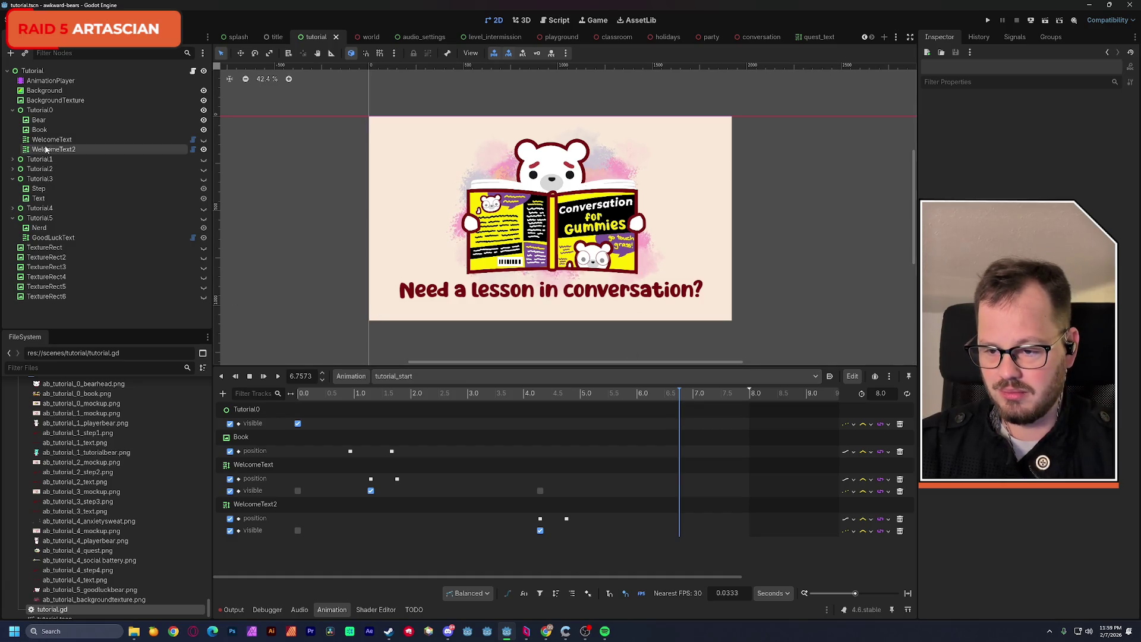
pyautogui.click(39, 121)
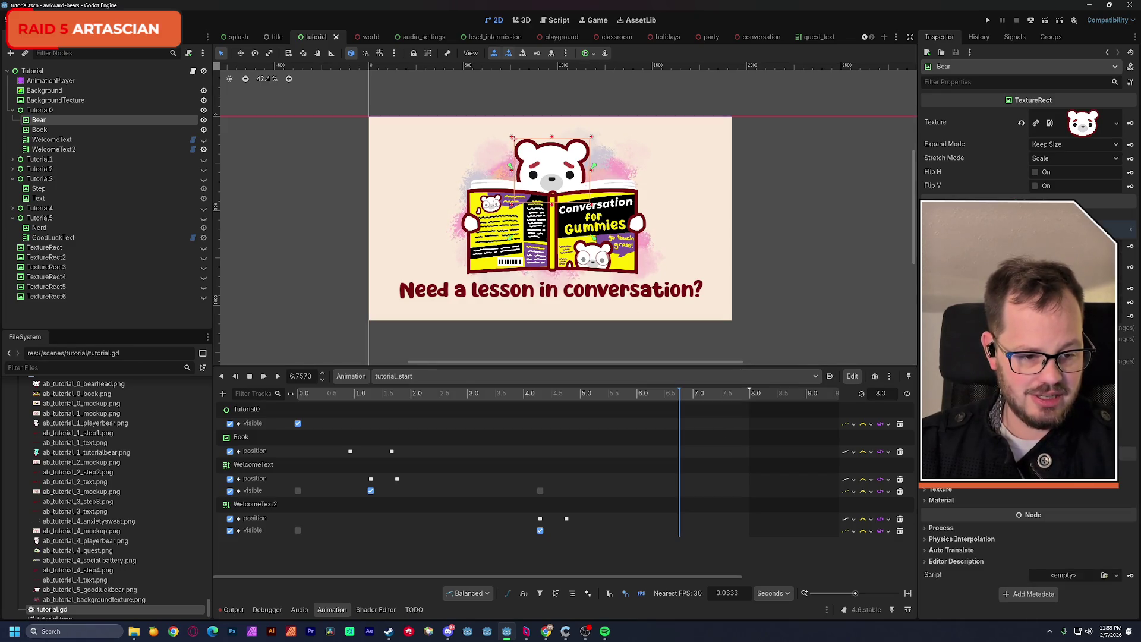
# Create a Bear position track and key the bear 31 pixels lower at about 6.9 seconds.
pyautogui.scroll(-5, 1022, 416)
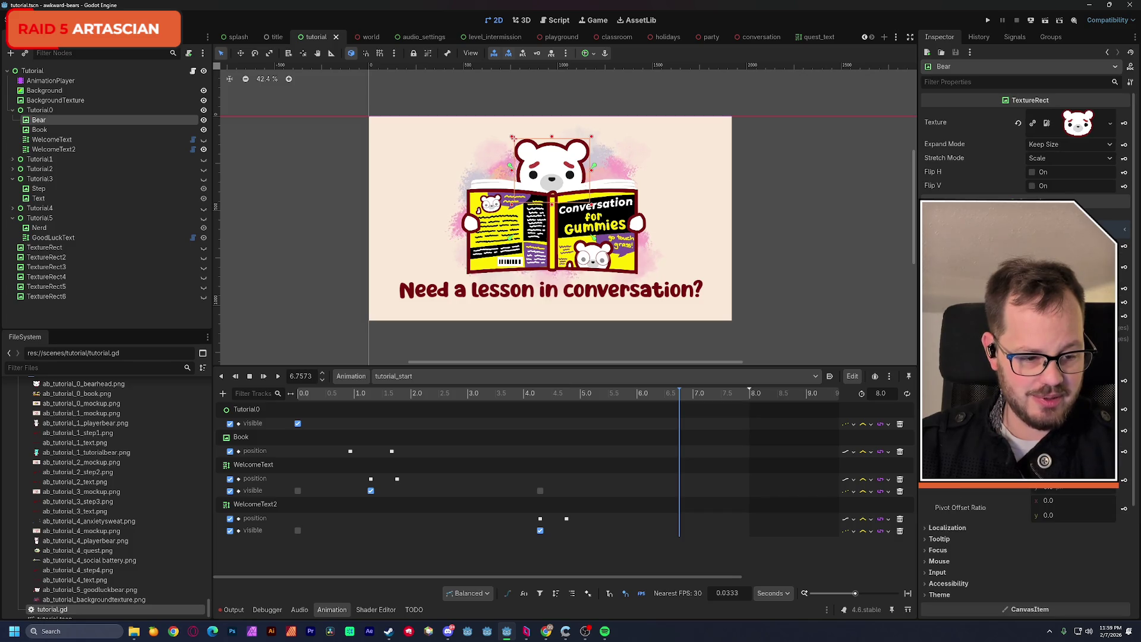
pyautogui.click(1123, 411)
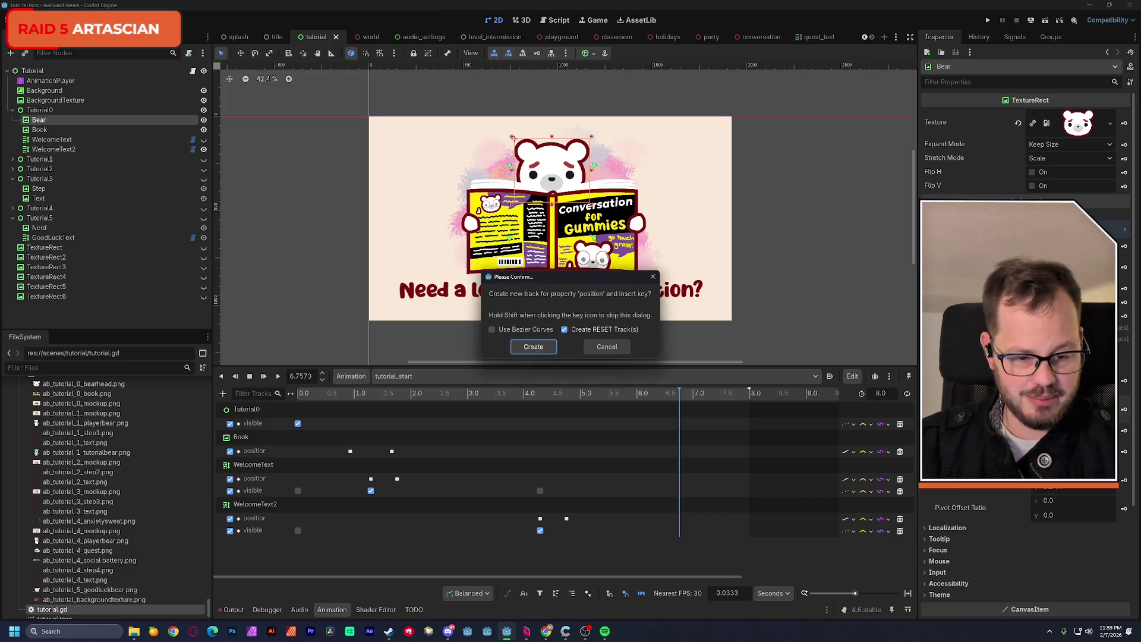
pyautogui.click(532, 347)
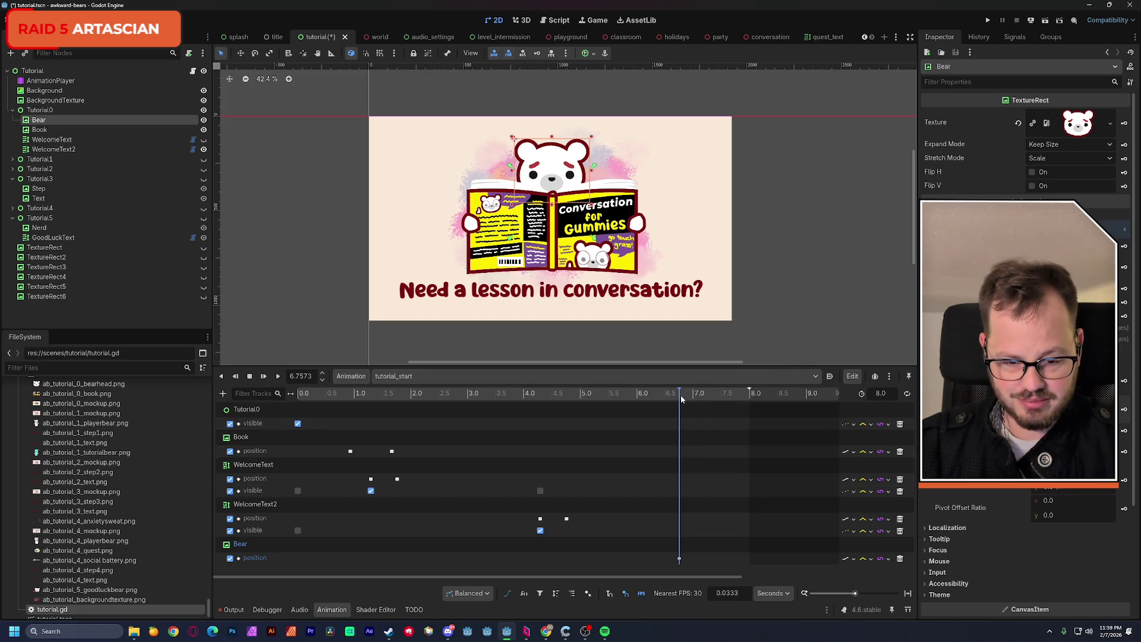
pyautogui.moveTo(681, 397); pyautogui.dragTo(688, 397)
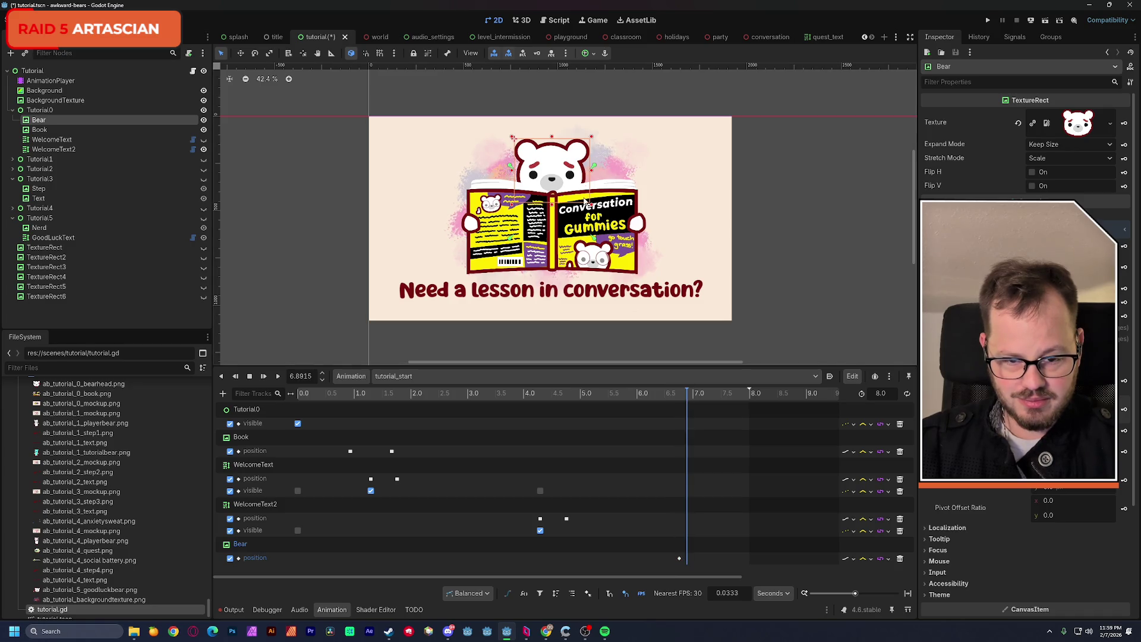
pyautogui.moveTo(561, 174); pyautogui.dragTo(560, 176)
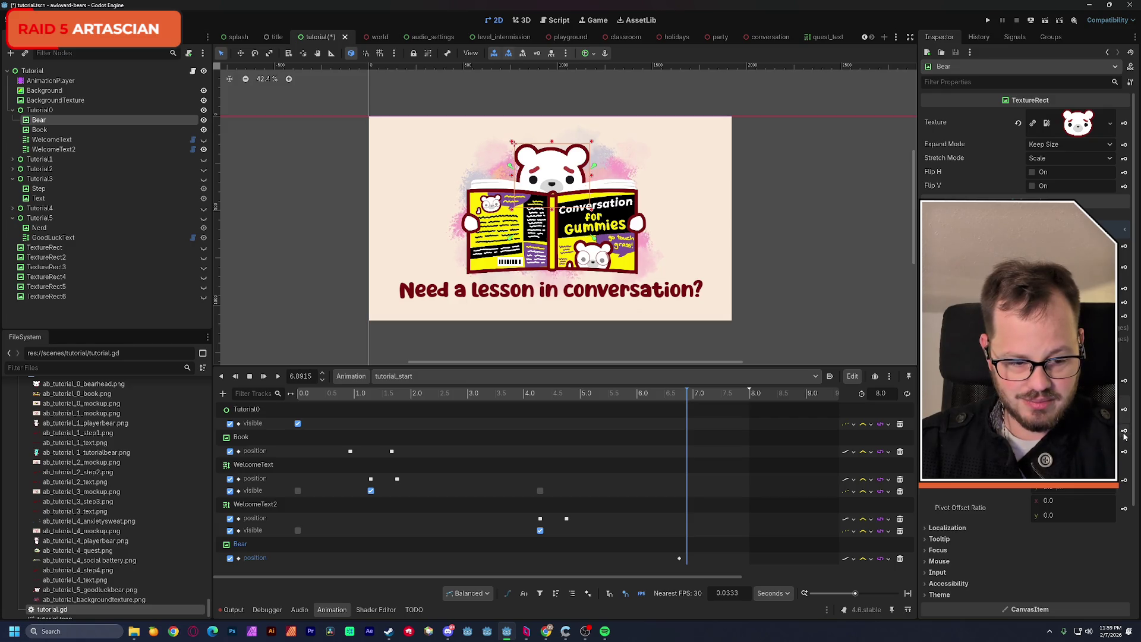
pyautogui.click(1124, 411)
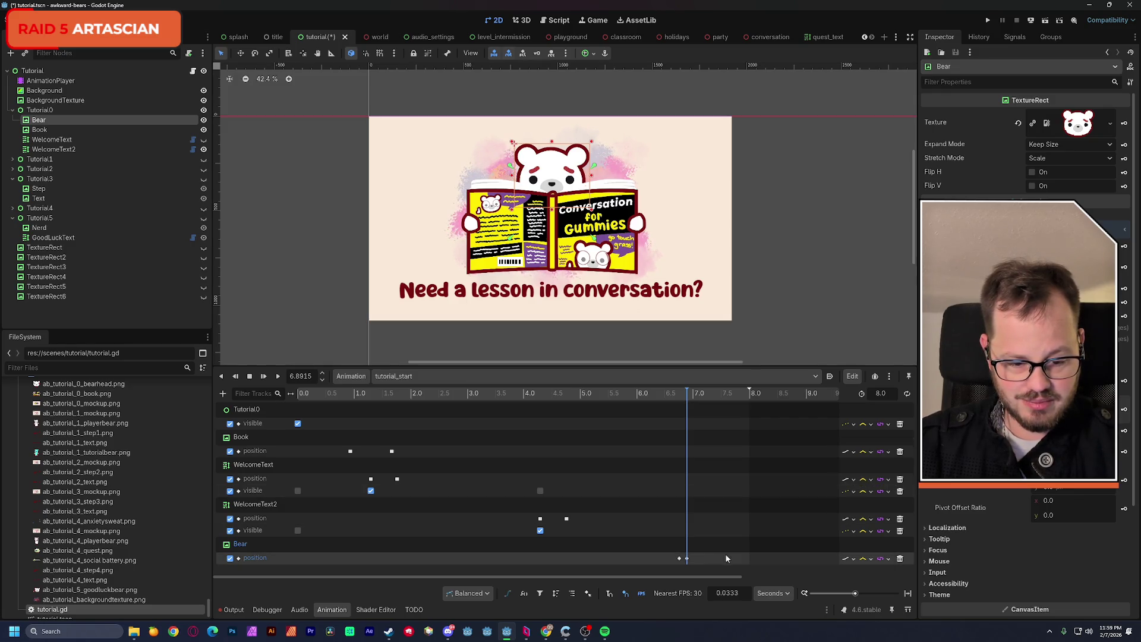
# Set the Bear position track's update mode to discrete.
pyautogui.rightClick(681, 561)
pyautogui.click(712, 520)
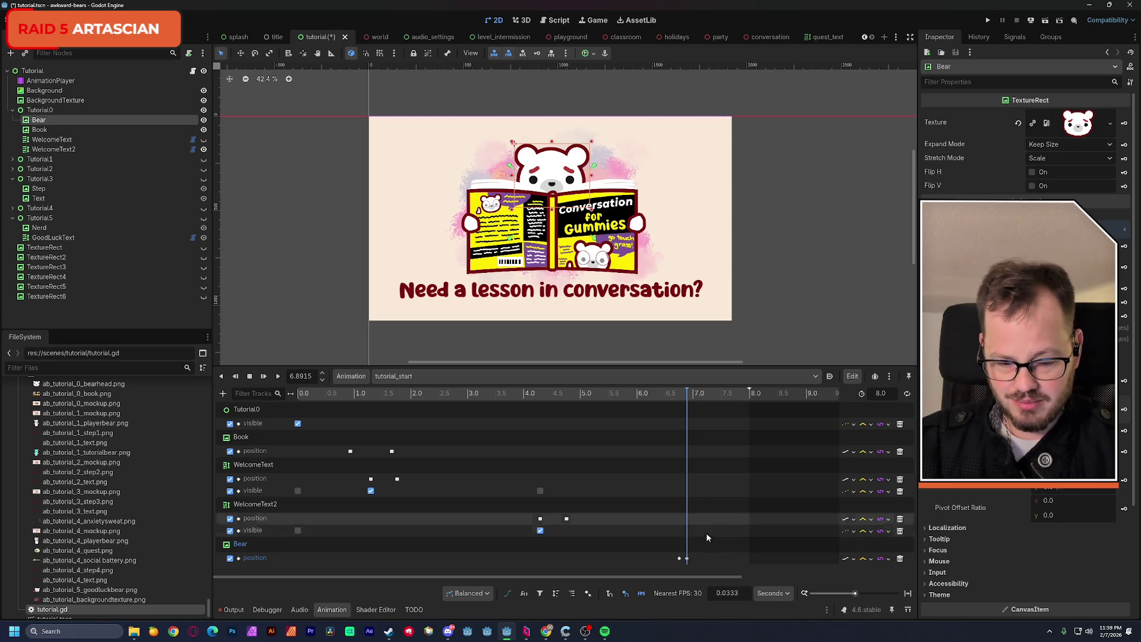
pyautogui.click(679, 559)
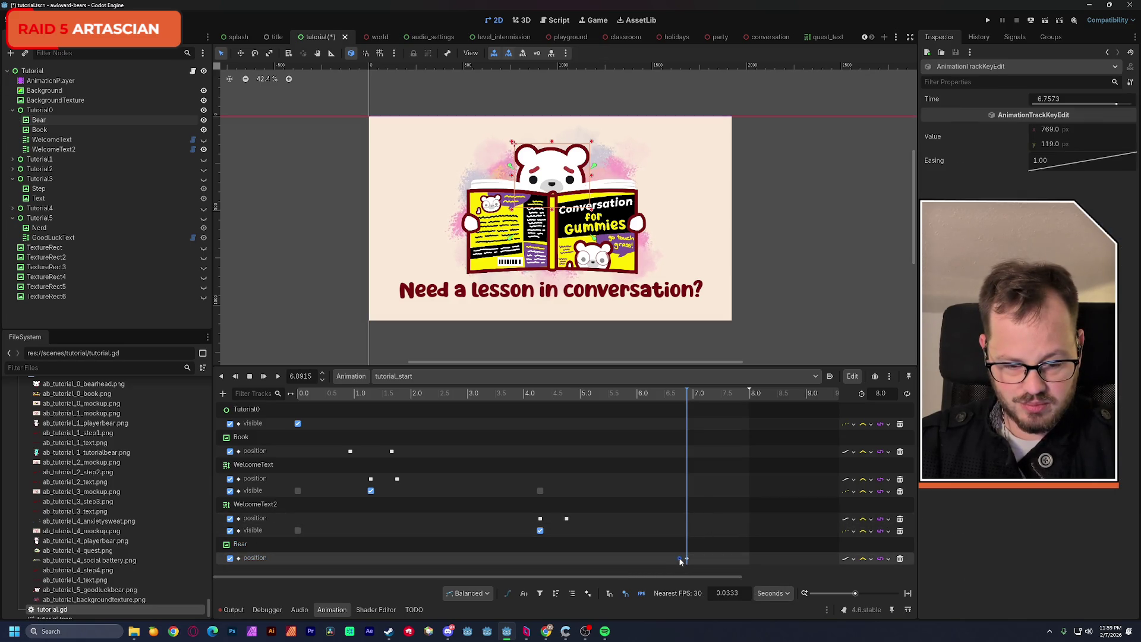
pyautogui.click(854, 561)
pyautogui.click(872, 584)
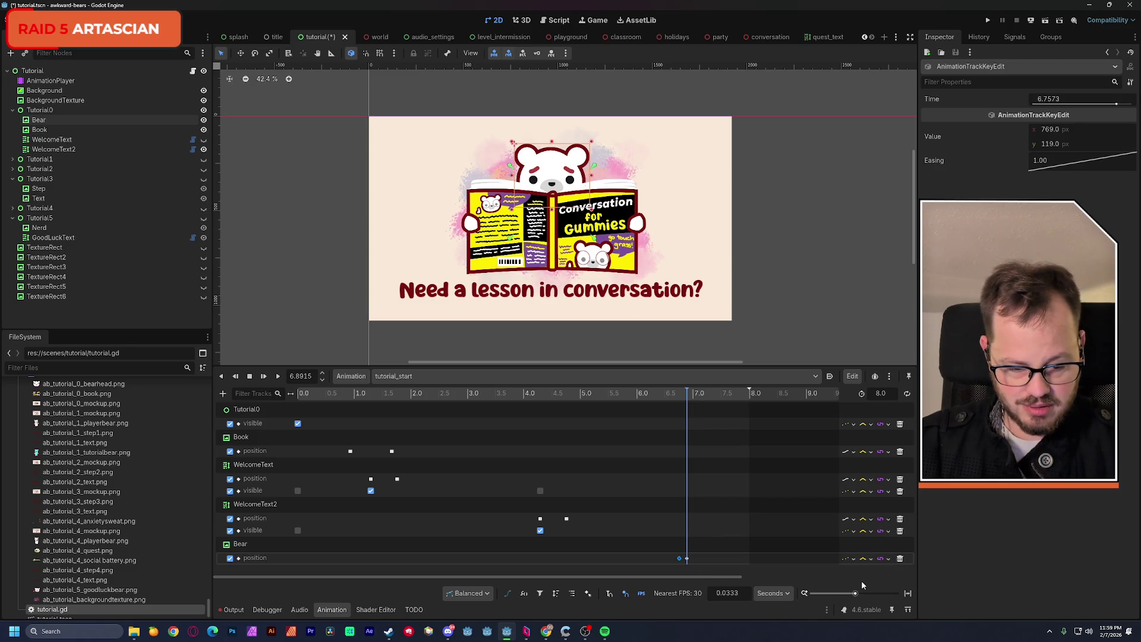
pyautogui.moveTo(672, 394)
pyautogui.mouseDown()
pyautogui.moveTo(686, 397)
pyautogui.moveTo(670, 402)
pyautogui.mouseUp()
# Duplicate the two Bear position keys at about 7.0 seconds.
pyautogui.keyDown('shift'); pyautogui.click(686, 559); pyautogui.keyUp('shift')
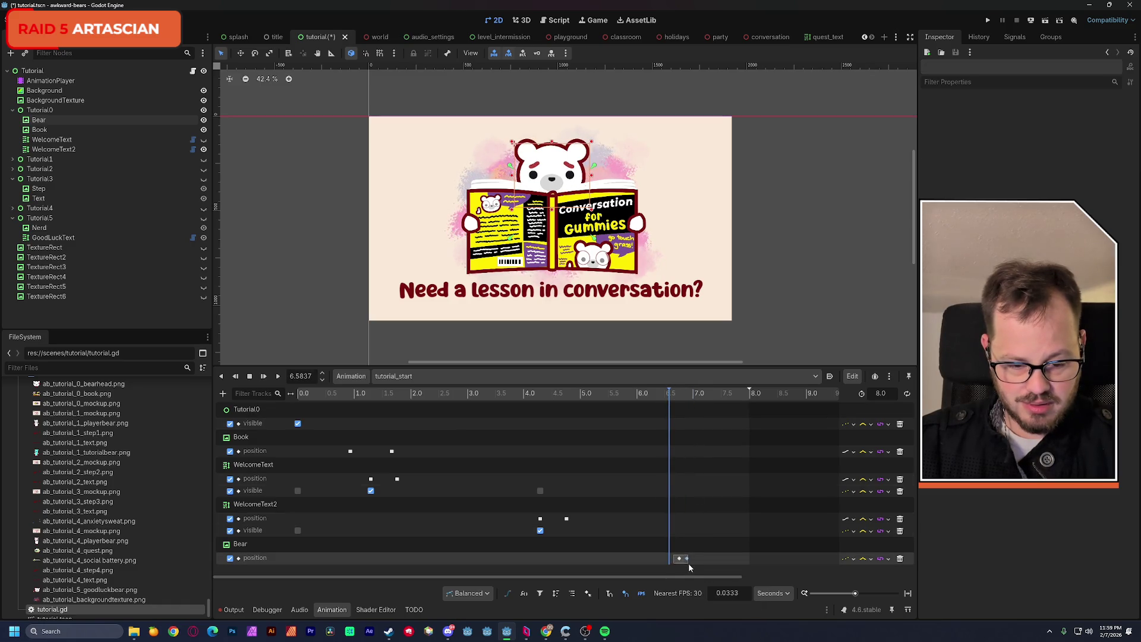
pyautogui.moveTo(682, 394); pyautogui.dragTo(696, 394)
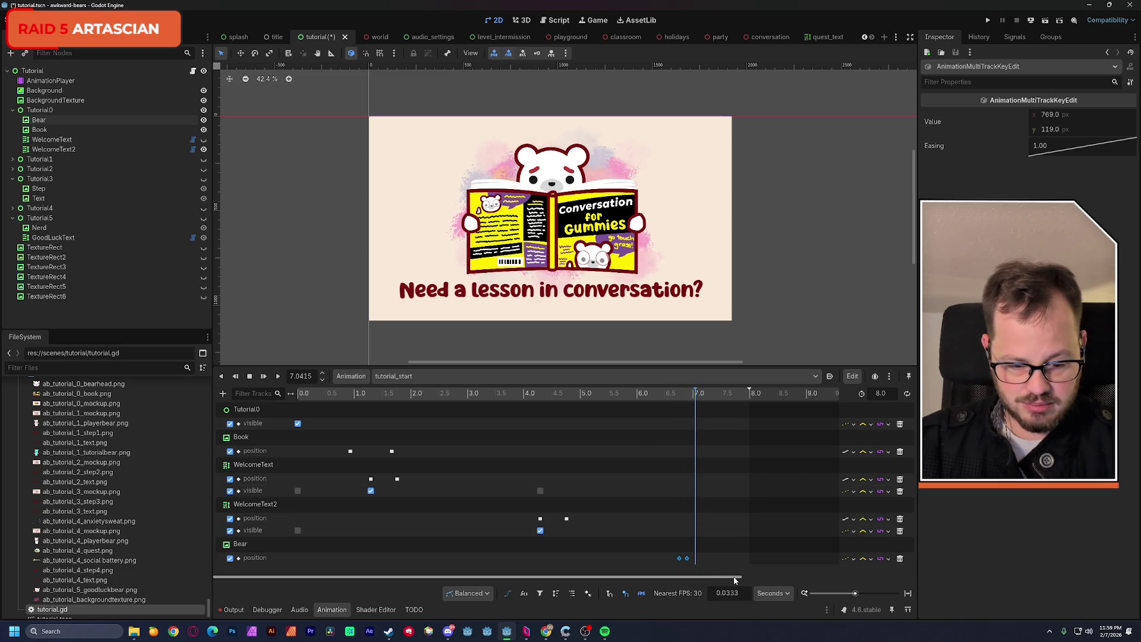
pyautogui.moveTo(861, 593); pyautogui.dragTo(868, 593)
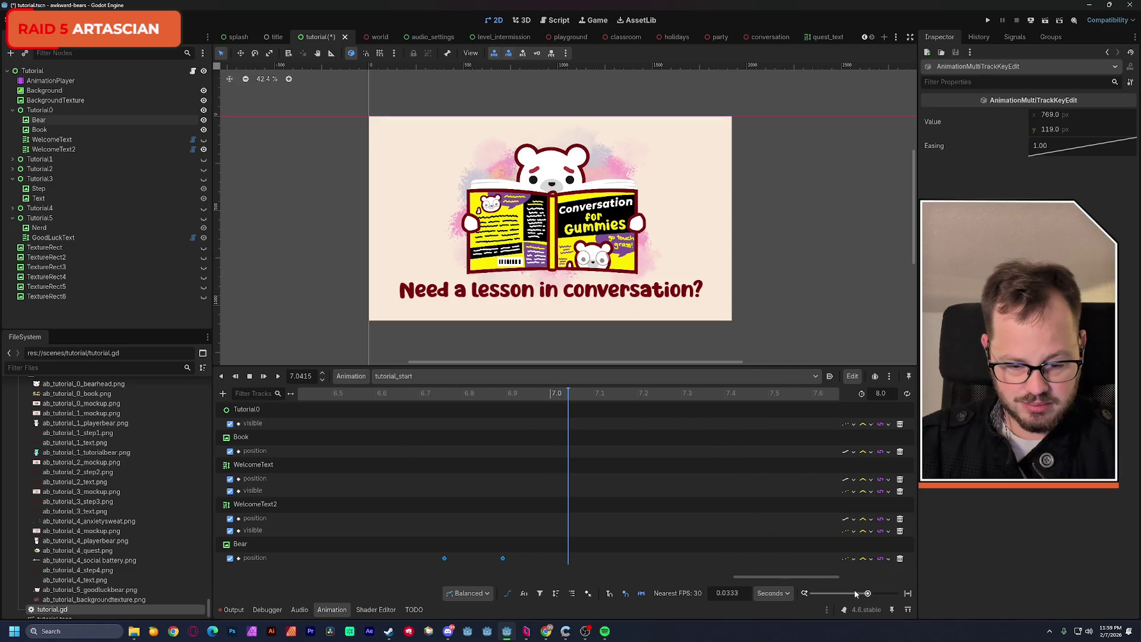
pyautogui.moveTo(469, 394)
pyautogui.mouseDown()
pyautogui.moveTo(440, 395)
pyautogui.moveTo(563, 411)
pyautogui.mouseUp()
pyautogui.hotkey('ctrl', 'd')
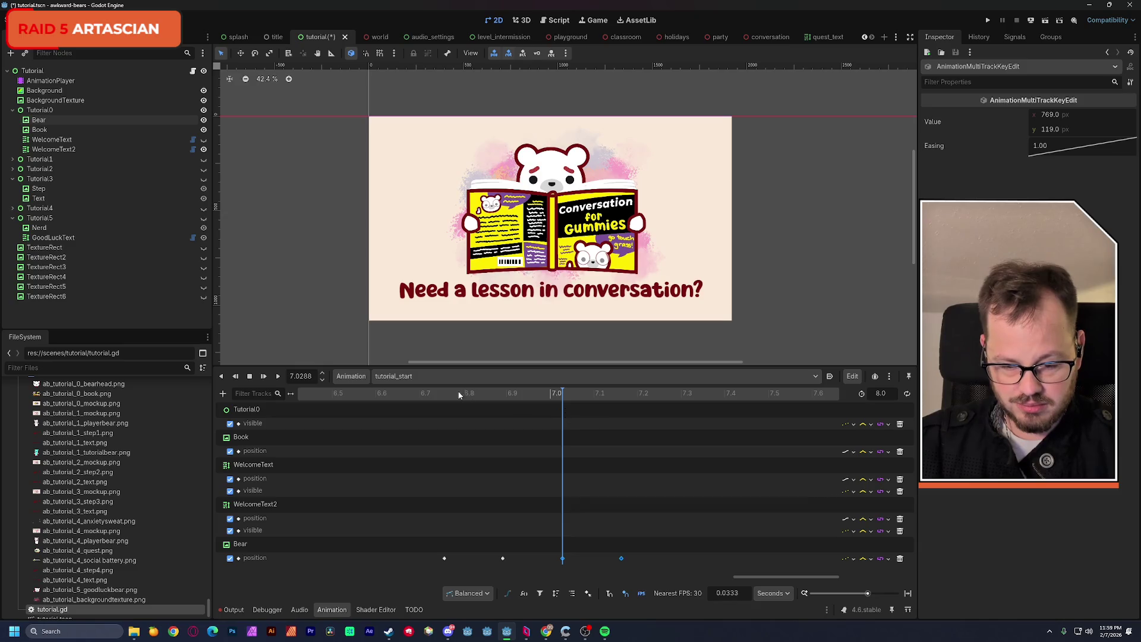
# Duplicate all four Bear keys at about 7.3 seconds and preview the bear bobbing.
pyautogui.moveTo(427, 537)
pyautogui.mouseDown()
pyautogui.moveTo(506, 557)
pyautogui.moveTo(655, 568)
pyautogui.mouseUp()
pyautogui.moveTo(621, 398); pyautogui.dragTo(681, 397)
pyautogui.hotkey('ctrl', 'd')
pyautogui.moveTo(565, 396); pyautogui.dragTo(323, 394)
pyautogui.click(278, 375)
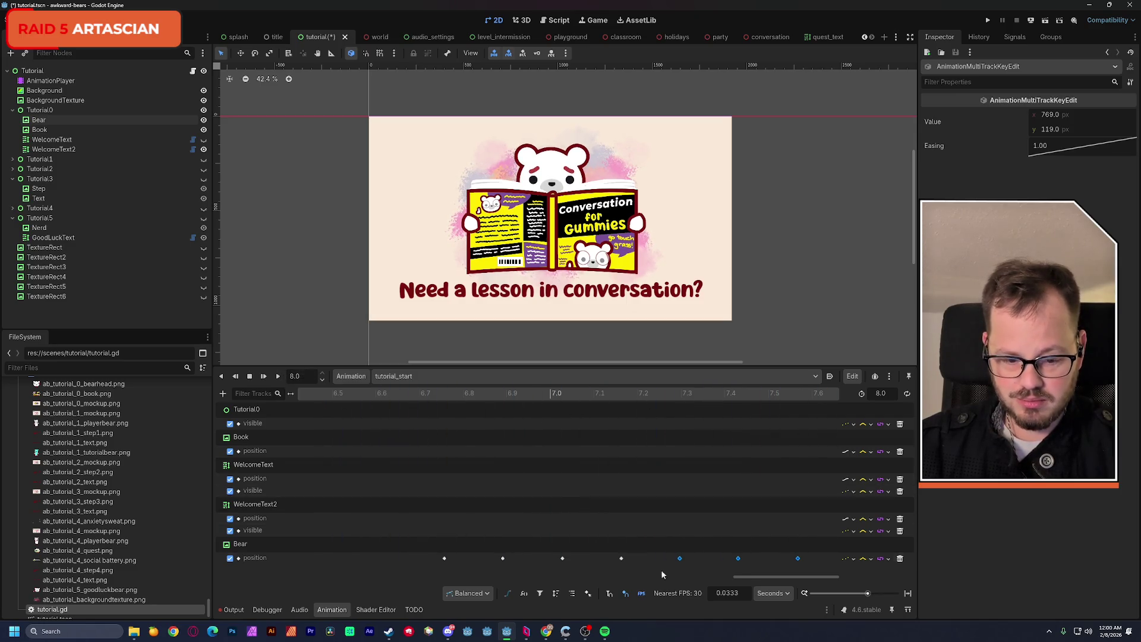
pyautogui.moveTo(867, 594); pyautogui.dragTo(855, 593)
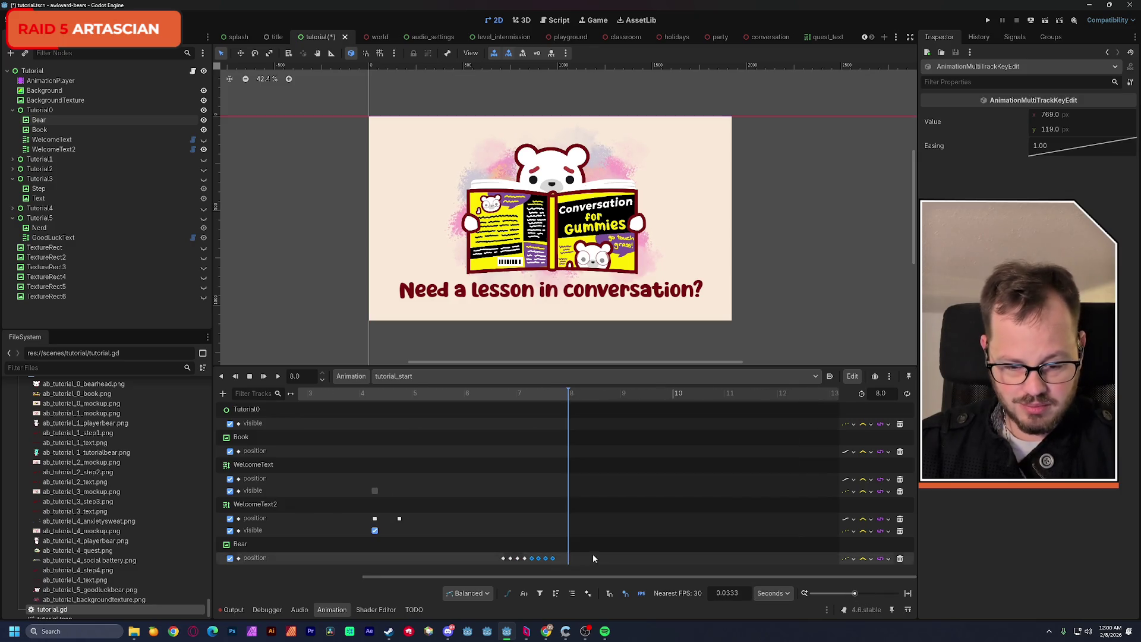
pyautogui.click(562, 561)
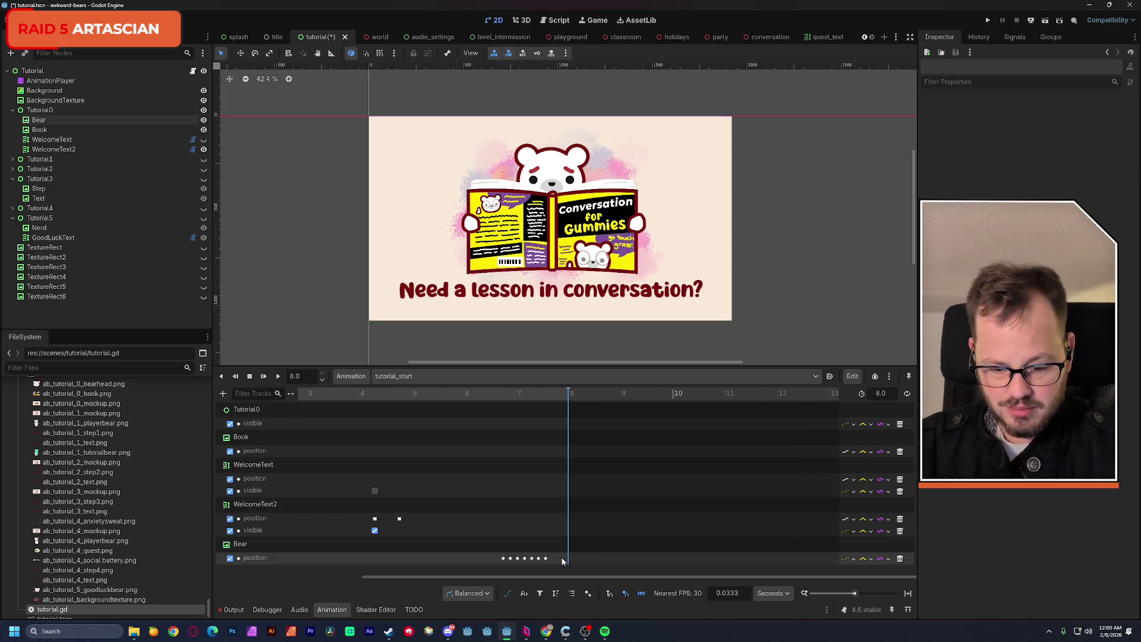
# Preview the animation from about 5 and 4 seconds, save, and select the Tutorial root.
pyautogui.click(411, 394)
pyautogui.click(278, 376)
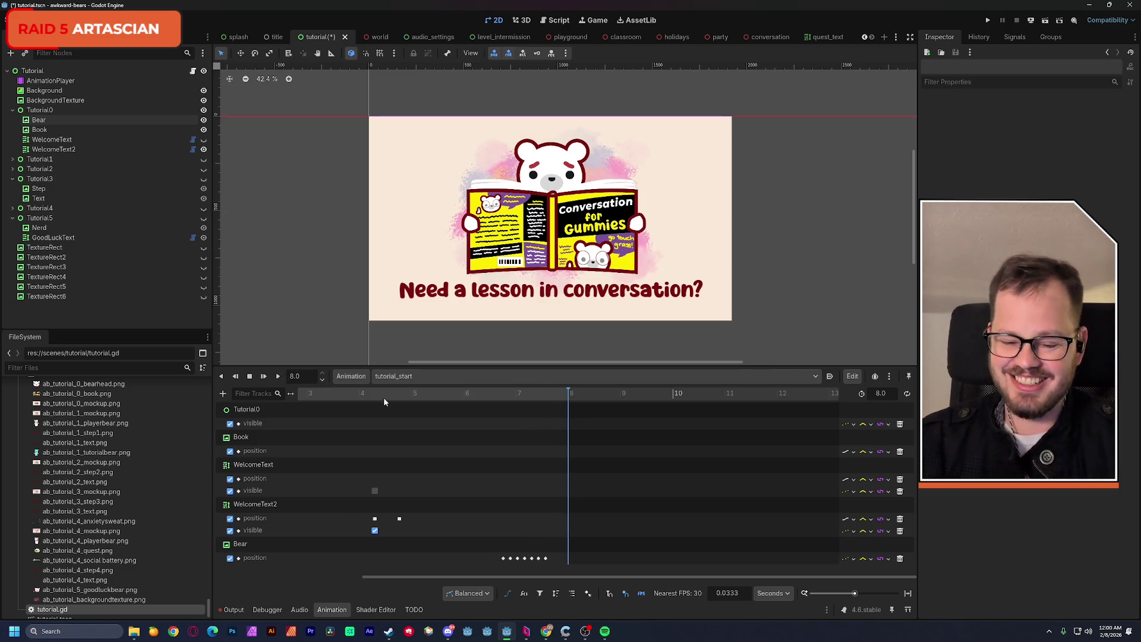
pyautogui.click(358, 394)
pyautogui.click(277, 376)
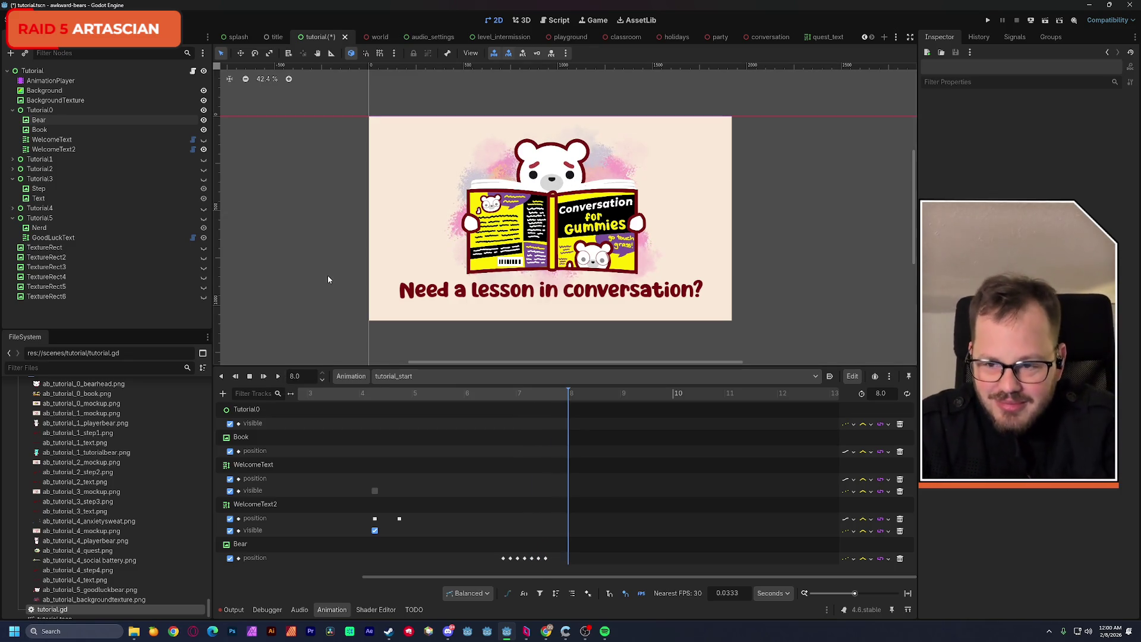
pyautogui.hotkey('ctrl', 's')
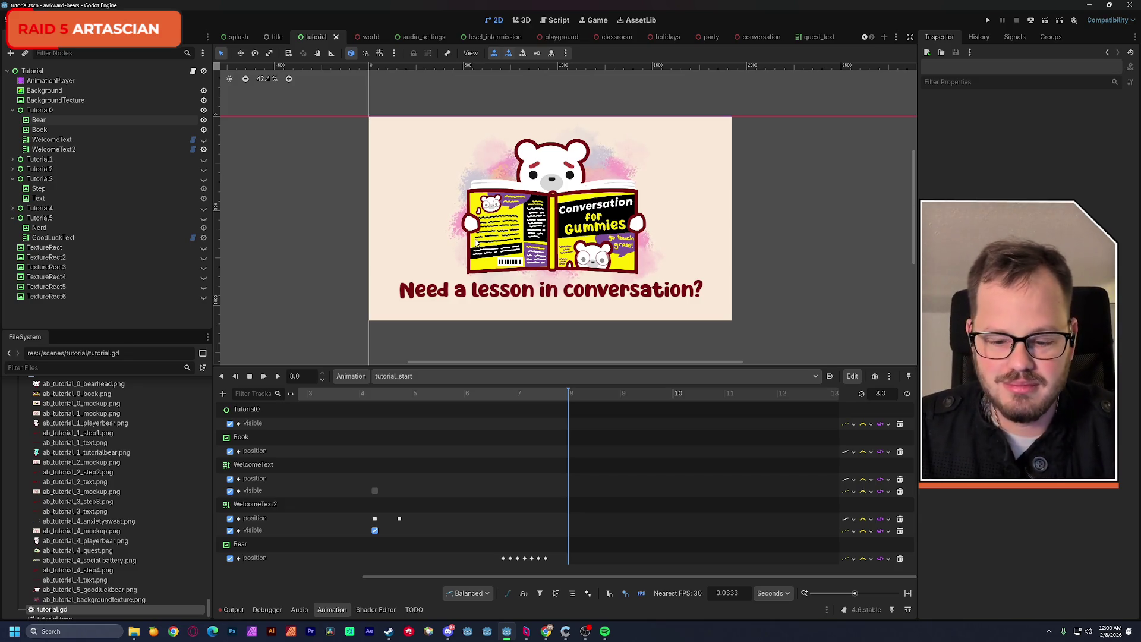
pyautogui.click(33, 71)
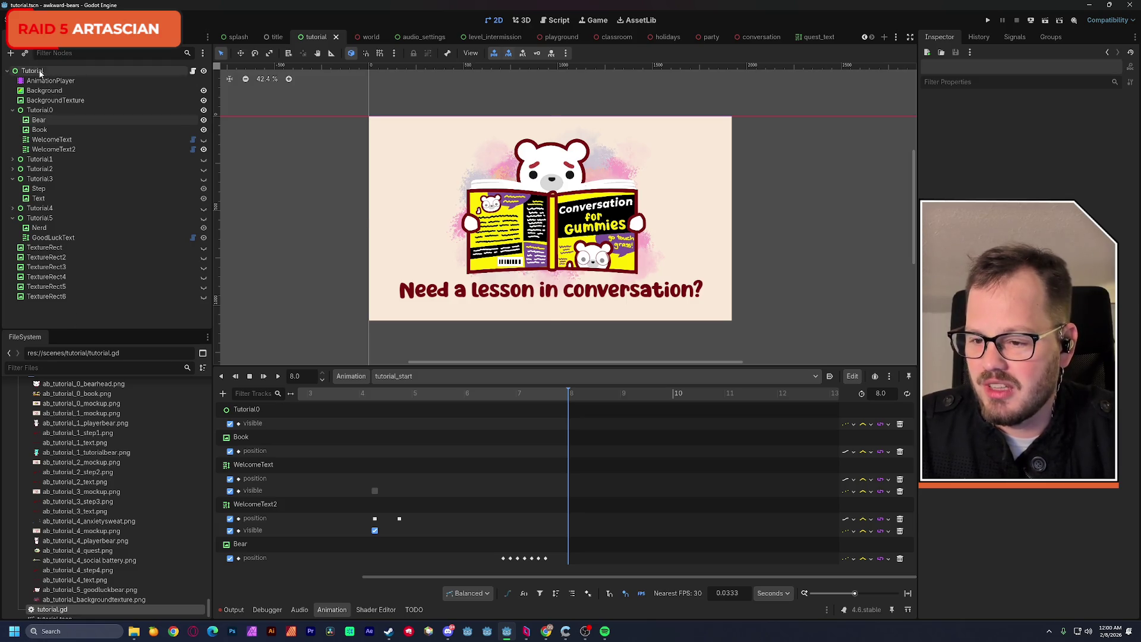
# Add a Control child under Tutorial with Full Rect anchors and save.
pyautogui.hotkey('ctrl', 'a')
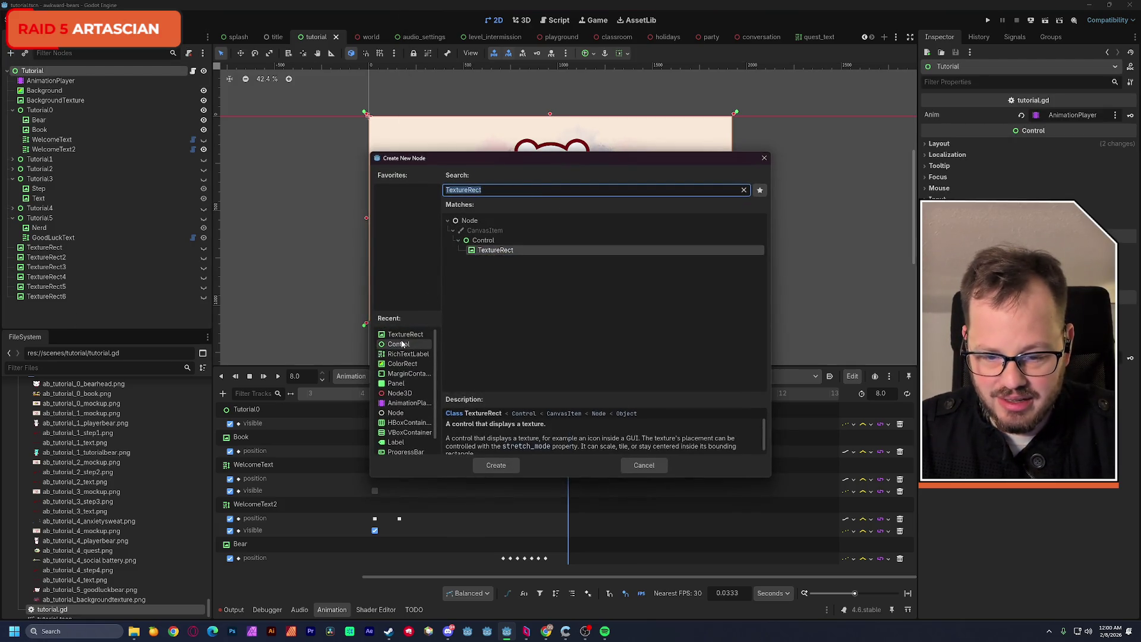
pyautogui.doubleClick(402, 344)
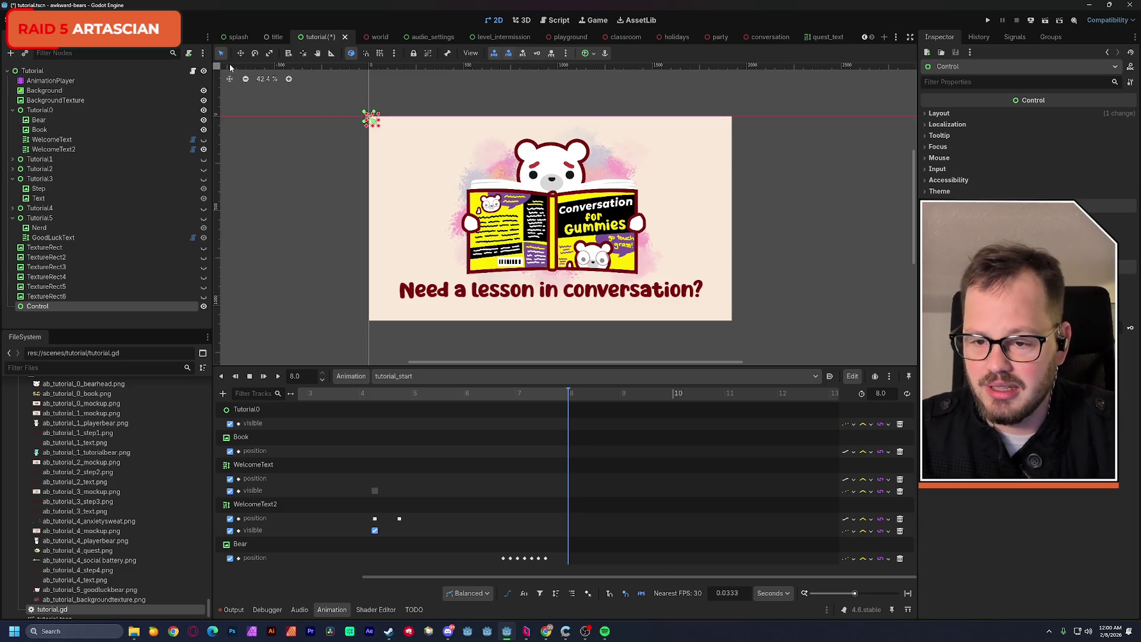
pyautogui.click(586, 54)
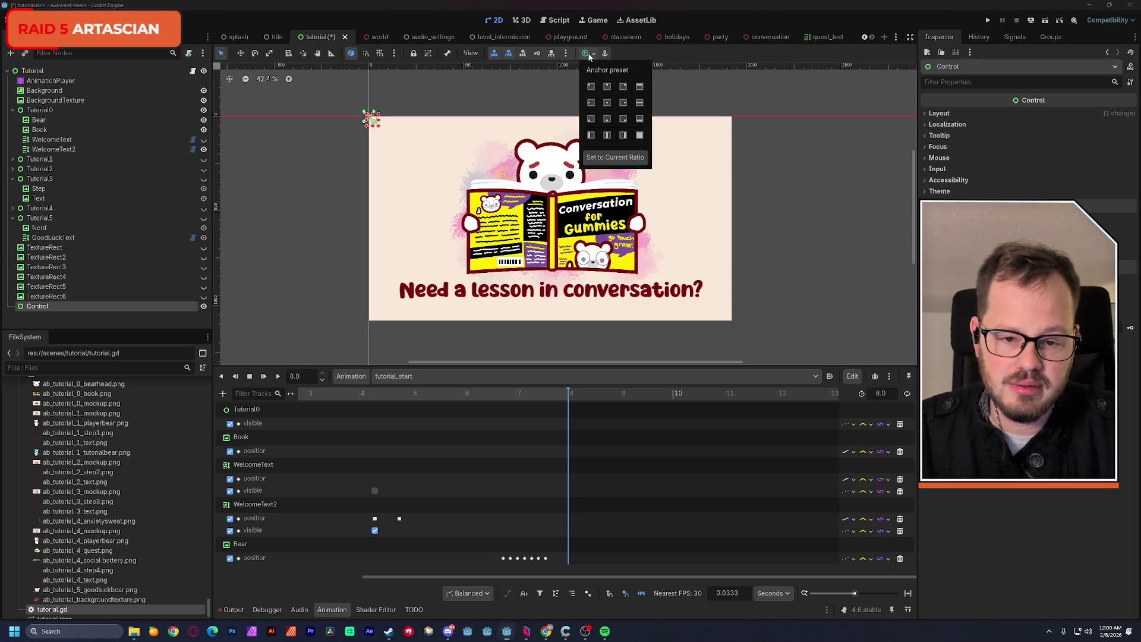
pyautogui.click(623, 89)
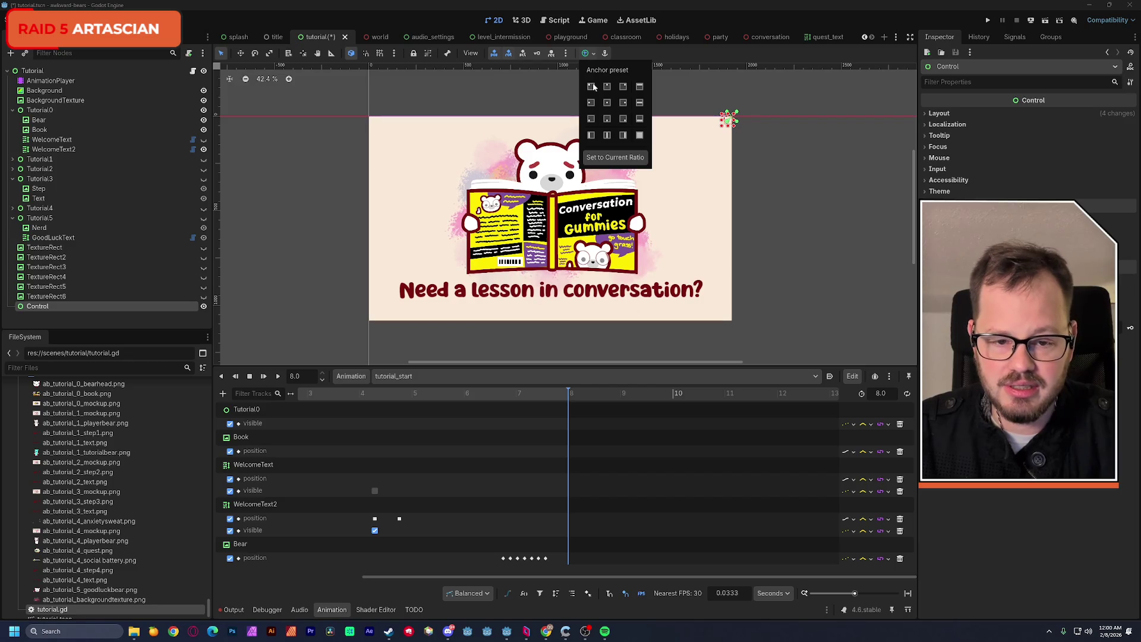
pyautogui.click(639, 135)
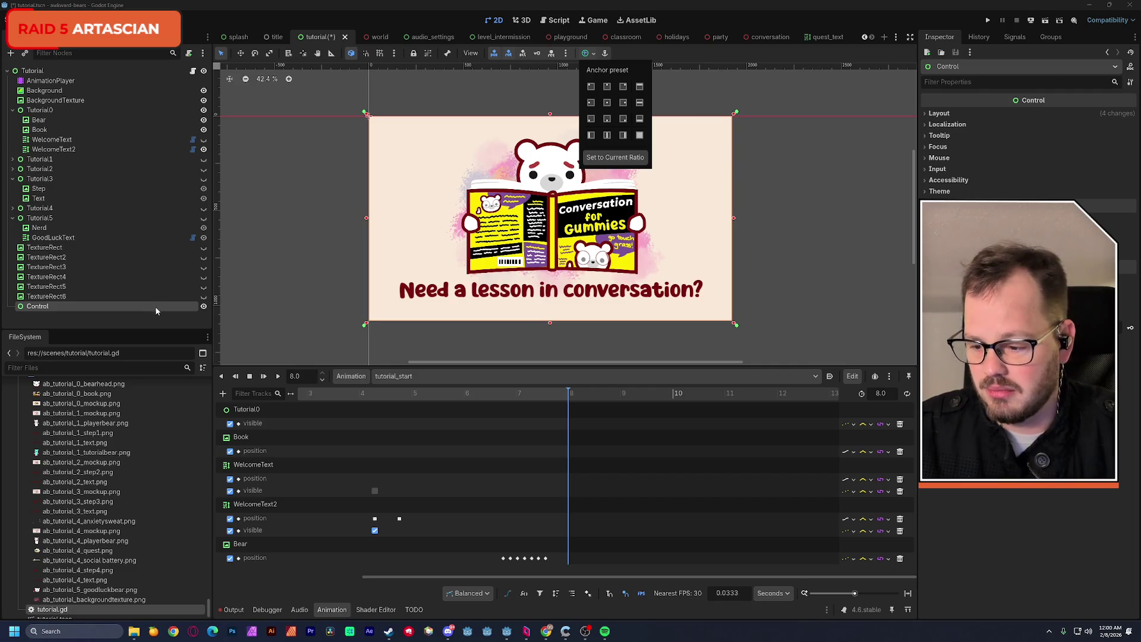
pyautogui.hotkey('ctrl', 's')
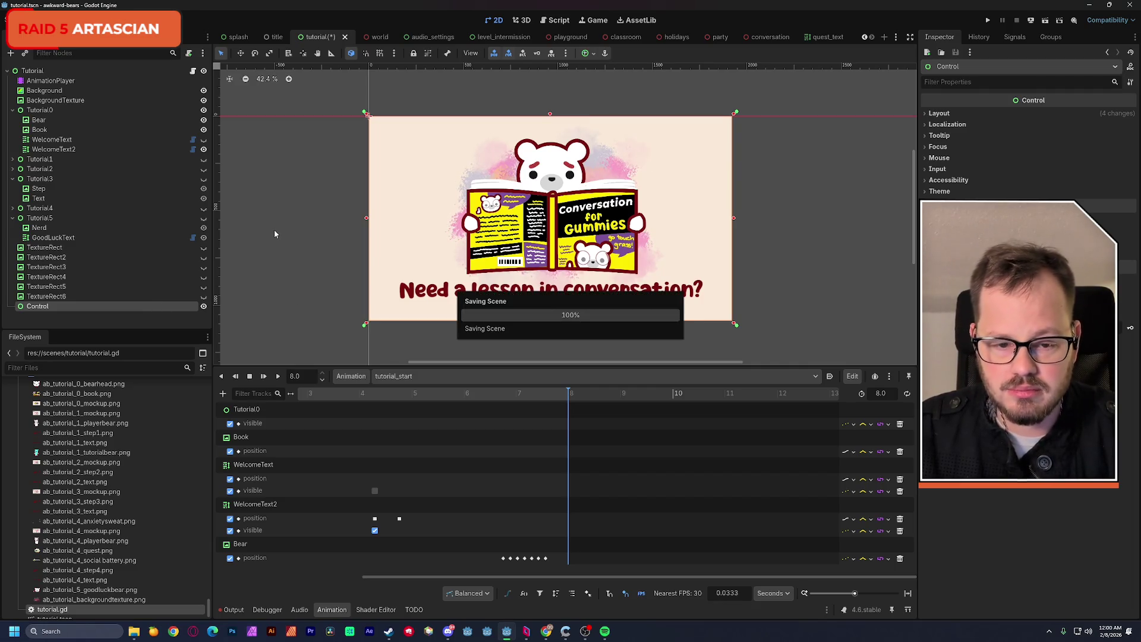
# Show TextureRect6, move it under Control at the top-right, with Expand Mode Ignore Size.
pyautogui.scroll(-2, 284, 293)
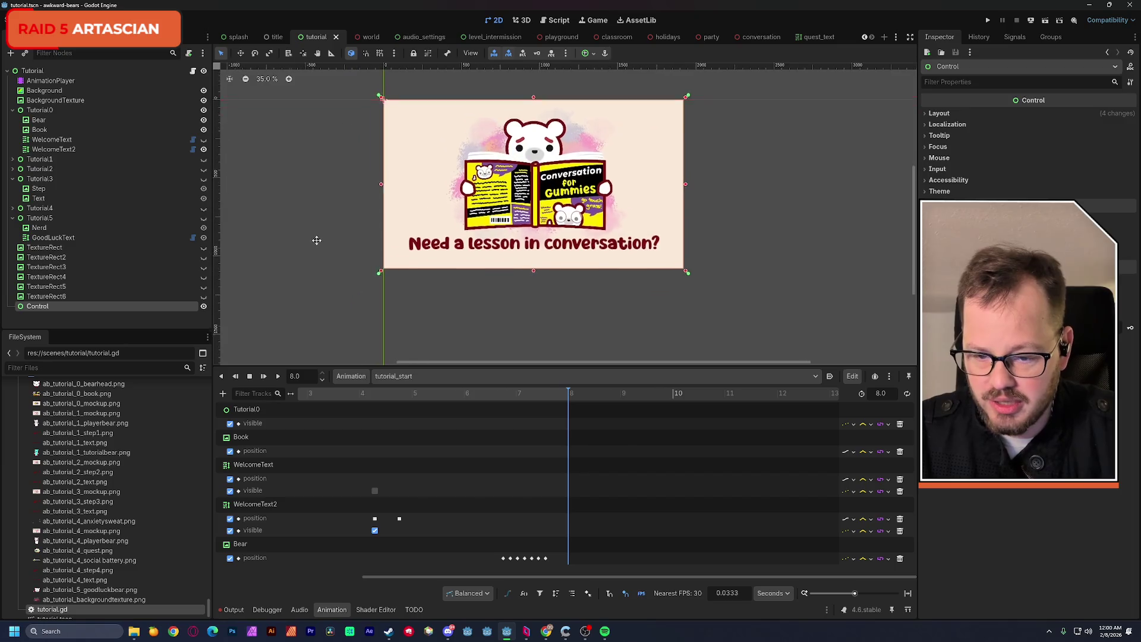
pyautogui.click(203, 297)
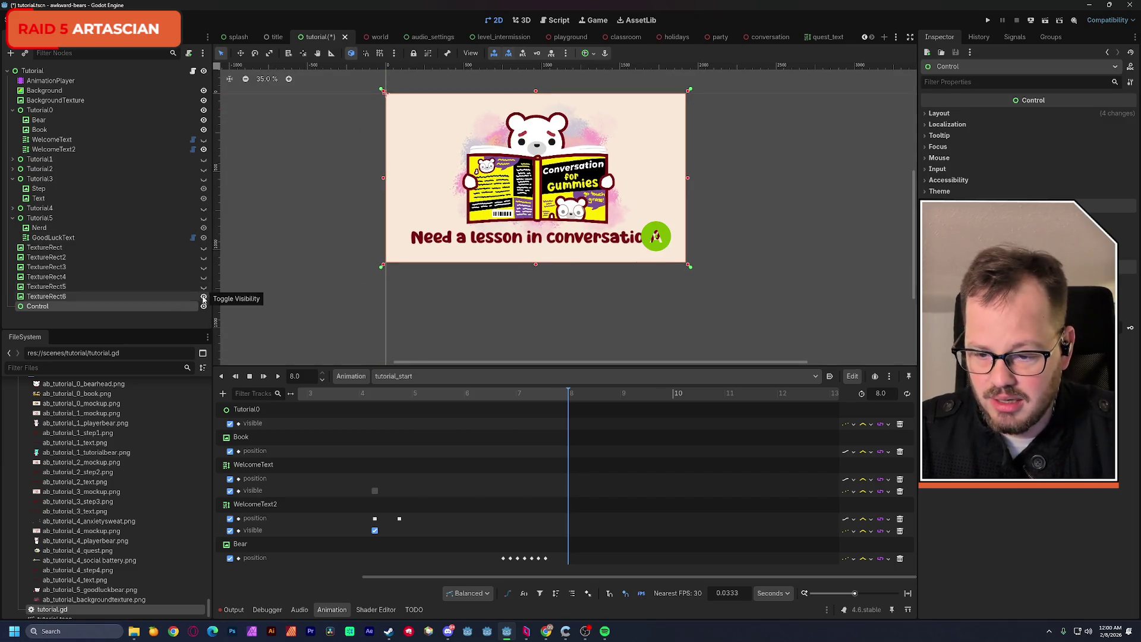
pyautogui.moveTo(47, 297); pyautogui.dragTo(46, 308)
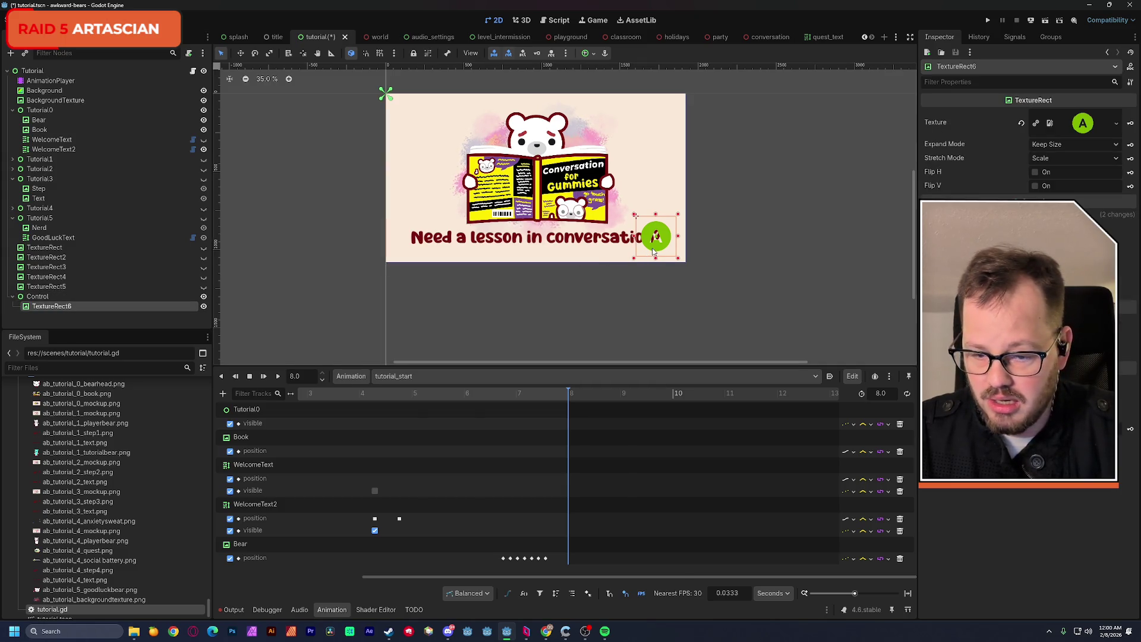
pyautogui.moveTo(653, 251); pyautogui.dragTo(663, 133)
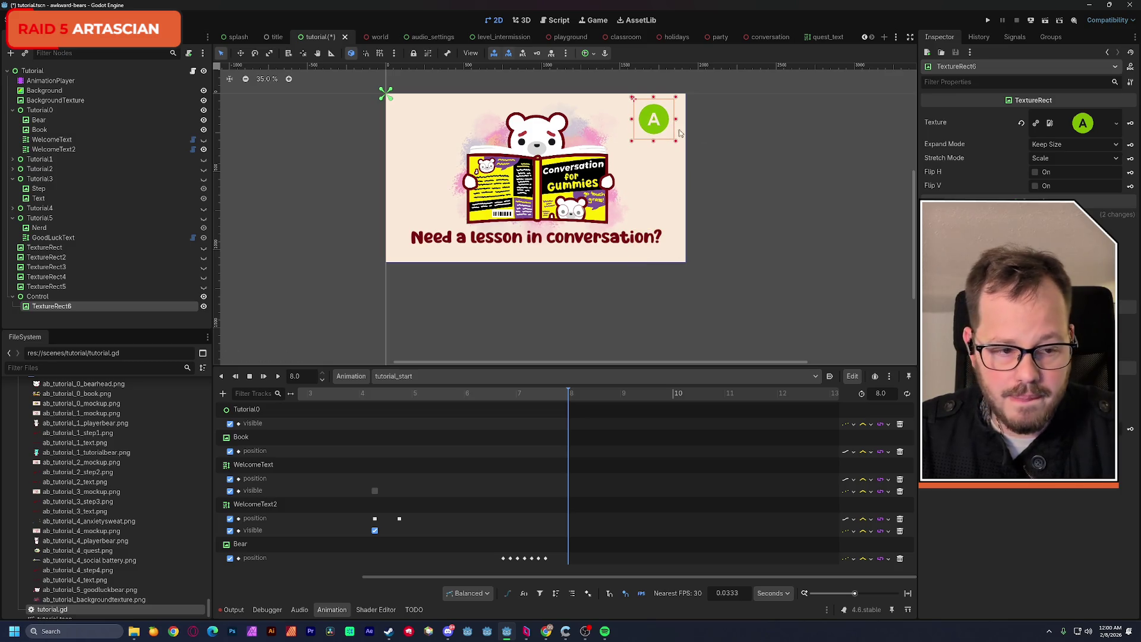
pyautogui.click(1047, 144)
pyautogui.click(1056, 171)
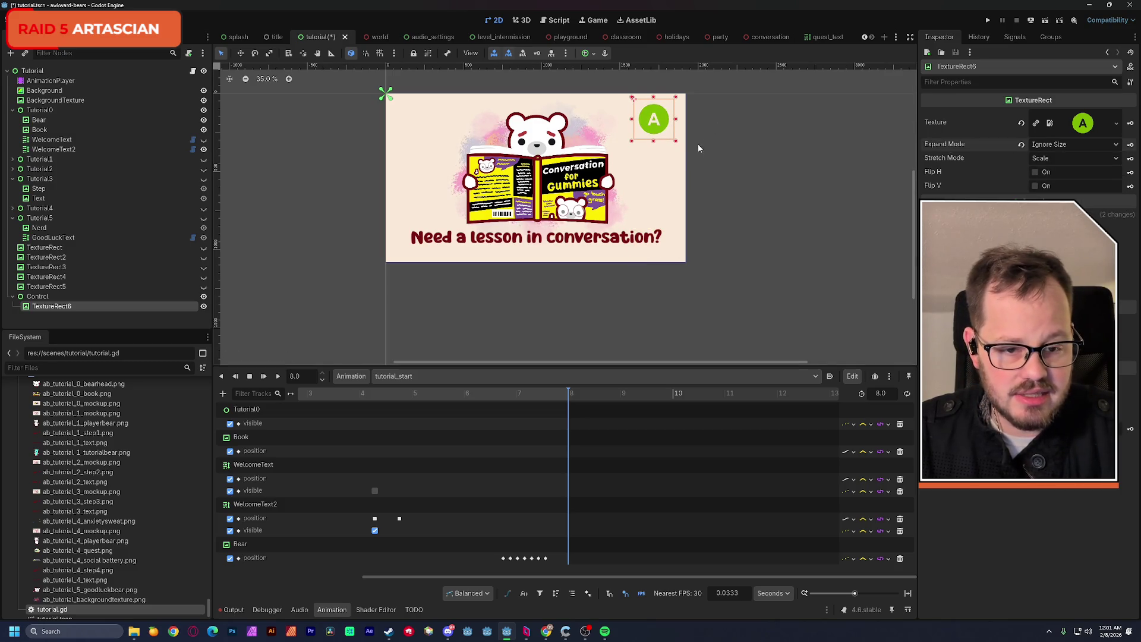
# Shrink the green A badge, fine-tune its position, and check the animation at 8 seconds.
pyautogui.moveTo(676, 144); pyautogui.dragTo(651, 121)
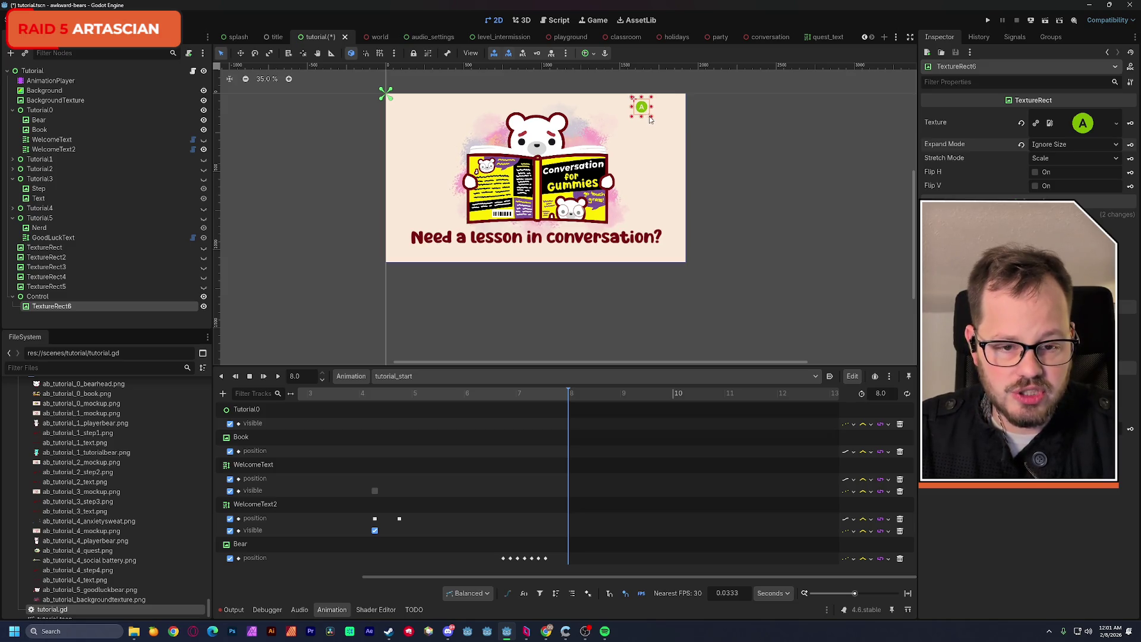
pyautogui.scroll(3, 563, 199)
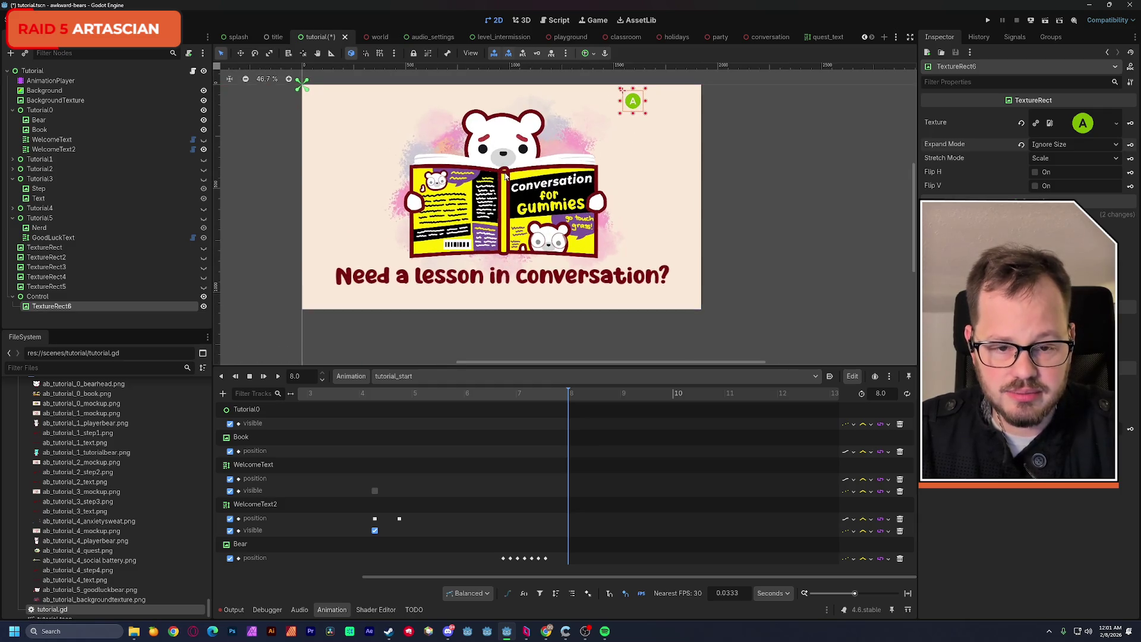
pyautogui.moveTo(703, 142); pyautogui.dragTo(699, 137)
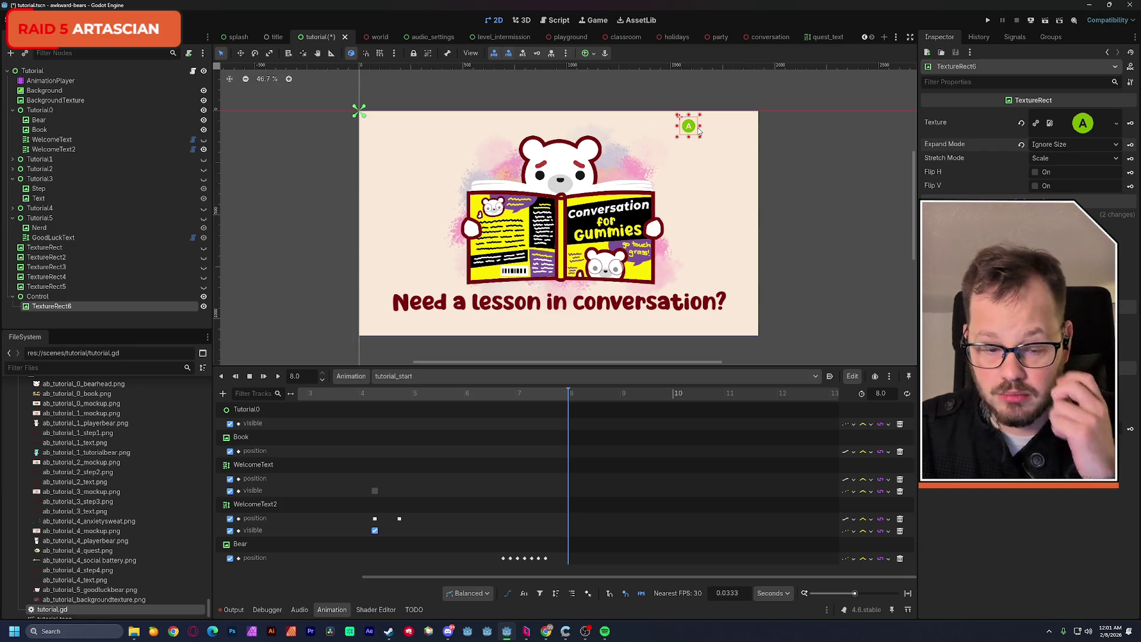
pyautogui.moveTo(688, 129); pyautogui.dragTo(691, 131)
pyautogui.moveTo(499, 394); pyautogui.dragTo(569, 395)
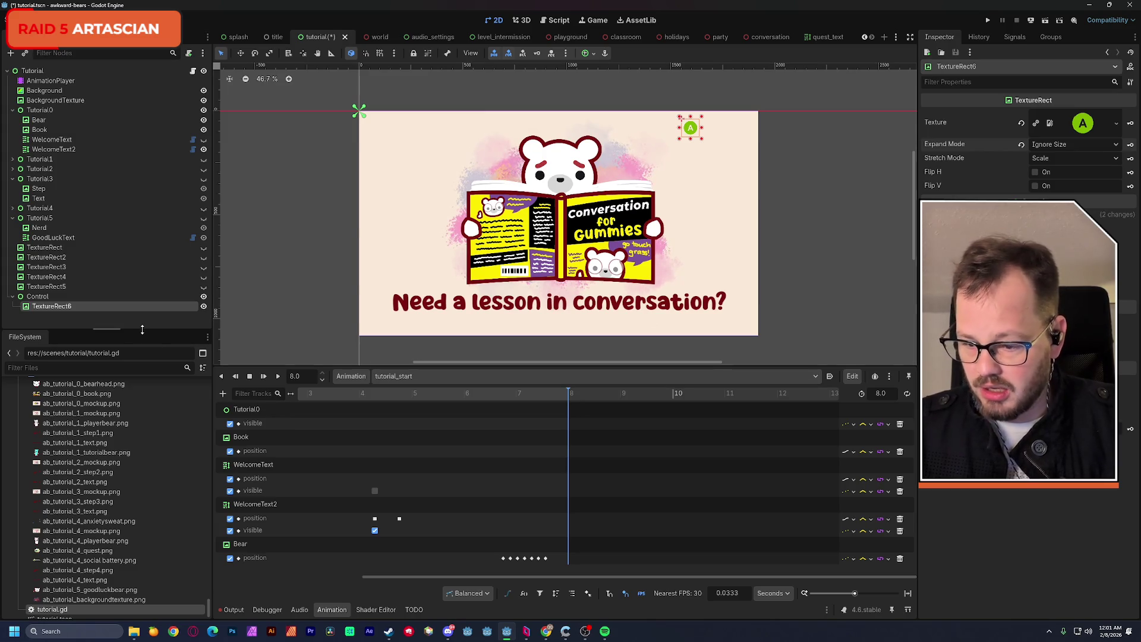
pyautogui.click(60, 296)
# Rename Control to AToContinue and TextureRect6 to Button, then save the scene.
pyautogui.press('F2')
pyautogui.write('AToCon')
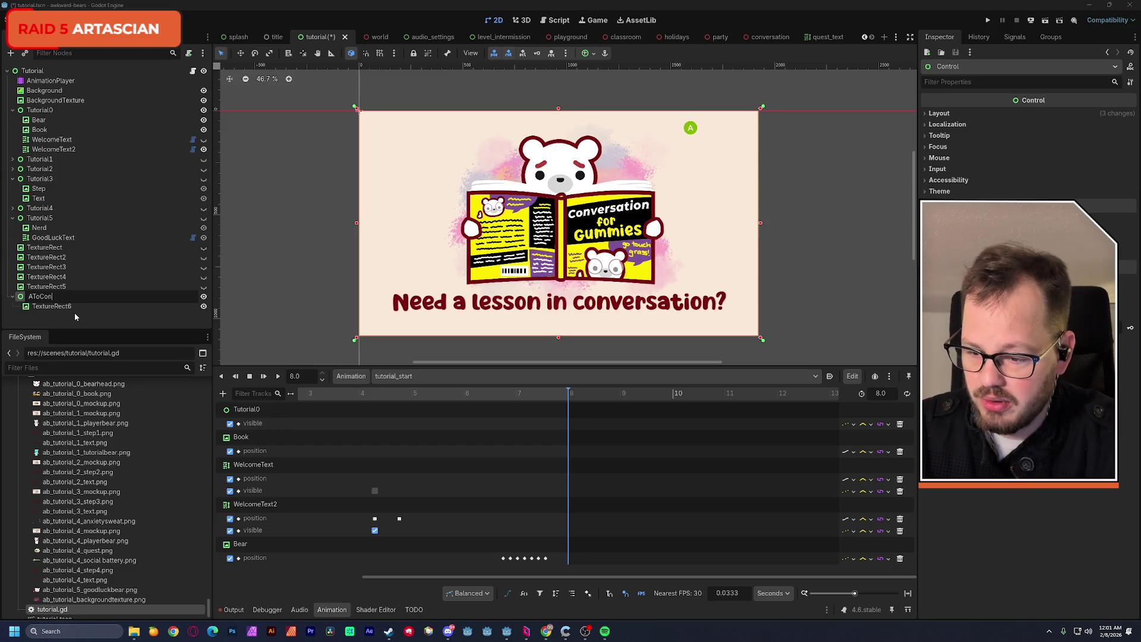
pyautogui.write('e')
pyautogui.press('Return')
pyautogui.click(37, 307)
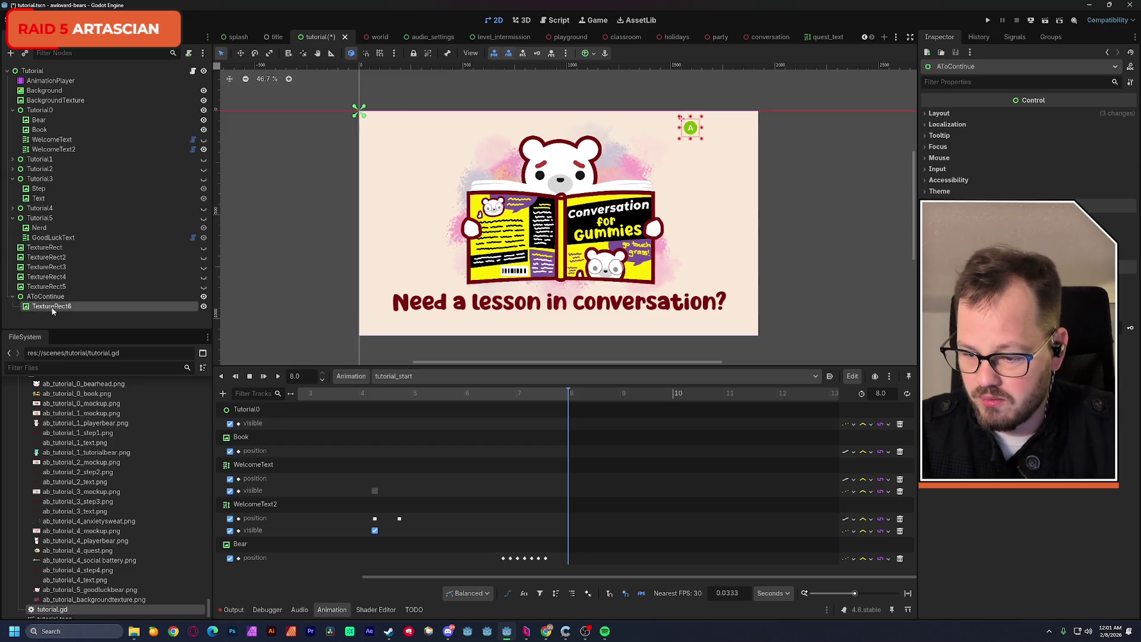
pyautogui.press('F2')
pyautogui.write('Bu')
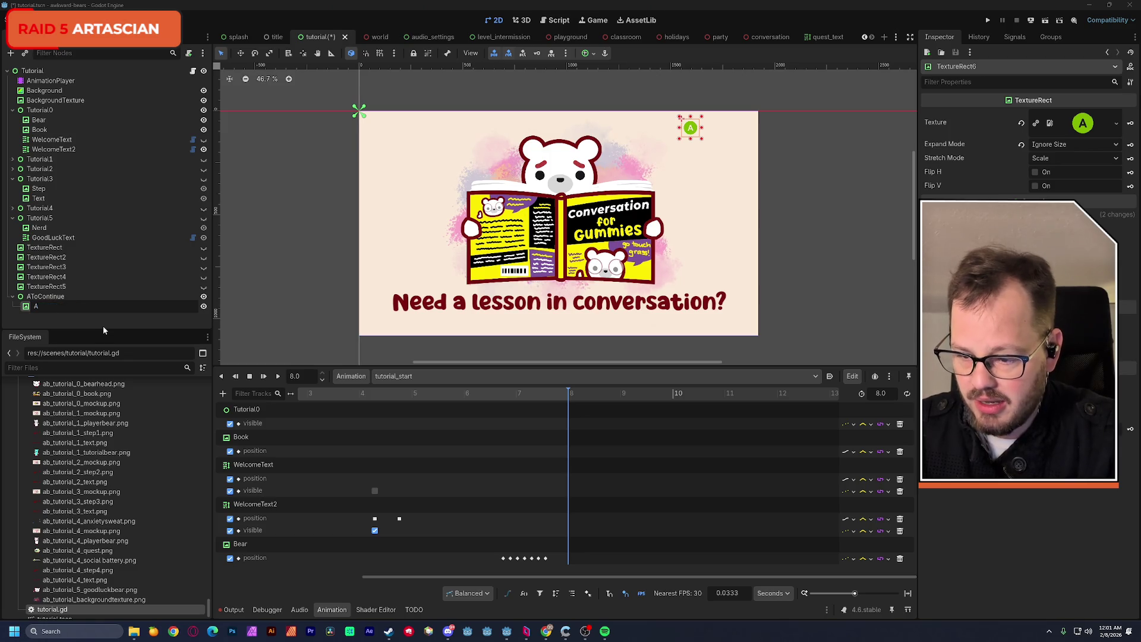
pyautogui.write('tton')
pyautogui.press('Return')
pyautogui.hotkey('ctrl', 's')
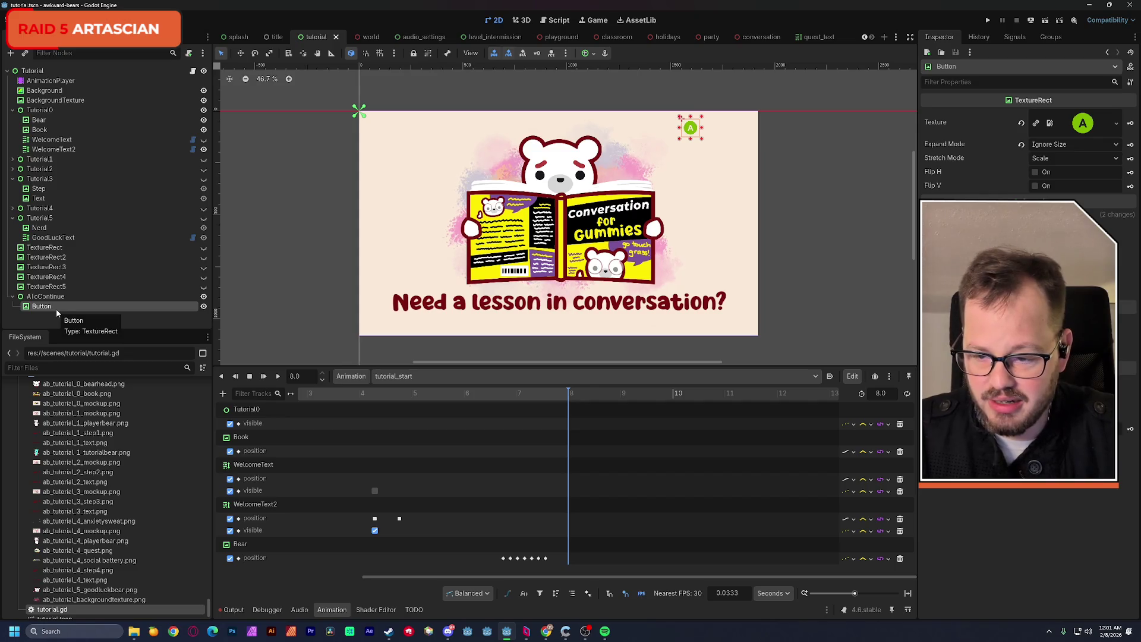
pyautogui.click(410, 309)
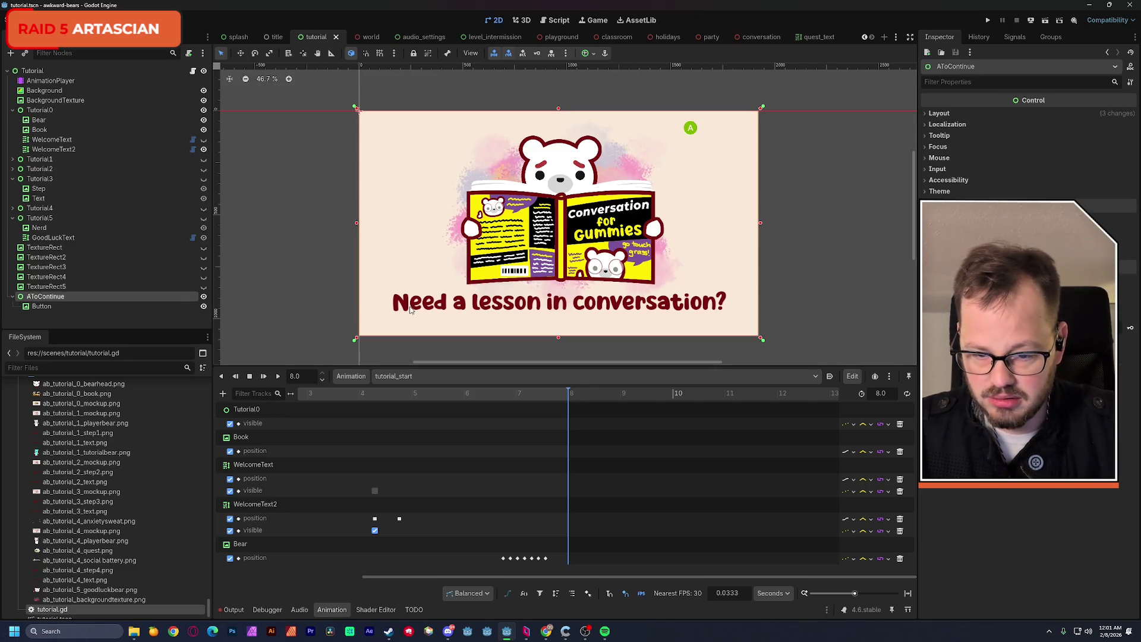
pyautogui.click(71, 139)
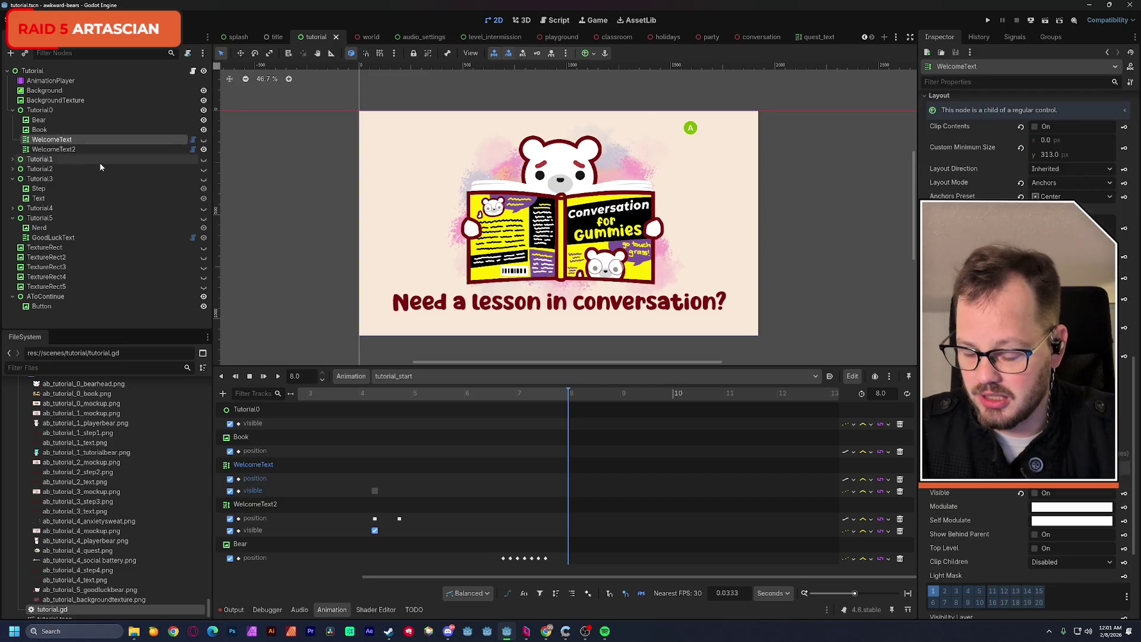
# Duplicate WelcomeText as a Continue label under AToContinue and move it to the card's top.
pyautogui.hotkey('ctrl', 'd')
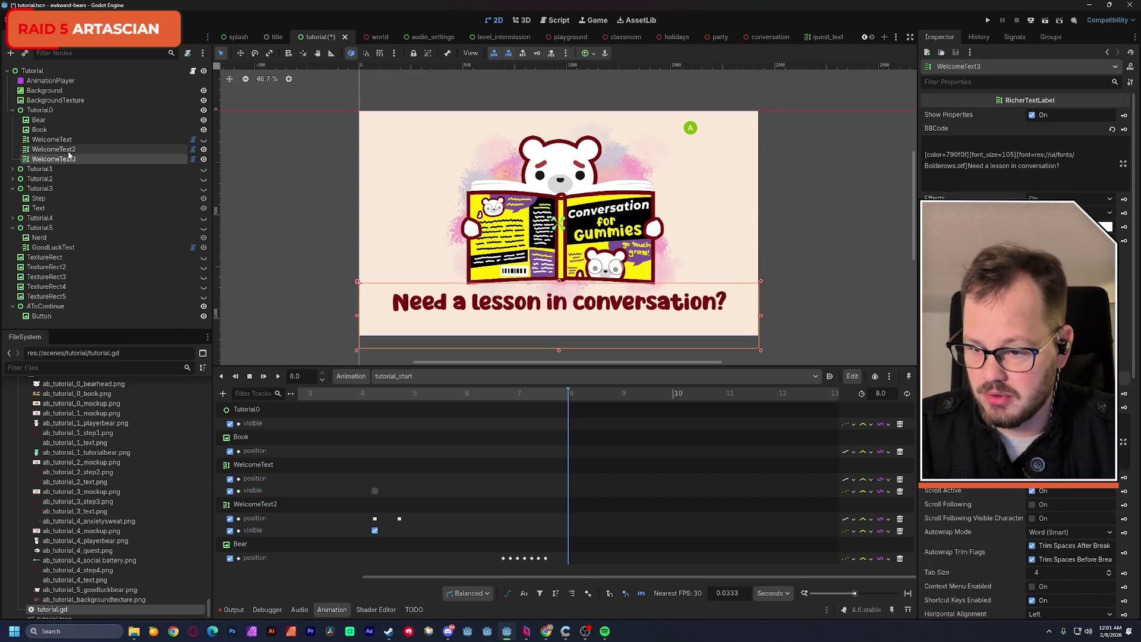
pyautogui.moveTo(70, 163); pyautogui.dragTo(68, 321)
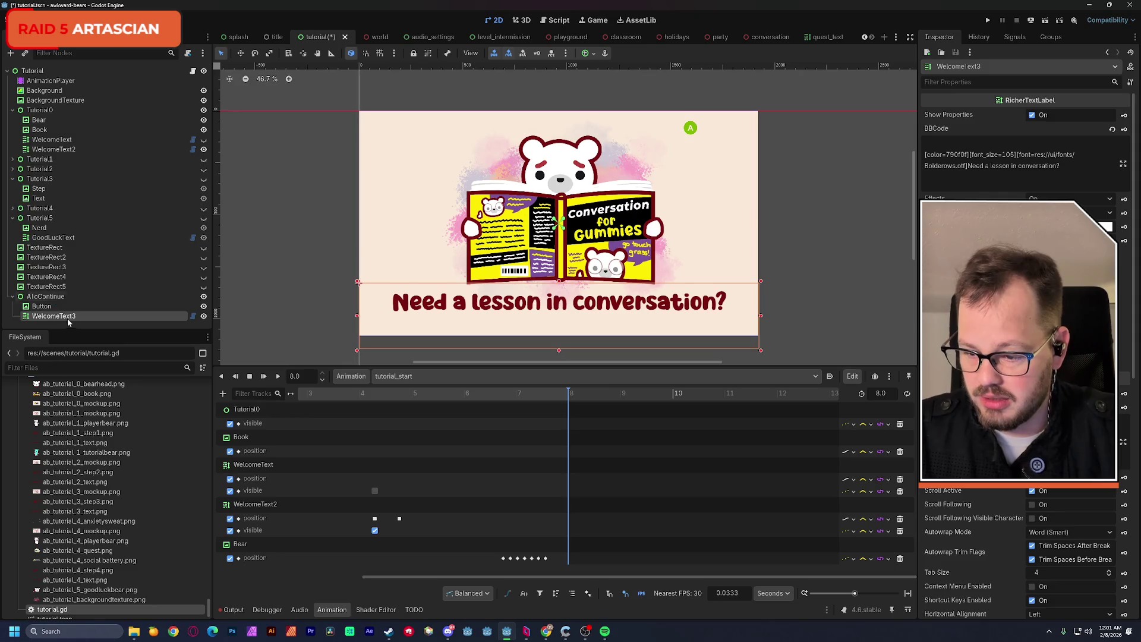
pyautogui.doubleClick(48, 318)
pyautogui.write('Continue')
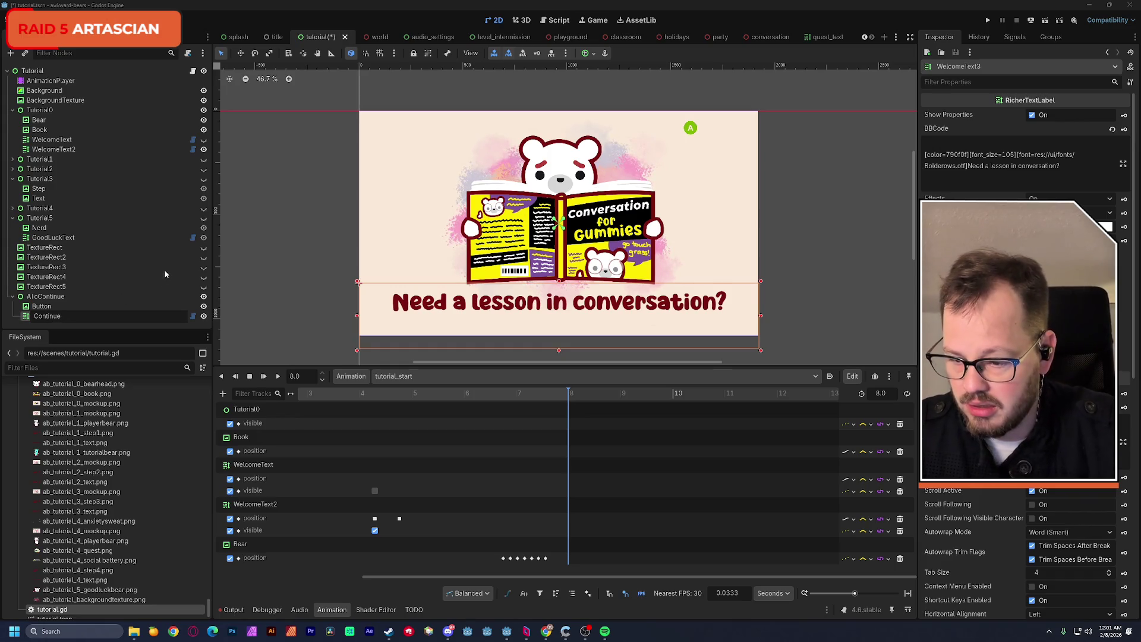
pyautogui.press('Return')
pyautogui.moveTo(401, 304)
pyautogui.mouseDown()
pyautogui.moveTo(452, 162)
pyautogui.moveTo(482, 166)
pyautogui.mouseUp()
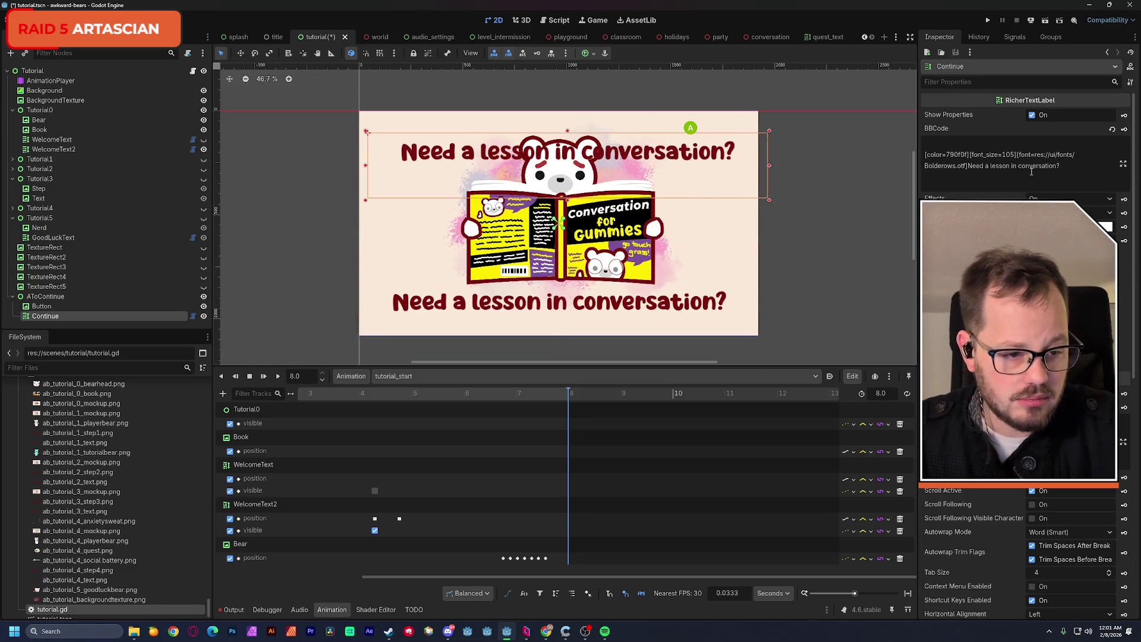
# Change the label's BBCode text to 'continue' at font_size 45 and tighten its box.
pyautogui.click(975, 150)
pyautogui.press('Delete')
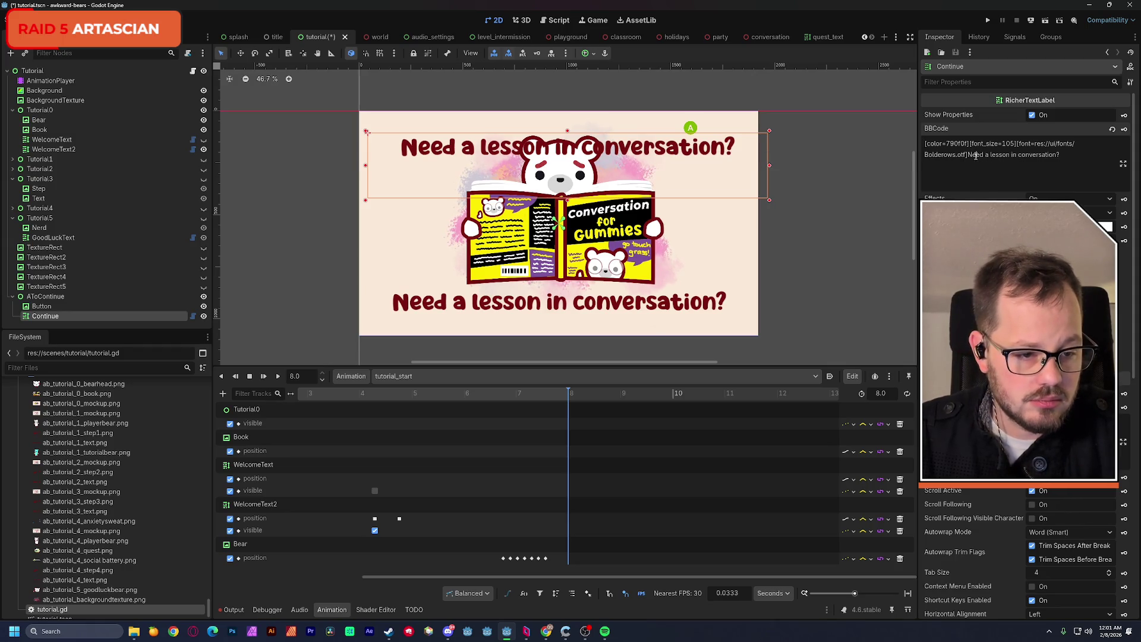
pyautogui.moveTo(968, 154); pyautogui.dragTo(1062, 154)
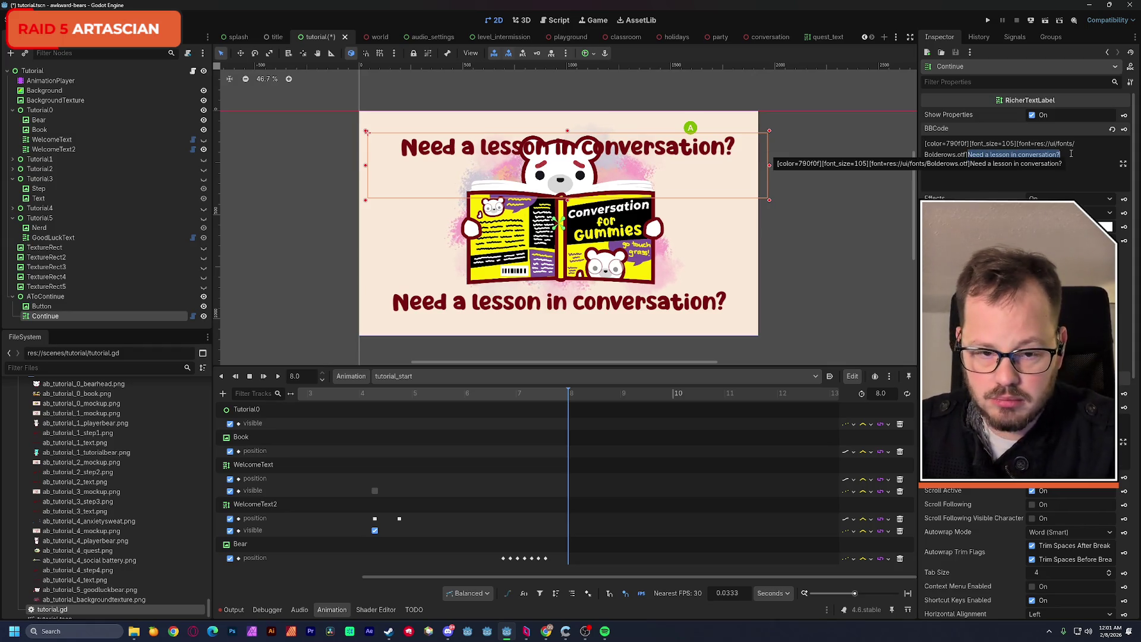
pyautogui.write('continue')
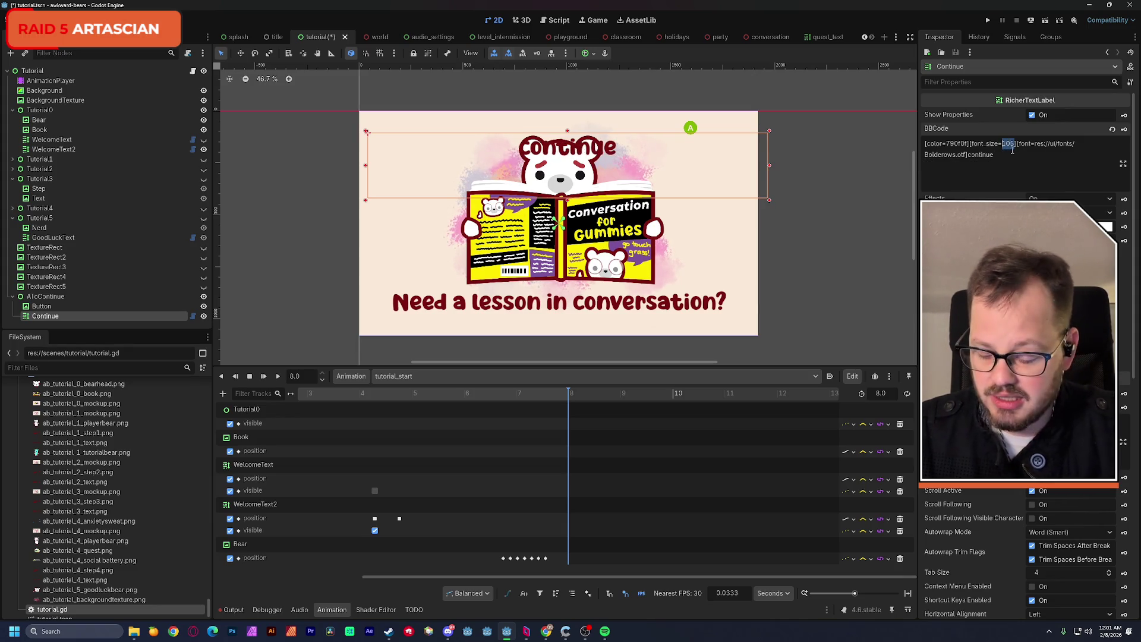
pyautogui.write('45')
pyautogui.moveTo(769, 204)
pyautogui.mouseDown()
pyautogui.moveTo(493, 178)
pyautogui.moveTo(419, 156)
pyautogui.moveTo(418, 141)
pyautogui.moveTo(522, 148)
pyautogui.moveTo(746, 129)
pyautogui.moveTo(737, 129)
pyautogui.mouseUp()
pyautogui.scroll(5, 737, 131)
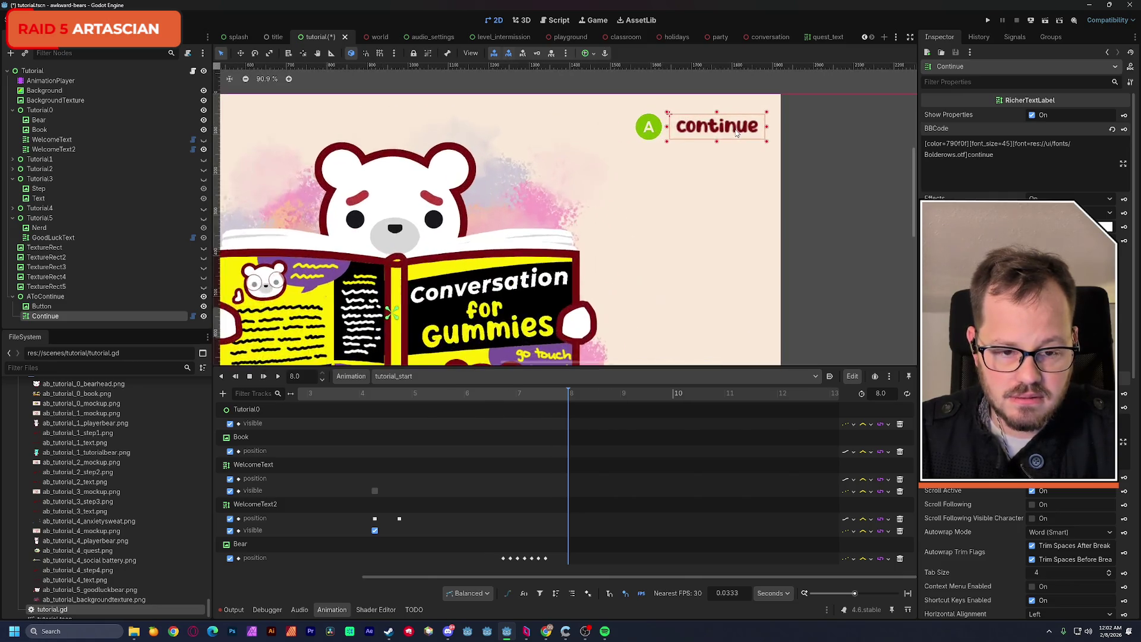
# Change the label text to 'next' and narrow its box to fit the word.
pyautogui.scroll(2, 739, 133)
pyautogui.moveTo(663, 156)
pyautogui.mouseDown()
pyautogui.moveTo(627, 156)
pyautogui.moveTo(652, 156)
pyautogui.mouseUp()
pyautogui.doubleClick(999, 156)
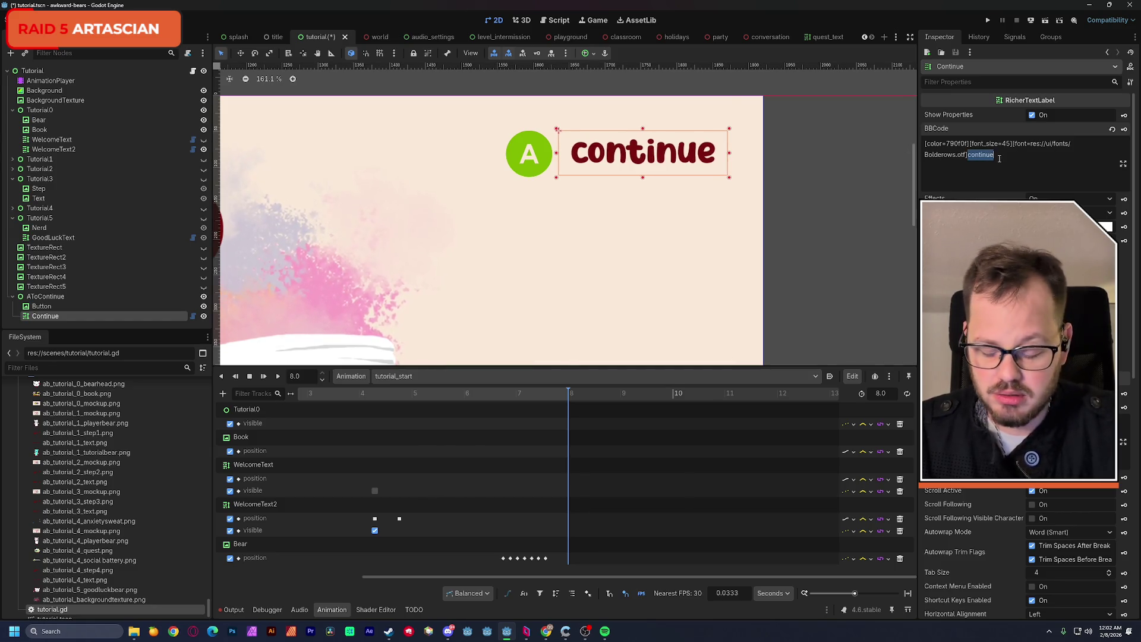
pyautogui.write('next')
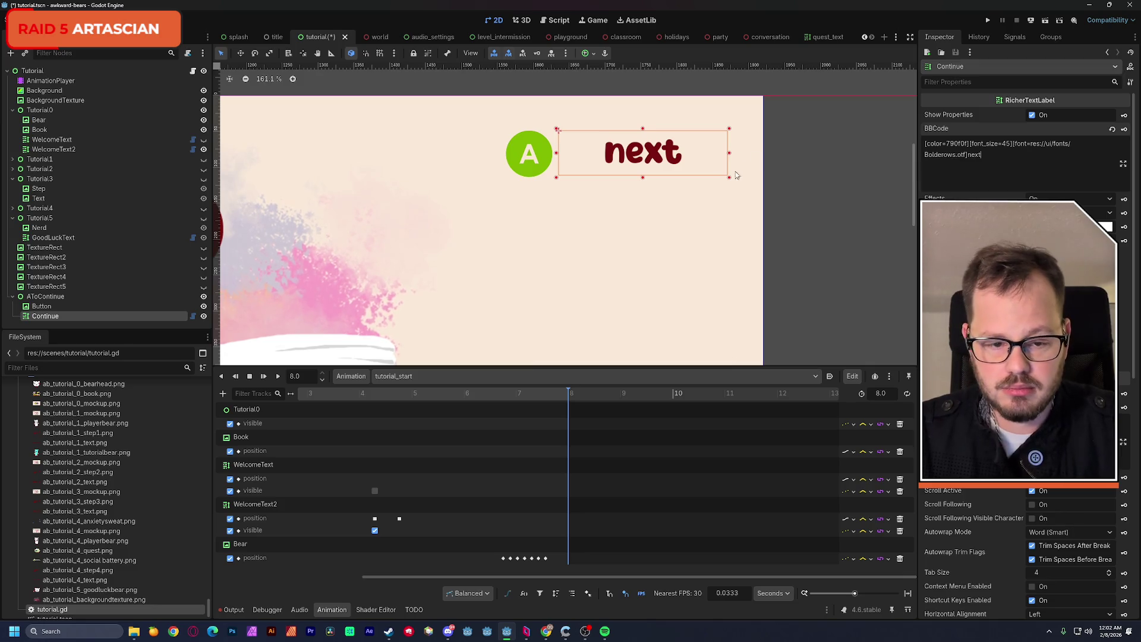
pyautogui.moveTo(730, 153); pyautogui.dragTo(665, 153)
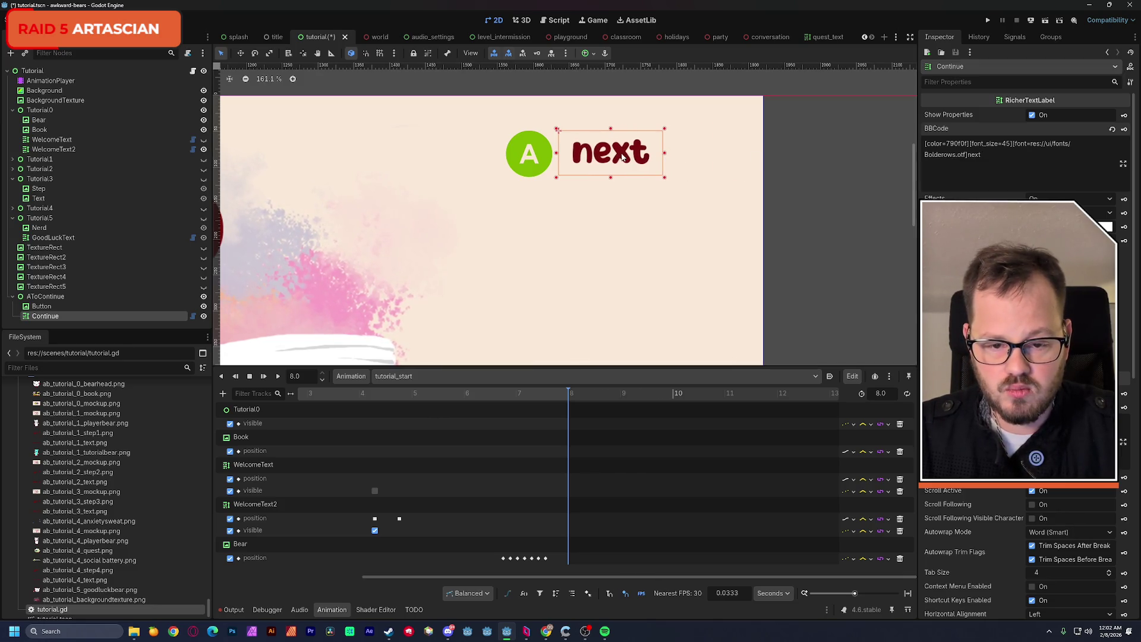
pyautogui.scroll(-8, 621, 161)
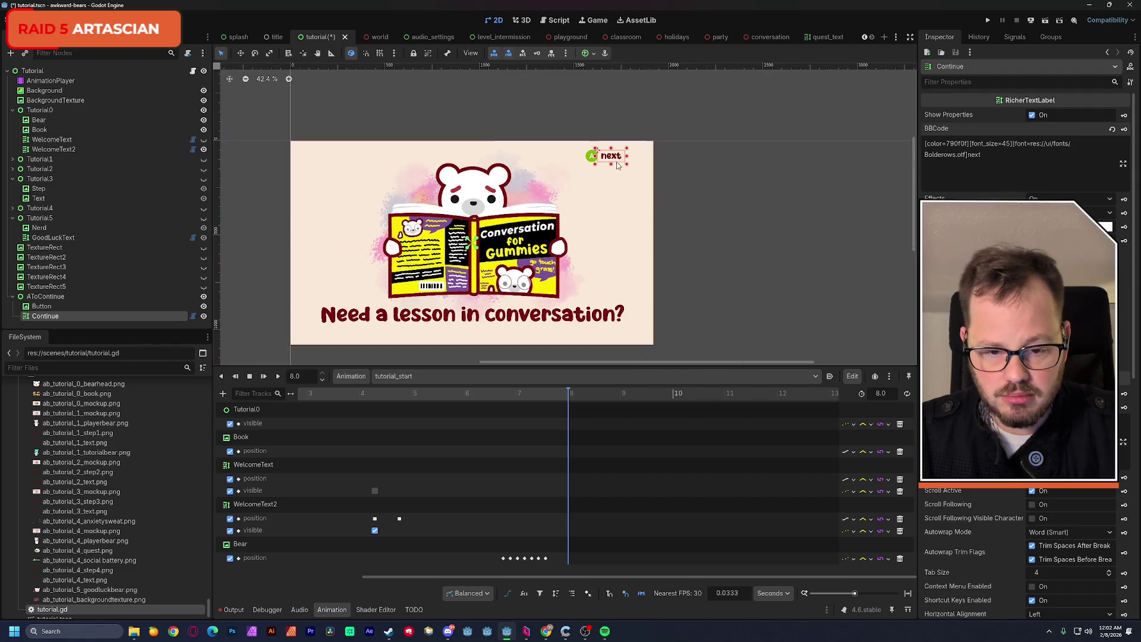
pyautogui.scroll(3, 618, 165)
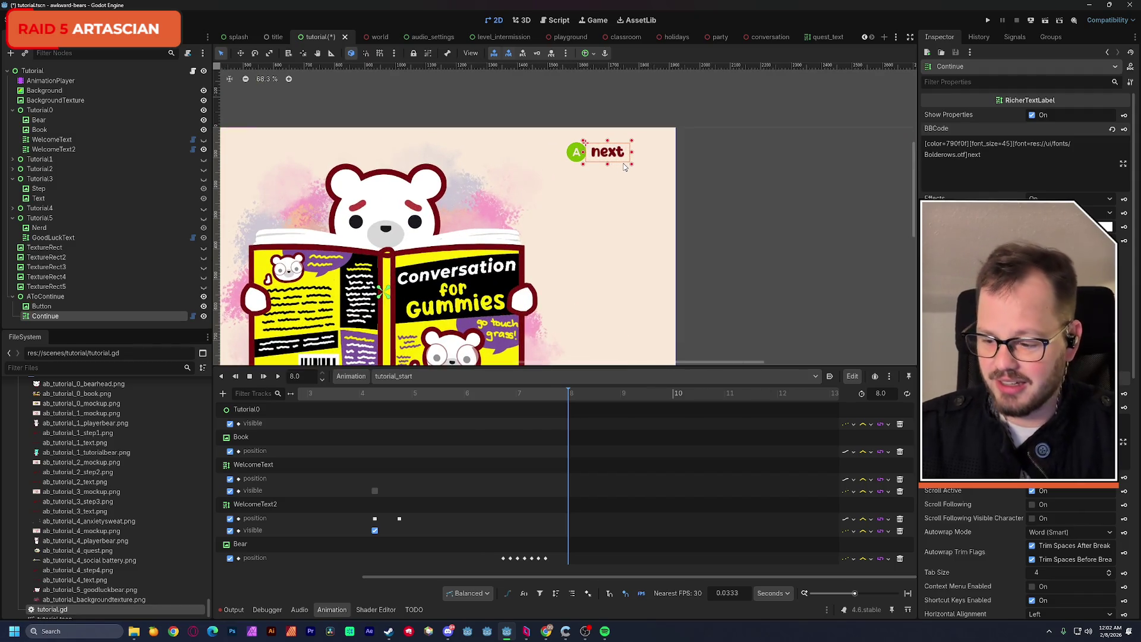
pyautogui.moveTo(604, 153); pyautogui.dragTo(542, 153)
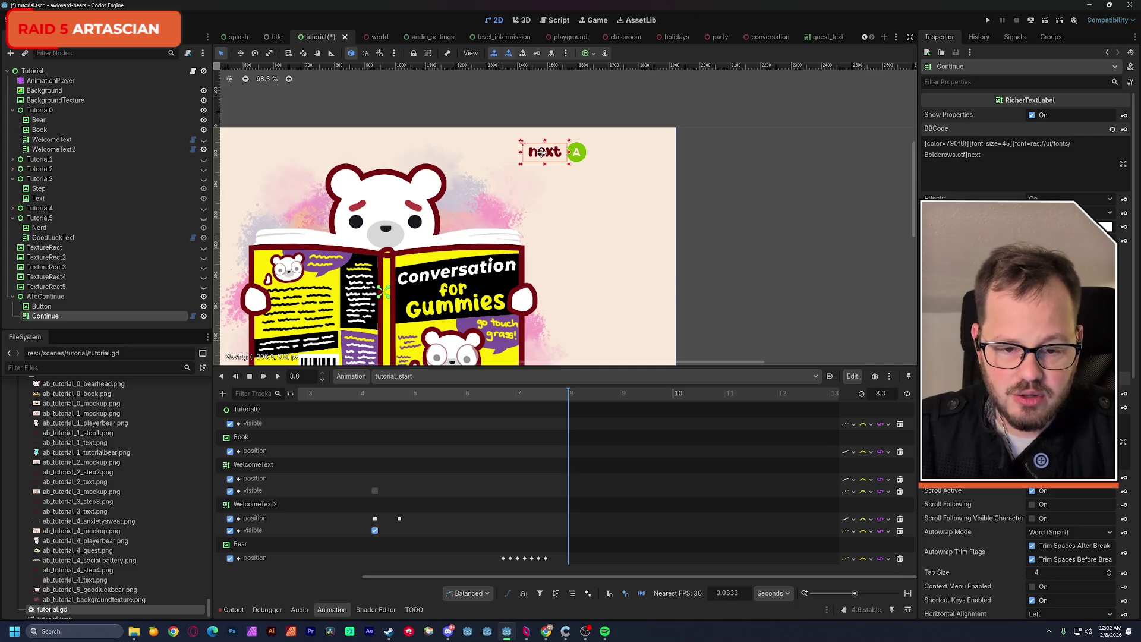
pyautogui.click(761, 244)
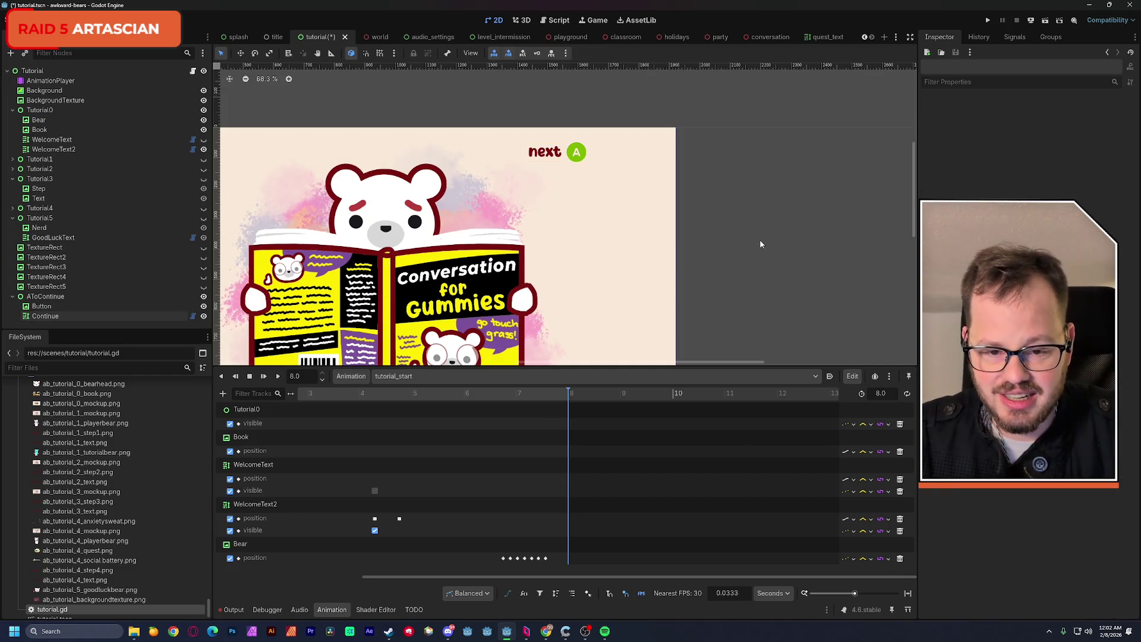
# Enlarge the green A button slightly and place the 'next' label to its right.
pyautogui.click(581, 157)
pyautogui.moveTo(593, 168)
pyautogui.mouseDown()
pyautogui.moveTo(602, 177)
pyautogui.moveTo(557, 157)
pyautogui.moveTo(595, 151)
pyautogui.moveTo(525, 152)
pyautogui.mouseUp()
pyautogui.click(551, 158)
pyautogui.scroll(4, 571, 156)
pyautogui.scroll(-4, 525, 153)
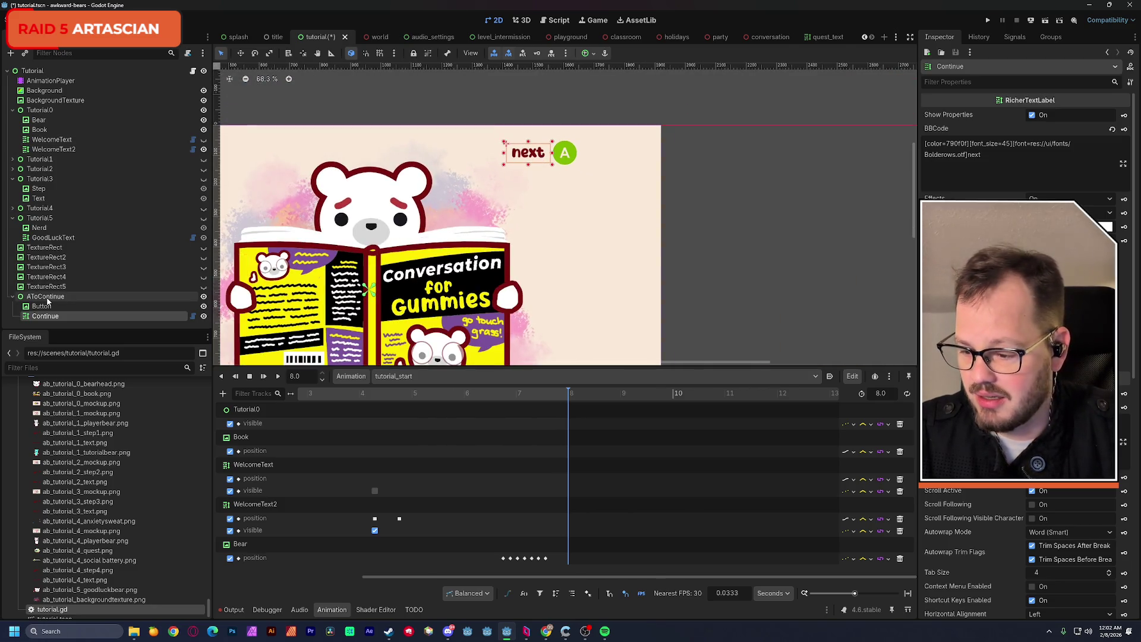
pyautogui.moveTo(526, 158); pyautogui.dragTo(594, 155)
pyautogui.scroll(10, 594, 155)
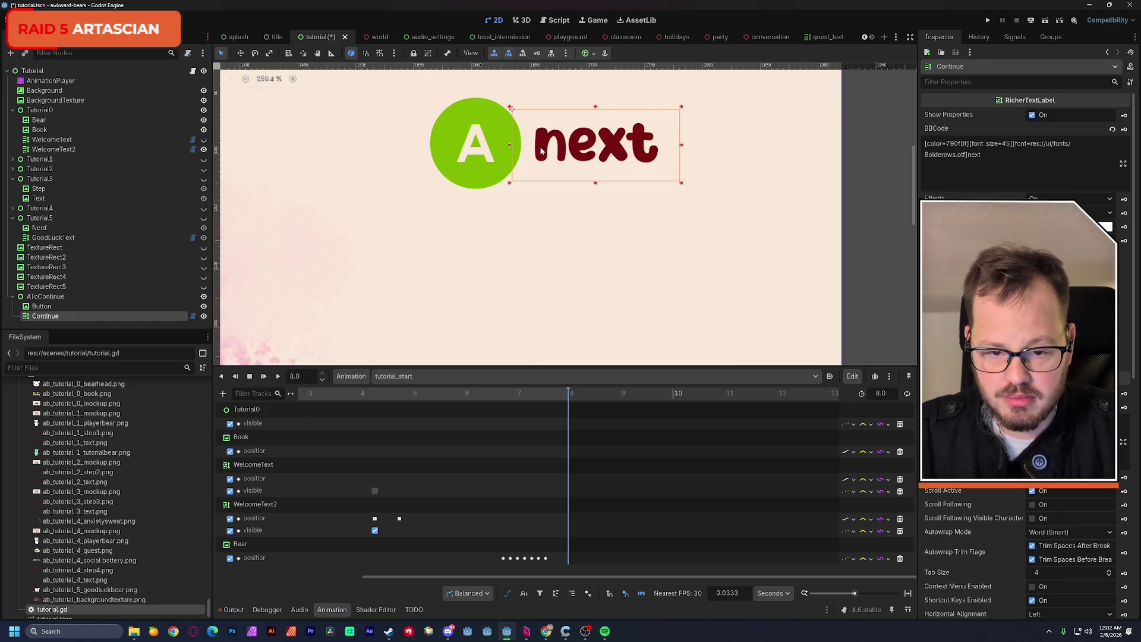
pyautogui.moveTo(542, 152); pyautogui.dragTo(548, 152)
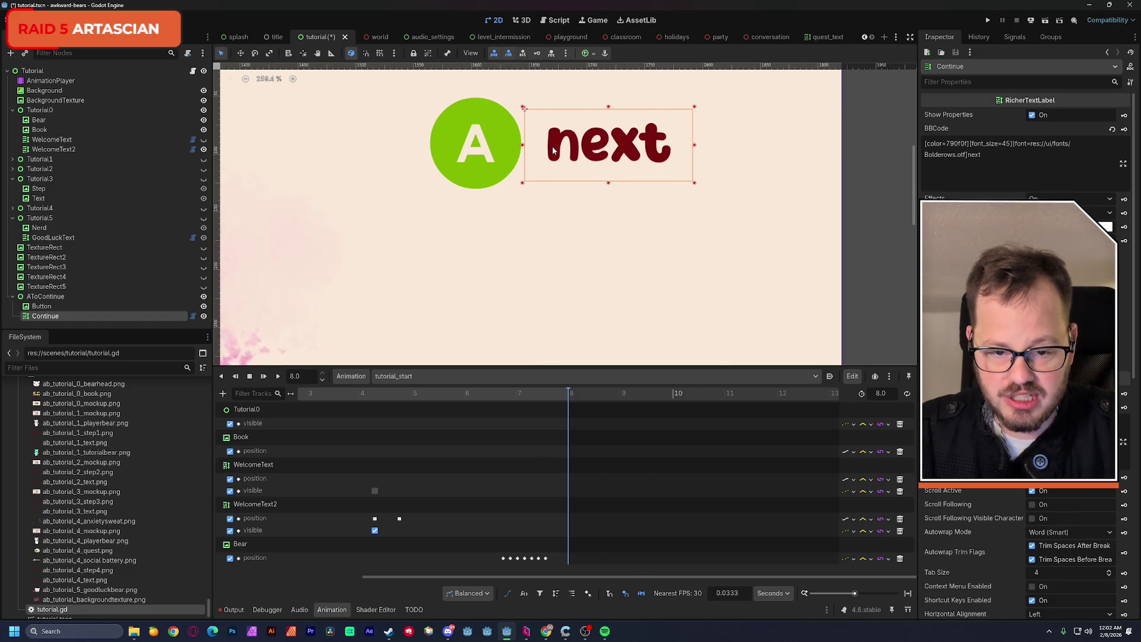
pyautogui.scroll(-7, 552, 150)
pyautogui.scroll(-2, 552, 151)
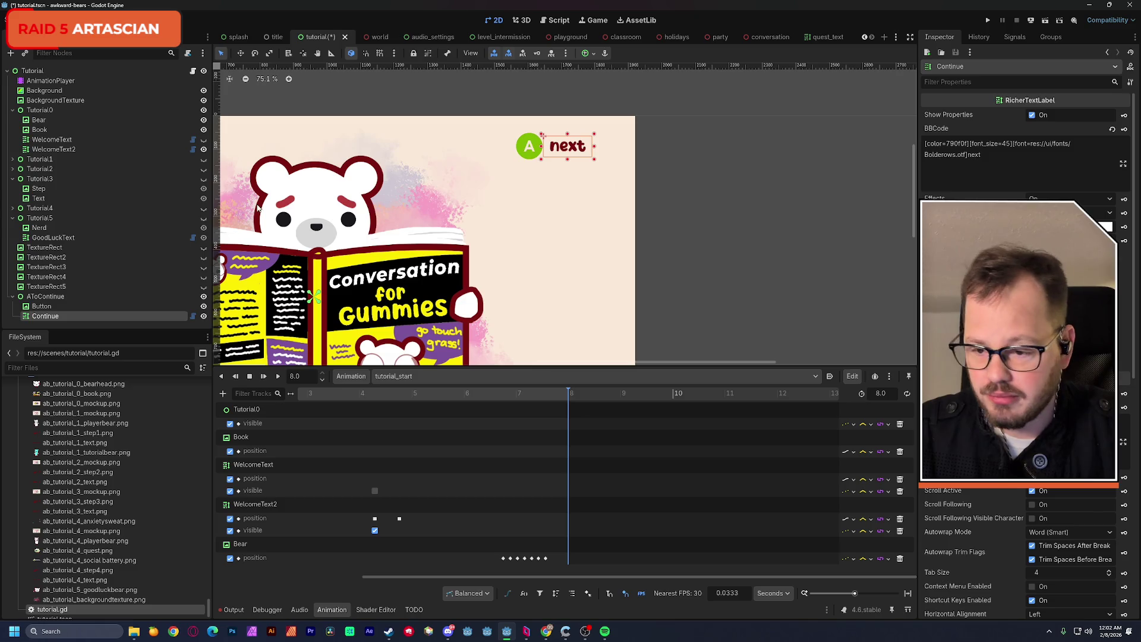
# Select Button and Continue together and shift them right in the corner.
pyautogui.click(47, 307)
pyautogui.keyDown('shift'); pyautogui.click(49, 317); pyautogui.keyUp('shift')
pyautogui.moveTo(531, 161); pyautogui.dragTo(548, 156)
pyautogui.click(524, 101)
pyautogui.scroll(-4, 458, 220)
pyautogui.scroll(2, 470, 211)
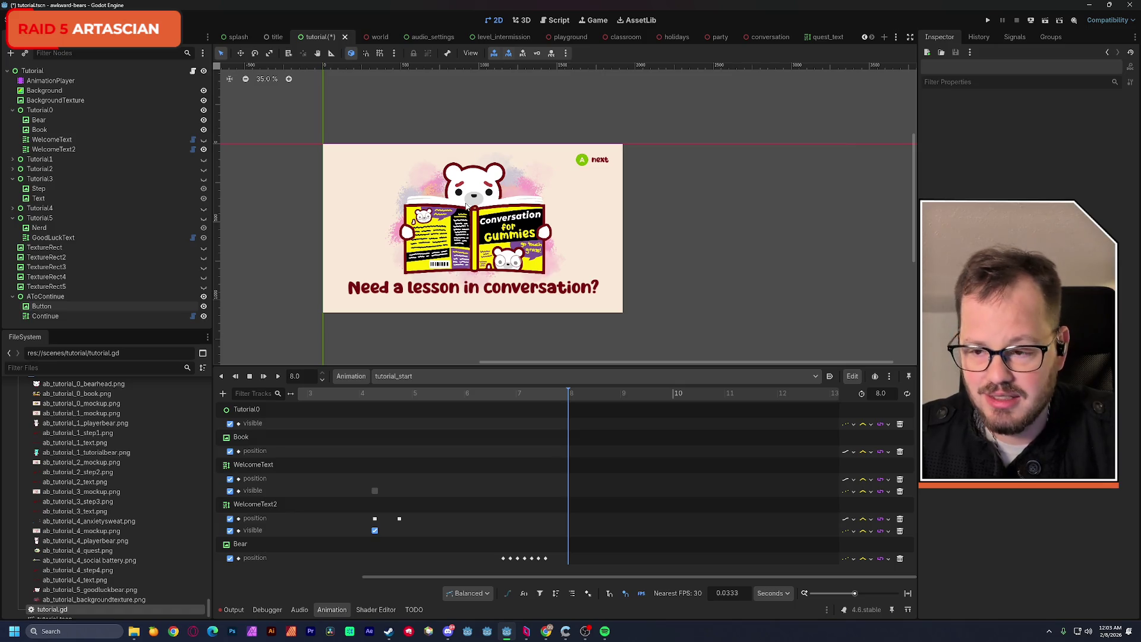
# Save the finished tutorial scene, select AToContinue, and bring up Windows search.
pyautogui.hotkey('ctrl', 's')
pyautogui.click(68, 297)
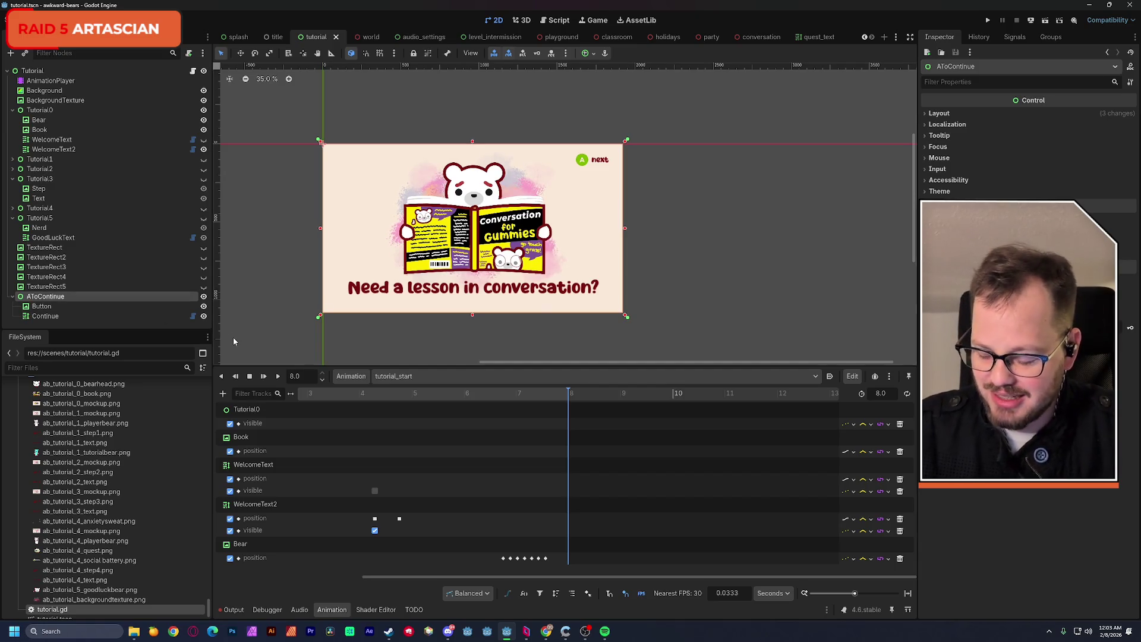
pyautogui.press('super')
pyautogui.press('Escape')
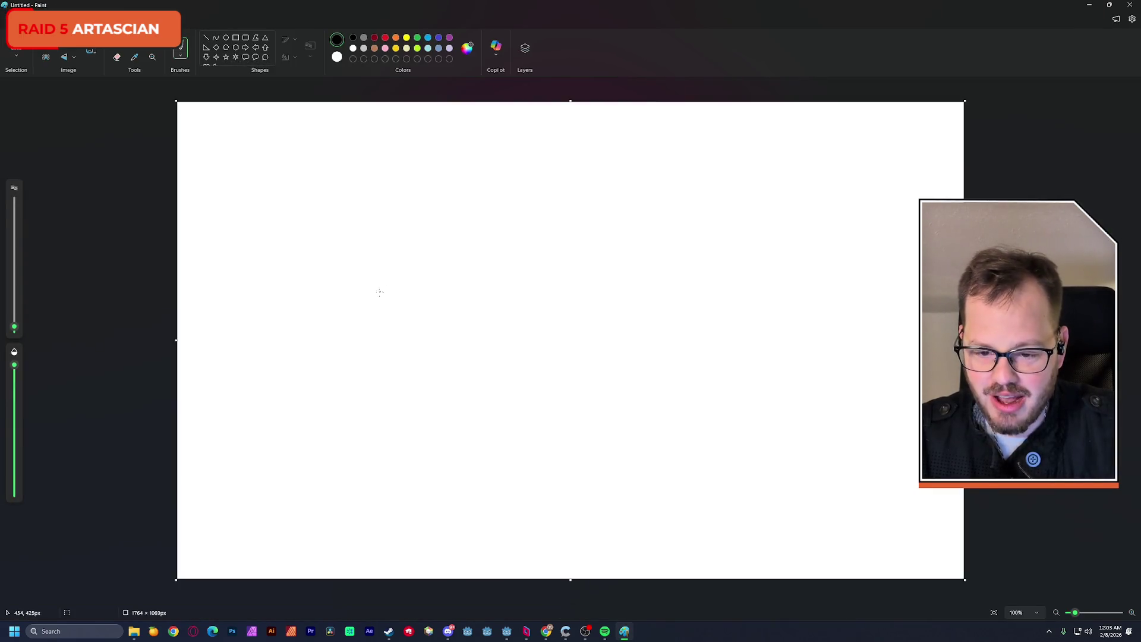
# Sketch a mountain with a circle, square and triangle, then close Paint without saving.
pyautogui.moveTo(331, 334)
pyautogui.mouseDown()
pyautogui.moveTo(431, 265)
pyautogui.moveTo(530, 171)
pyautogui.moveTo(714, 354)
pyautogui.mouseUp()
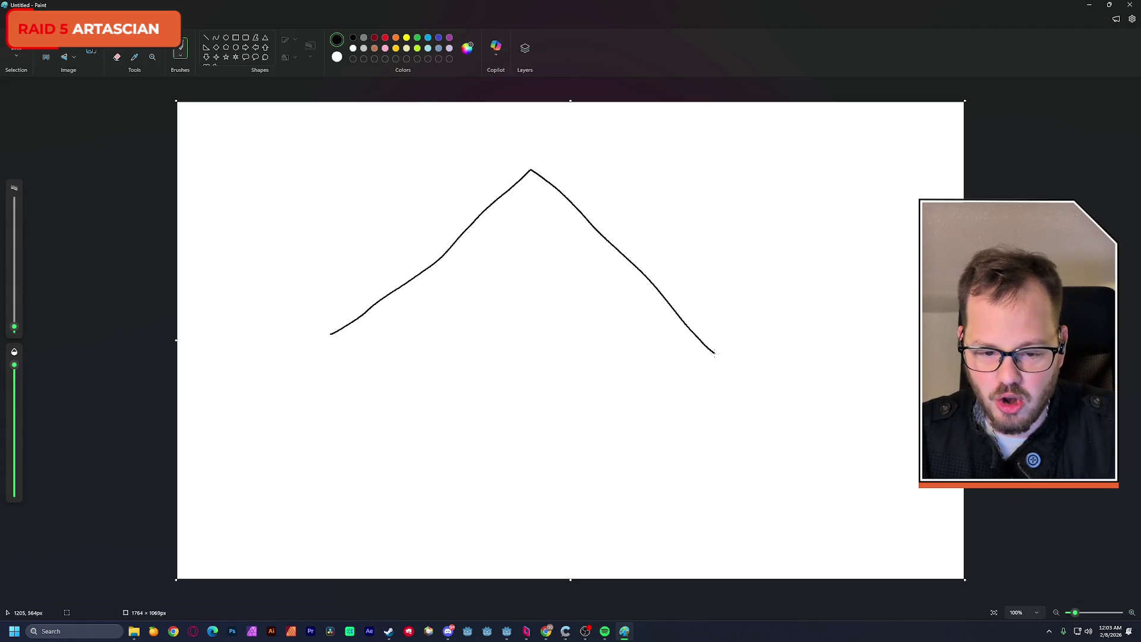
pyautogui.moveTo(691, 309); pyautogui.dragTo(900, 310)
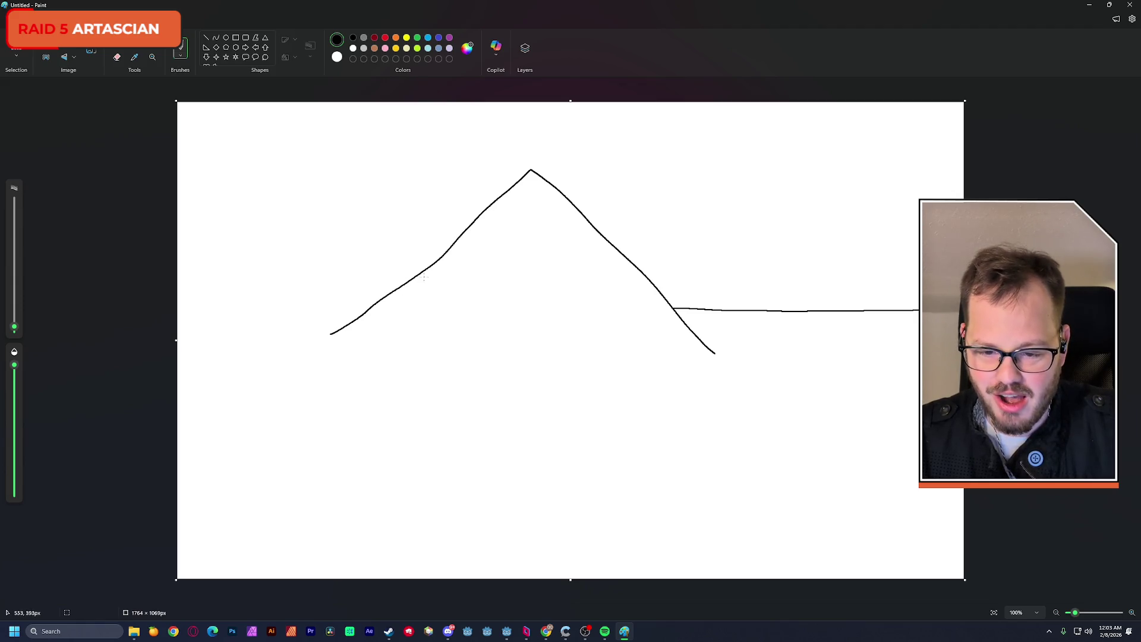
pyautogui.moveTo(408, 302)
pyautogui.mouseDown()
pyautogui.moveTo(397, 331)
pyautogui.moveTo(407, 303)
pyautogui.mouseUp()
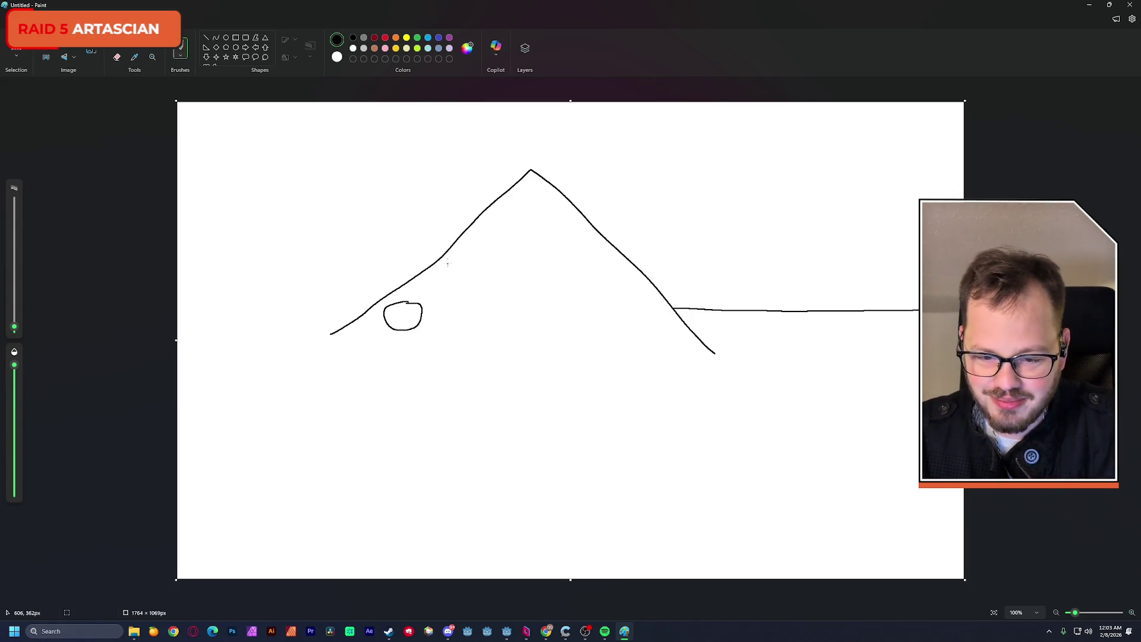
pyautogui.moveTo(453, 244); pyautogui.dragTo(455, 335)
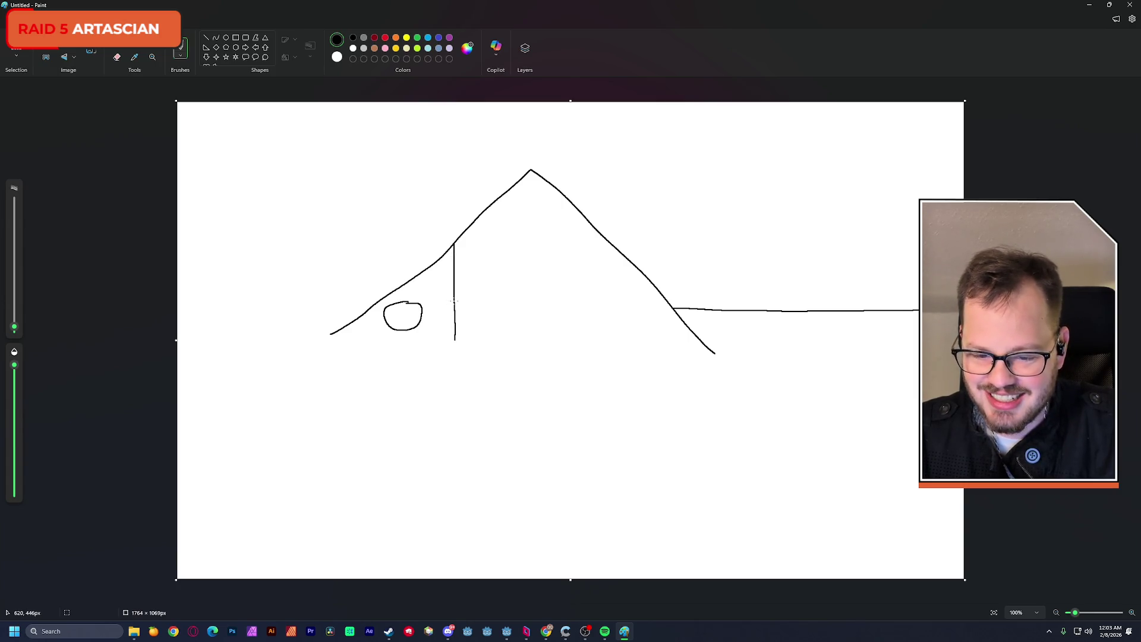
pyautogui.moveTo(435, 304); pyautogui.dragTo(424, 330)
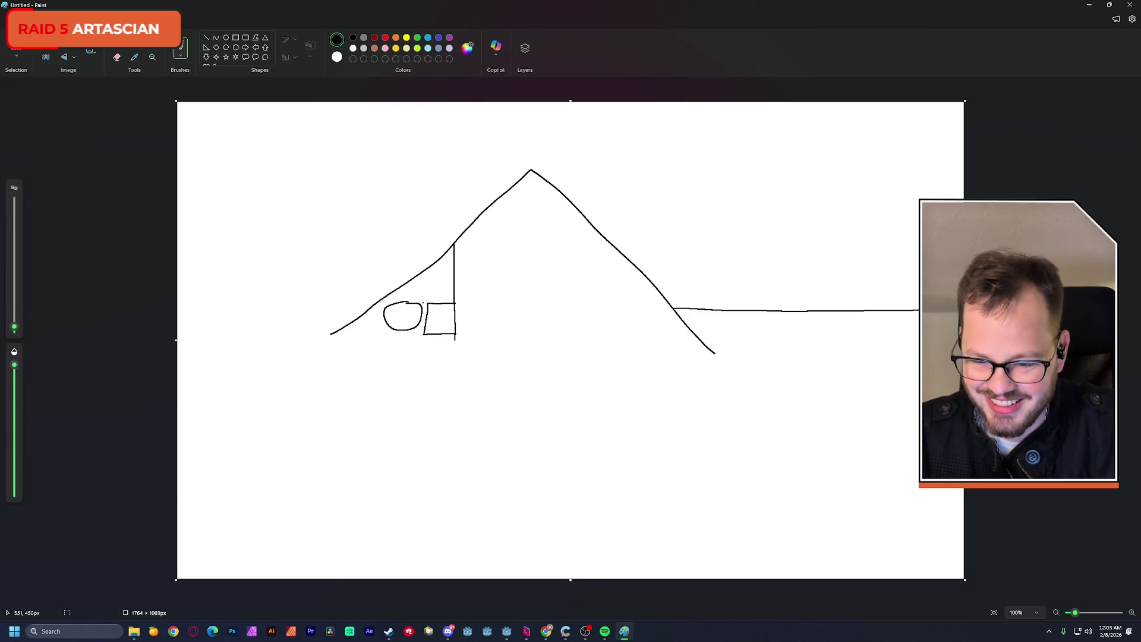
pyautogui.moveTo(446, 263)
pyautogui.mouseDown()
pyautogui.moveTo(414, 293)
pyautogui.moveTo(434, 294)
pyautogui.mouseUp()
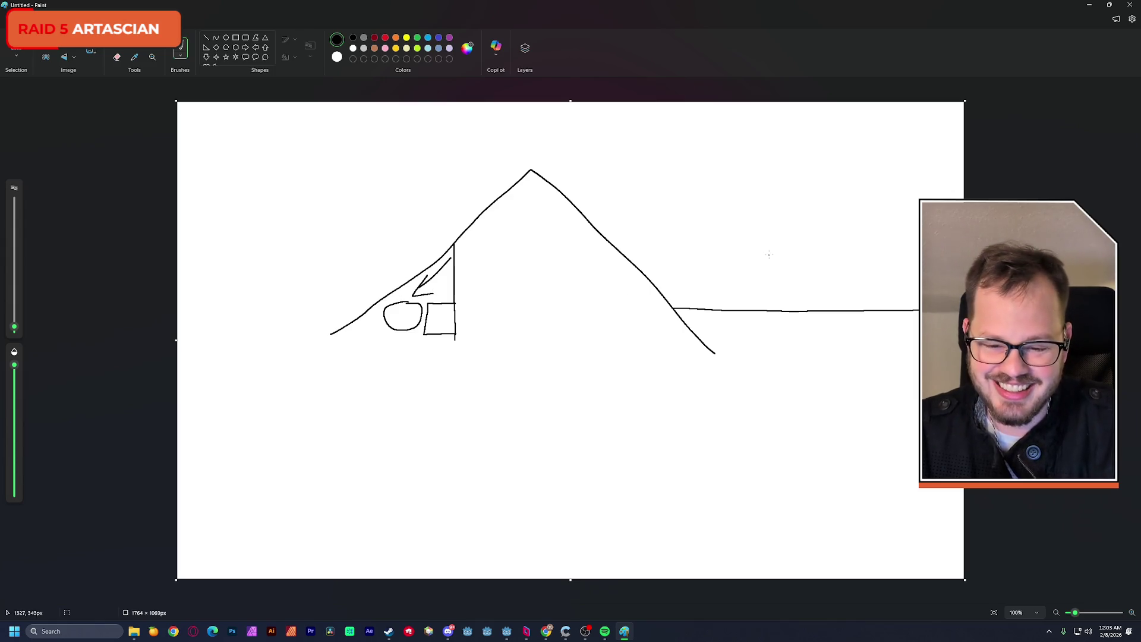
pyautogui.click(1130, 4)
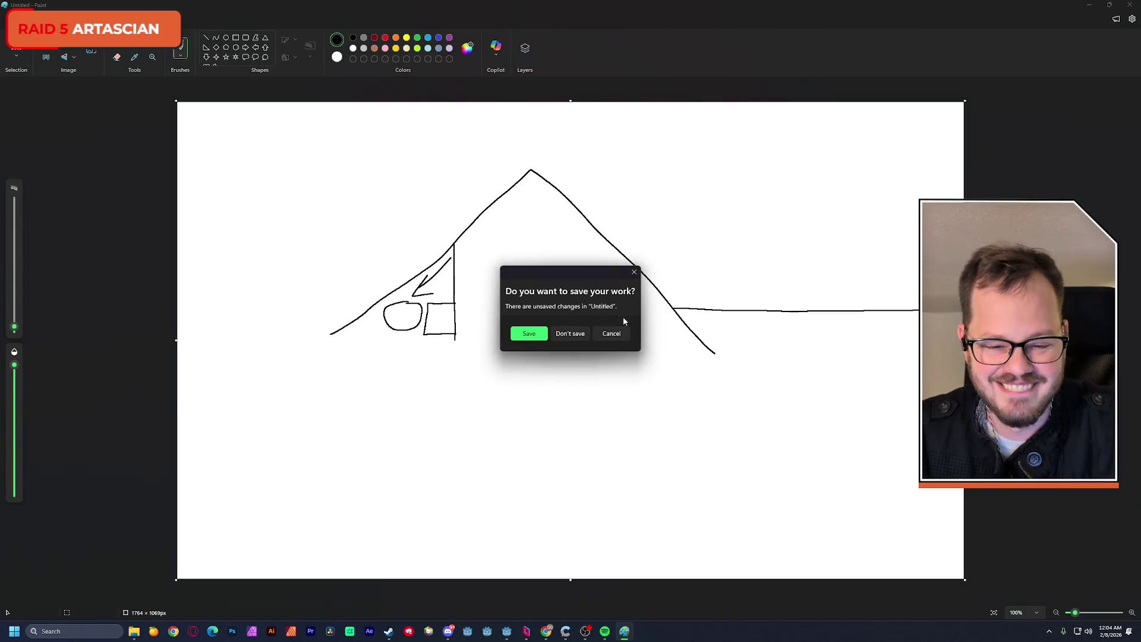
pyautogui.click(570, 333)
pyautogui.moveTo(583, 338); pyautogui.dragTo(624, 348)
pyautogui.rightClick(624, 344)
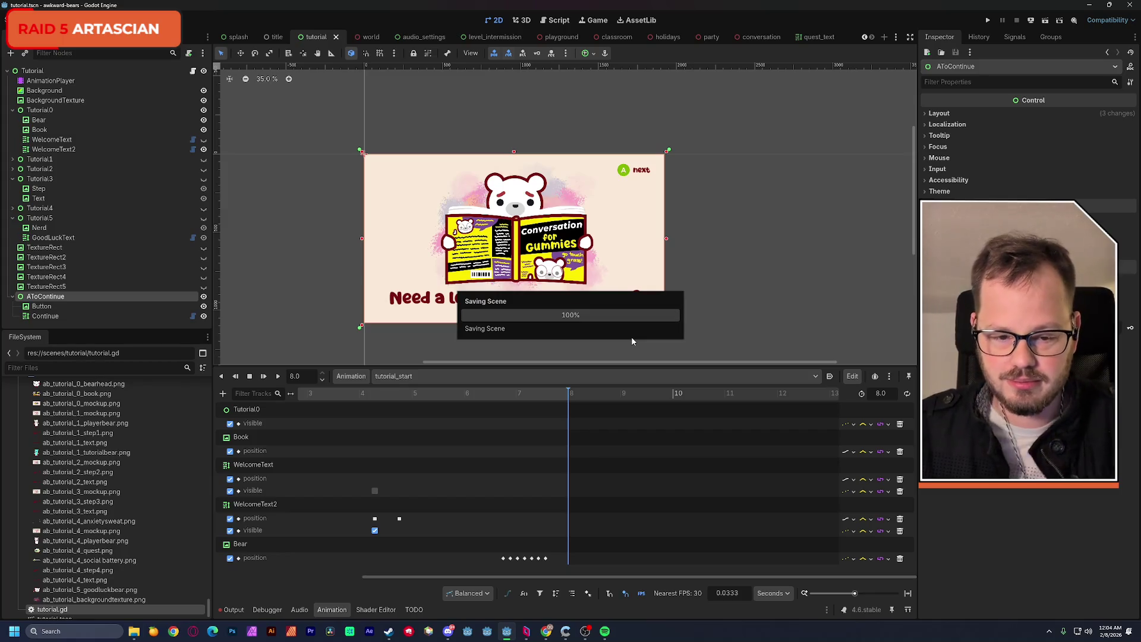
pyautogui.press('Escape')
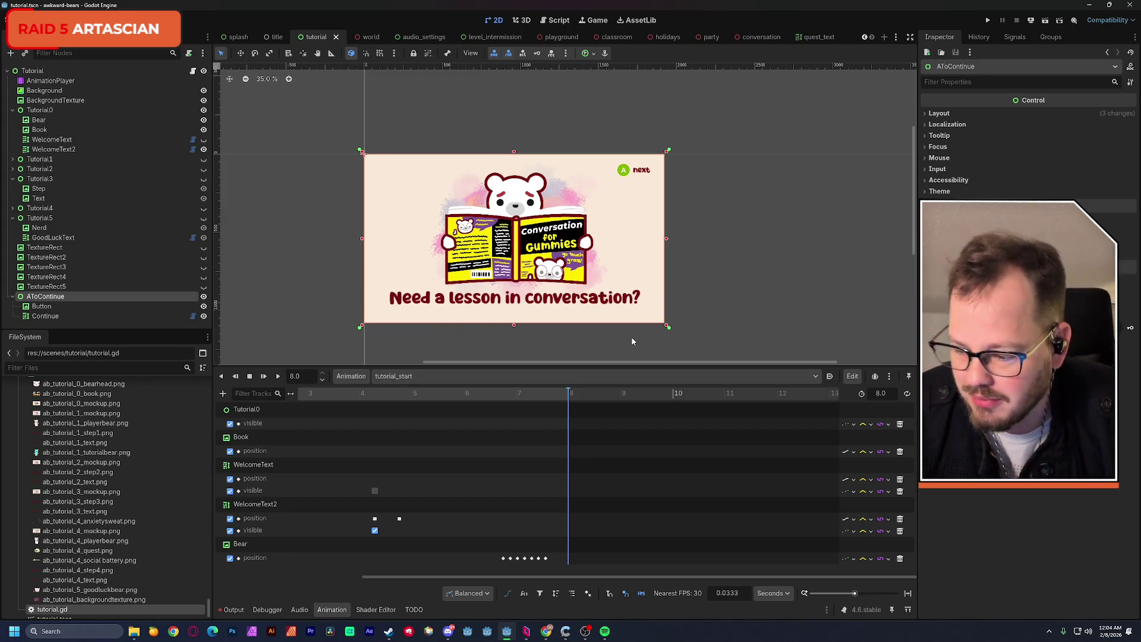
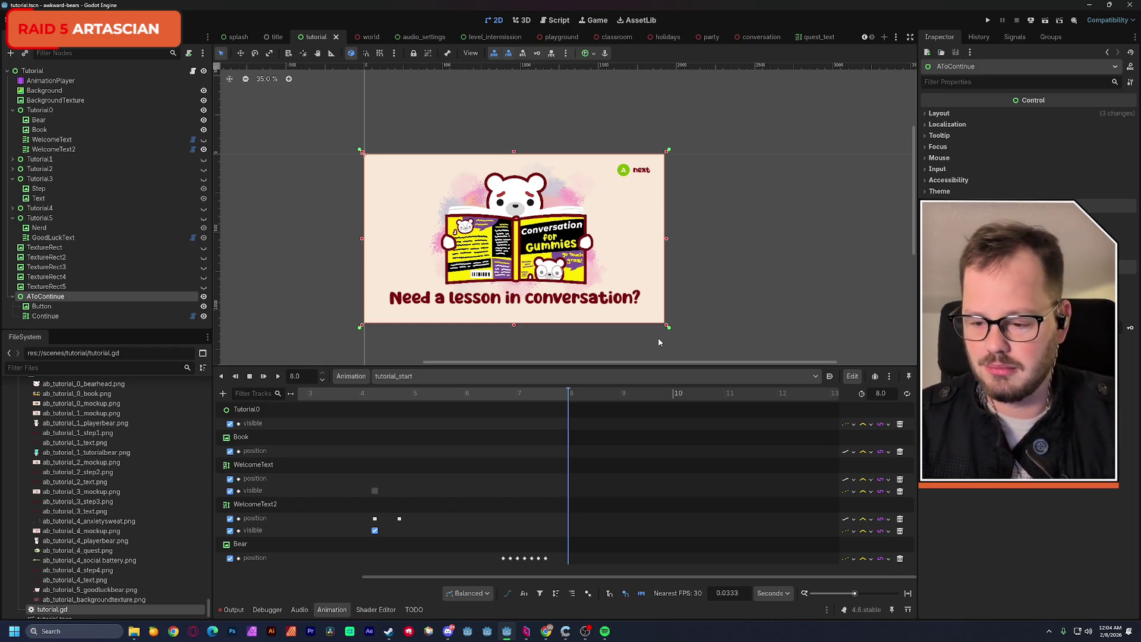
# Check the TextureRect5 and AToContinue nodes, then open tutorial.gd at its end near finish_tutorial().
pyautogui.click(80, 287)
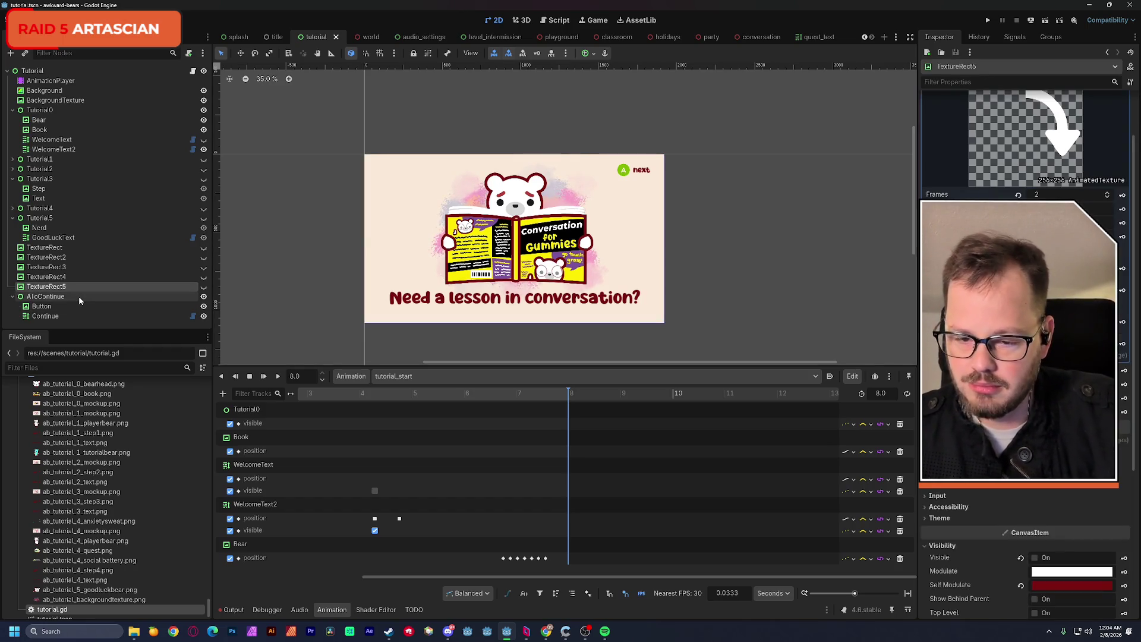
pyautogui.click(79, 296)
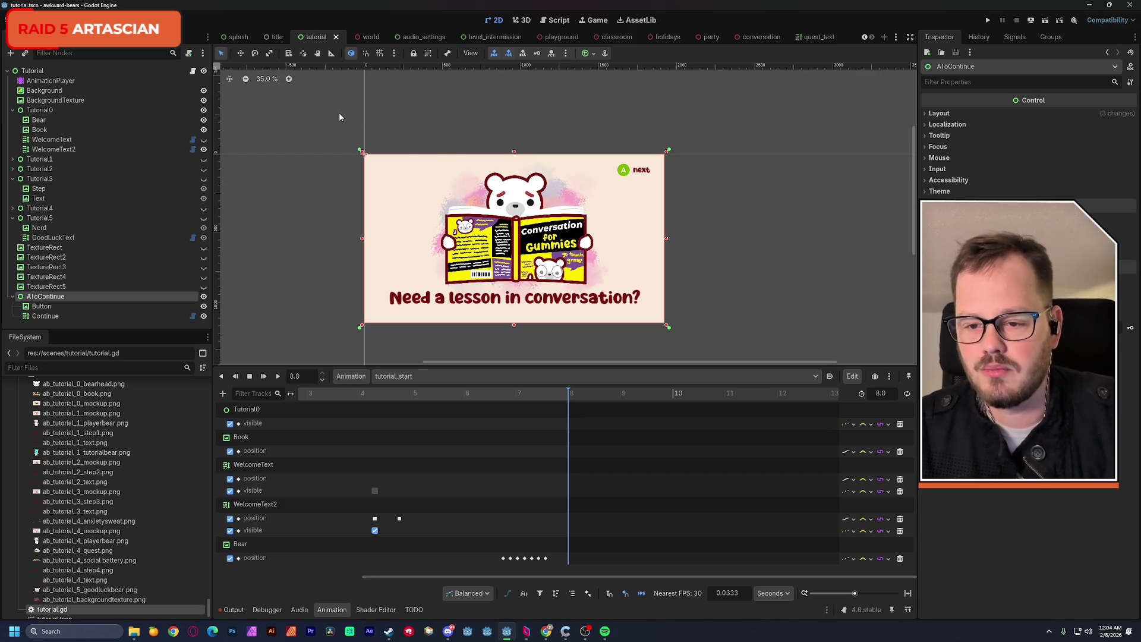
pyautogui.click(193, 71)
pyautogui.scroll(2, 445, 265)
pyautogui.scroll(-7, 416, 267)
pyautogui.click(343, 334)
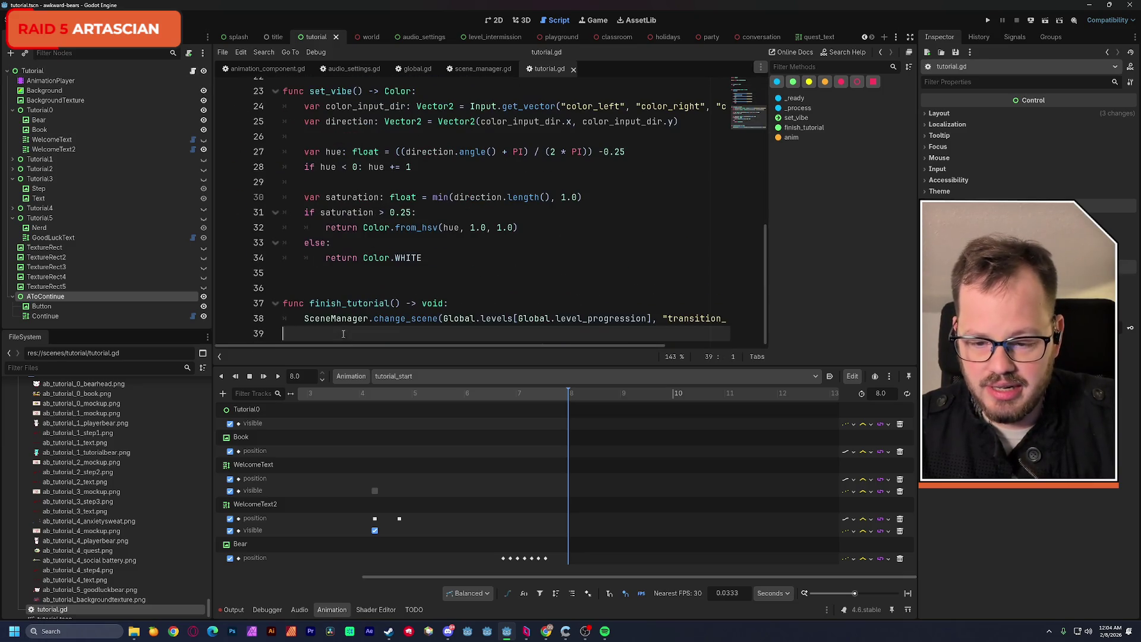
# Start a prompt_next() -> void function and give AToContinue a scene-unique name.
pyautogui.press('Return')
pyautogui.press('Return')
pyautogui.write('func')
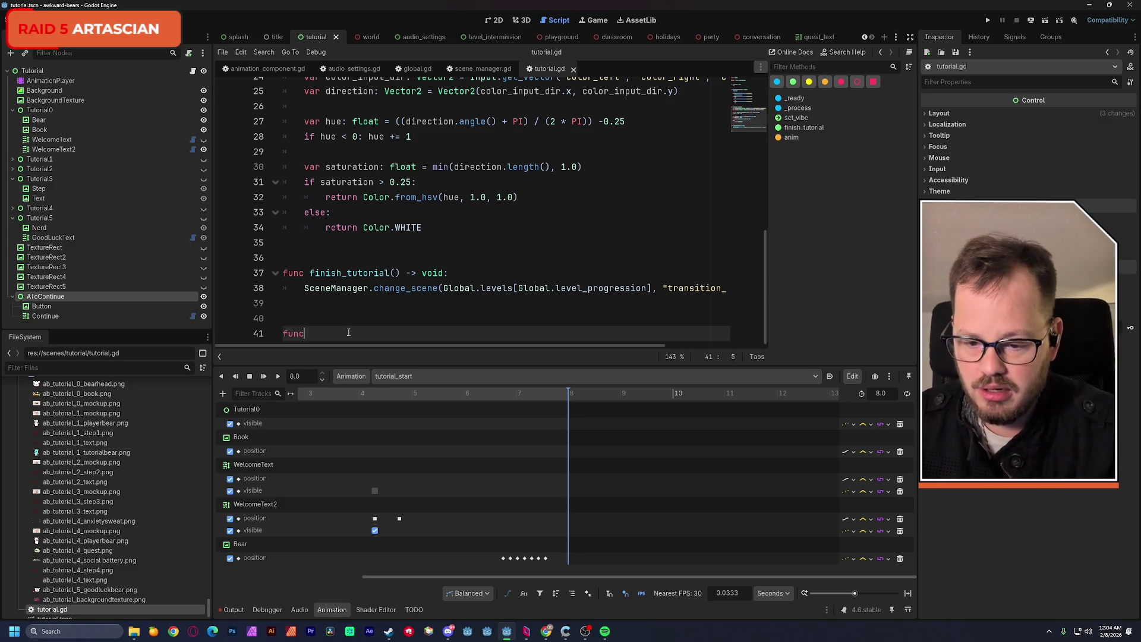
pyautogui.rightClick(50, 296)
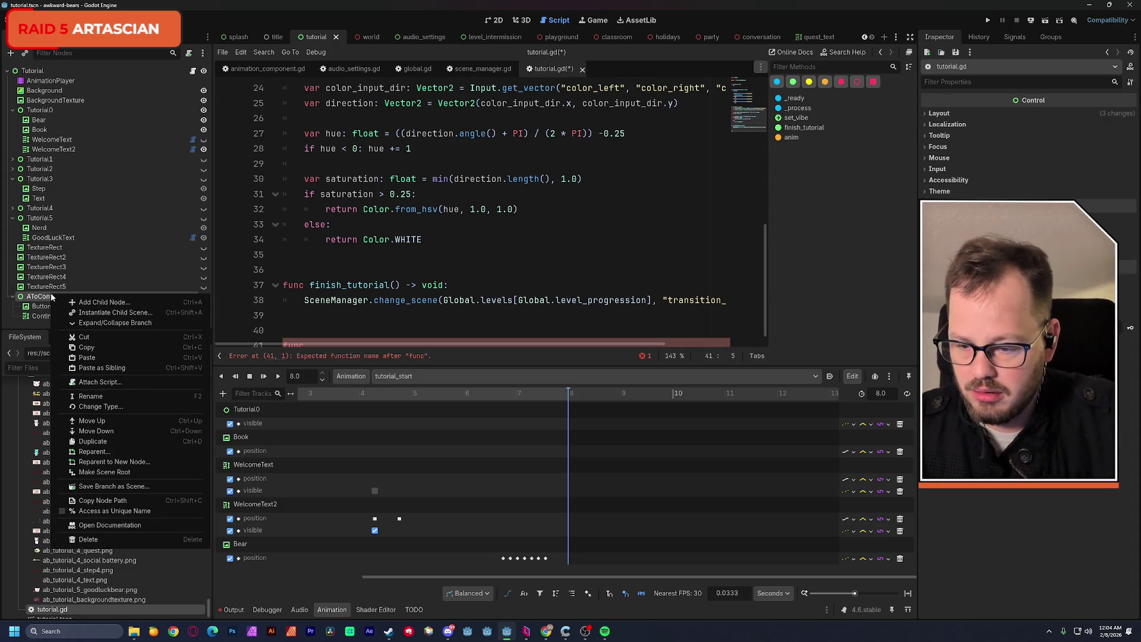
pyautogui.click(106, 511)
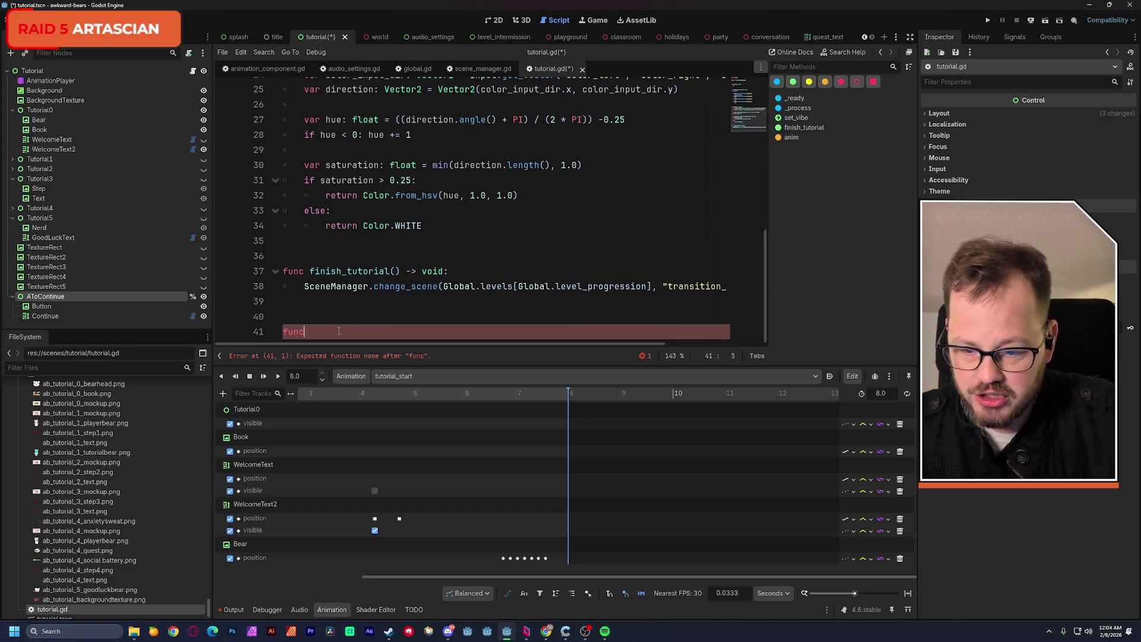
pyautogui.write('prompt_')
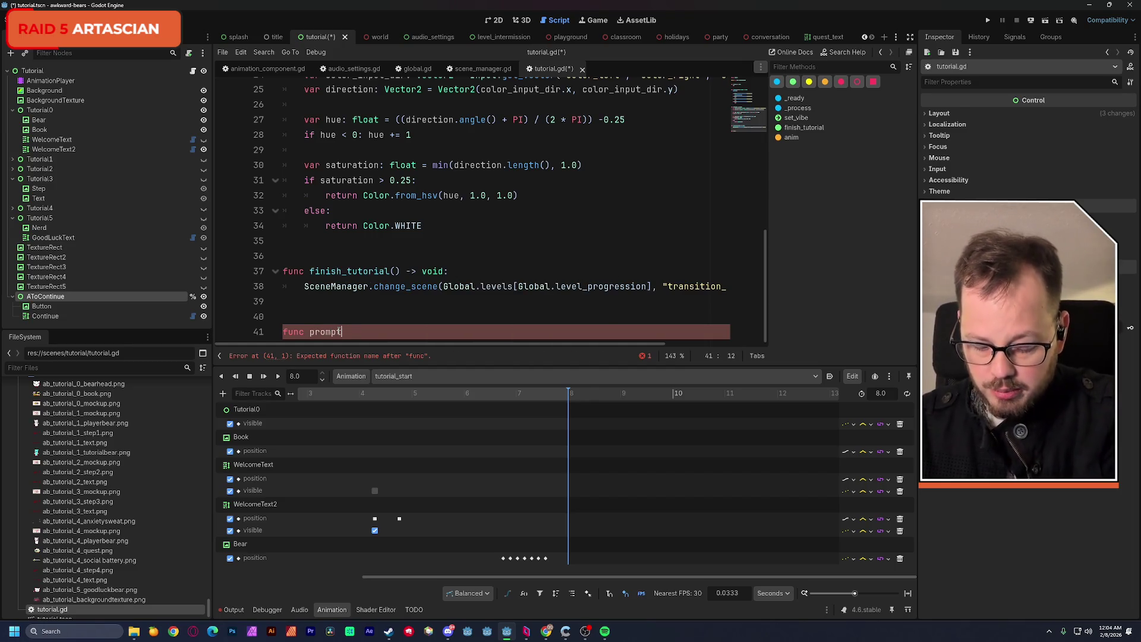
pyautogui.write('next')
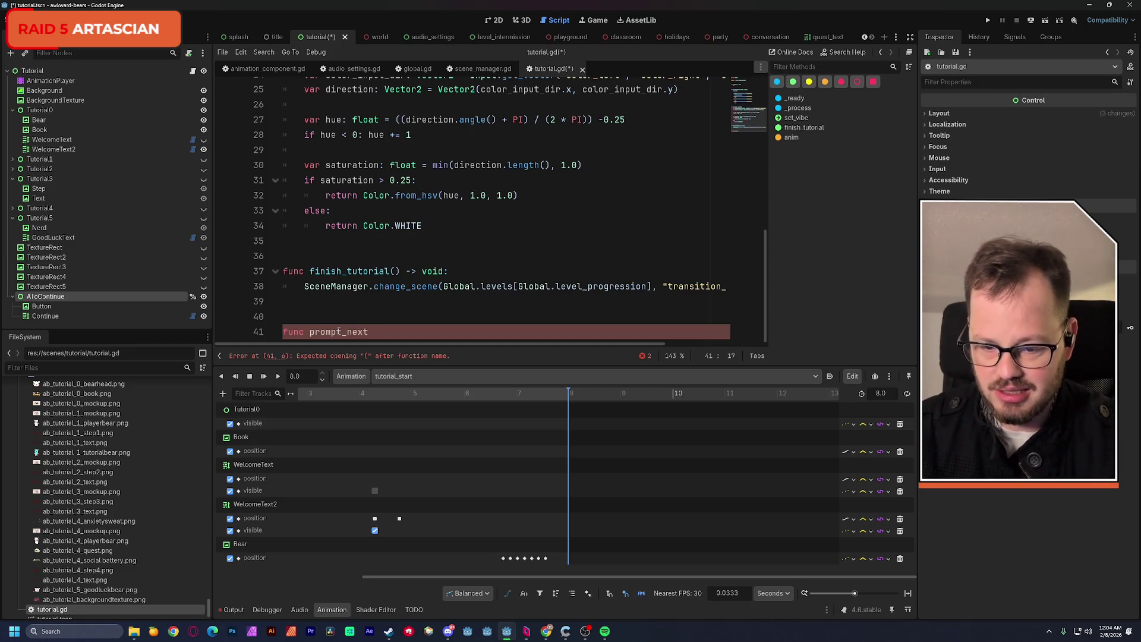
pyautogui.write('() -> void:')
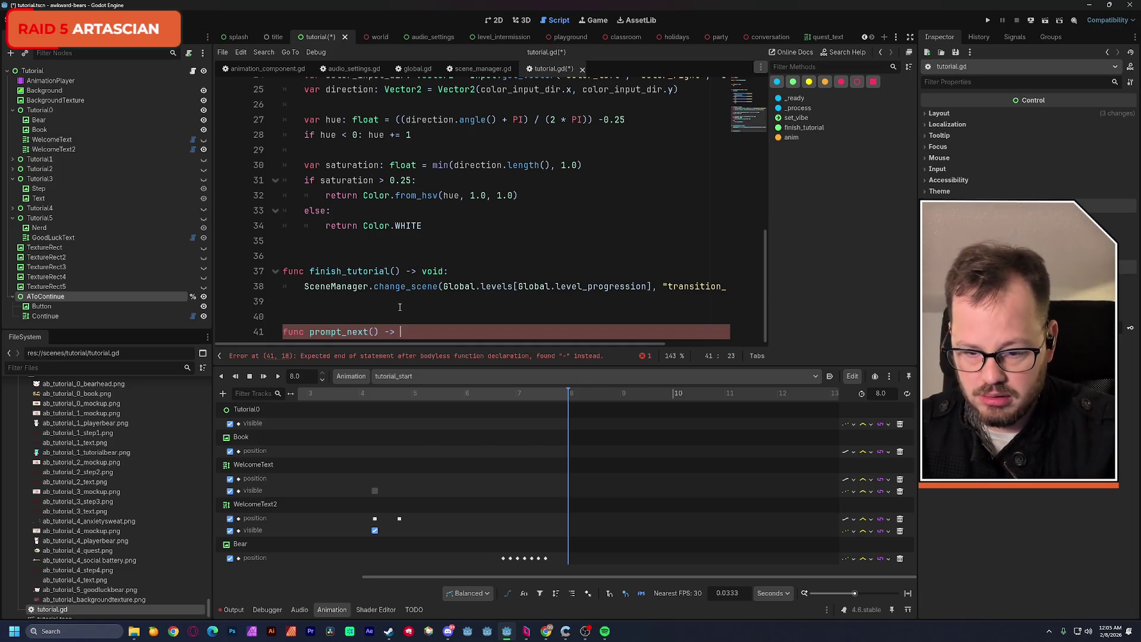
pyautogui.press('Return')
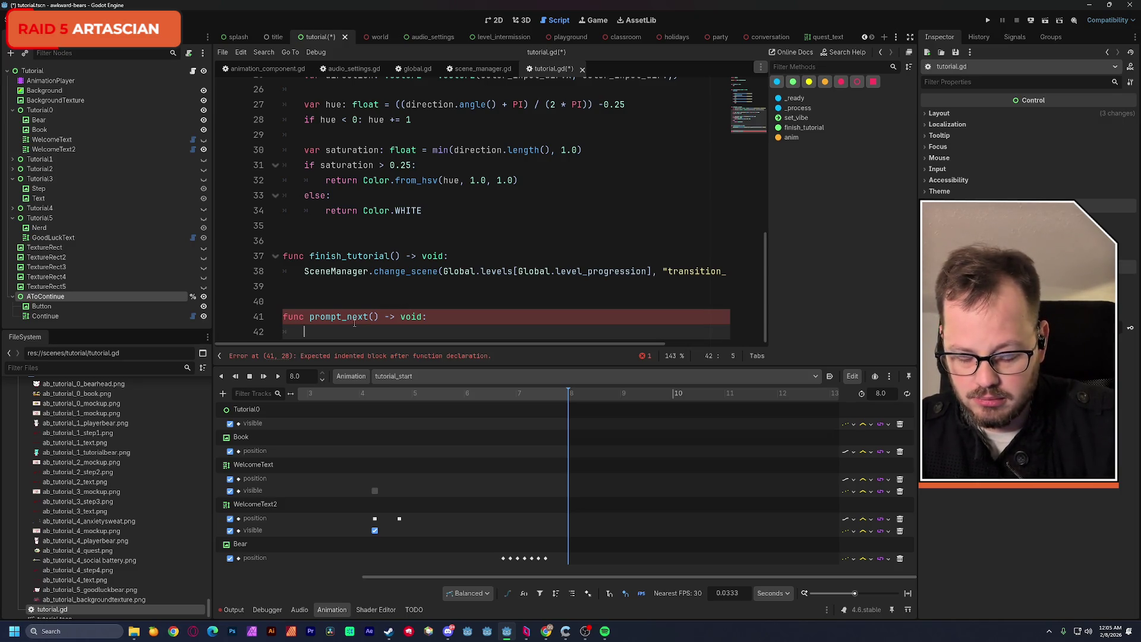
# Declare var tween: Tween = create_tween() in prompt_next and save the script.
pyautogui.write('var tween')
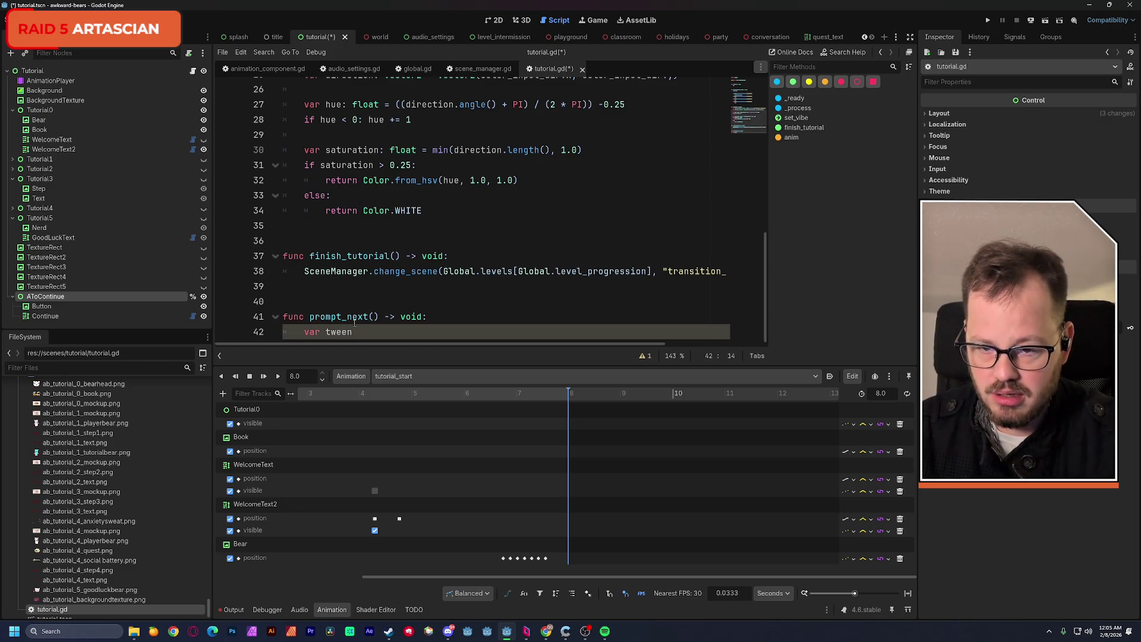
pyautogui.scroll(8, 354, 321)
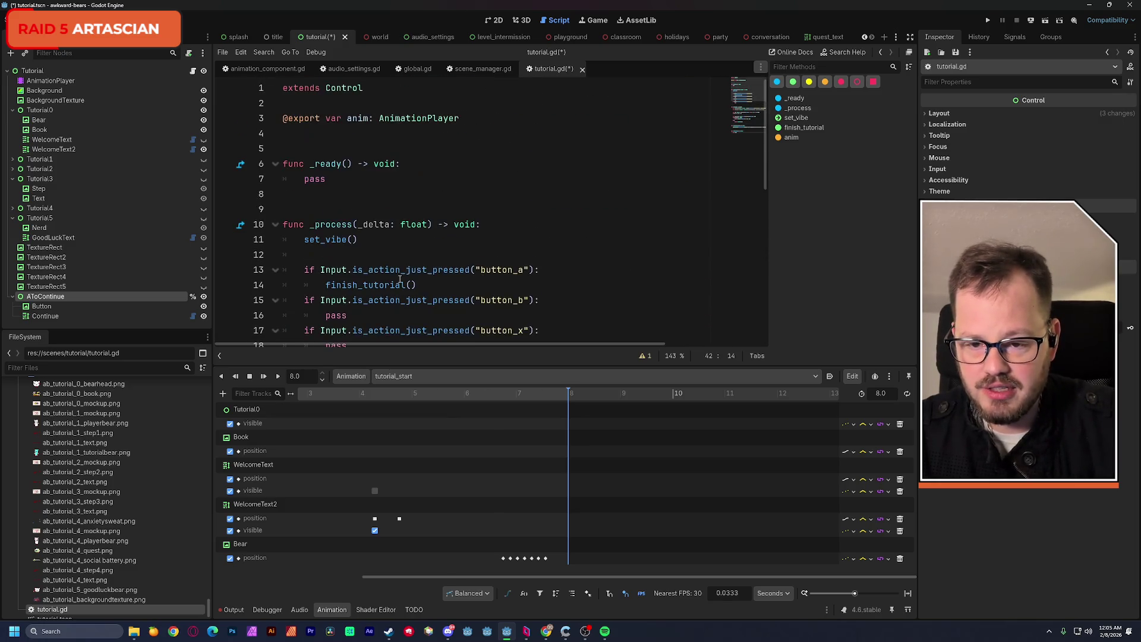
pyautogui.scroll(-8, 401, 279)
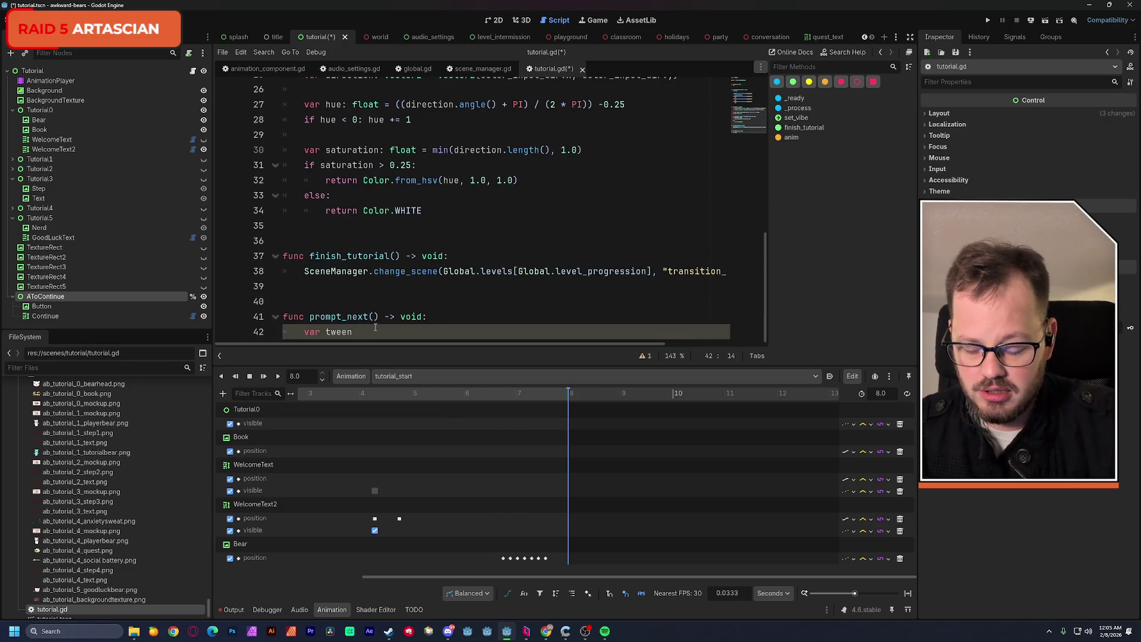
pyautogui.write(': tween')
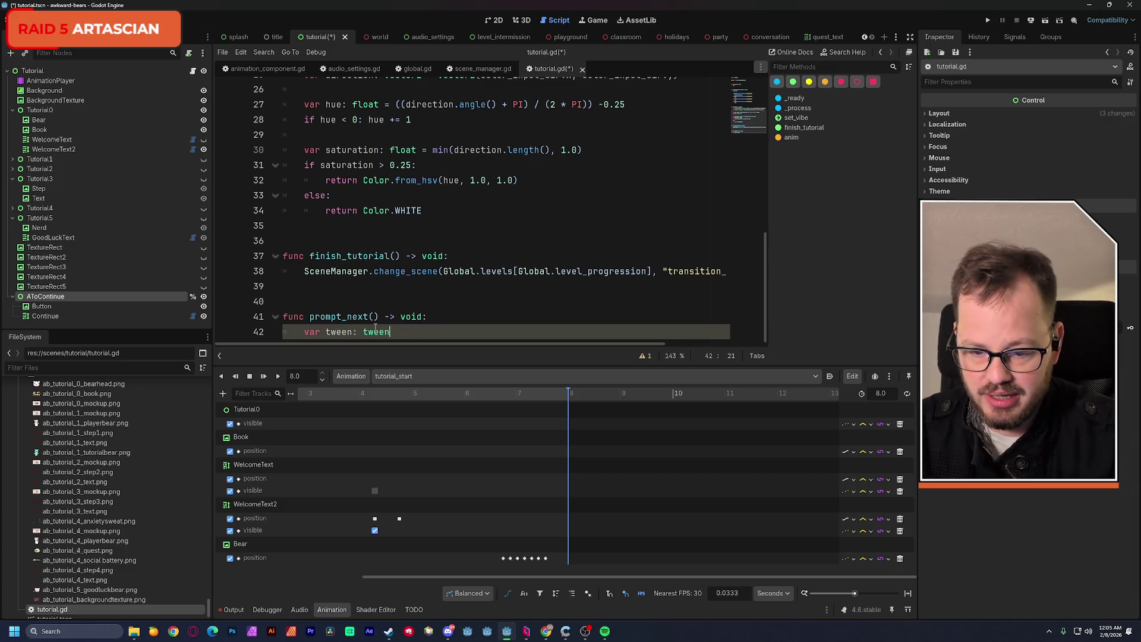
pyautogui.press('Return')
pyautogui.write('creaw')
pyautogui.press('Return')
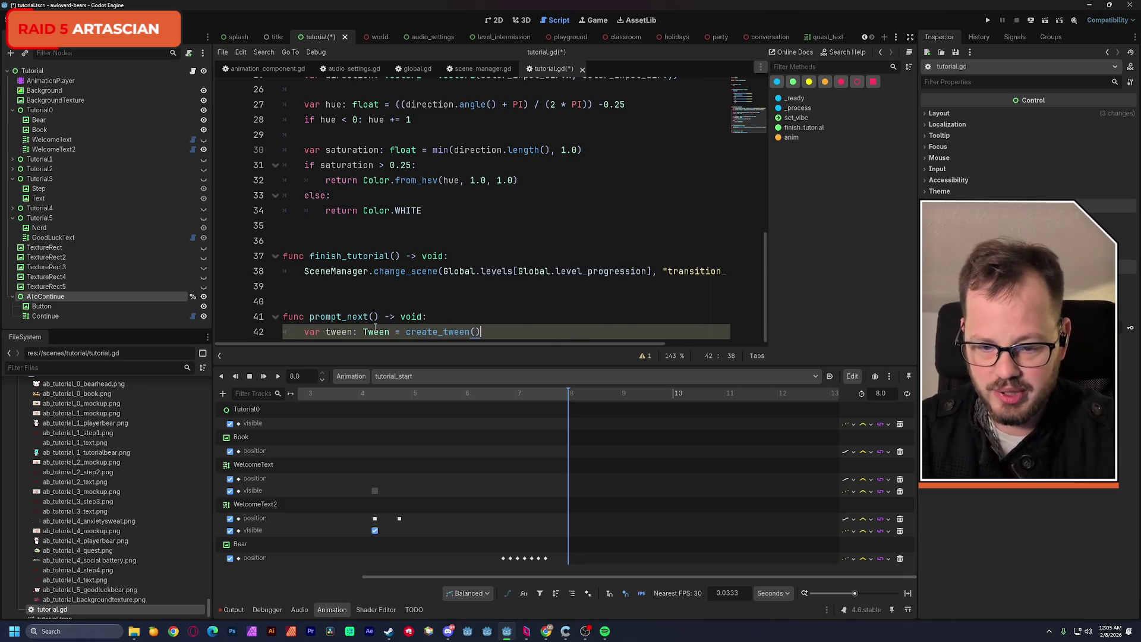
pyautogui.press('Return')
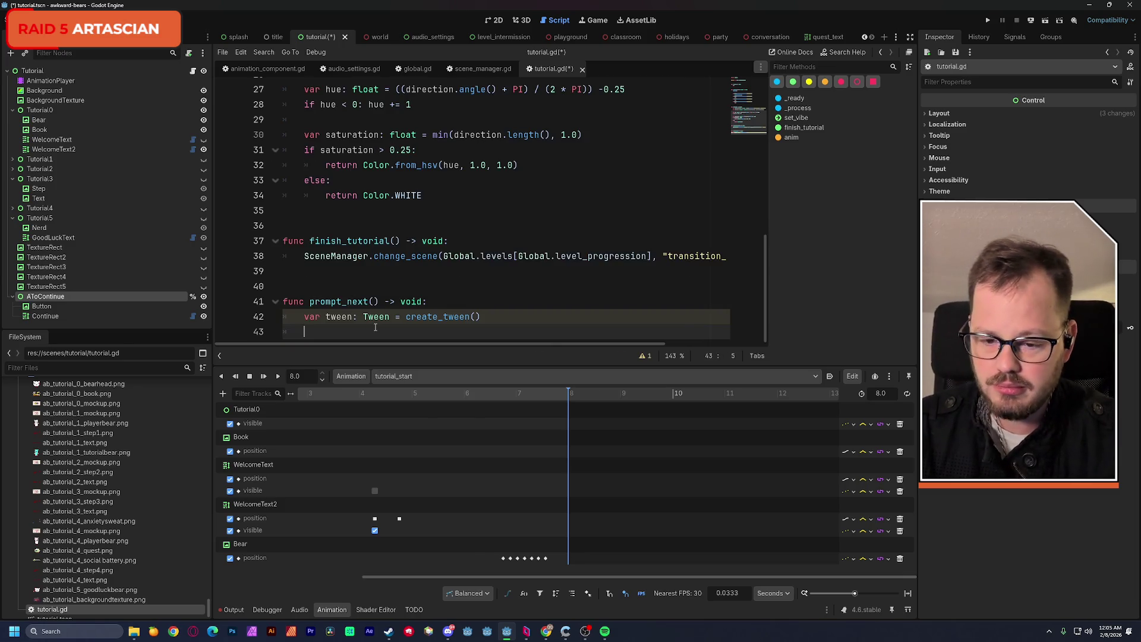
pyautogui.hotkey('ctrl', 's')
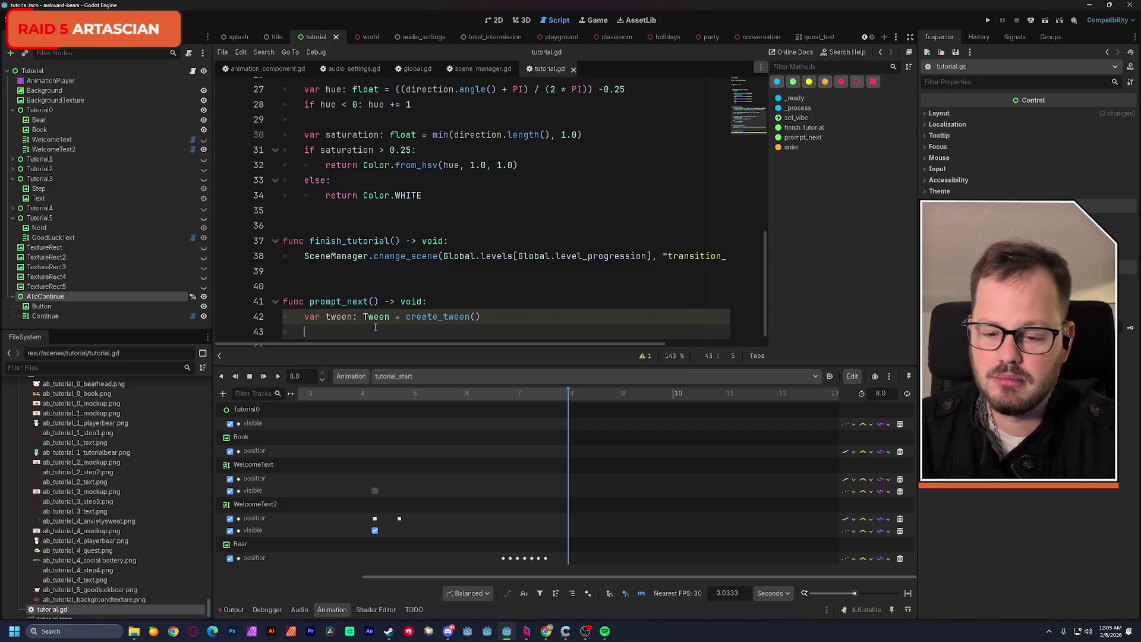
# Begin a %AToContinue.position.x = line above the tween declaration.
pyautogui.hotkey('alt', 'Up')
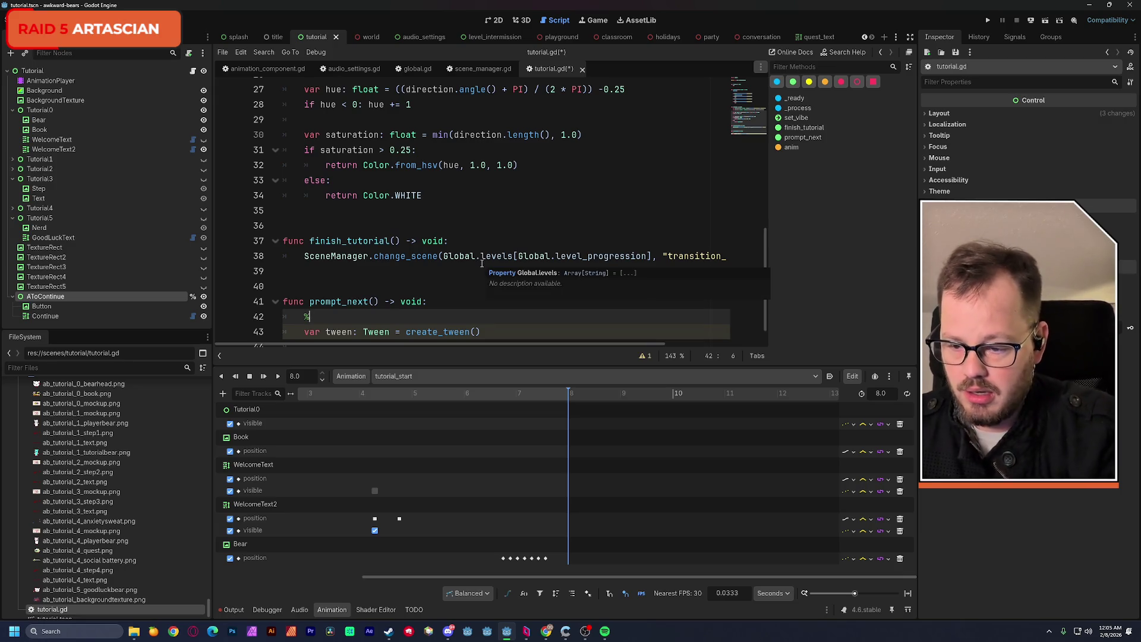
pyautogui.write('%A')
pyautogui.press('Return')
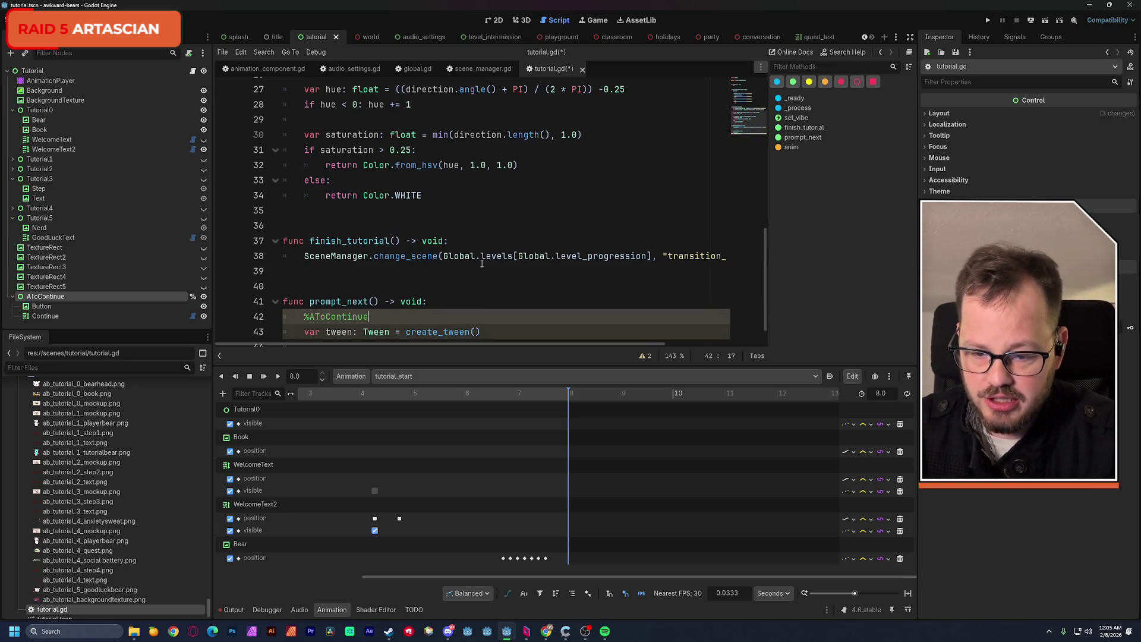
pyautogui.write('.')
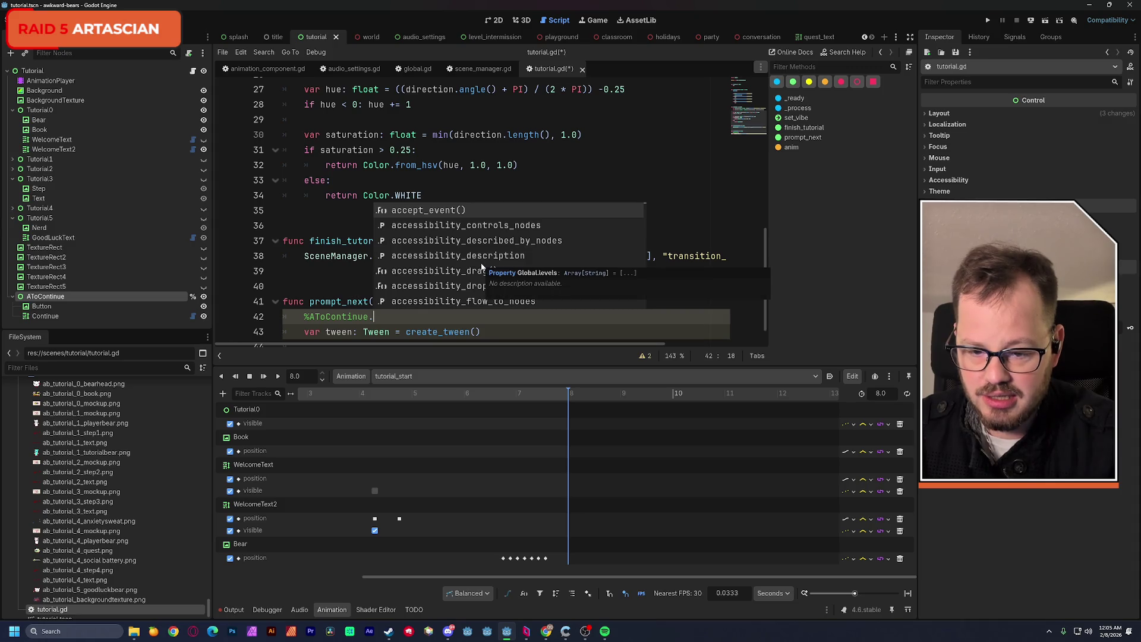
pyautogui.write('pos')
pyautogui.press('Return')
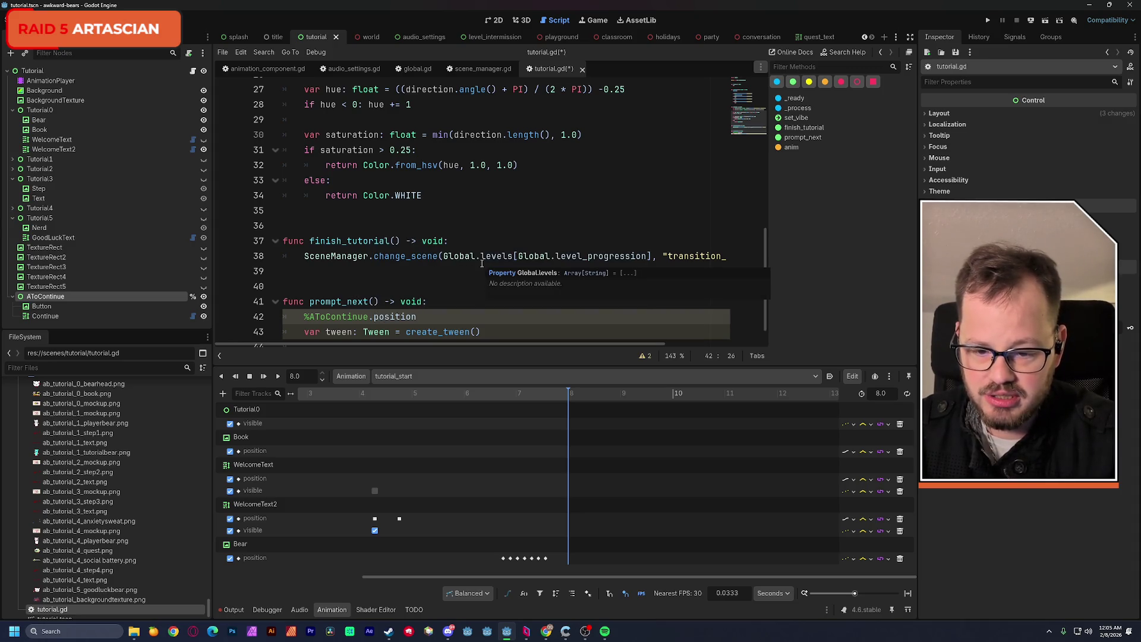
pyautogui.write('.')
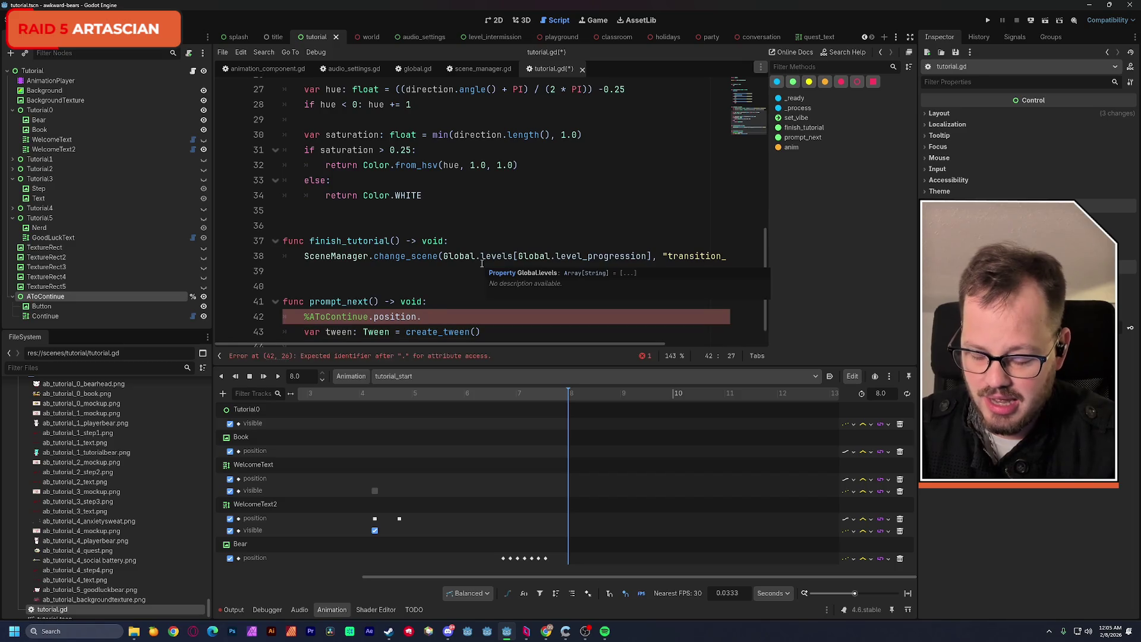
pyautogui.write('x =')
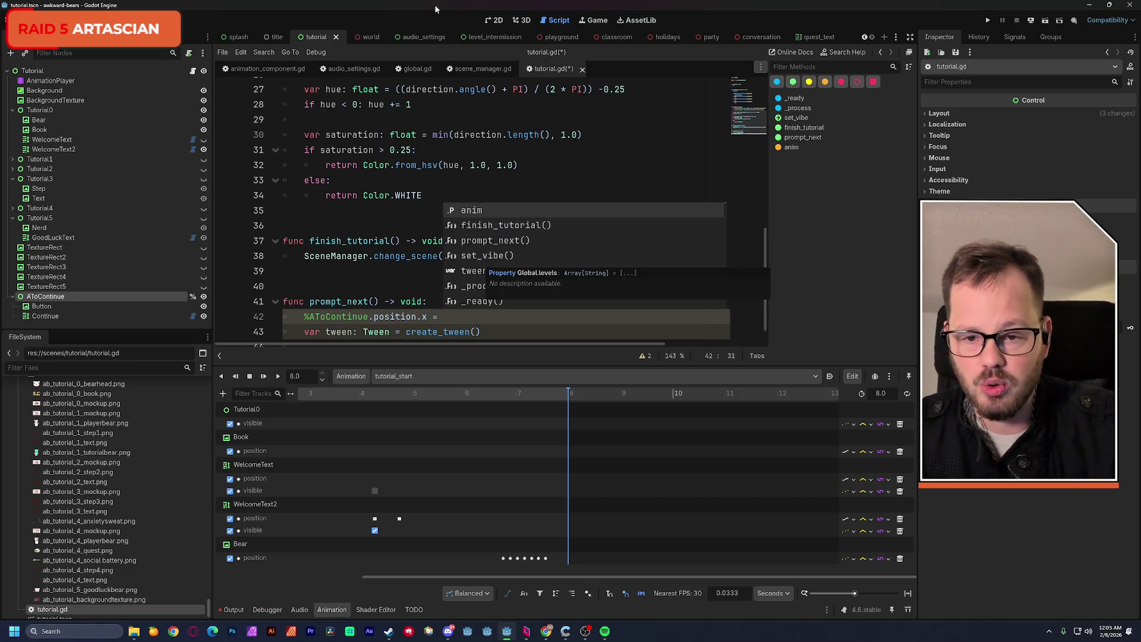
# Nudge AToContinue to the right in the 2D view and save the tutorial scene.
pyautogui.click(493, 19)
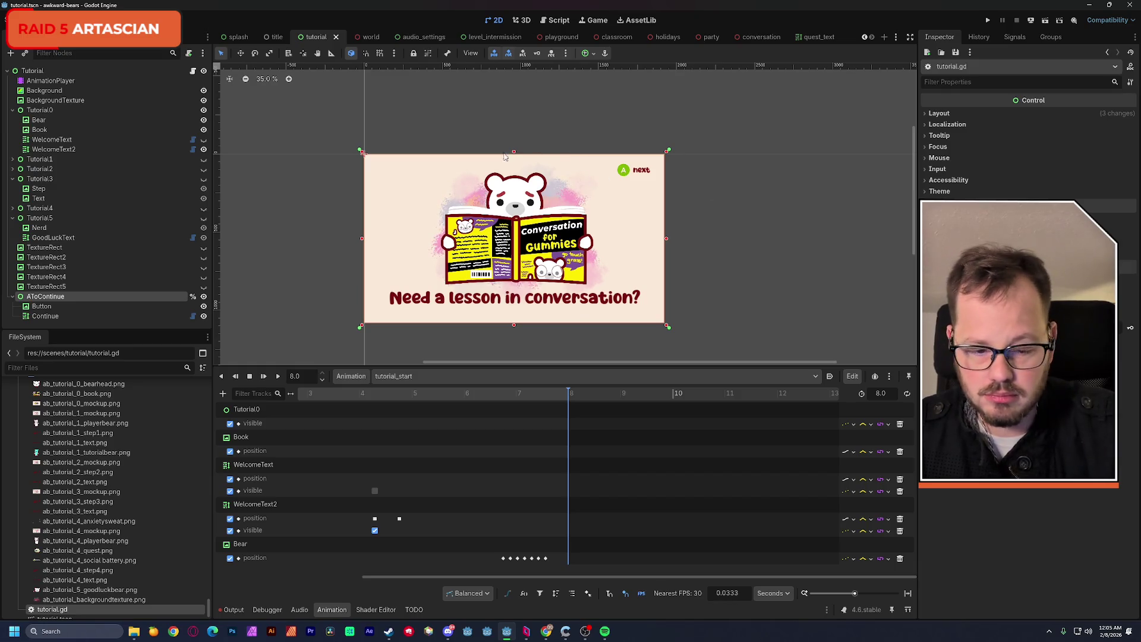
pyautogui.click(941, 113)
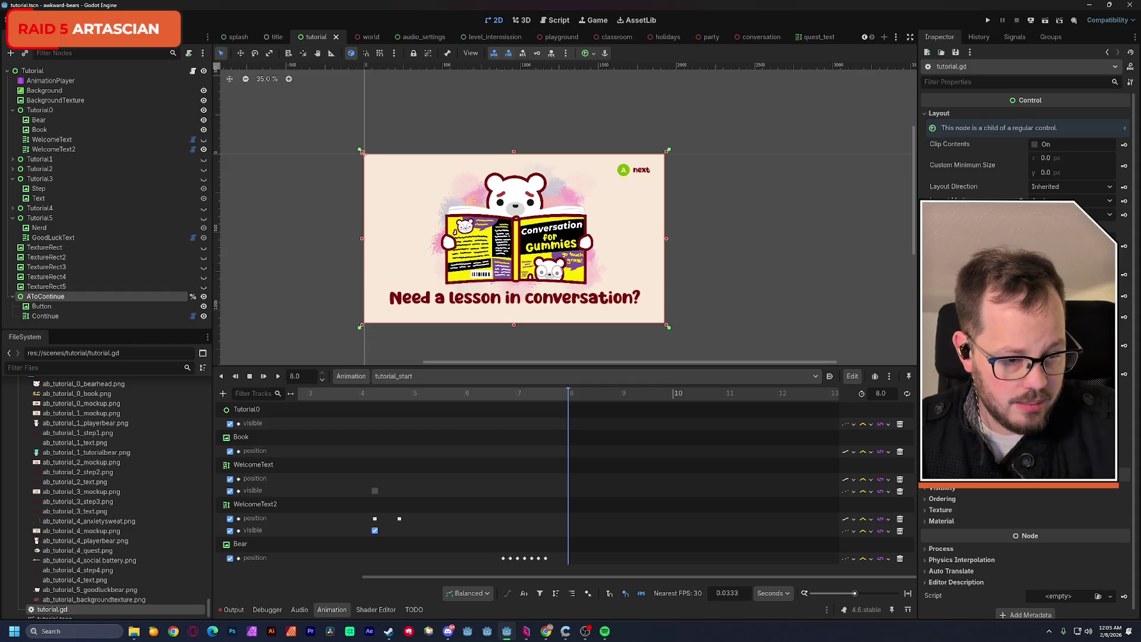
pyautogui.press('Right')
pyautogui.press('Right')
pyautogui.press('Right')
pyautogui.press('Right')
pyautogui.press('Right')
pyautogui.press('Right')
pyautogui.press('Right')
pyautogui.press('Right')
pyautogui.press('Right')
pyautogui.press('Right')
pyautogui.press('Right')
pyautogui.press('Right')
pyautogui.press('Right')
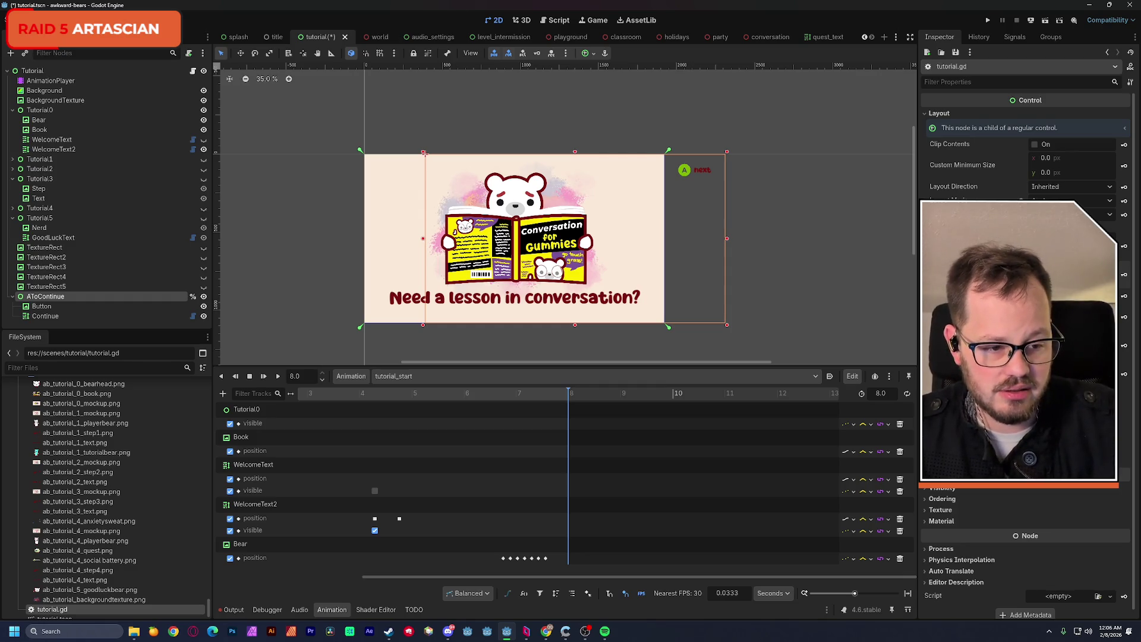
pyautogui.hotkey('ctrl', 's')
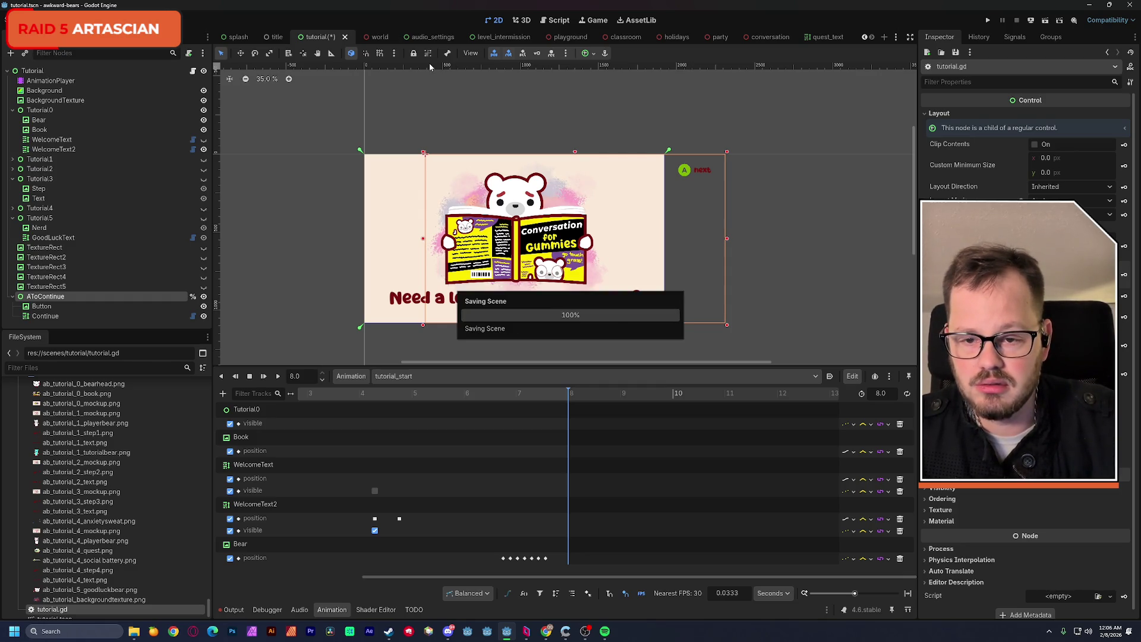
pyautogui.click(556, 20)
# Set position.x to 390.0 and duplicate that line into %AToContinue.show() below it.
pyautogui.write('390.0')
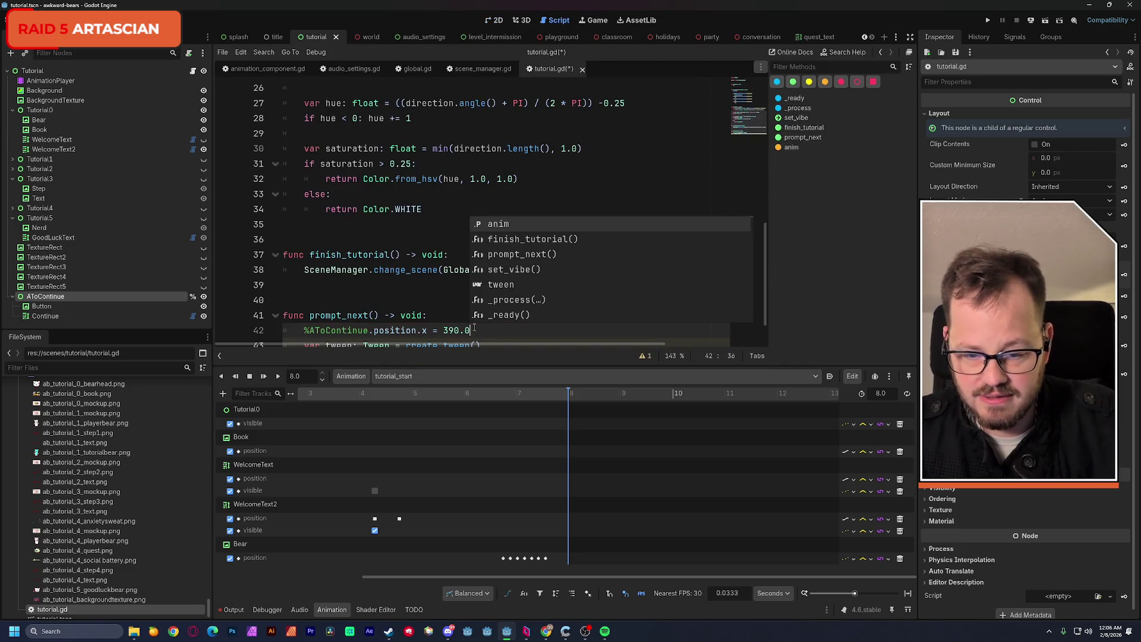
pyautogui.scroll(-1, 440, 291)
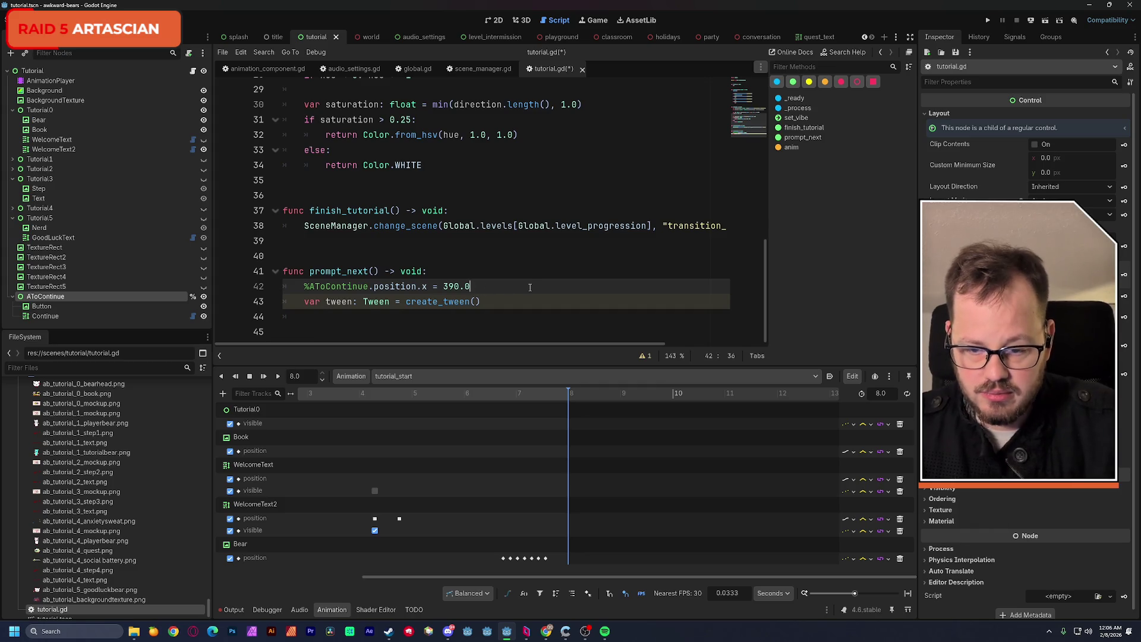
pyautogui.press('Return')
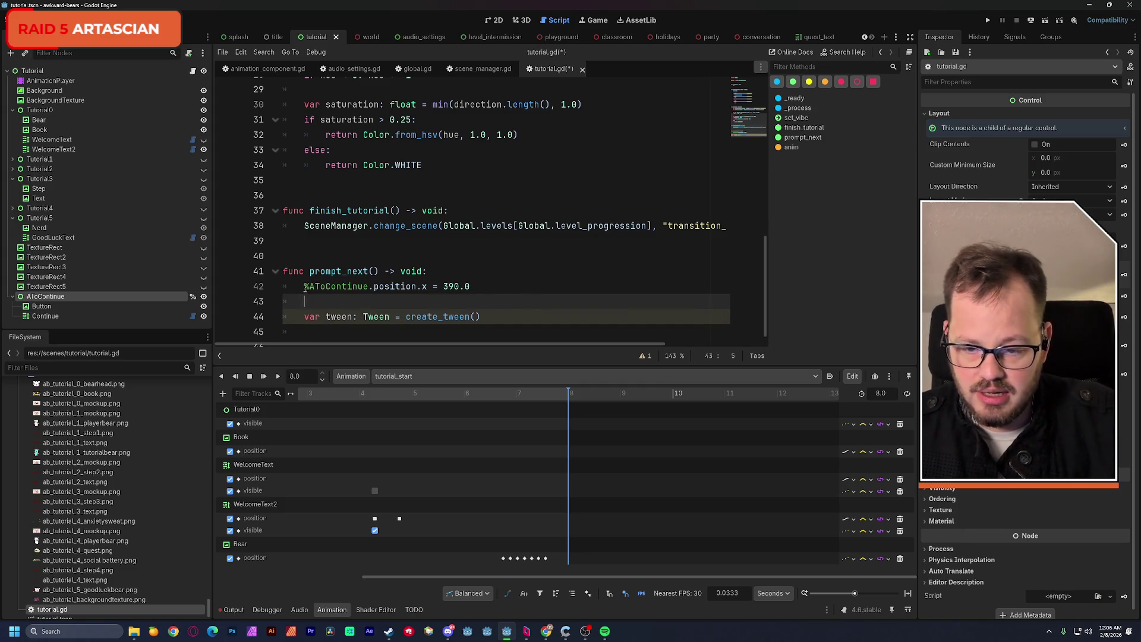
pyautogui.tripleClick(471, 287)
pyautogui.hotkey('ctrl', 'c')
pyautogui.click(399, 300)
pyautogui.hotkey('ctrl', 'v')
pyautogui.moveTo(375, 301); pyautogui.dragTo(471, 301)
pyautogui.write('show')
pyautogui.press('Return')
# Save, then add tween.tween_property(%AToContinue, "position:x", 0.0, 1.0) after the tween creation.
pyautogui.click(546, 270)
pyautogui.scroll(-1, 547, 262)
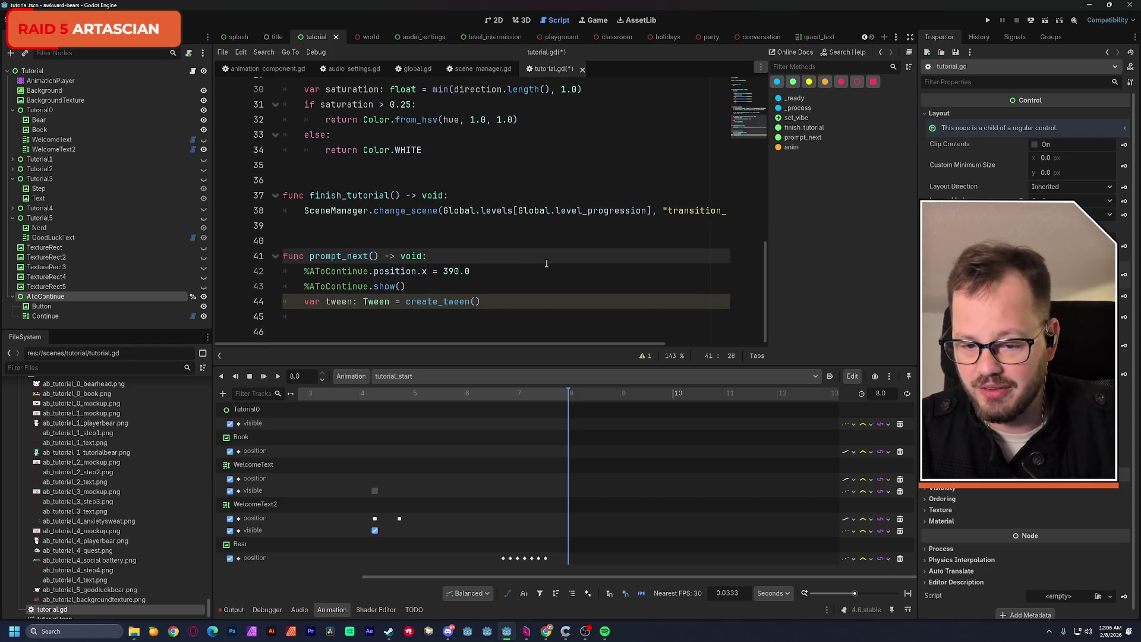
pyautogui.hotkey('ctrl', 's')
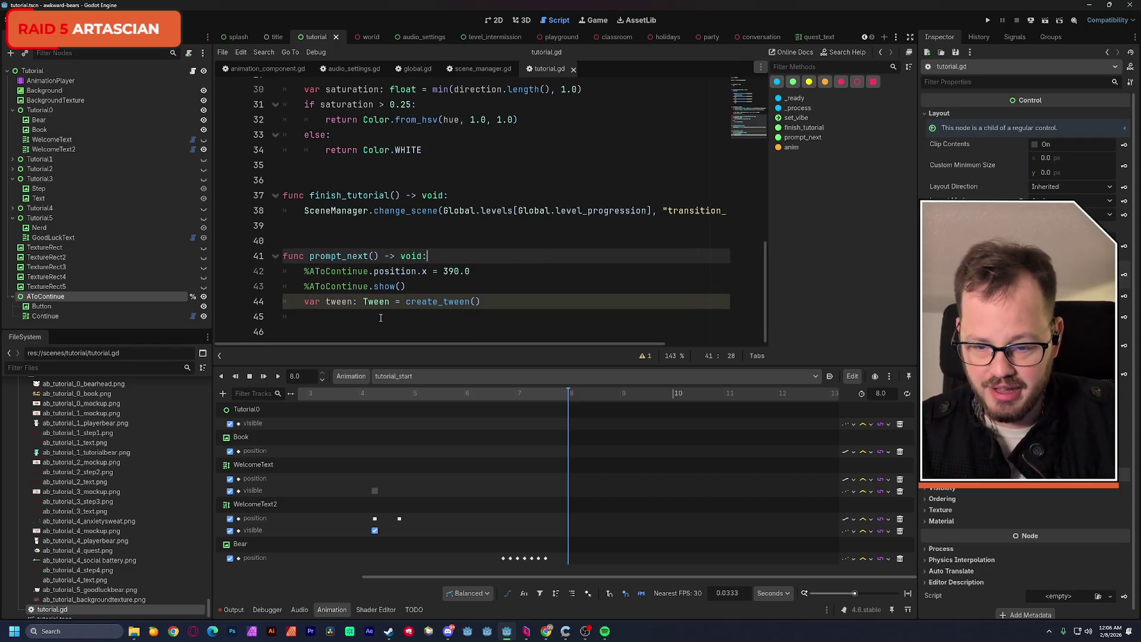
pyautogui.press('Return')
pyautogui.write('tween.tween_property(%AToContinue, ')
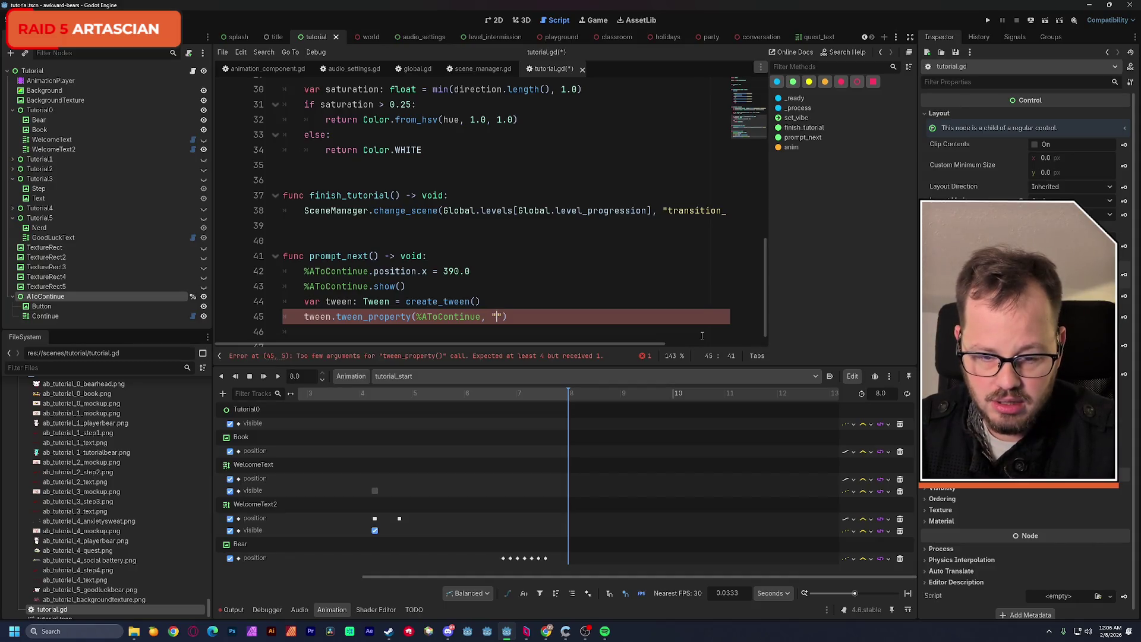
pyautogui.write('"posit')
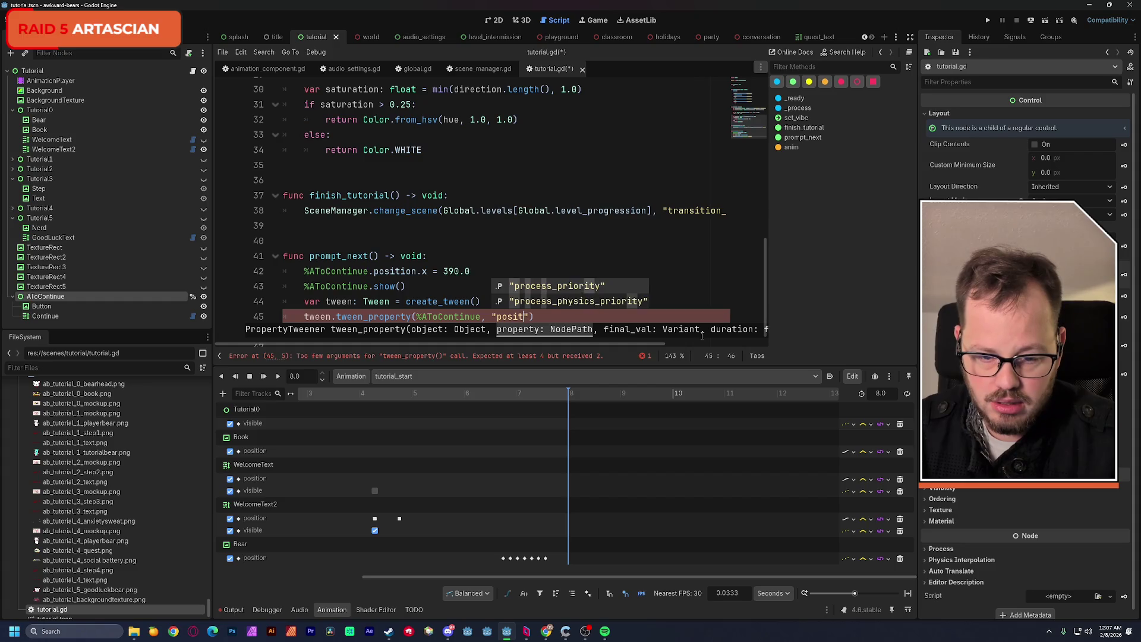
pyautogui.write('ion:')
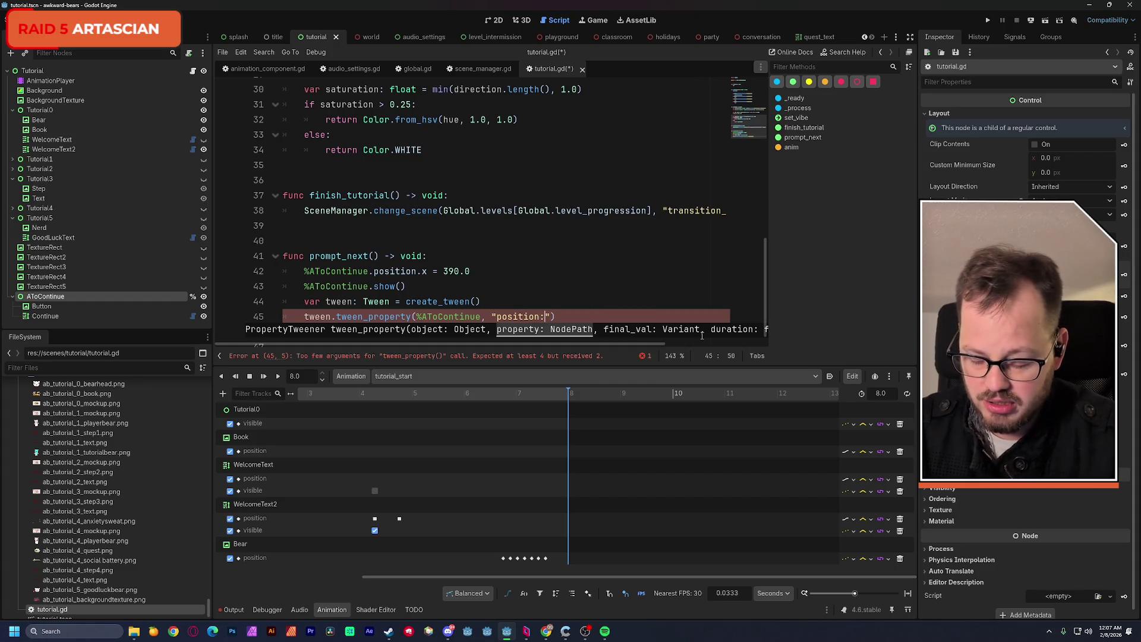
pyautogui.write('x"')
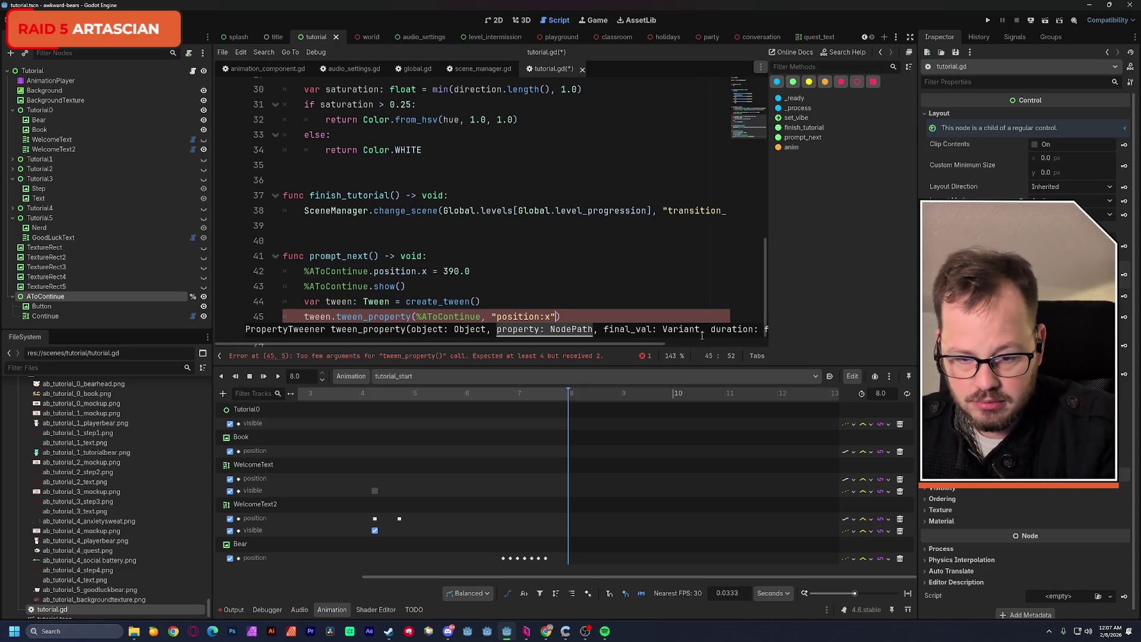
pyautogui.write(', ')
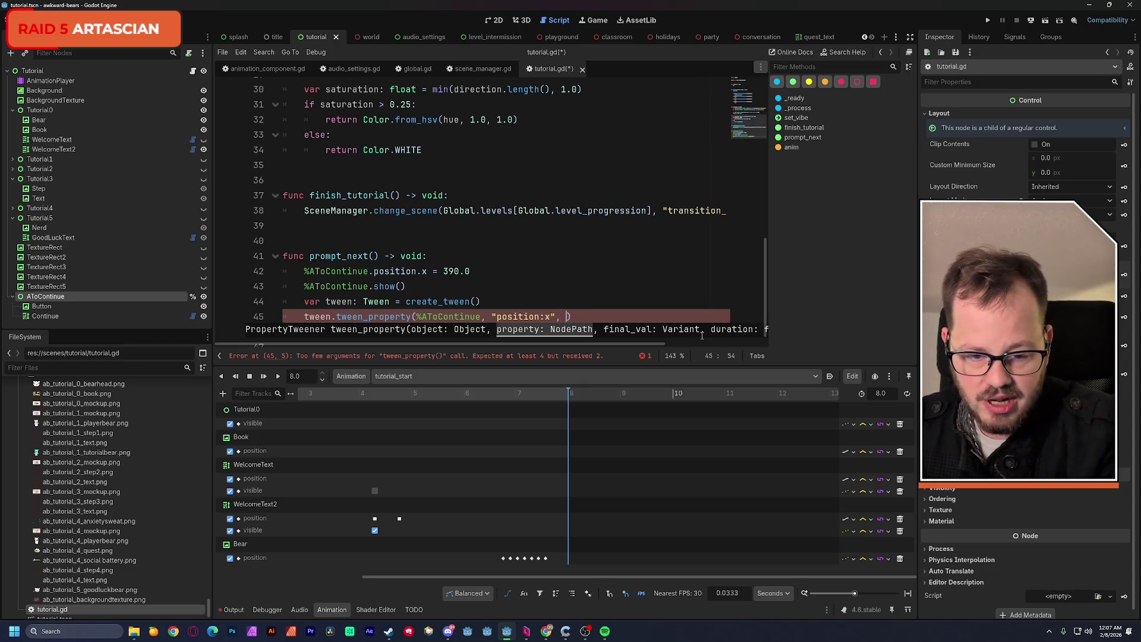
pyautogui.write('0.0')
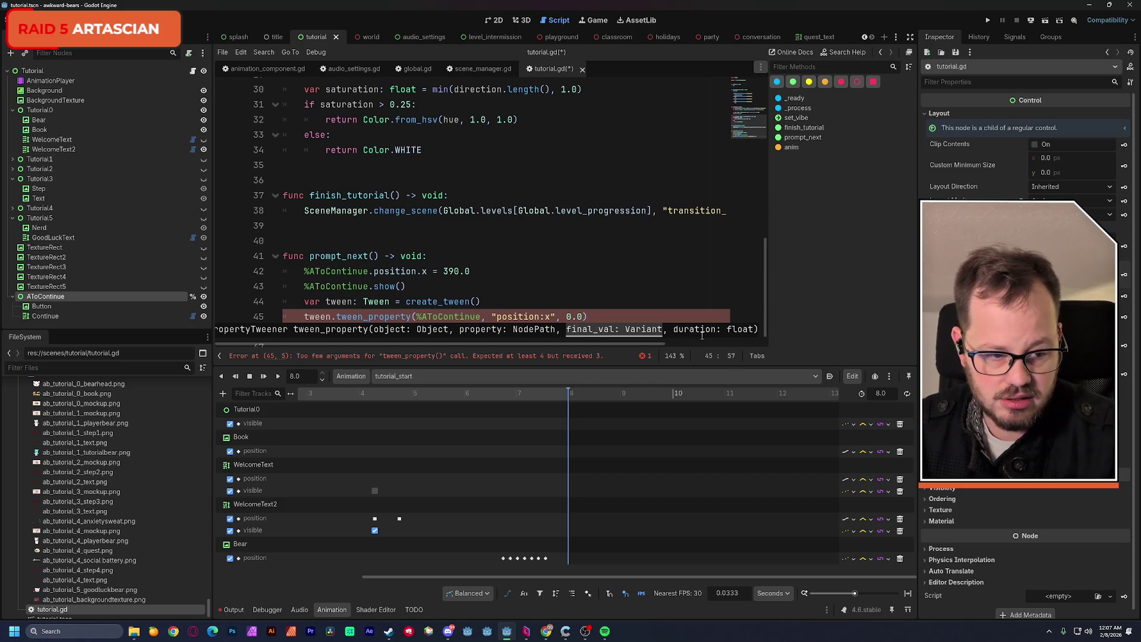
pyautogui.write(', ')
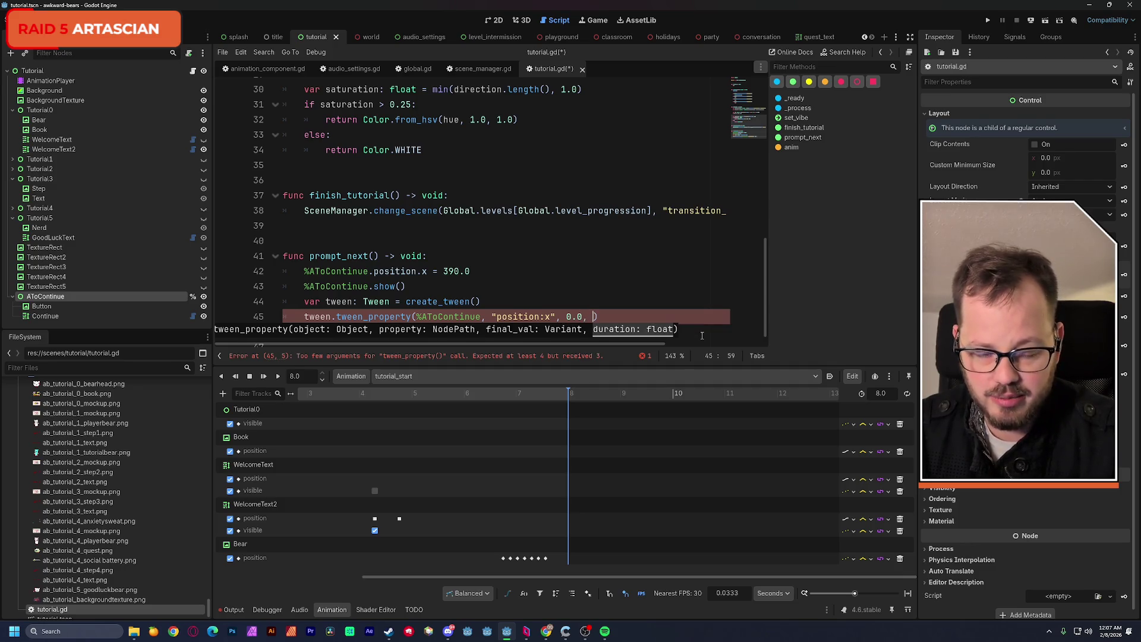
pyautogui.write('1.0')
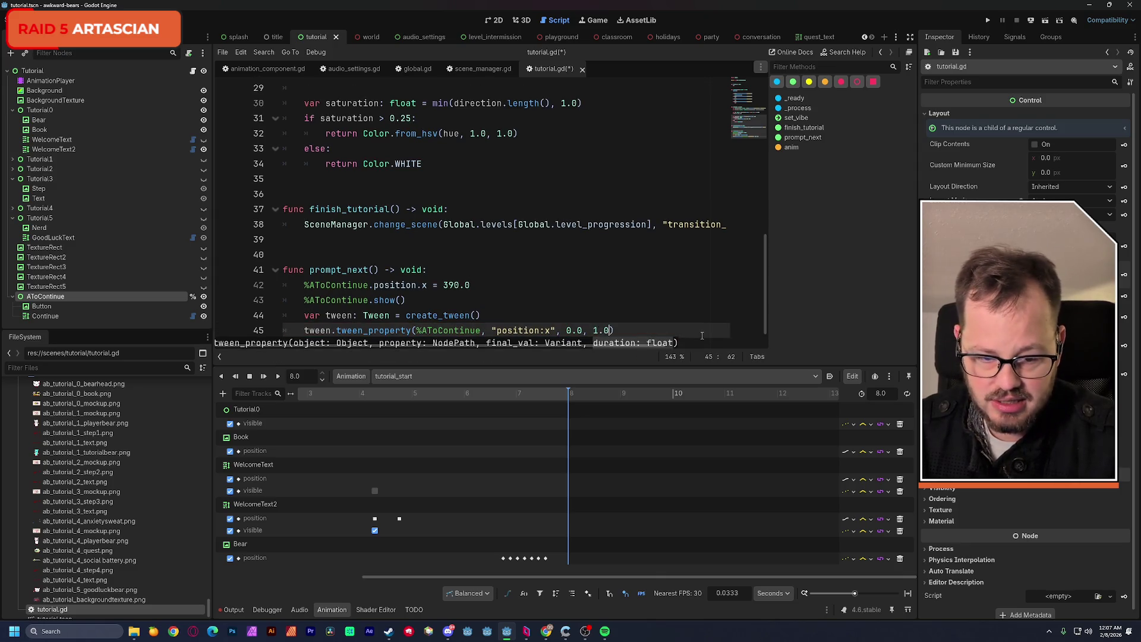
# Chain .set_ease(Tween.EASE_OUT).set_trans(Tween.TRANS_EXPO) onto create_tween() and save the script.
pyautogui.press('Up')
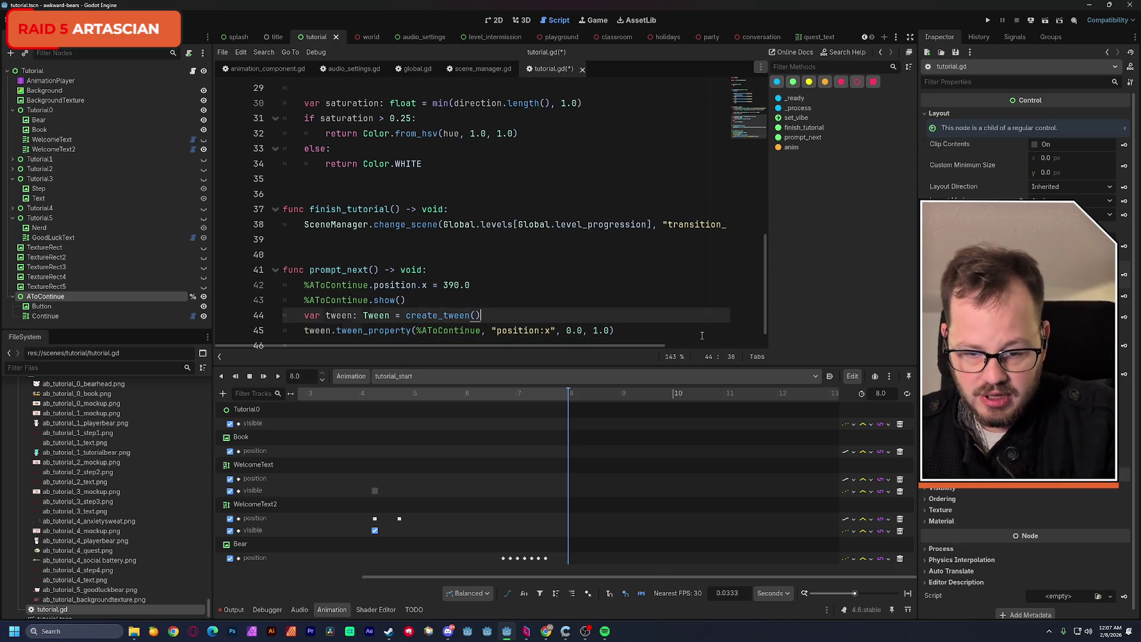
pyautogui.write('.set')
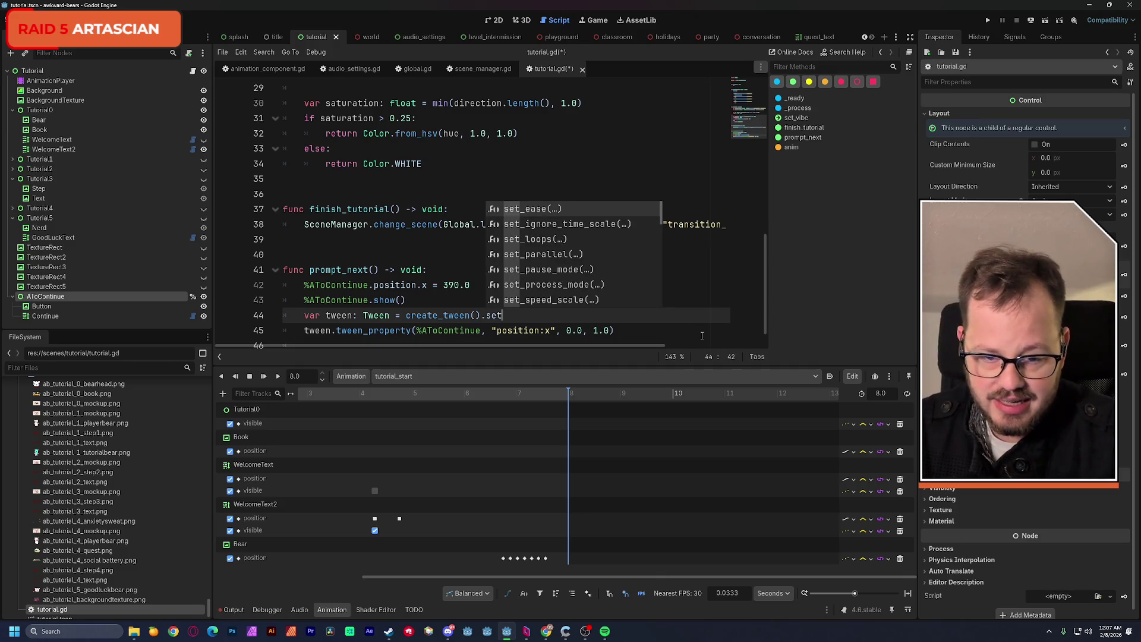
pyautogui.press('Return')
pyautogui.press('Down')
pyautogui.press('Down')
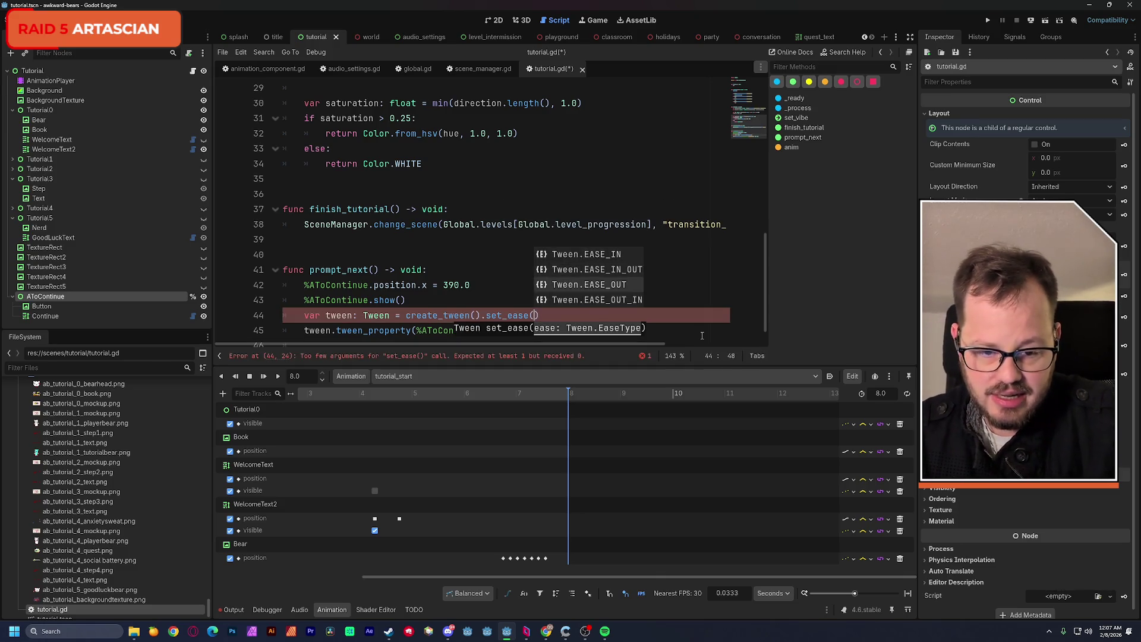
pyautogui.press('Return')
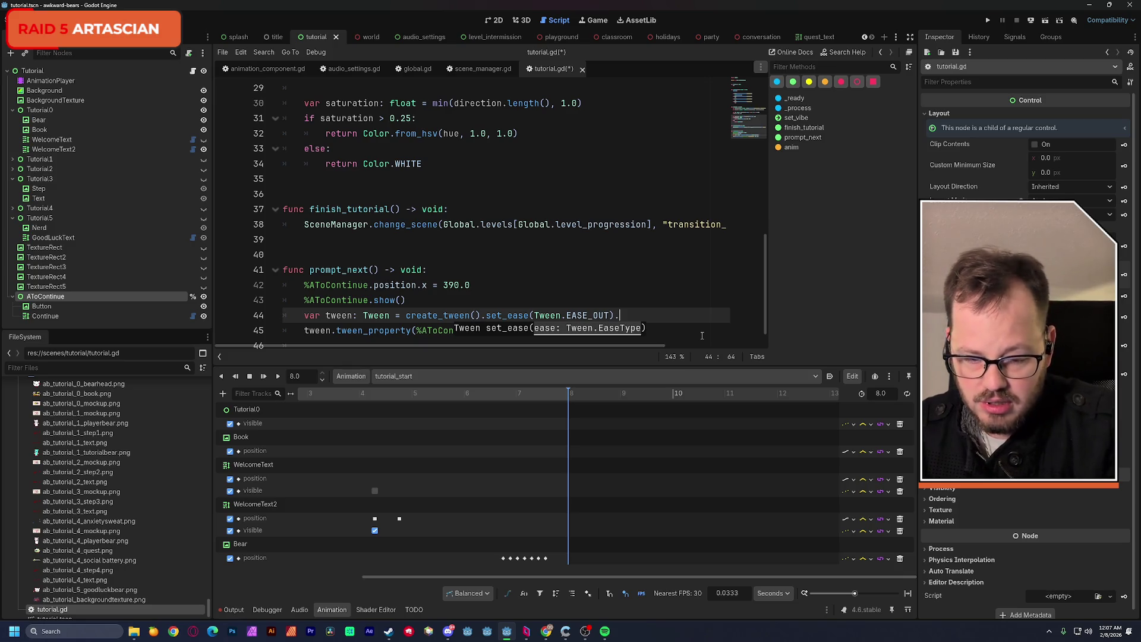
pyautogui.write('.')
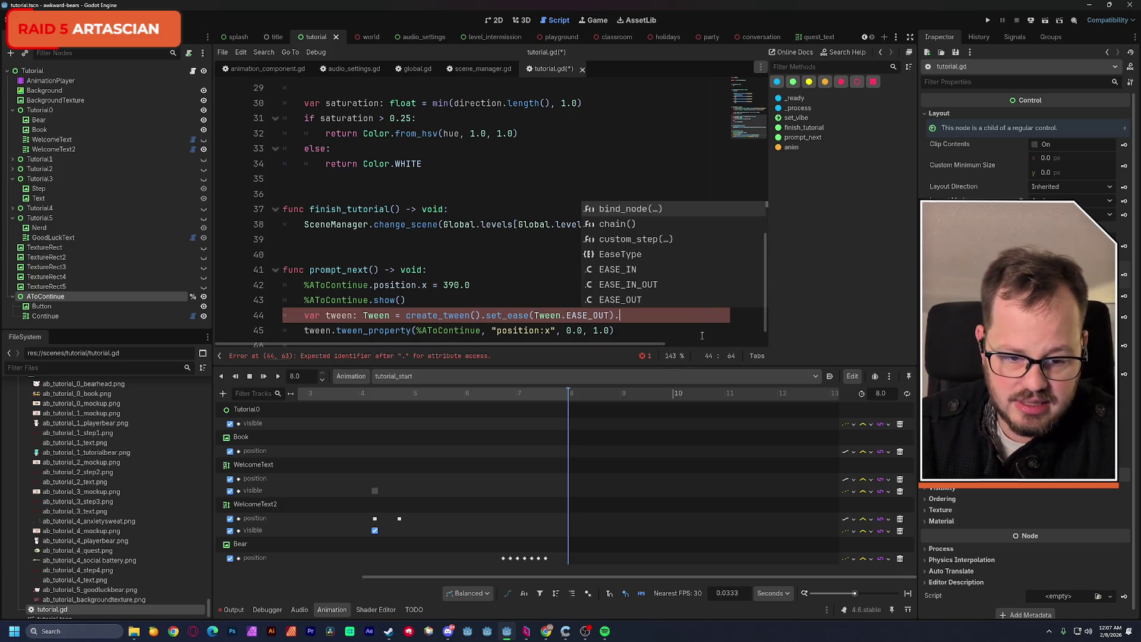
pyautogui.write('set')
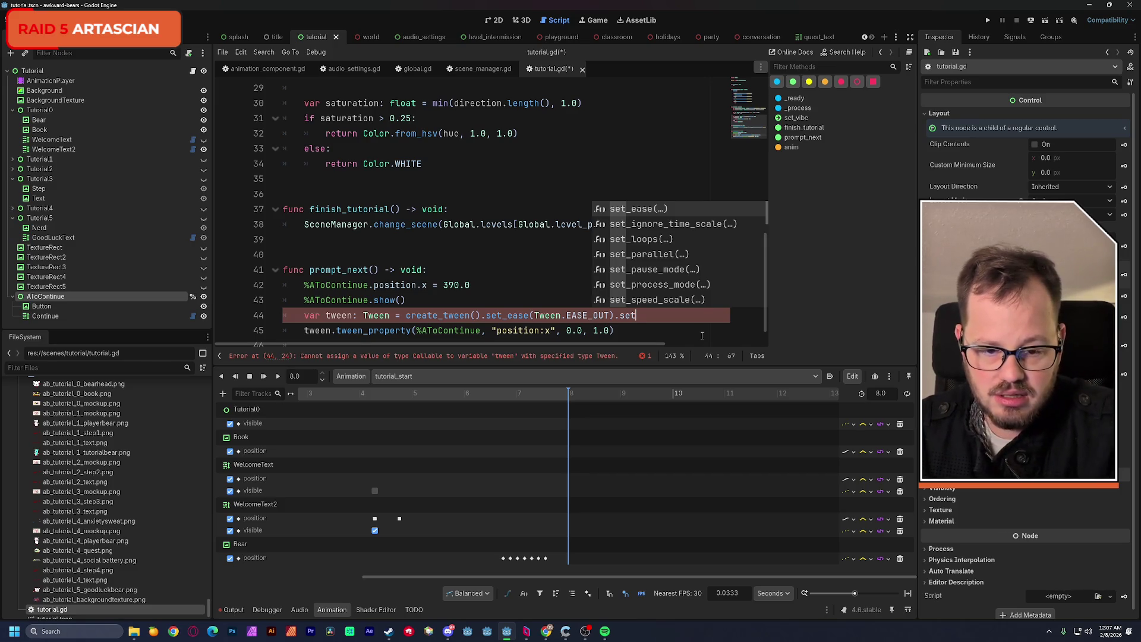
pyautogui.write('_t')
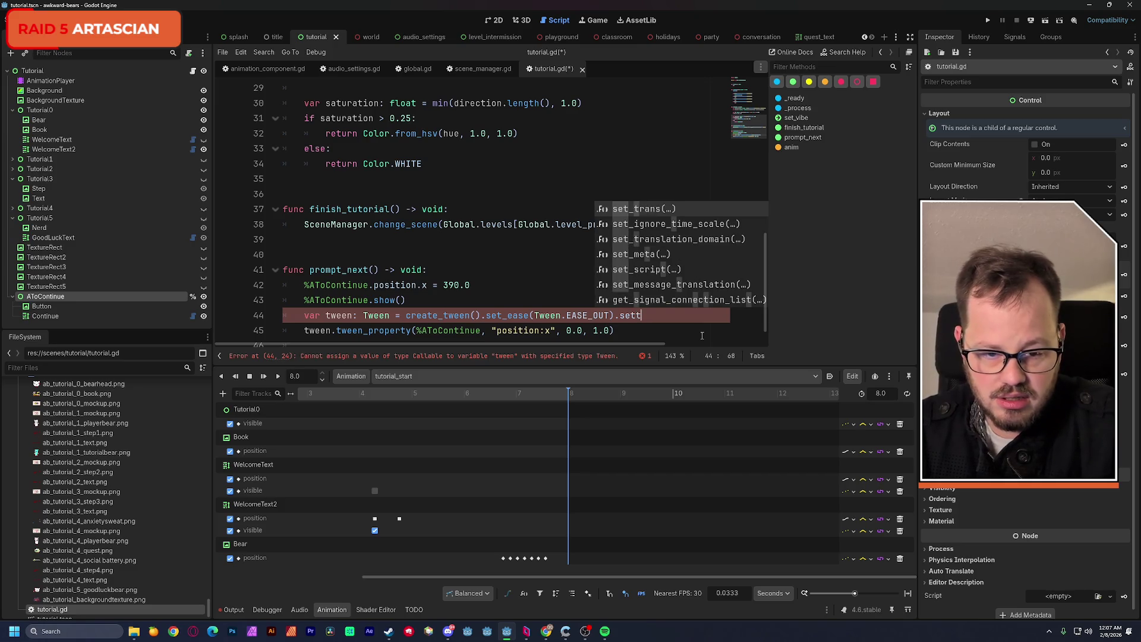
pyautogui.press('Return')
pyautogui.press('Down')
pyautogui.press('Down')
pyautogui.press('Down')
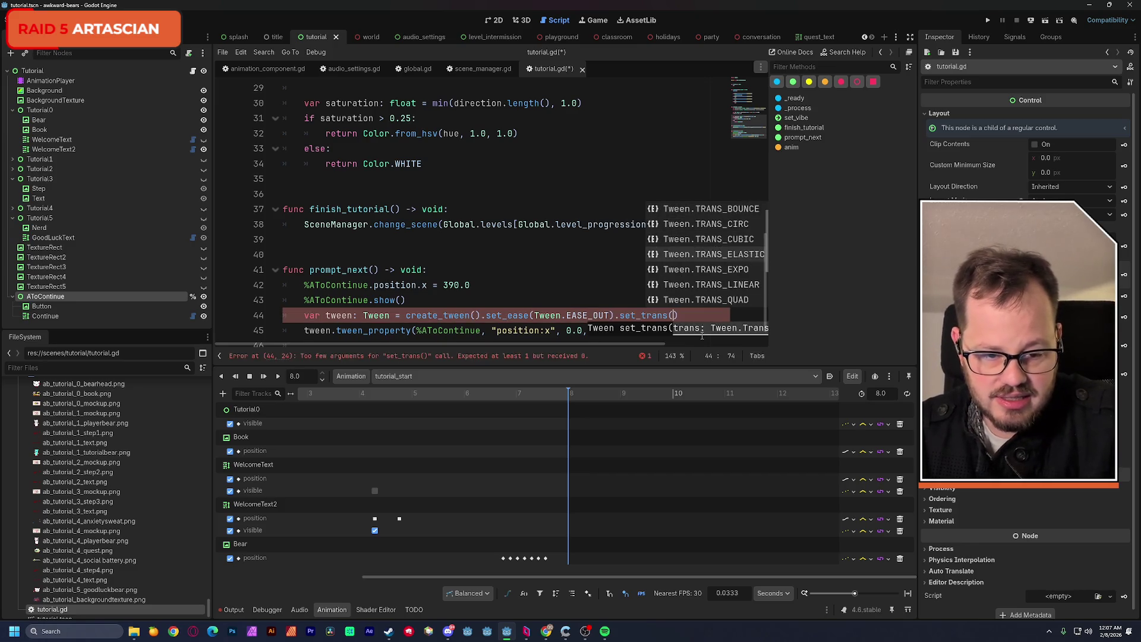
pyautogui.press('Return')
pyautogui.scroll(-1, 624, 342)
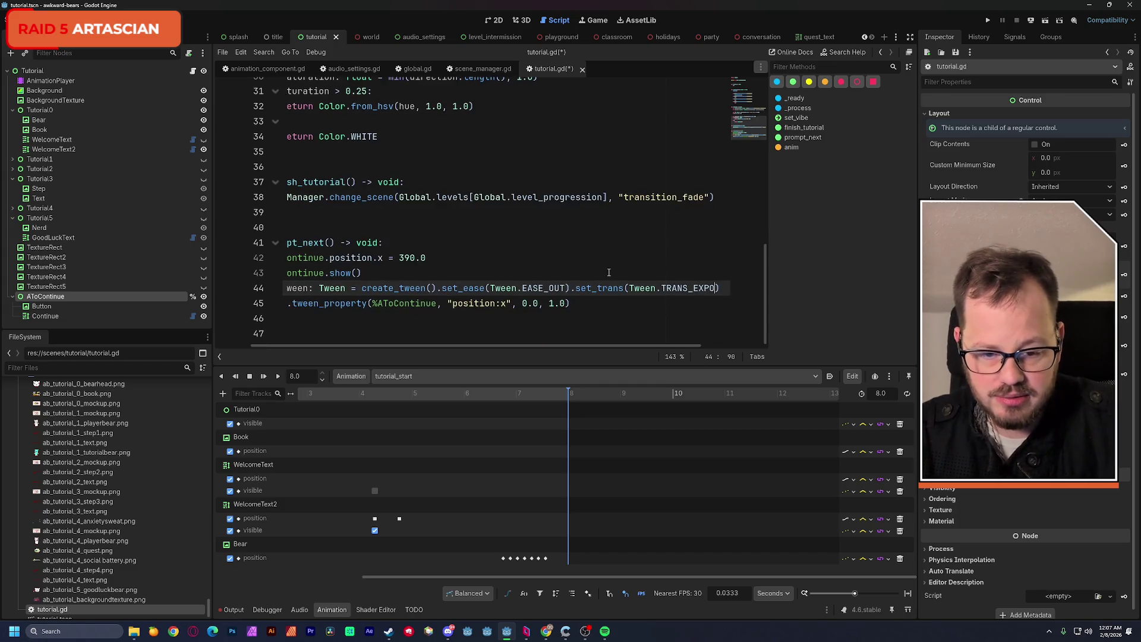
pyautogui.hscroll(-2, 574, 345)
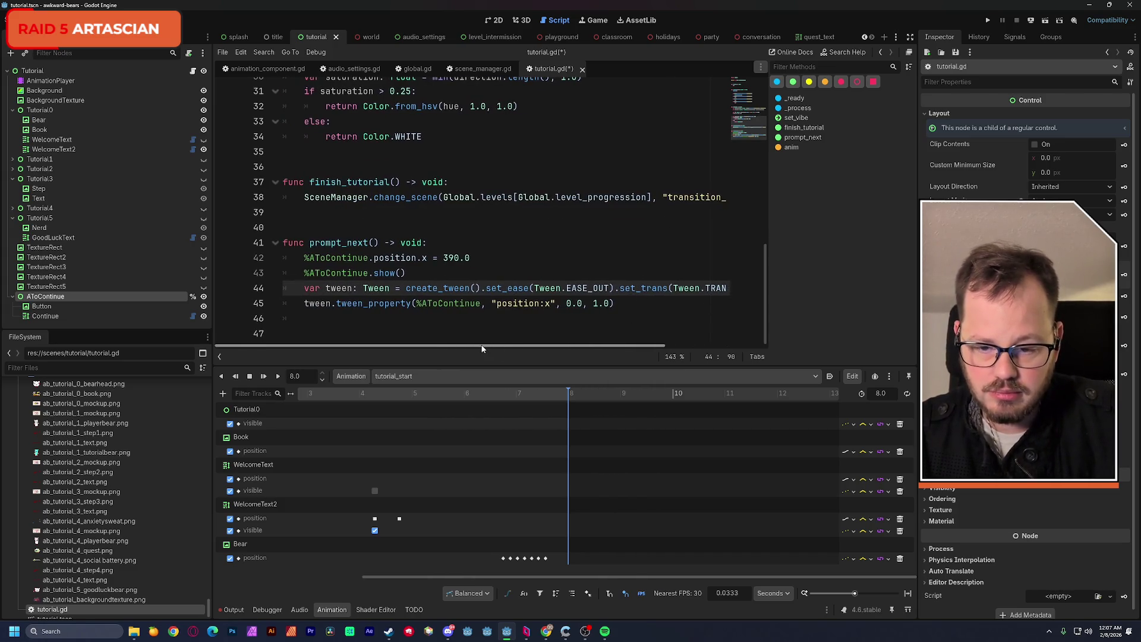
pyautogui.hotkey('ctrl', 's')
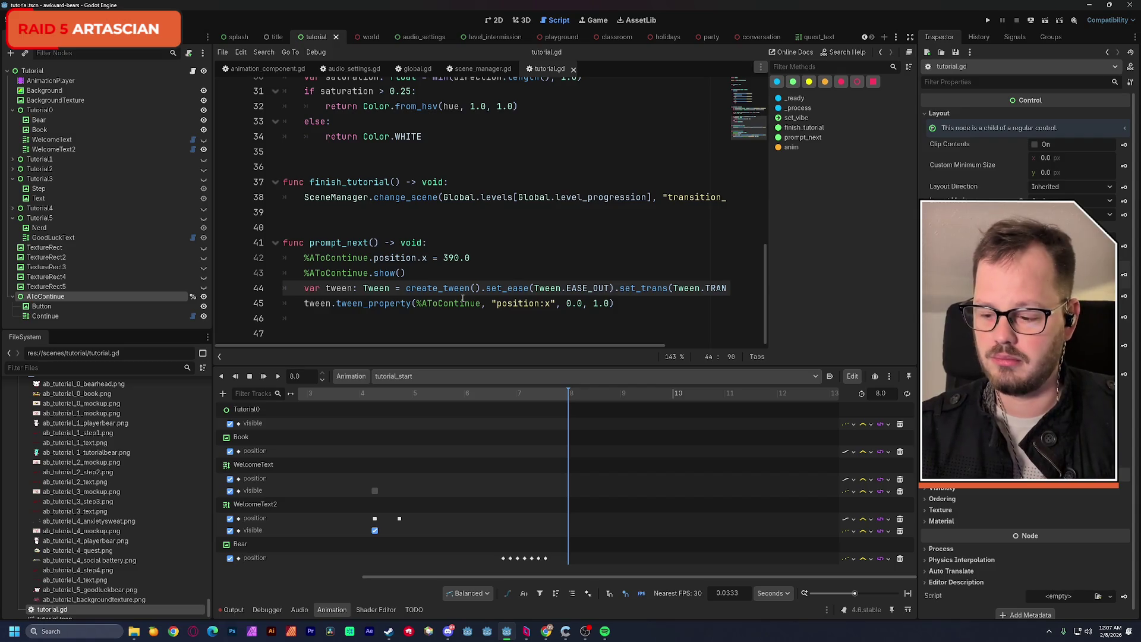
pyautogui.moveTo(765, 247); pyautogui.dragTo(770, 87)
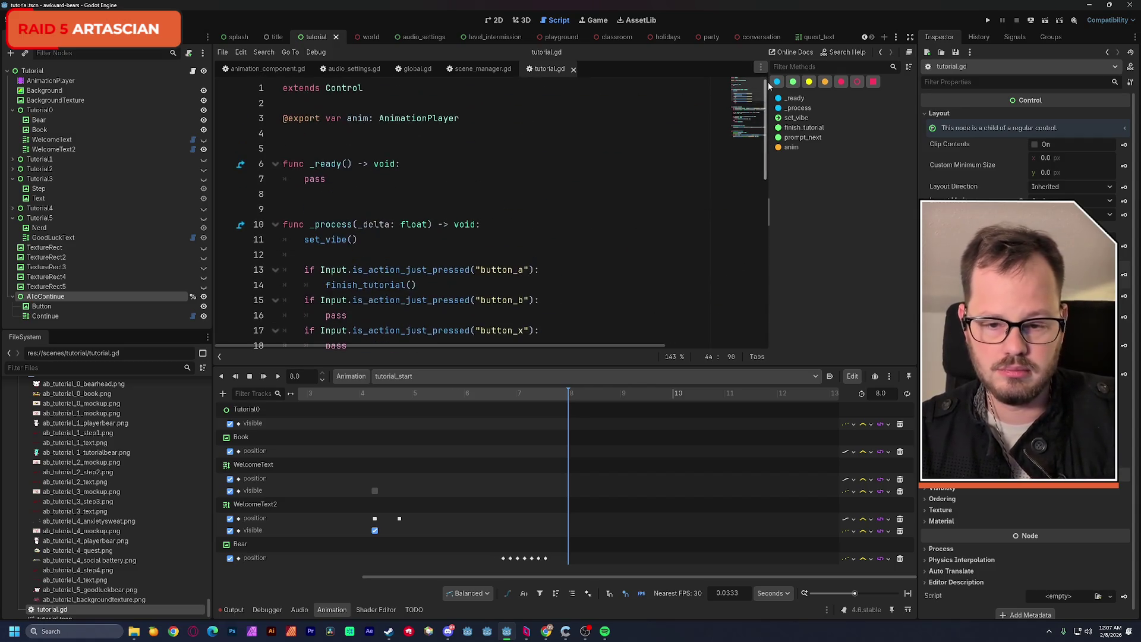
# Replace the finish_tutorial() call on line 14 with pass.
pyautogui.scroll(-3, 381, 183)
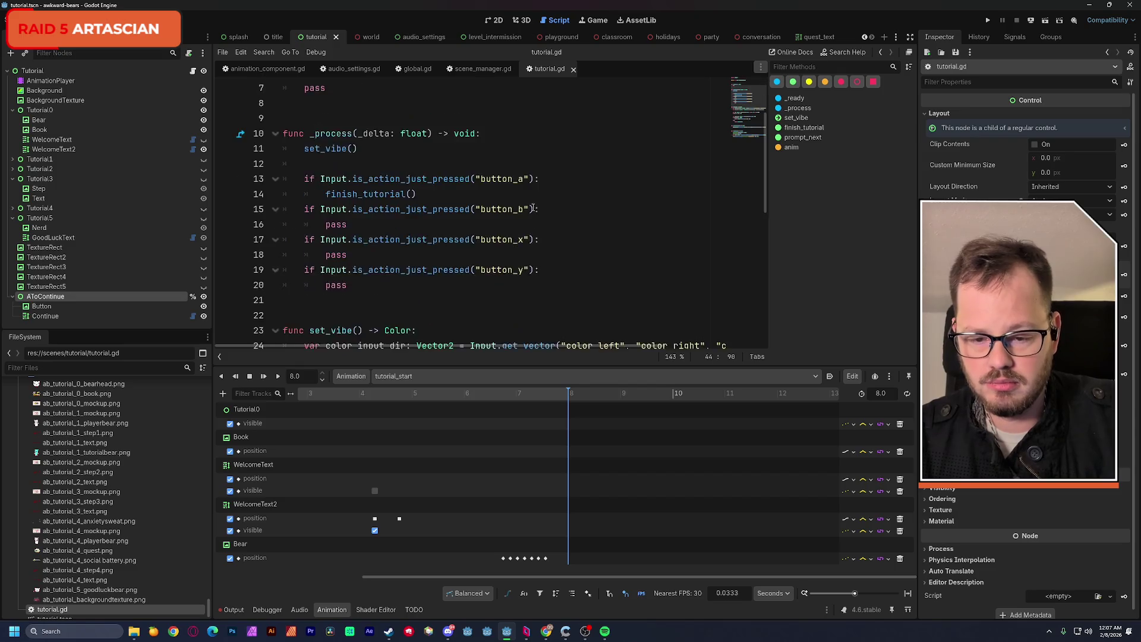
pyautogui.scroll(1, 381, 183)
pyautogui.doubleClick(375, 194)
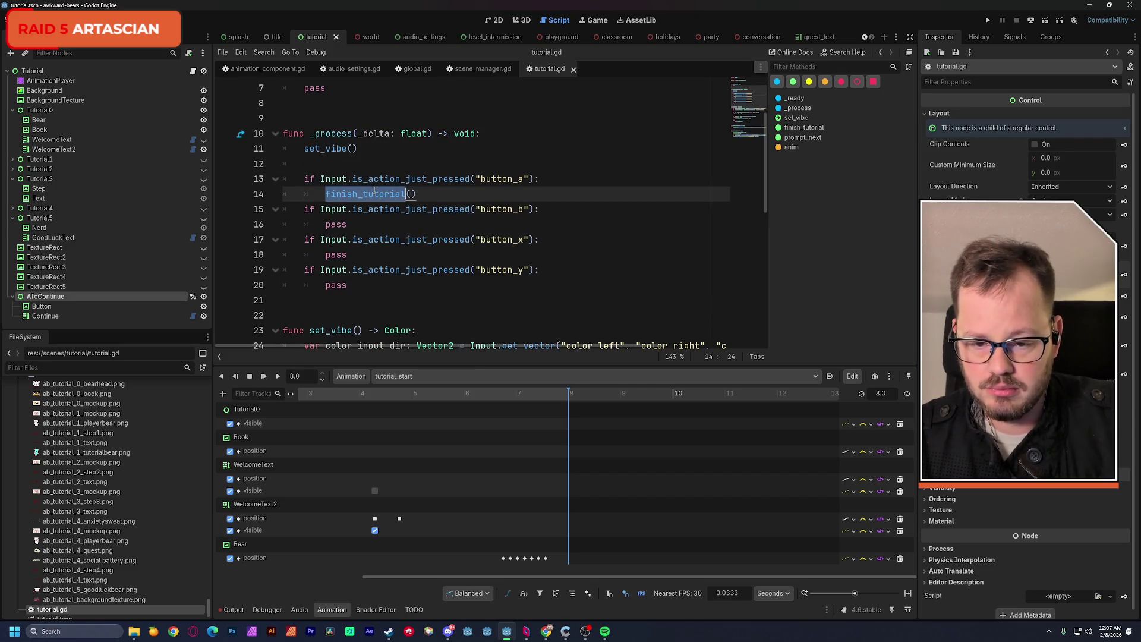
pyautogui.moveTo(418, 194); pyautogui.dragTo(326, 194)
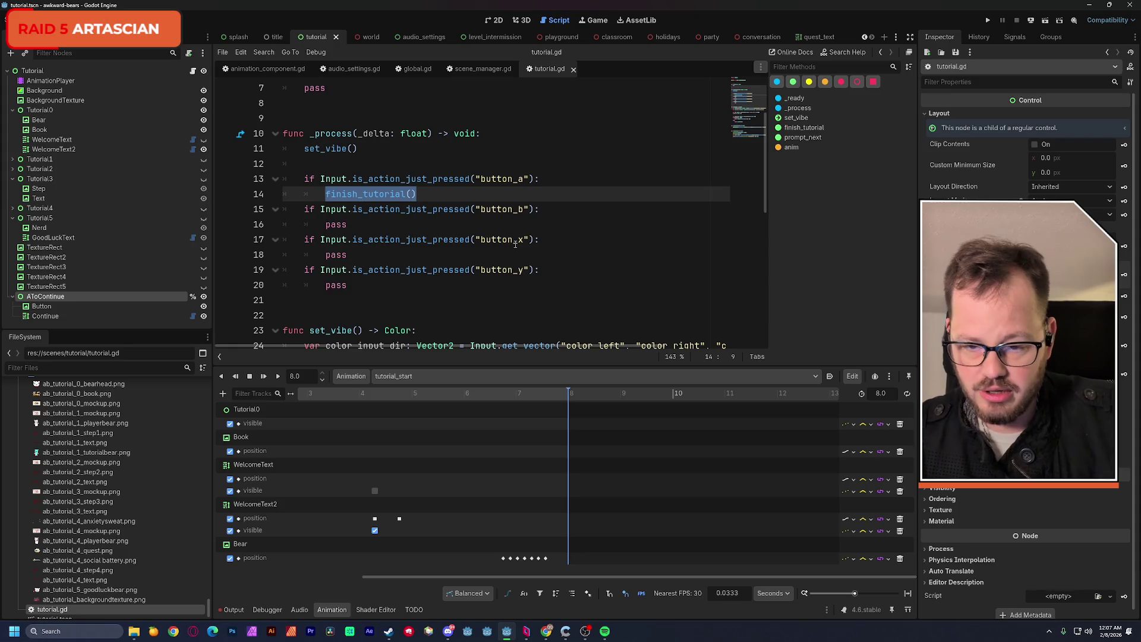
pyautogui.write('pass')
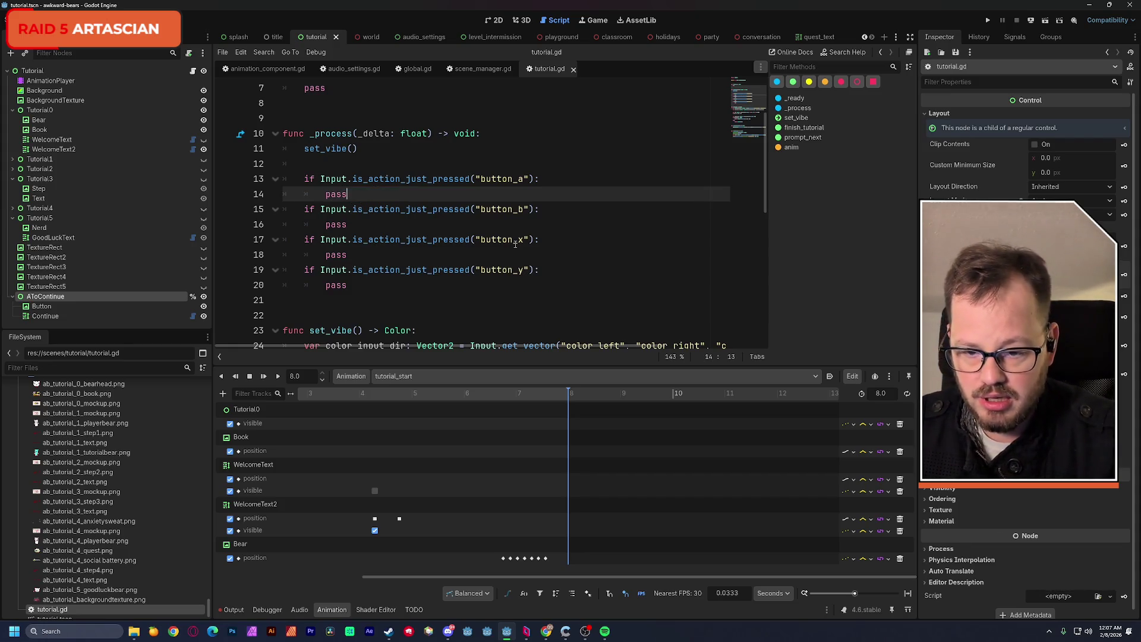
pyautogui.scroll(2, 514, 244)
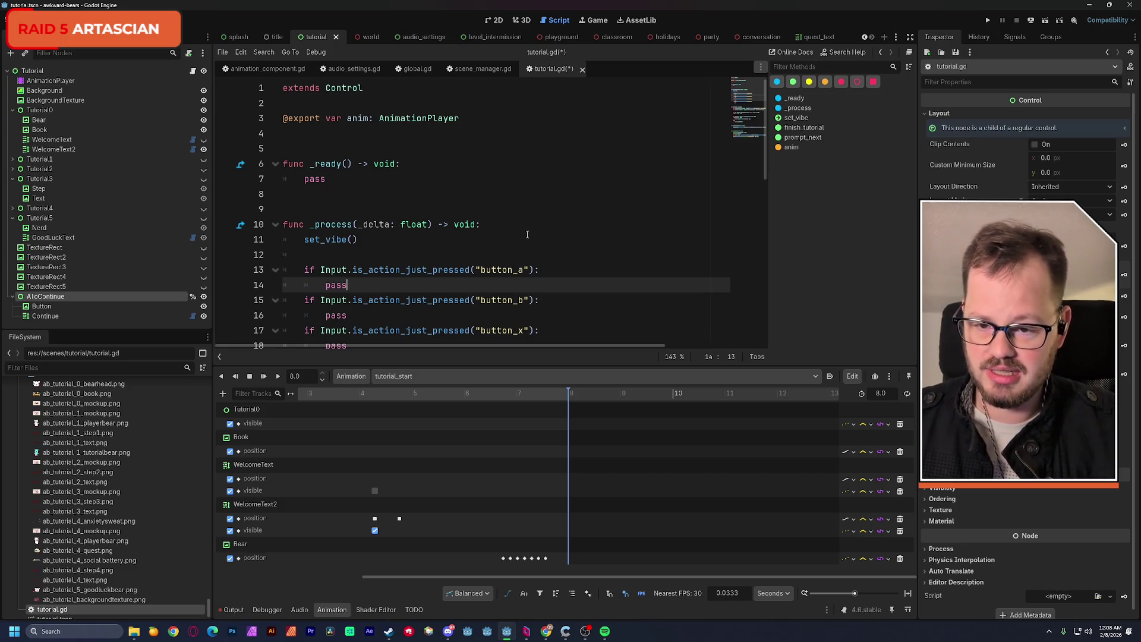
# Add var ready_to_continue: bool = false on line 4 and save tutorial.gd.
pyautogui.click(362, 148)
pyautogui.press('Up')
pyautogui.write('var ready_to_')
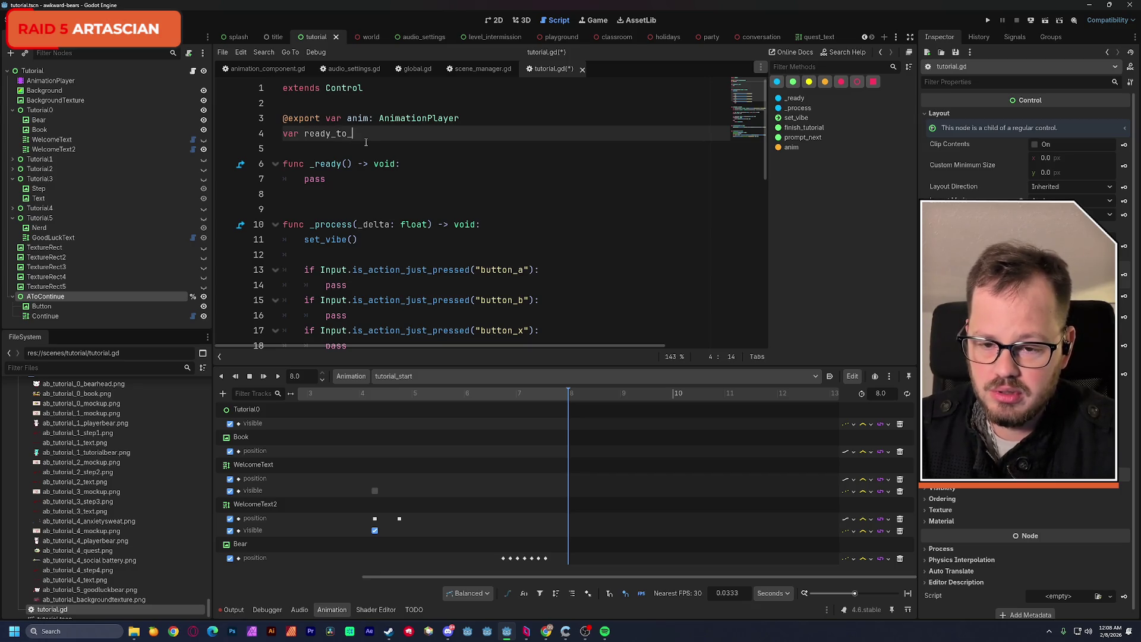
pyautogui.write('continue')
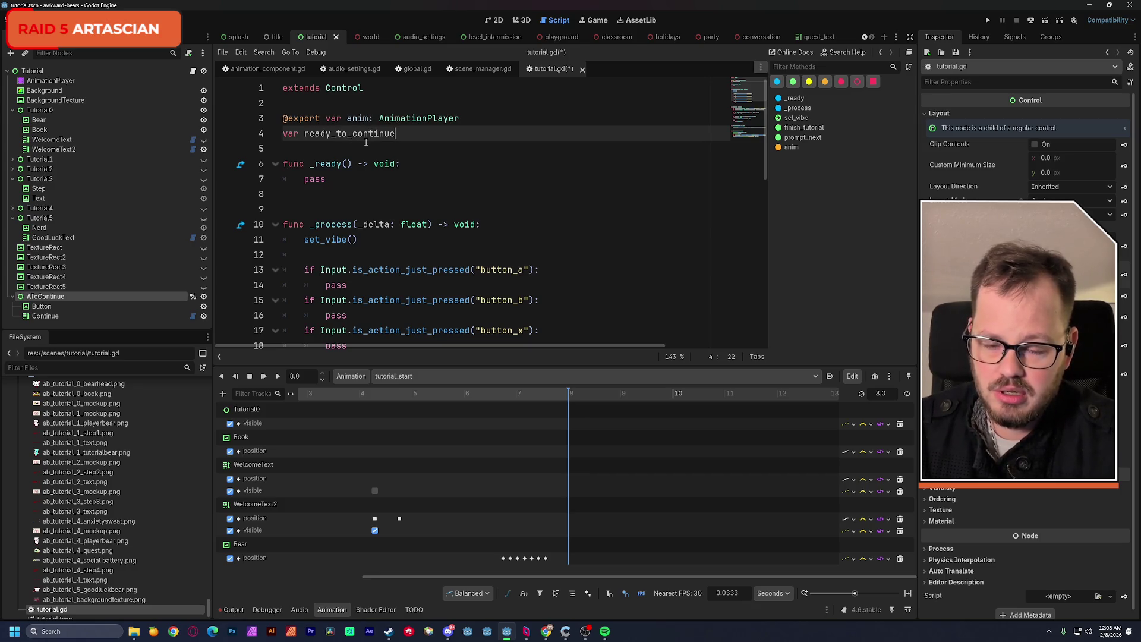
pyautogui.write(': bool')
pyautogui.click(513, 107)
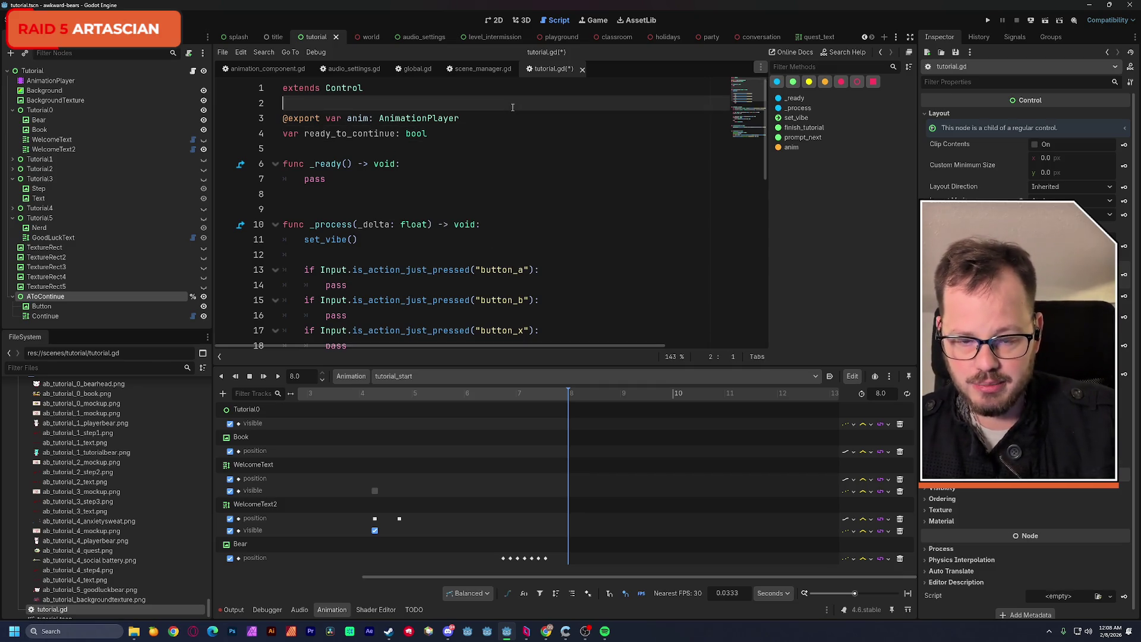
pyautogui.click(454, 136)
pyautogui.write('false')
pyautogui.click(483, 117)
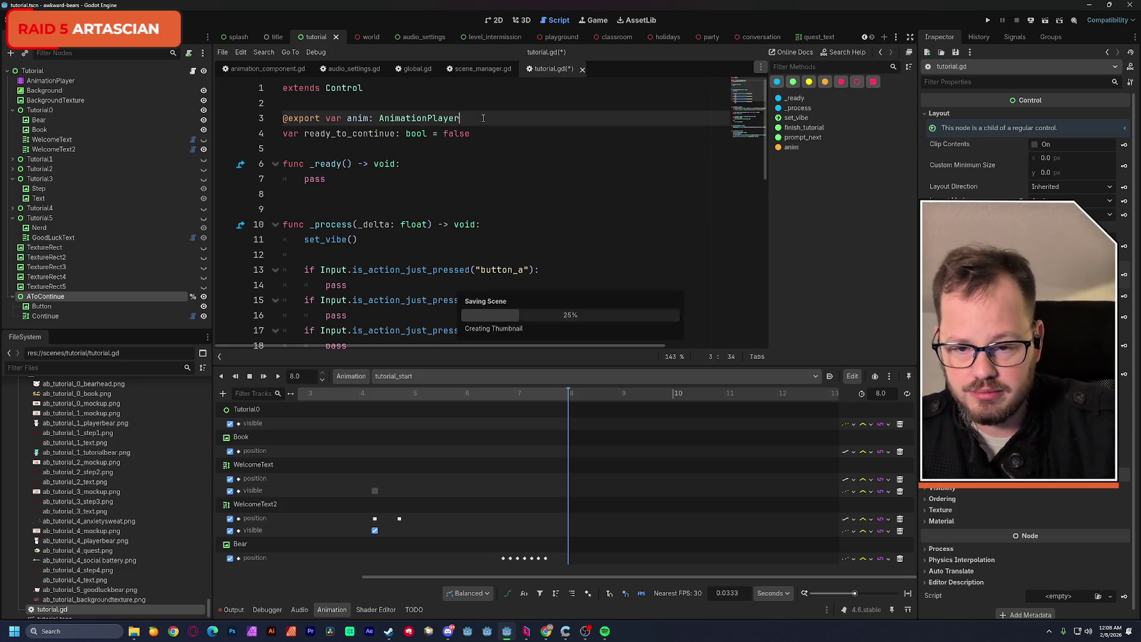
pyautogui.hotkey('ctrl', 's')
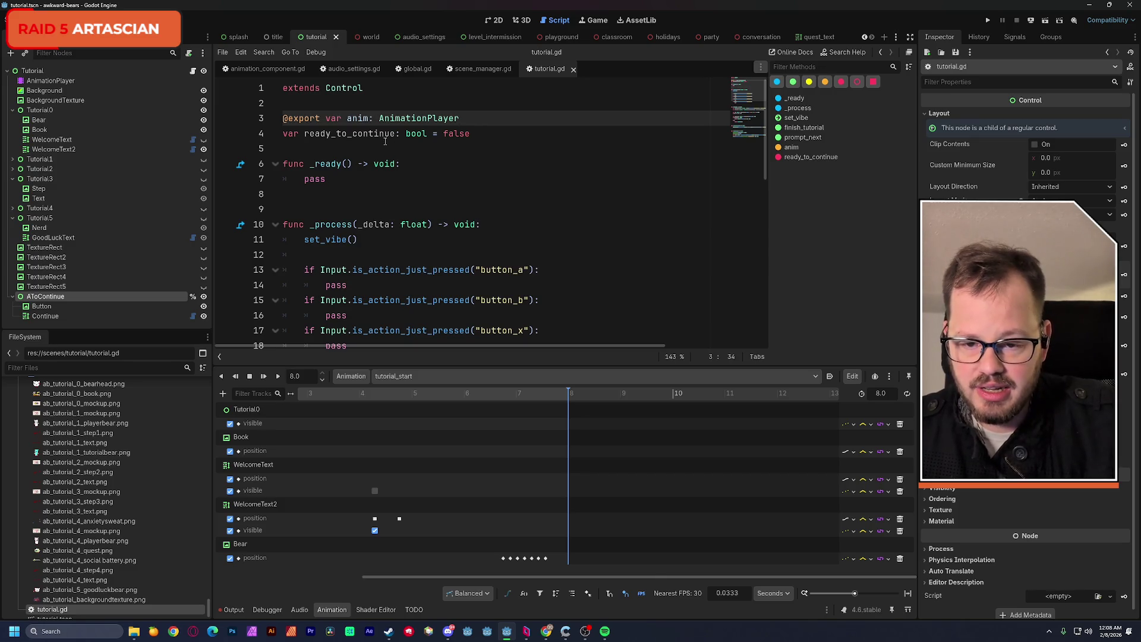
pyautogui.doubleClick(336, 286)
# Replace pass with an if ready_to_continue: check and open an empty indented line under it.
pyautogui.write('if rea')
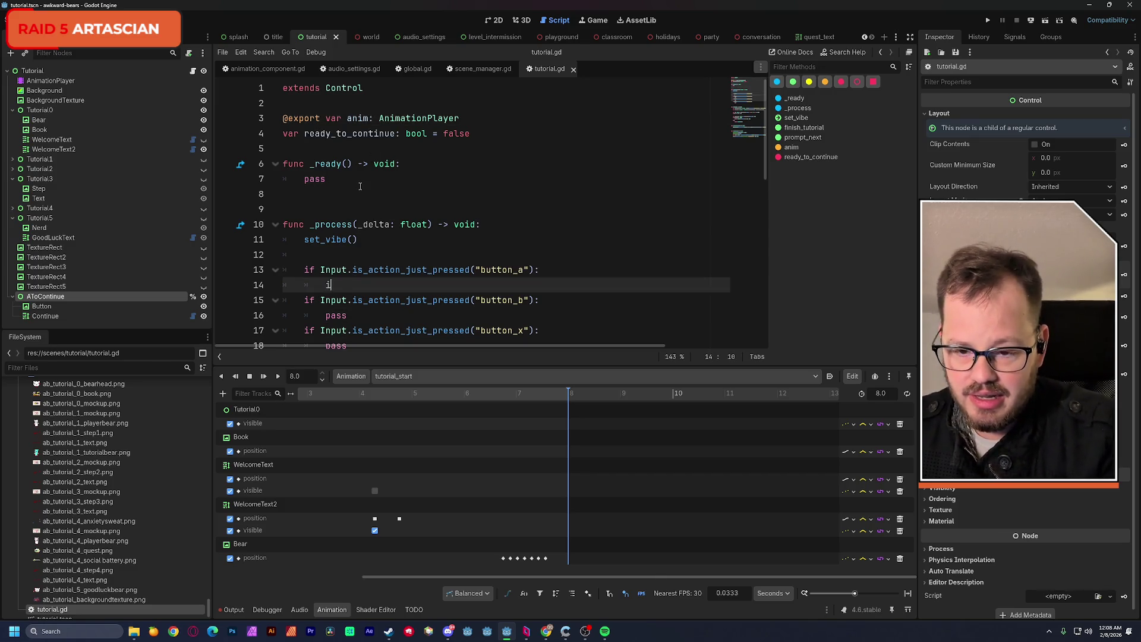
pyautogui.press('Return')
pyautogui.write(':')
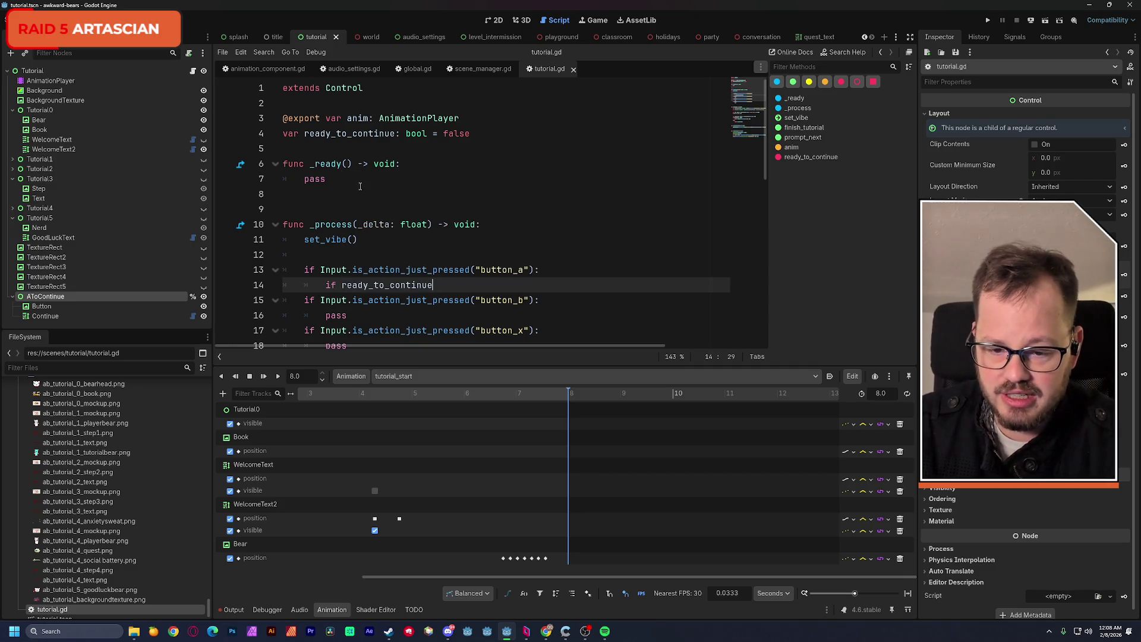
pyautogui.scroll(-3, 559, 198)
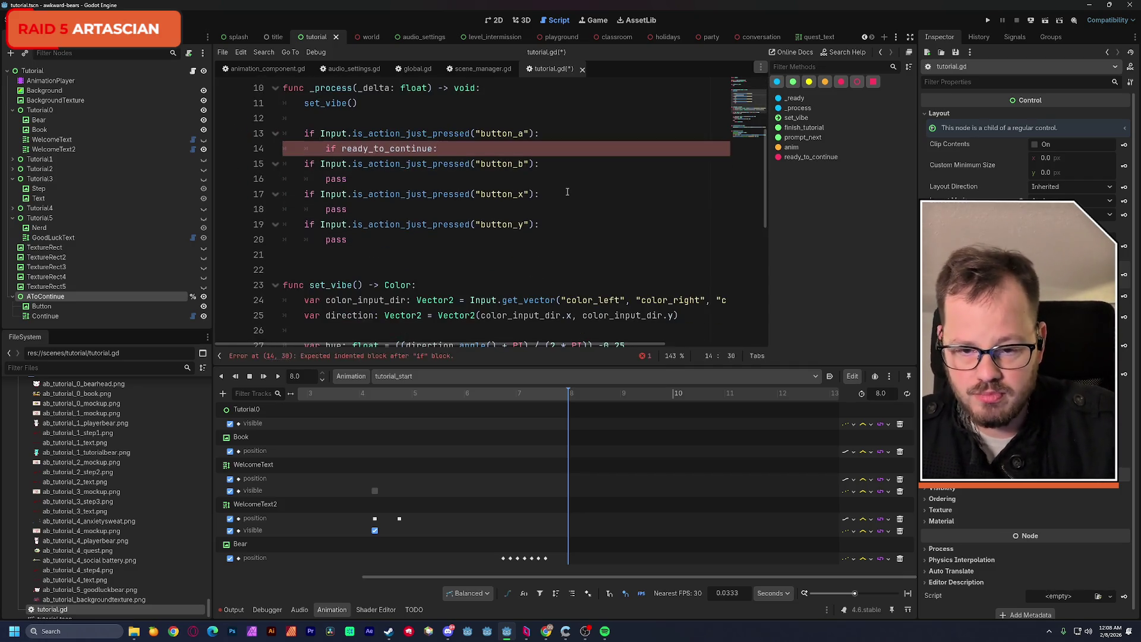
pyautogui.press('Return')
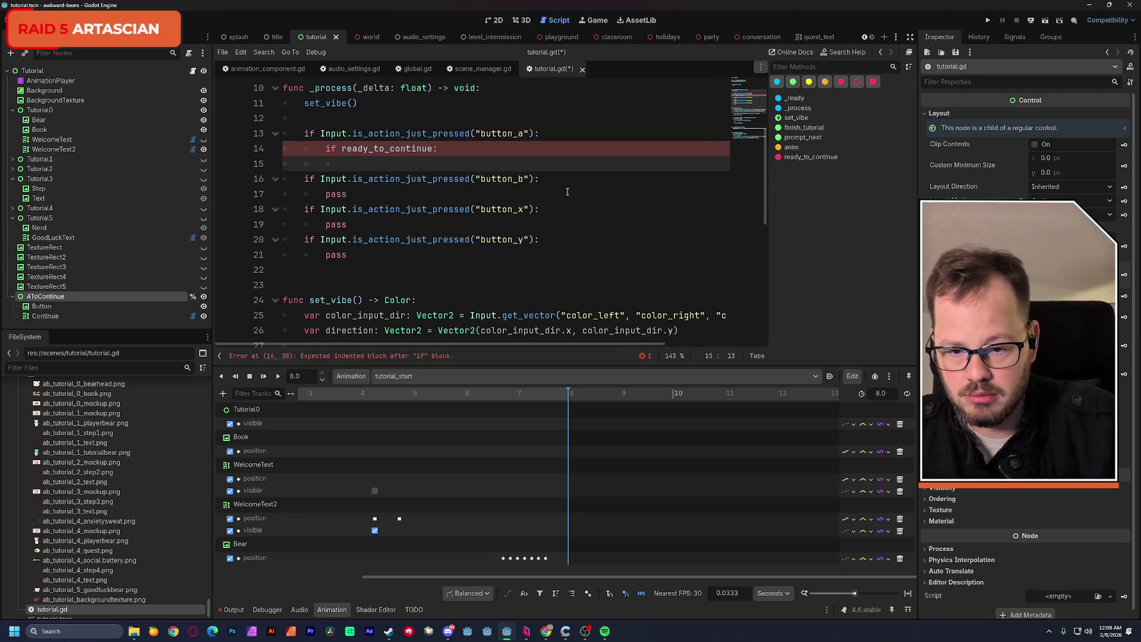
pyautogui.scroll(2, 565, 194)
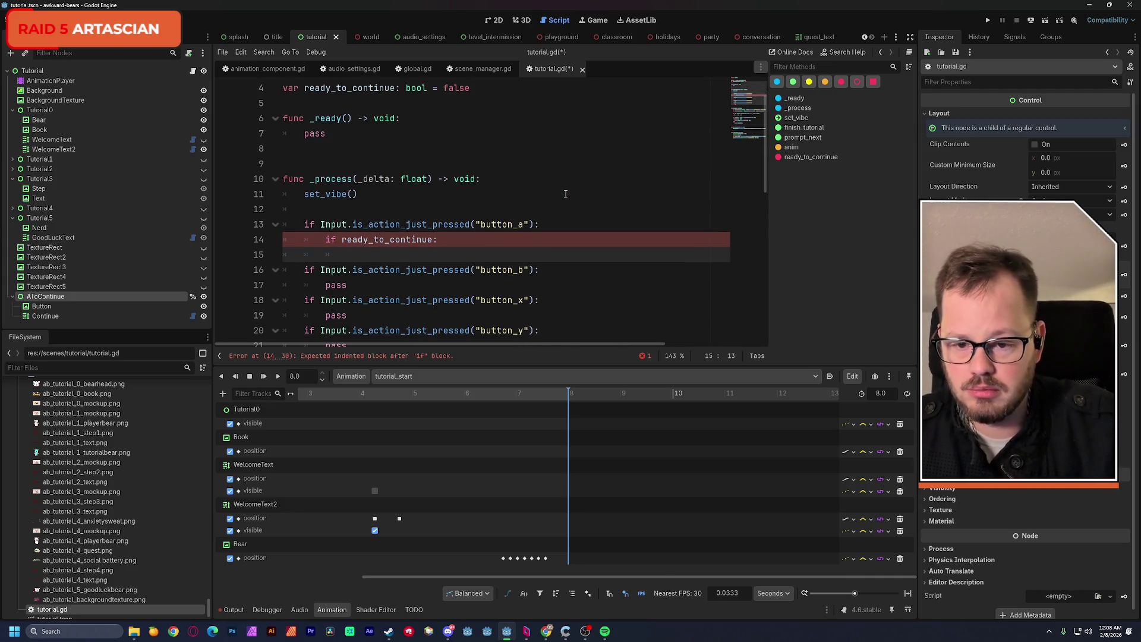
pyautogui.scroll(1, 565, 194)
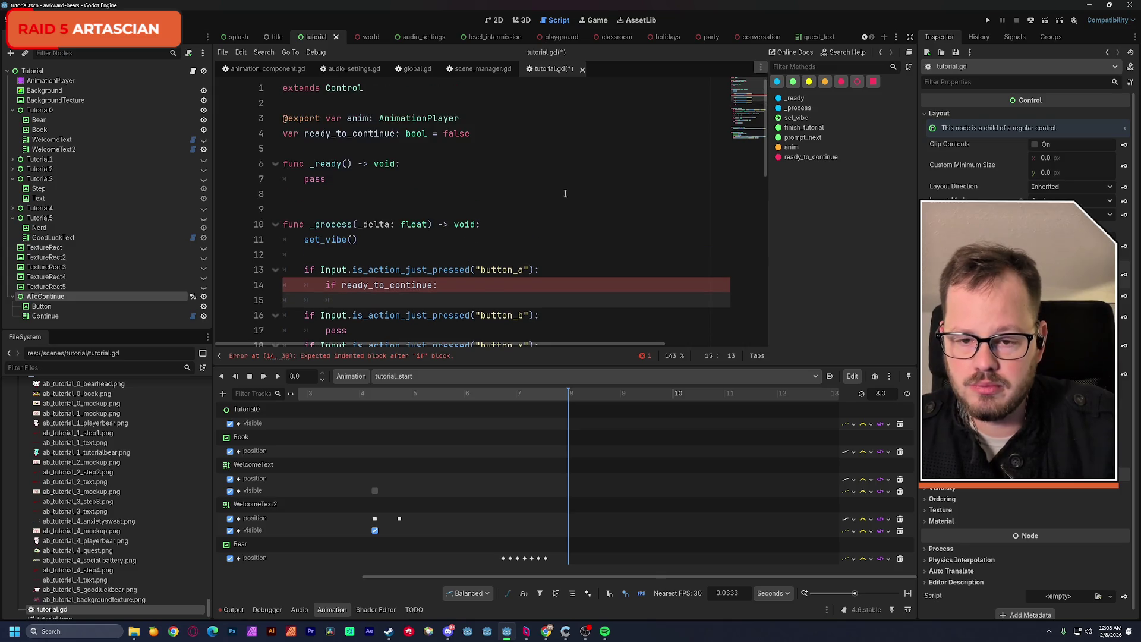
pyautogui.click(480, 122)
pyautogui.press('Return')
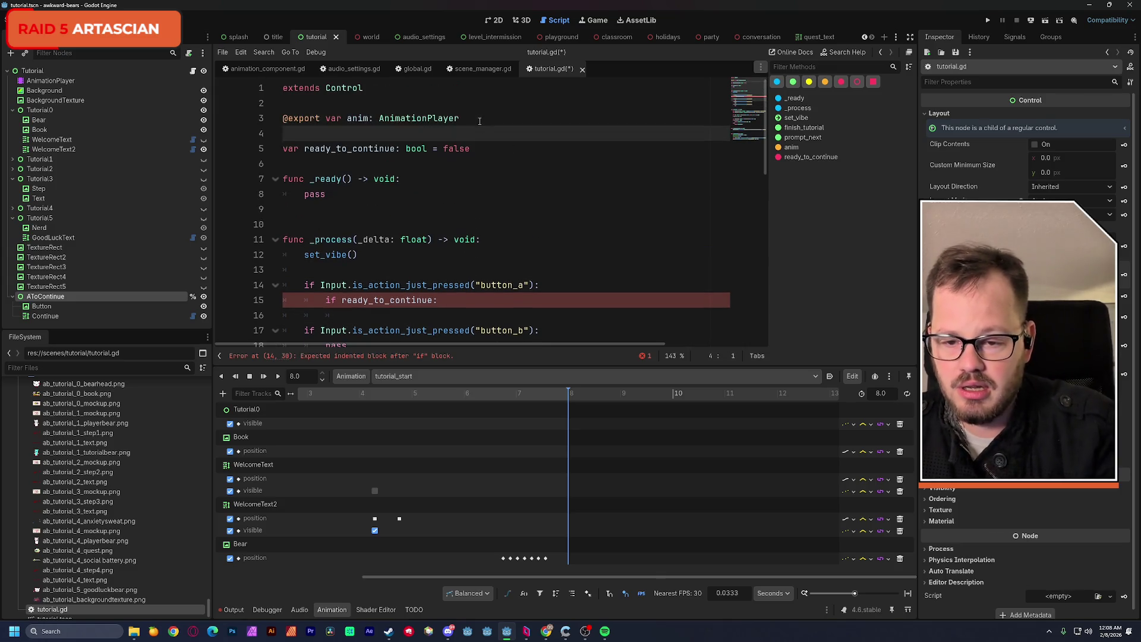
# Add var tutorial_progress: int = 0 on line 4 and save the script.
pyautogui.write('var ')
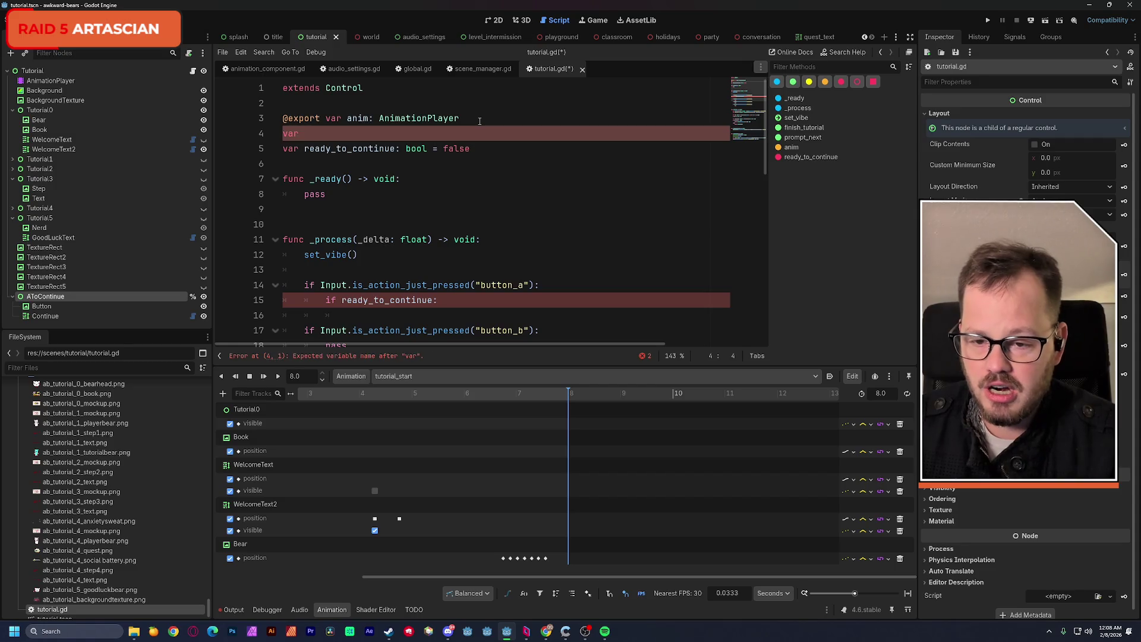
pyautogui.write('tut')
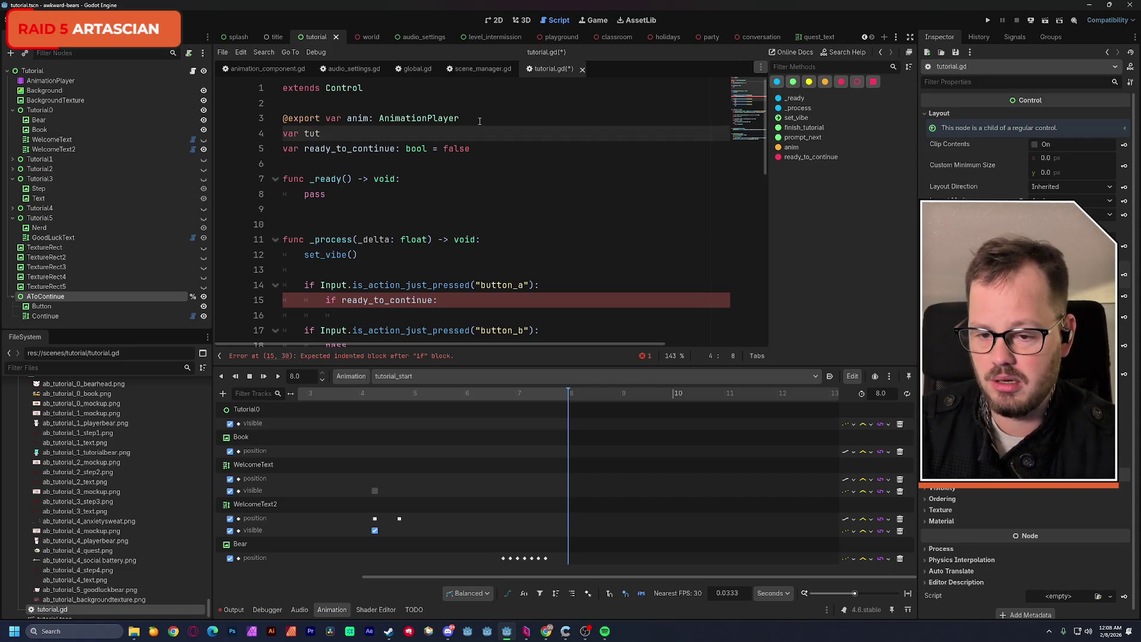
pyautogui.write('orial_pro')
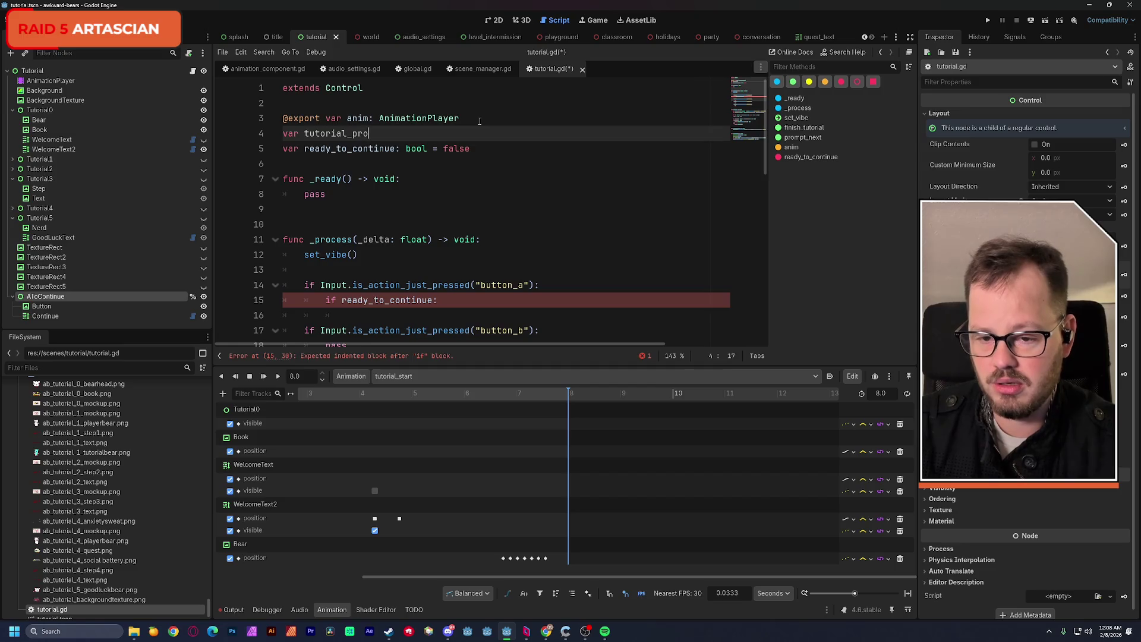
pyautogui.write('gress: int')
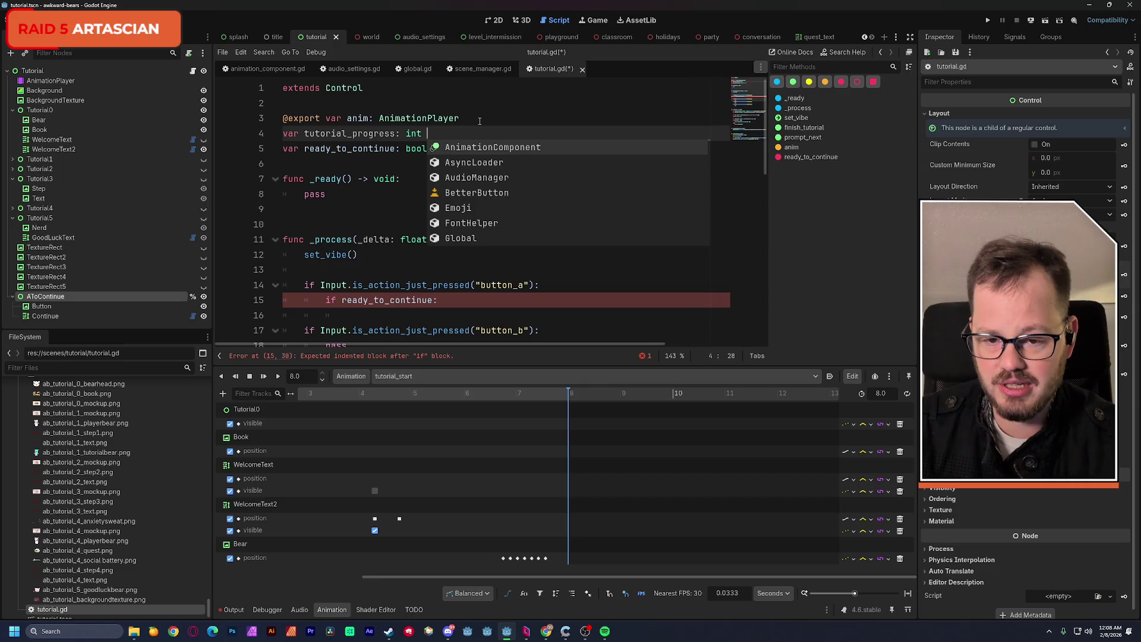
pyautogui.write(' = 0')
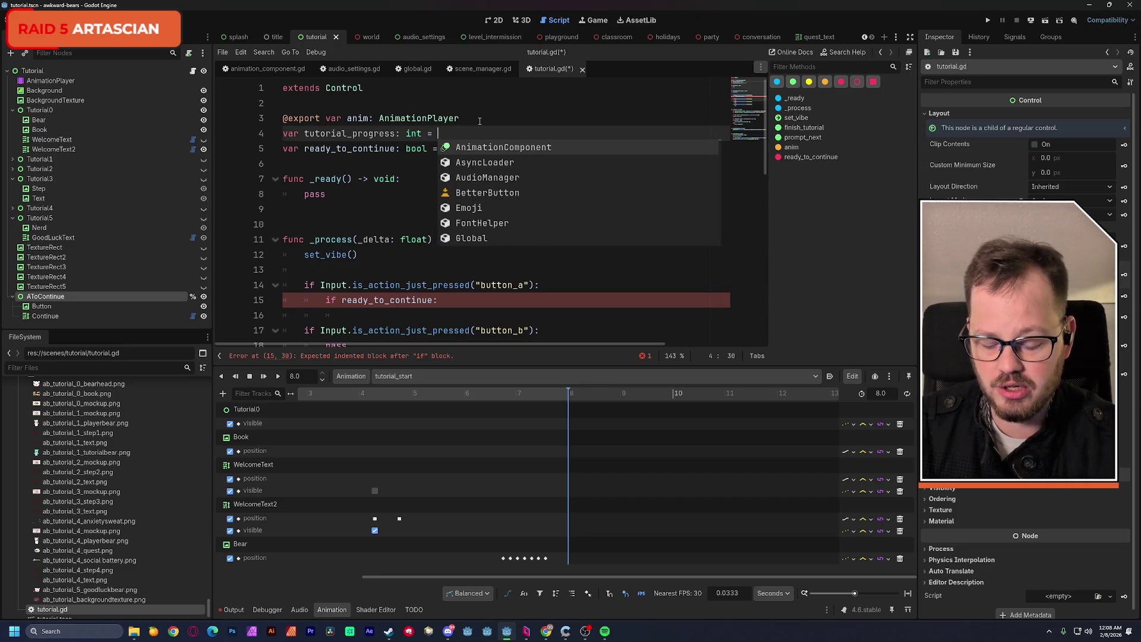
pyautogui.click(479, 121)
pyautogui.hotkey('ctrl', 's')
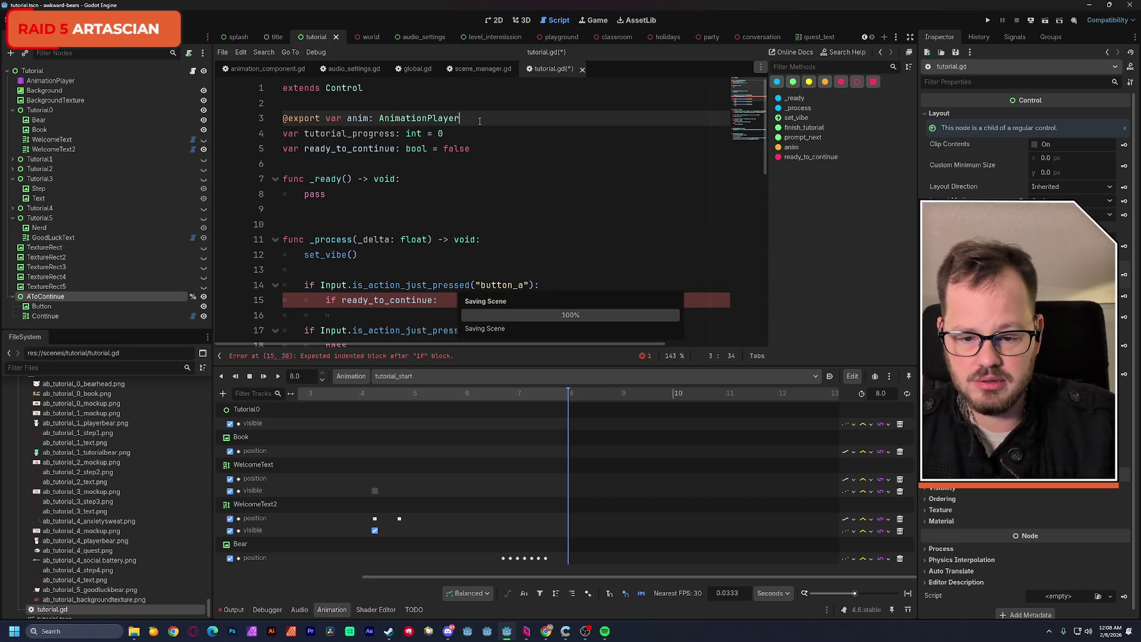
pyautogui.scroll(-1, 456, 267)
pyautogui.click(445, 269)
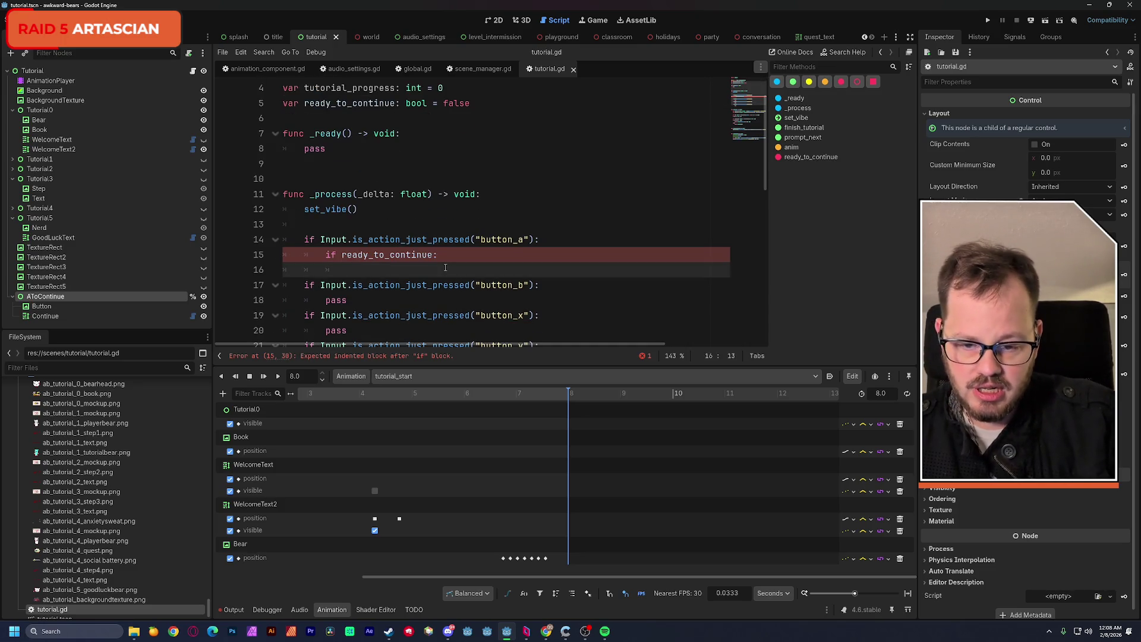
pyautogui.scroll(-10, 445, 268)
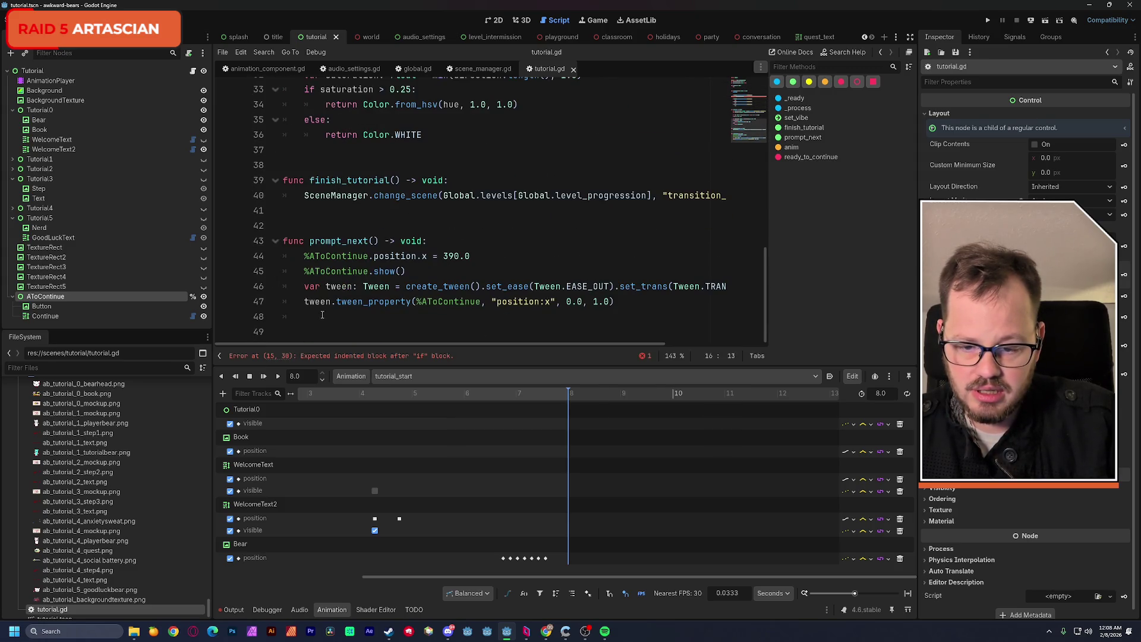
pyautogui.click(315, 228)
# Write func next_step() -> void: below finish_tutorial with an unfinished match: line in its body.
pyautogui.press('Return')
pyautogui.press('Return')
pyautogui.click(310, 220)
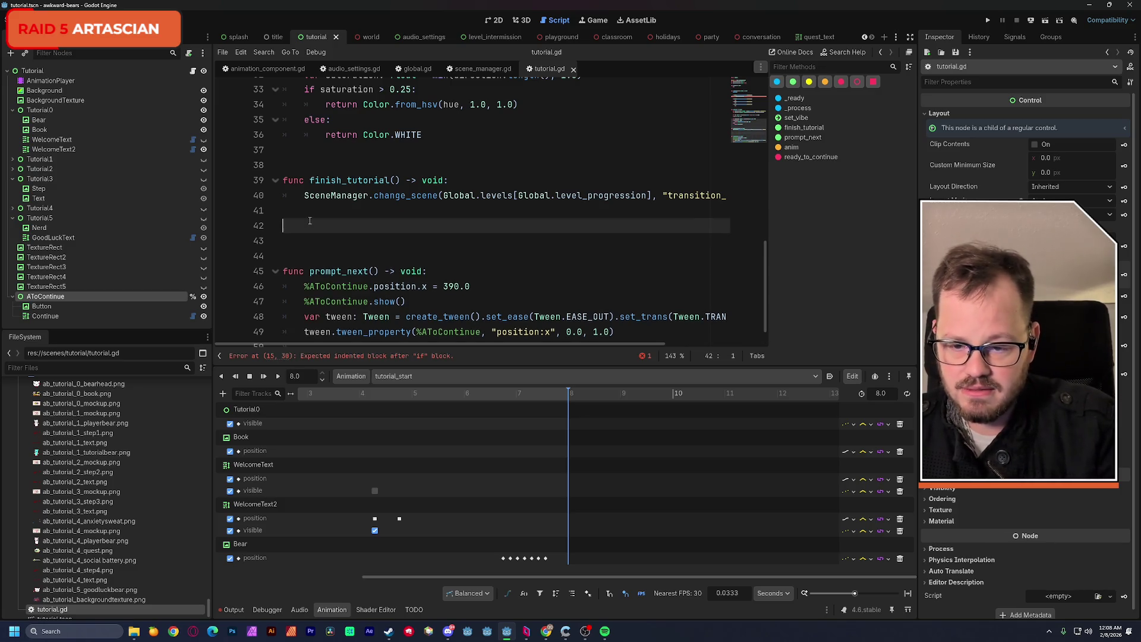
pyautogui.press('Return')
pyautogui.write('fu')
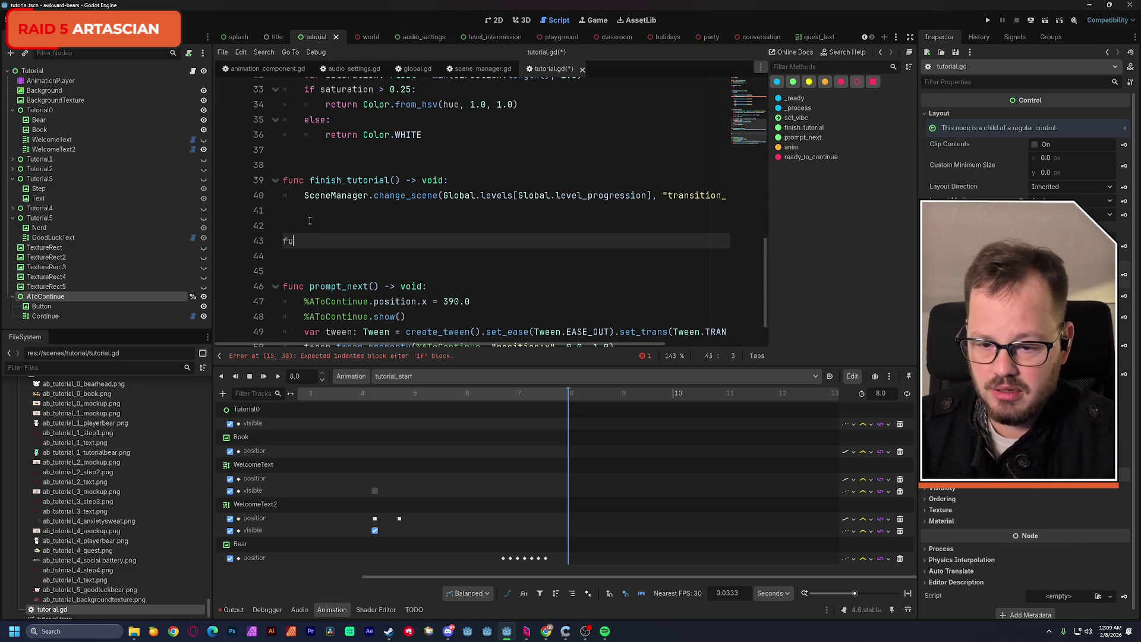
pyautogui.write('nc next_')
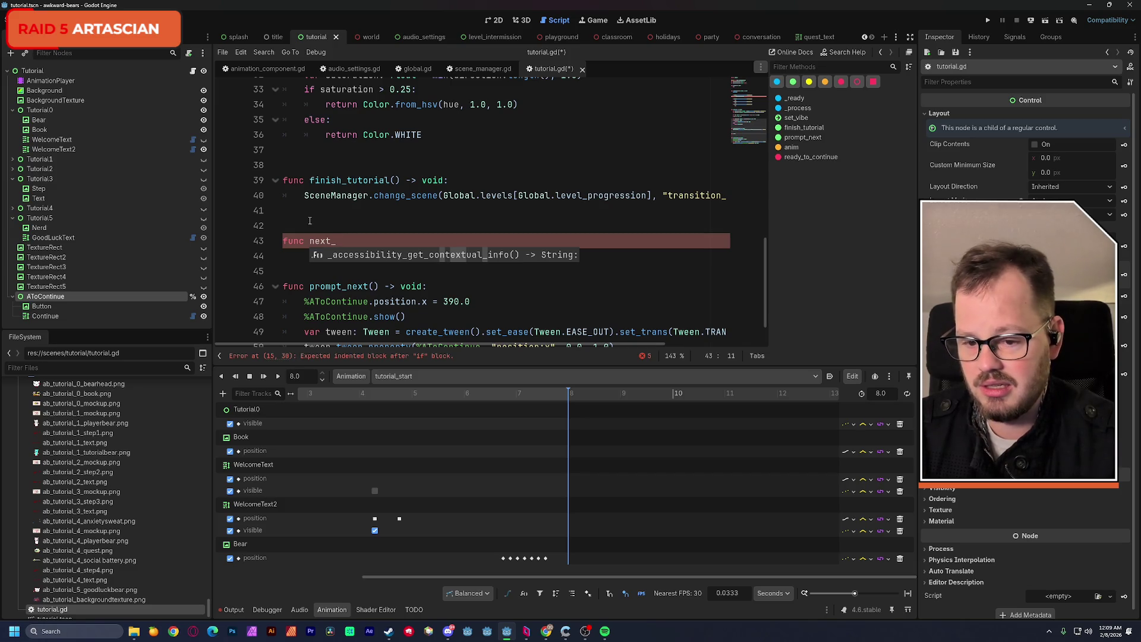
pyautogui.write('ste')
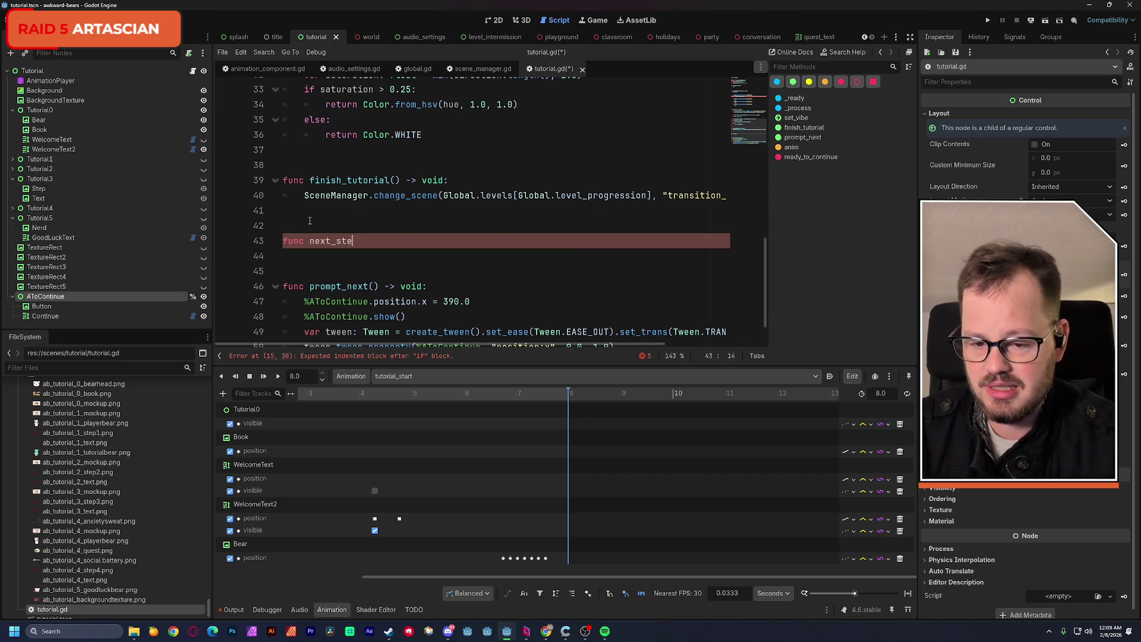
pyautogui.write('p() ')
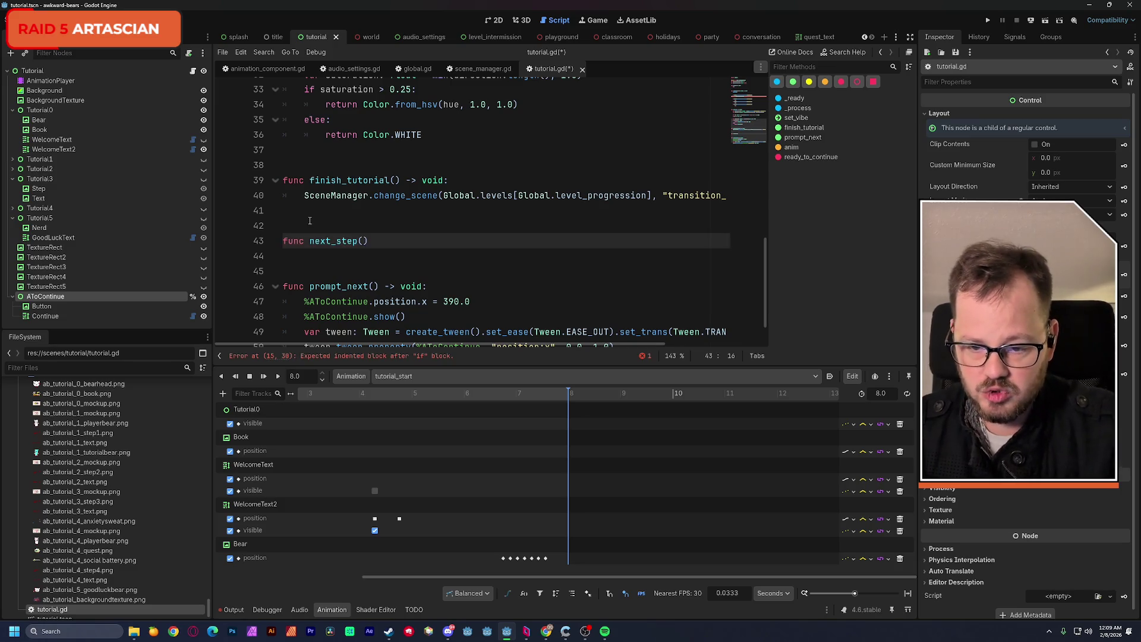
pyautogui.write('-> void:')
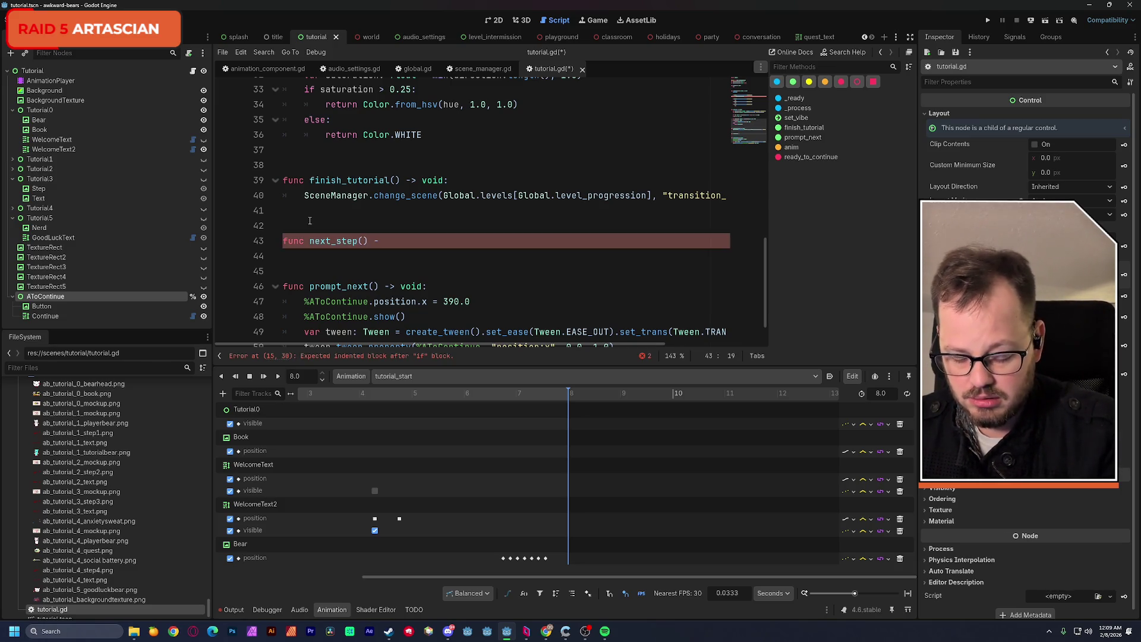
pyautogui.press('Return')
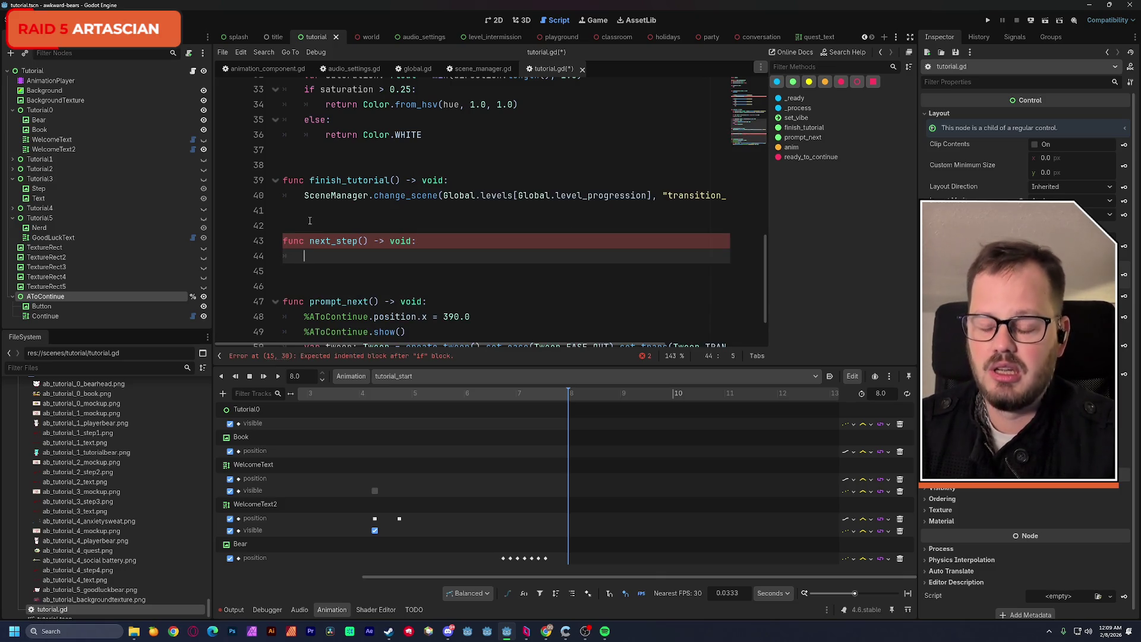
pyautogui.write('match:')
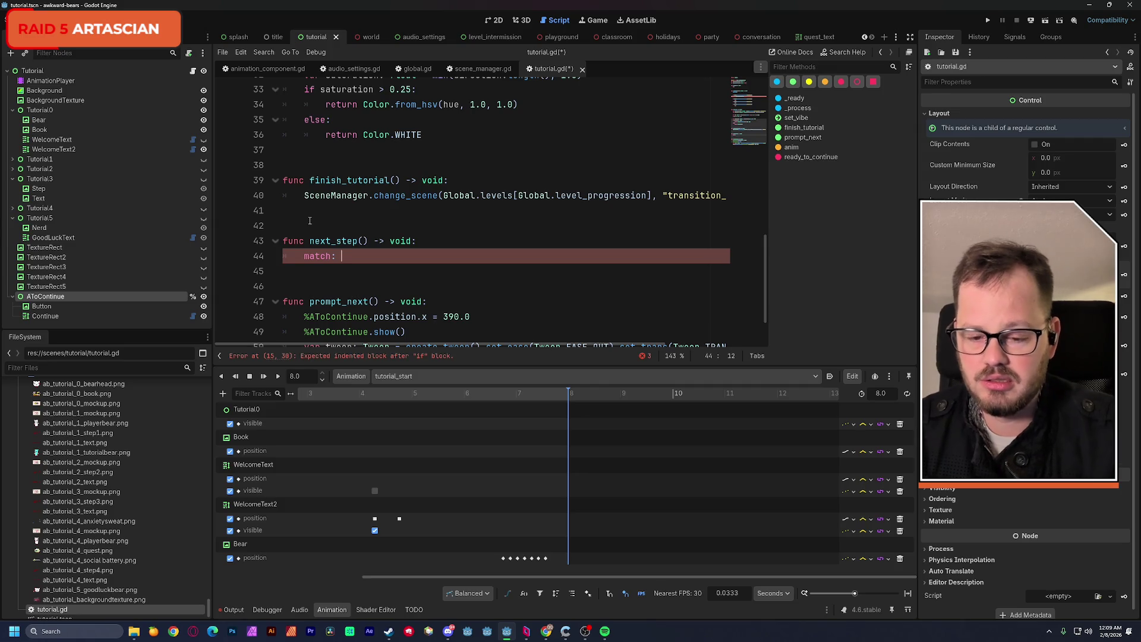
pyautogui.scroll(5, 376, 209)
pyautogui.scroll(3, 376, 209)
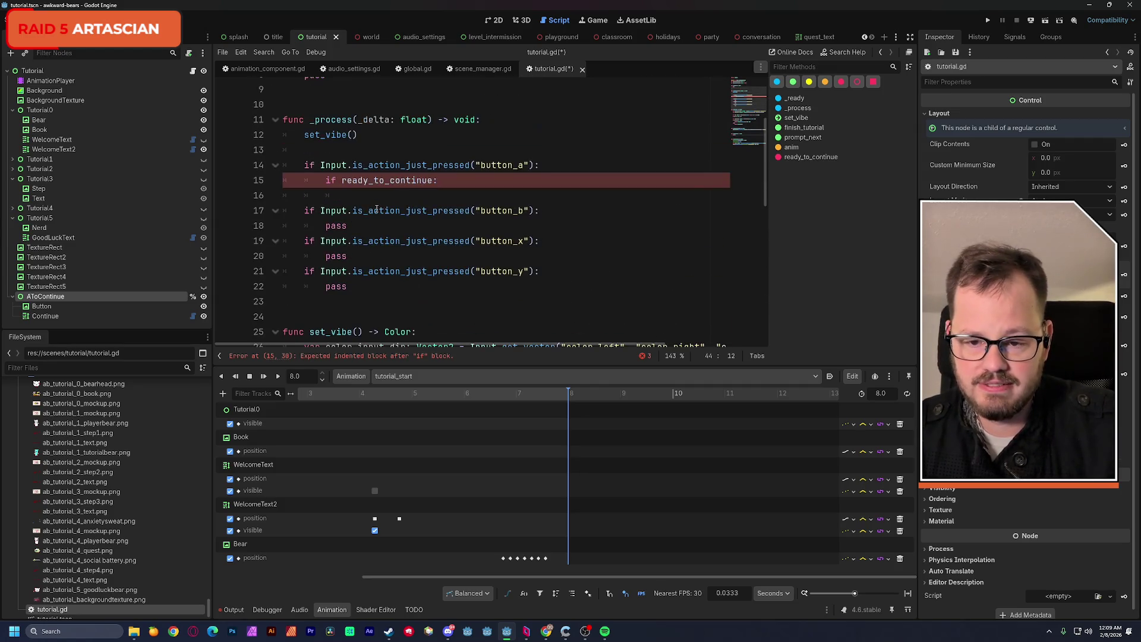
pyautogui.scroll(3, 376, 209)
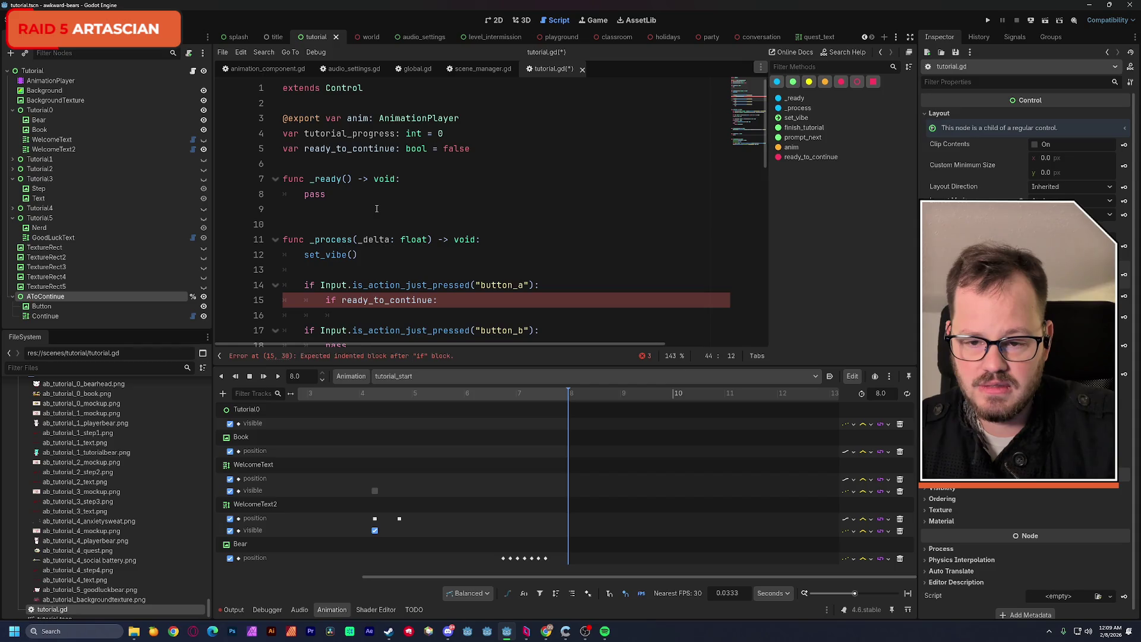
pyautogui.scroll(-12, 376, 209)
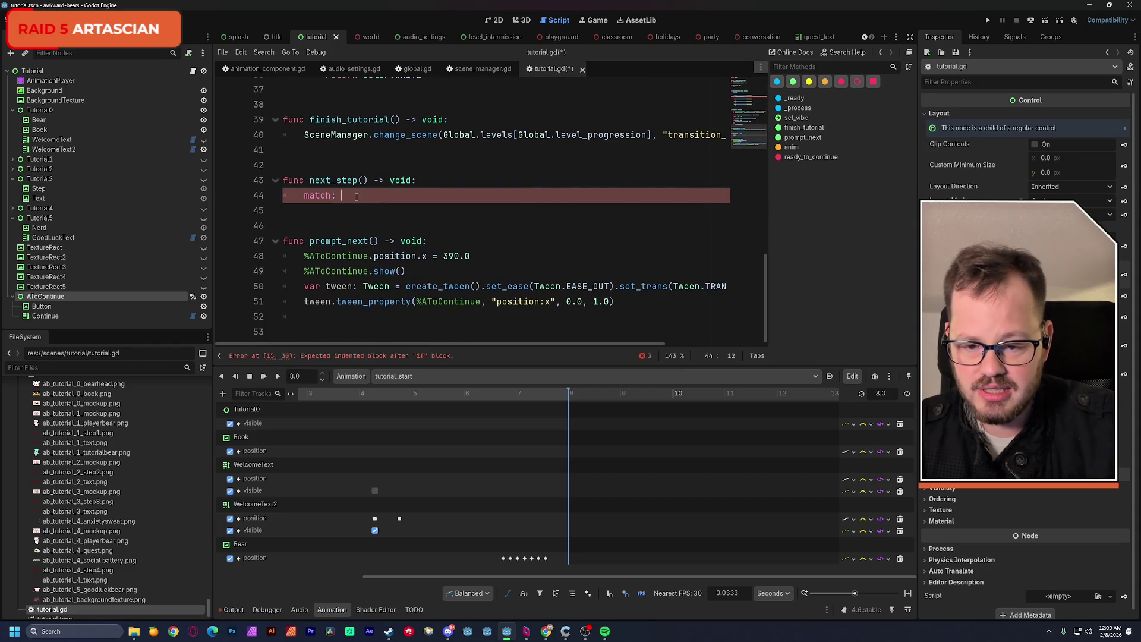
pyautogui.press('BackSpace')
pyautogui.write('tutorial_progress')
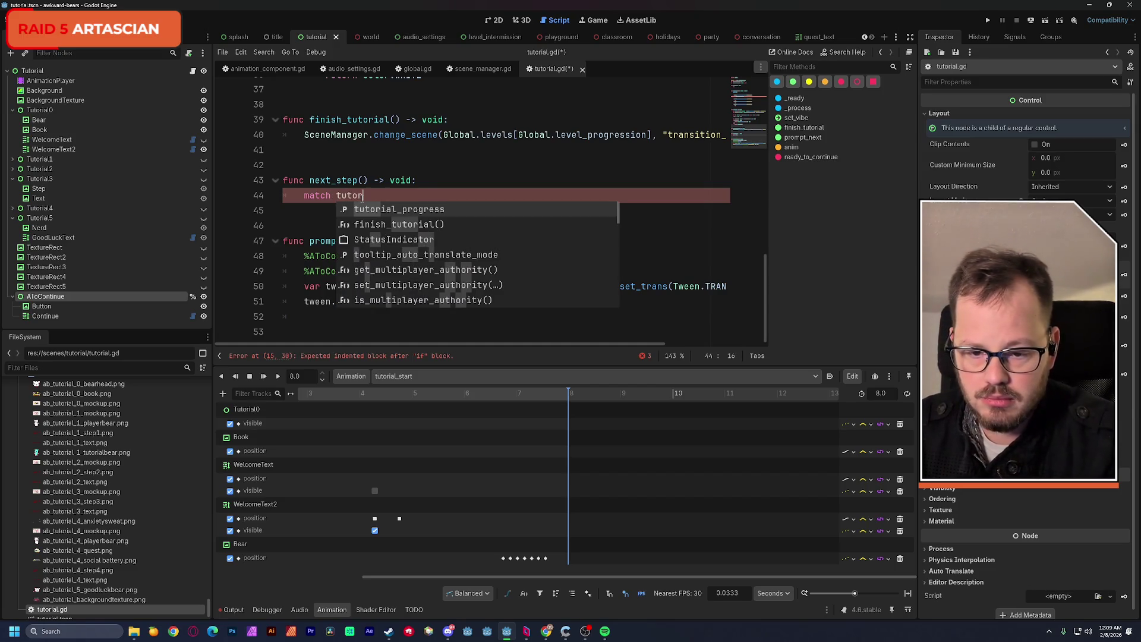
pyautogui.press('Return')
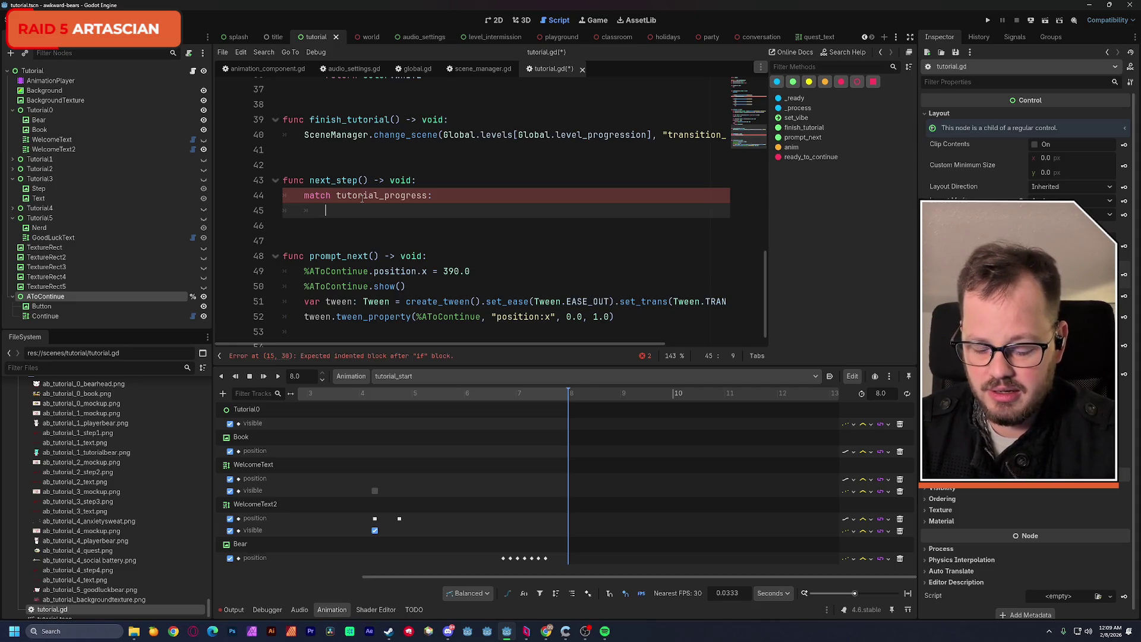
pyautogui.write('0:')
pyautogui.press('Return')
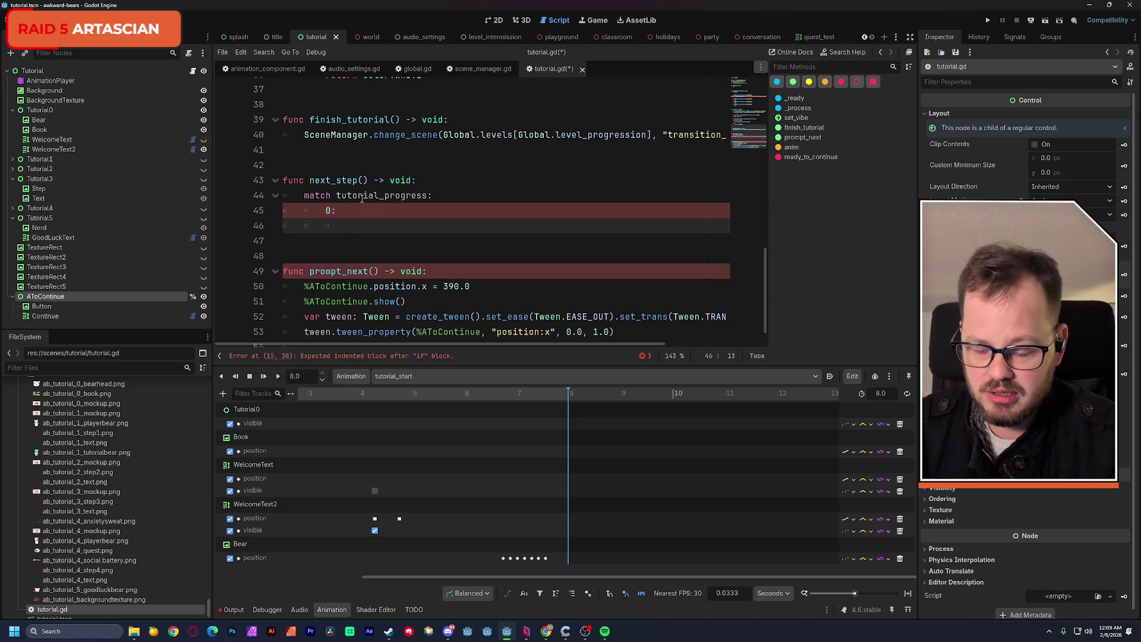
pyautogui.write('ani')
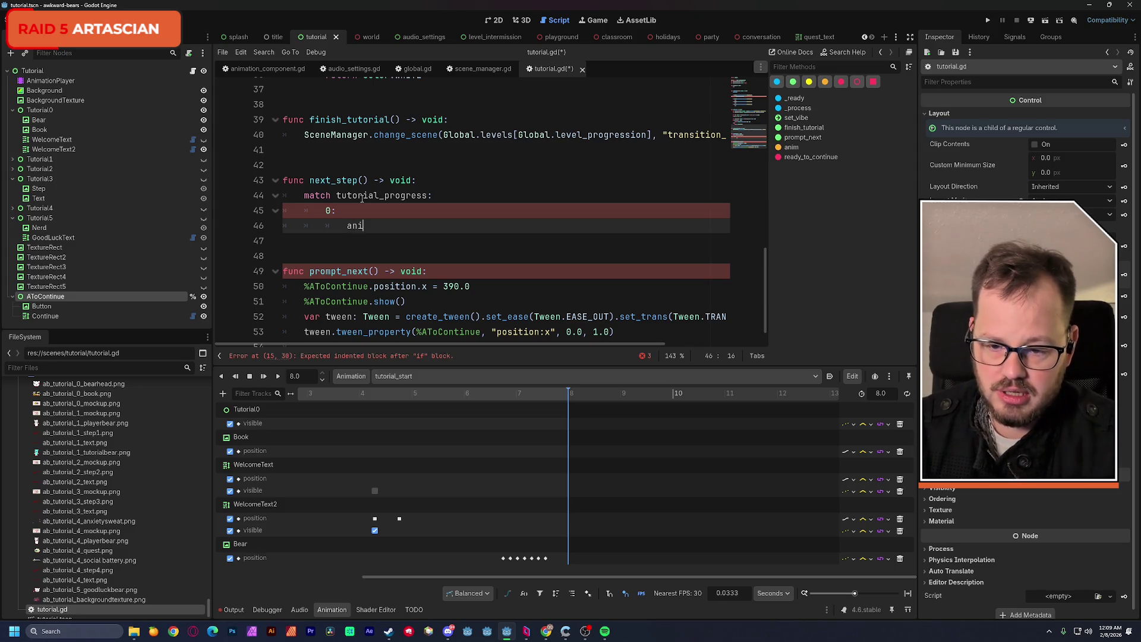
pyautogui.write('m.')
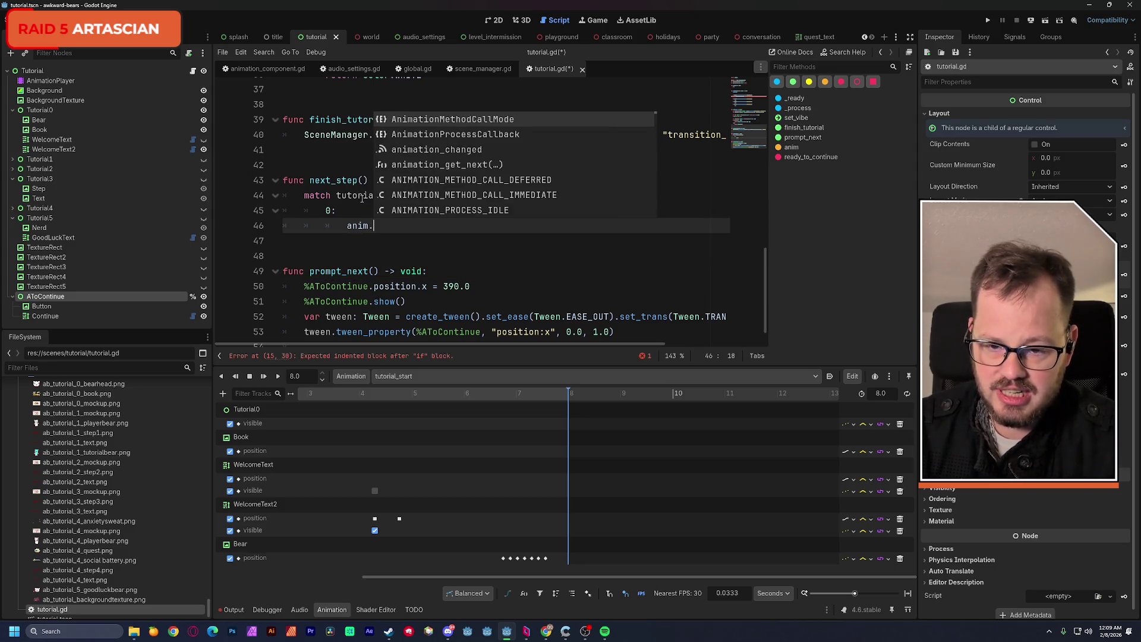
pyautogui.write('play(')
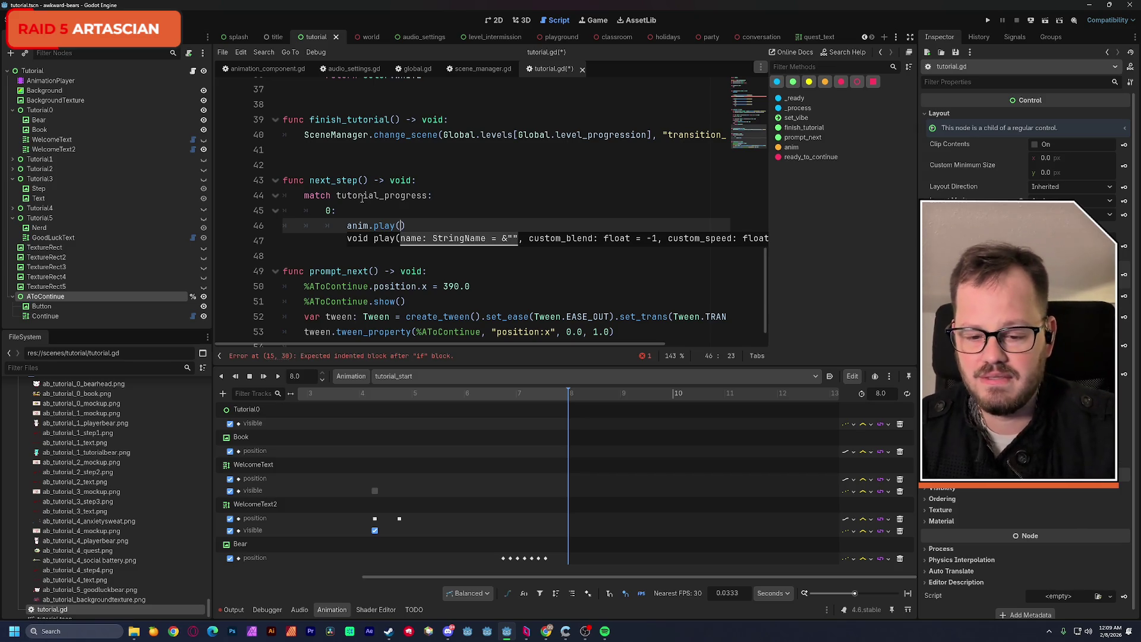
pyautogui.write('"')
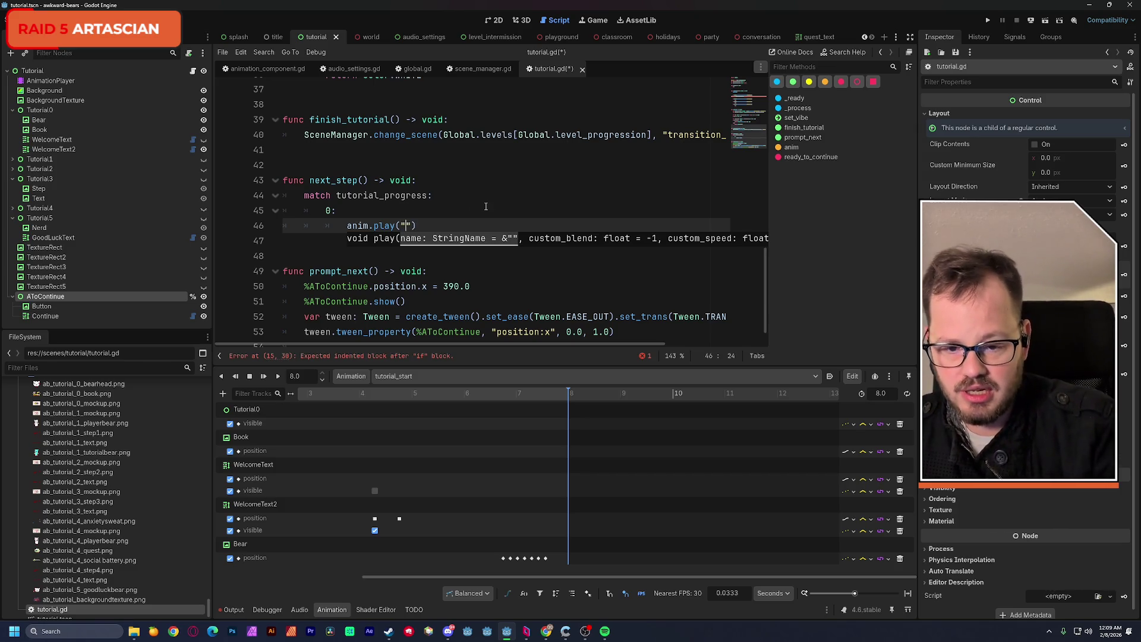
pyautogui.write("this doesn't exist")
pyautogui.click(514, 188)
pyautogui.hotkey('ctrl', 's')
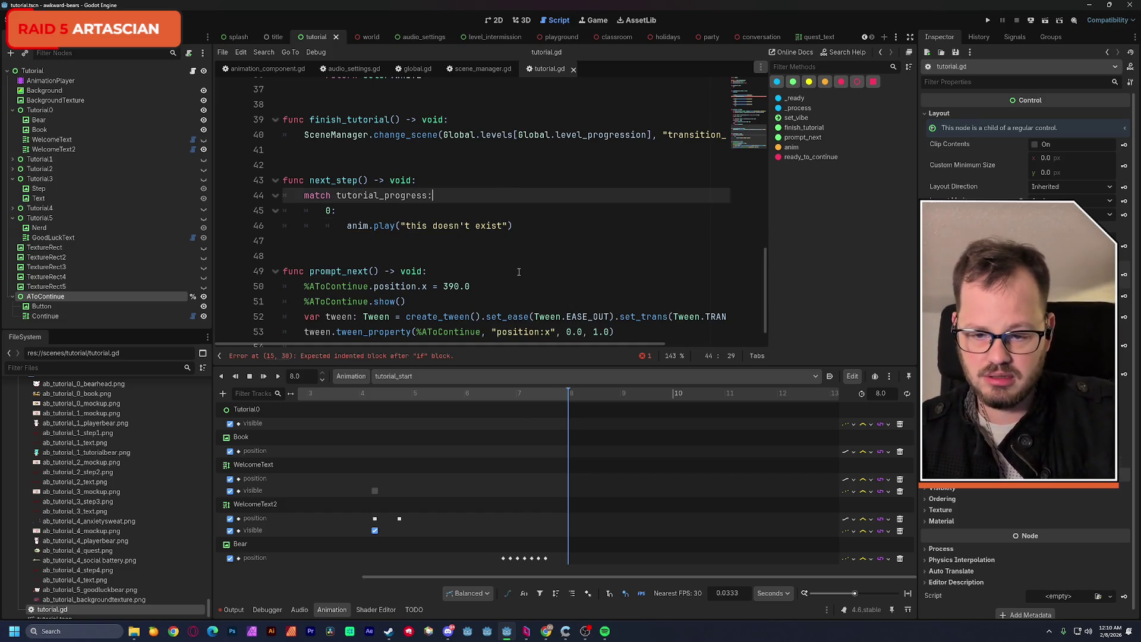
pyautogui.scroll(-1, 519, 273)
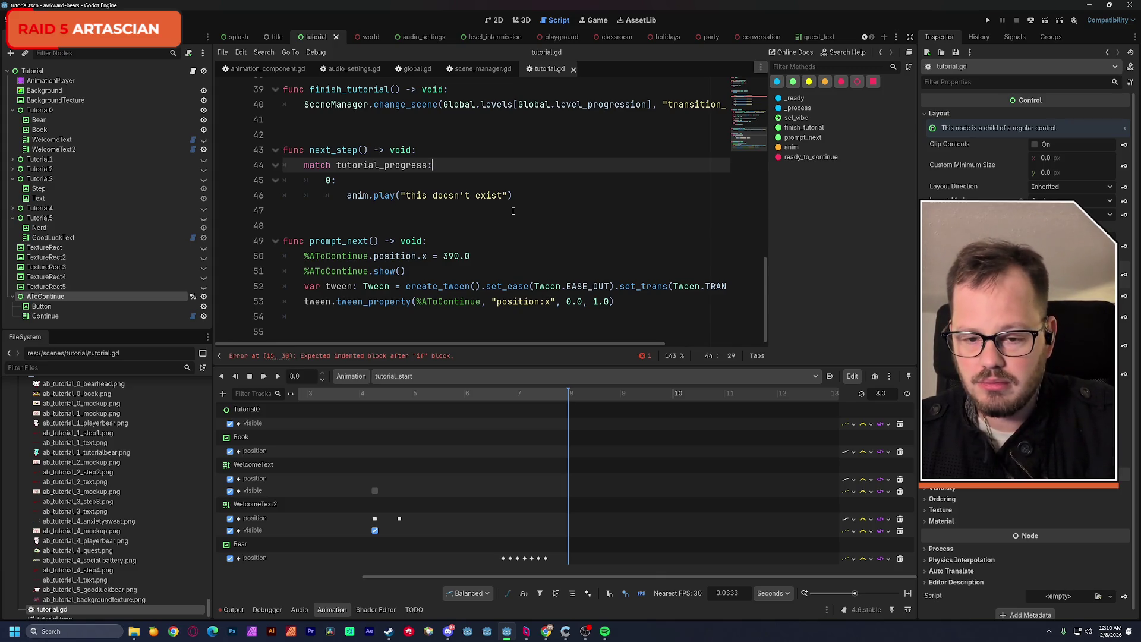
pyautogui.scroll(10, 513, 210)
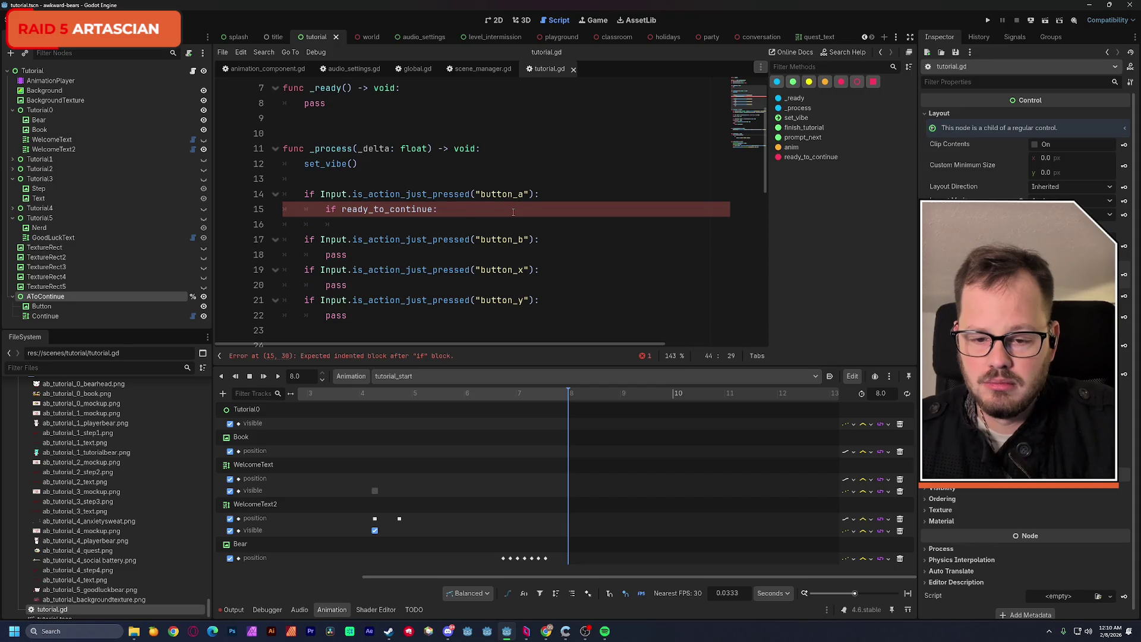
pyautogui.click(458, 214)
# Call next_step() inside the ready_to_continue check and save.
pyautogui.press('Return')
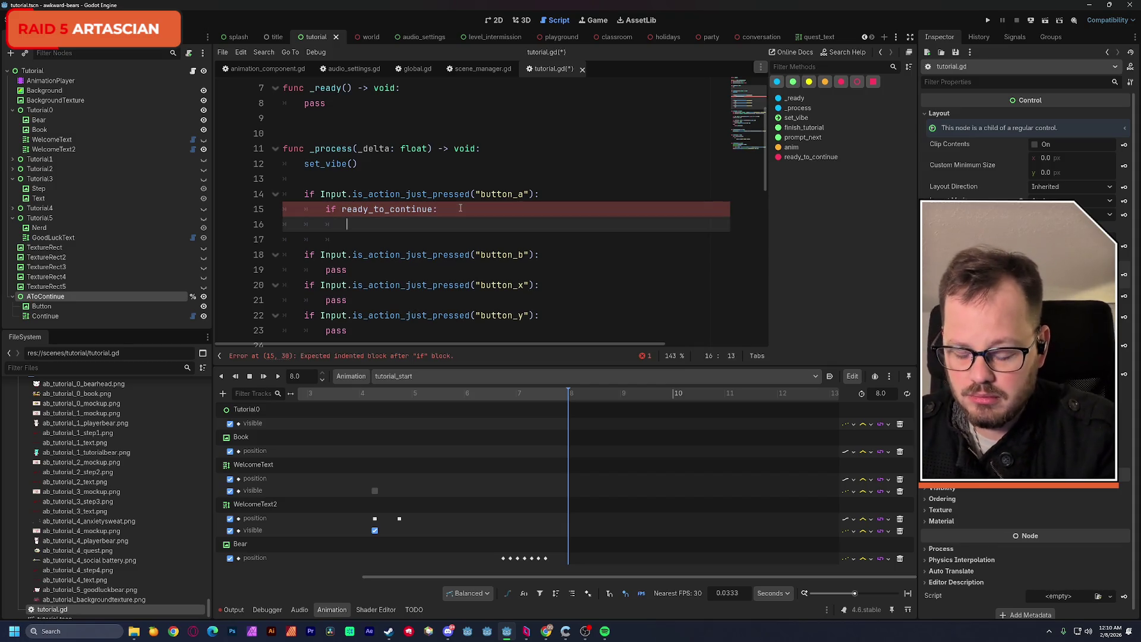
pyautogui.write('next_')
pyautogui.press('Return')
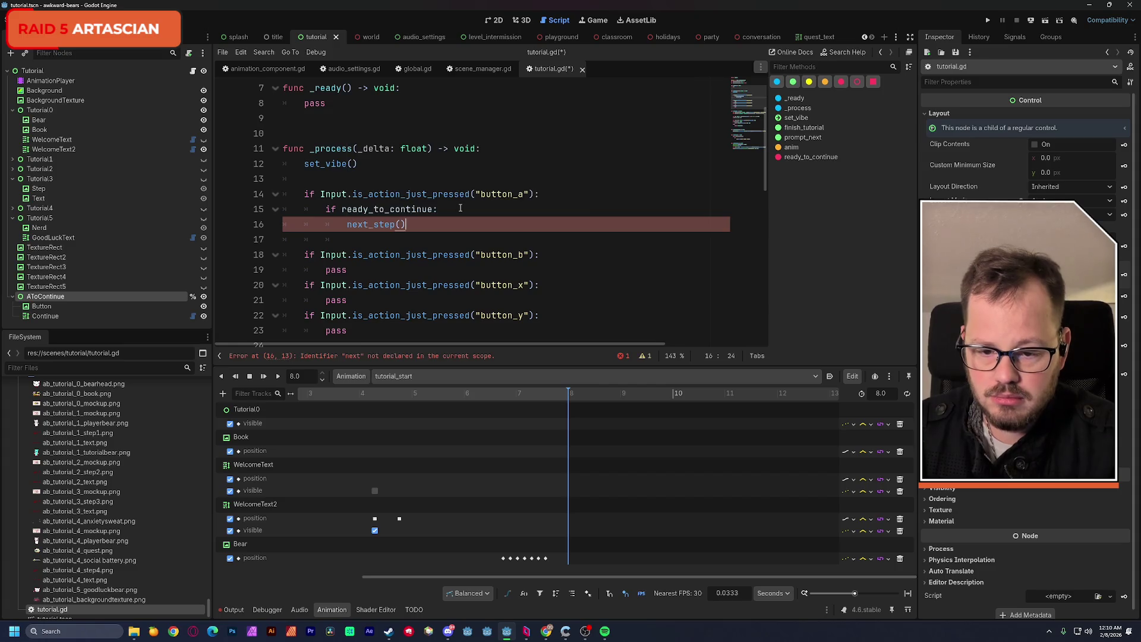
pyautogui.click(489, 165)
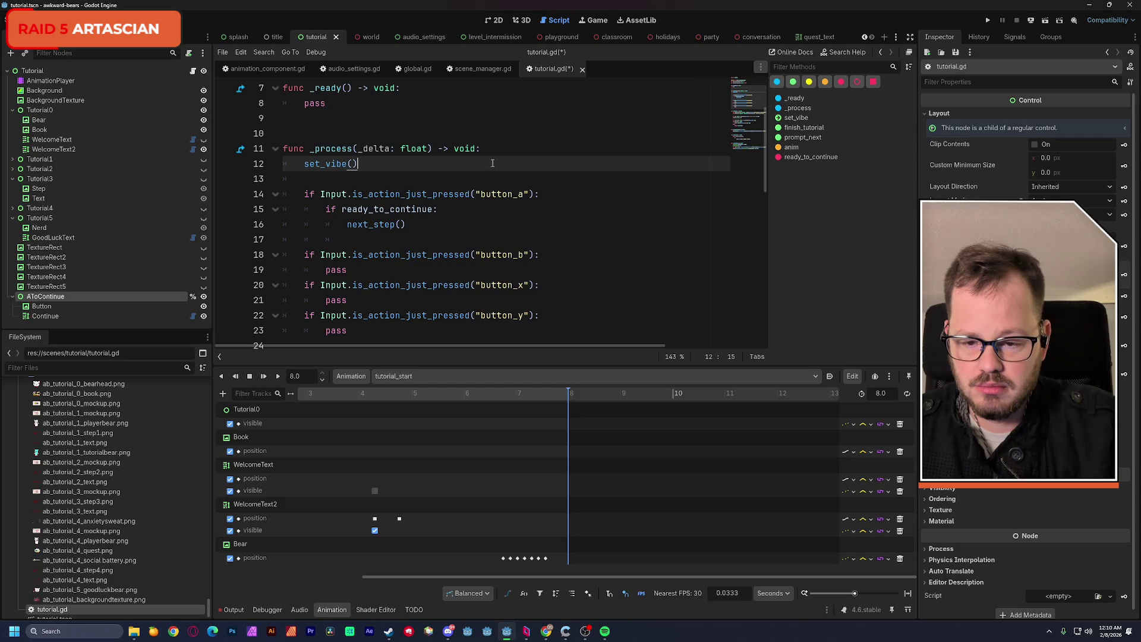
pyautogui.hotkey('ctrl', 's')
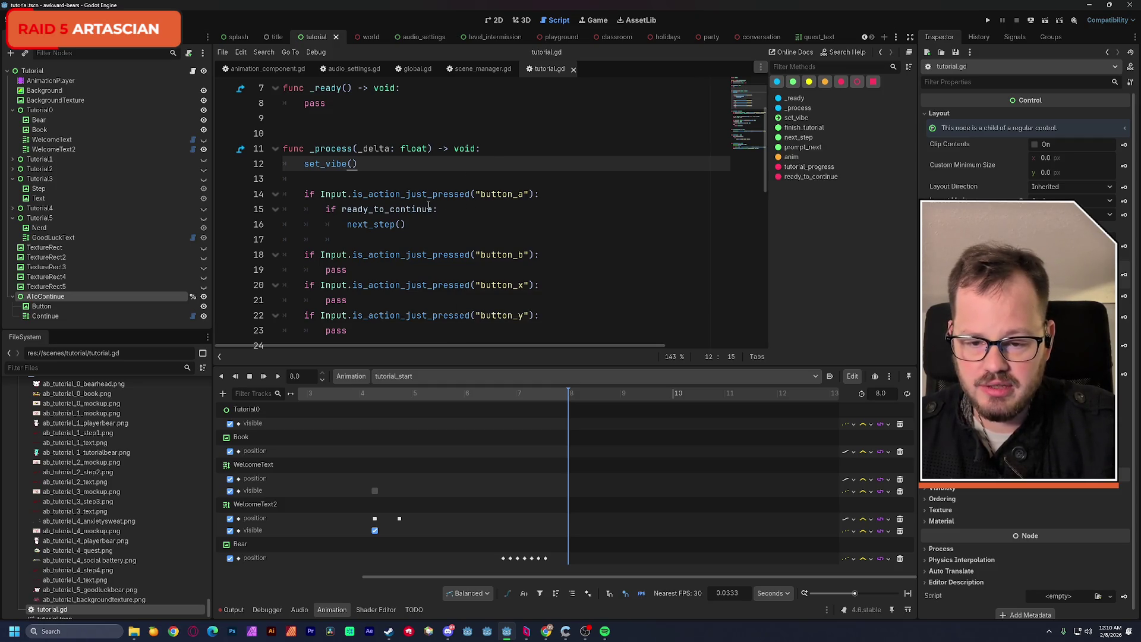
# Set ready_to_continue = true at the start of prompt_next and save.
pyautogui.doubleClick(432, 209)
pyautogui.hotkey('ctrl', 'c')
pyautogui.scroll(-10, 467, 226)
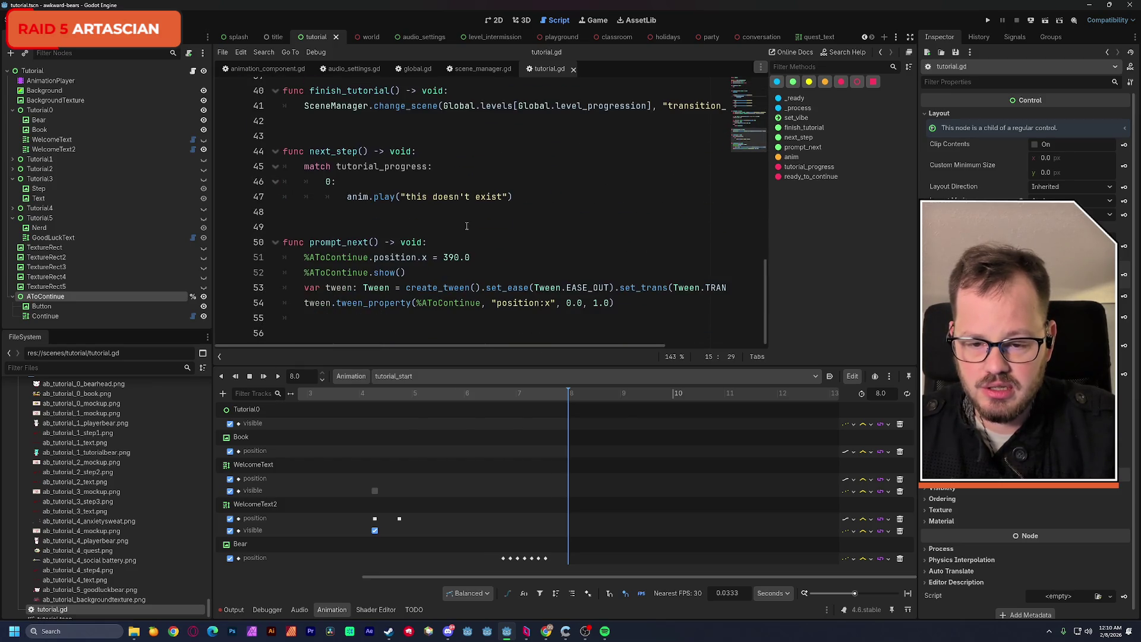
pyautogui.click(307, 260)
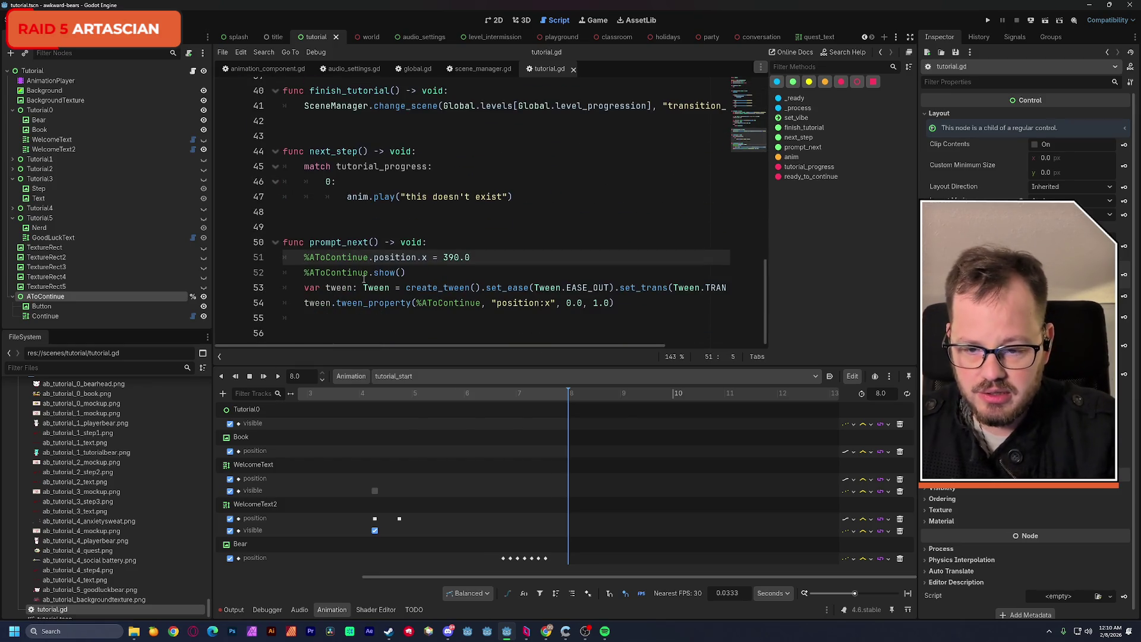
pyautogui.press('Return')
pyautogui.press('Up')
pyautogui.hotkey('ctrl', 'v')
pyautogui.write('= true')
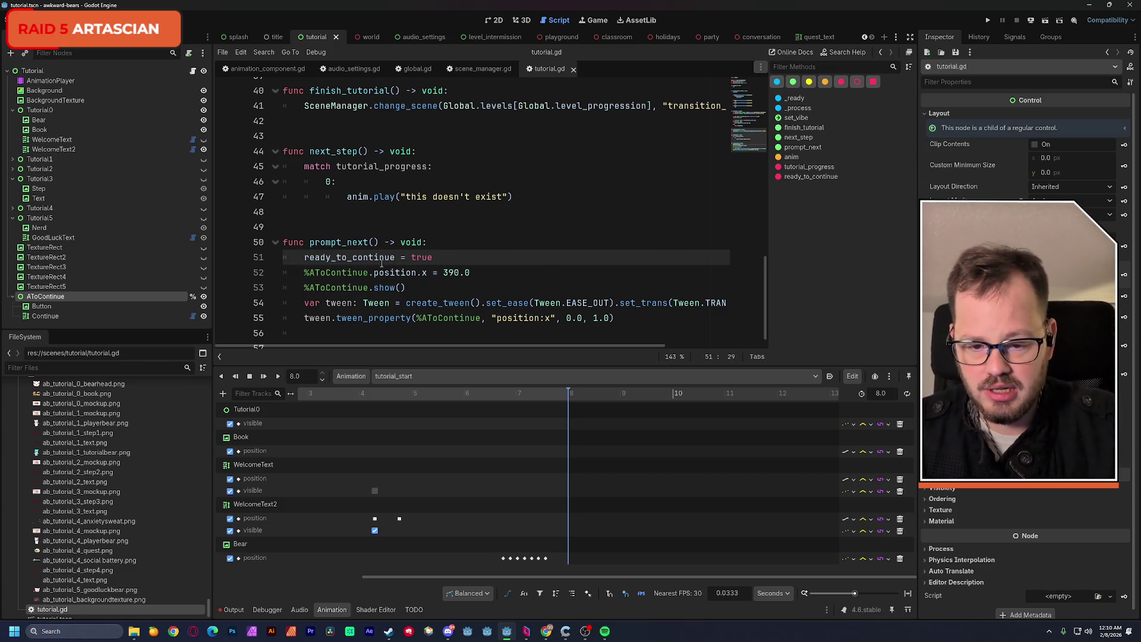
pyautogui.scroll(-1, 501, 271)
pyautogui.click(489, 257)
pyautogui.hotkey('ctrl', 's')
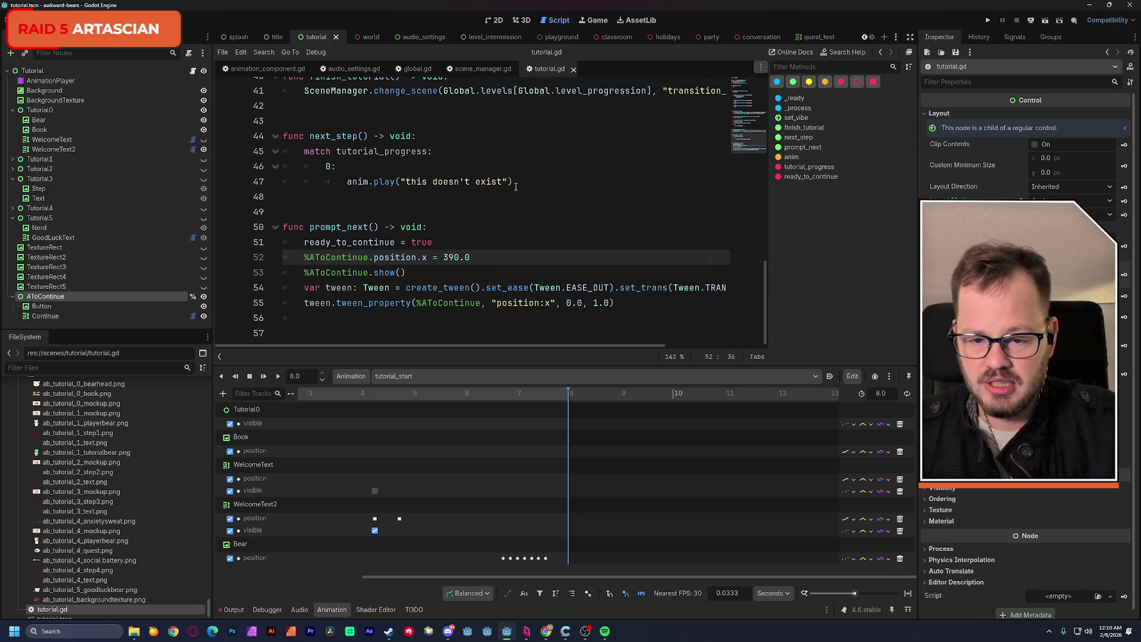
# Add %AToContinue.hide() after the next_step() call and save the script.
pyautogui.scroll(10, 511, 186)
pyautogui.scroll(-3, 503, 184)
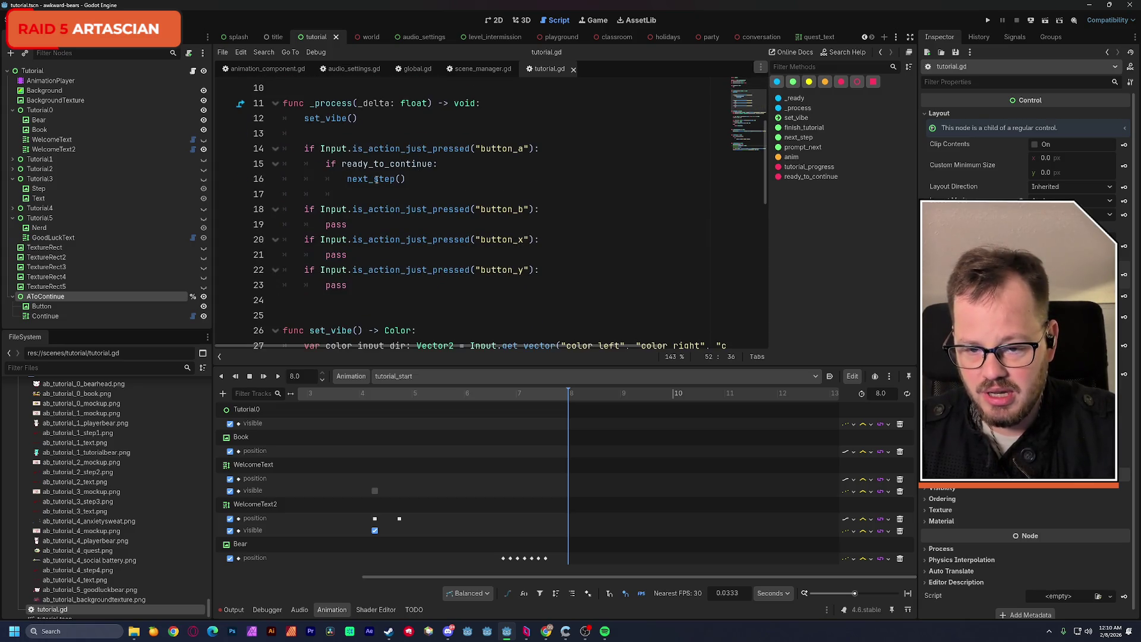
pyautogui.click(490, 182)
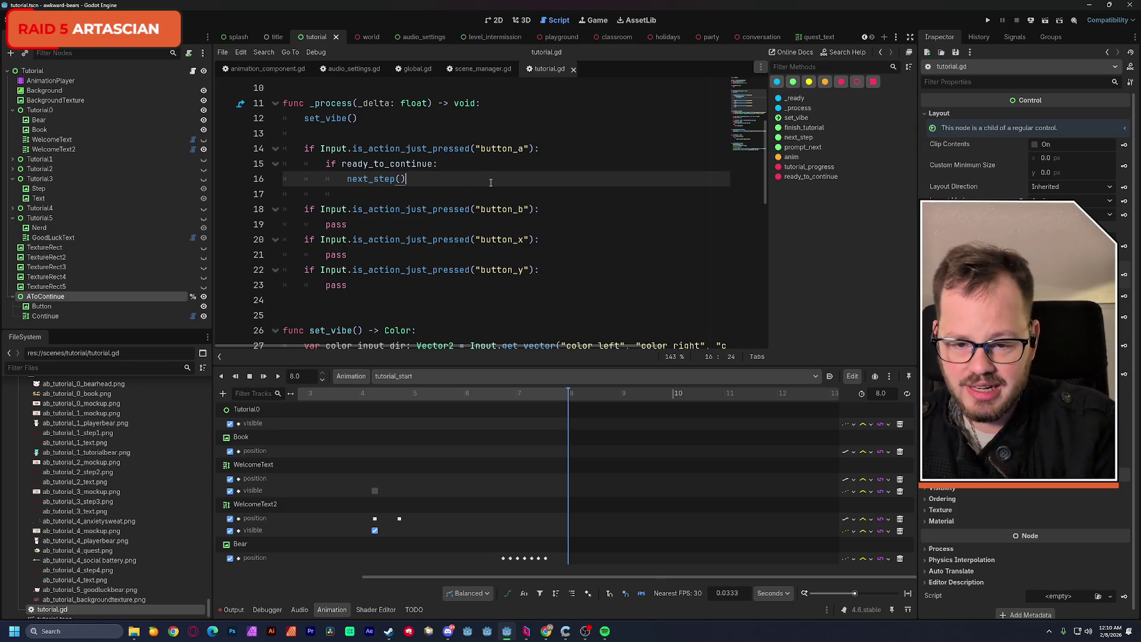
pyautogui.press('Return')
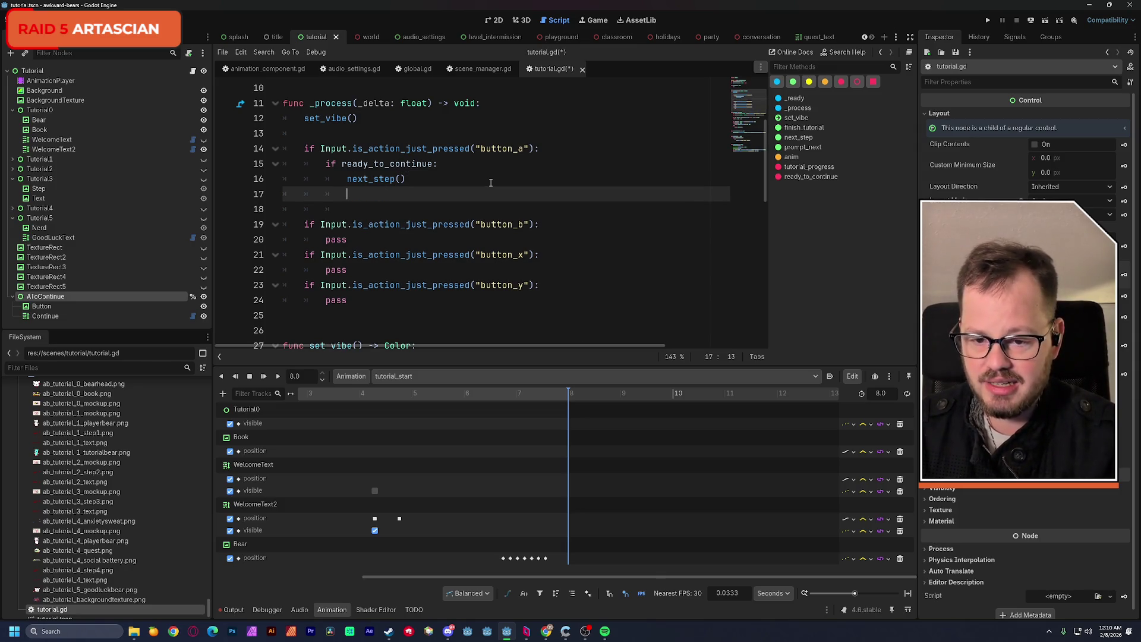
pyautogui.write('%read')
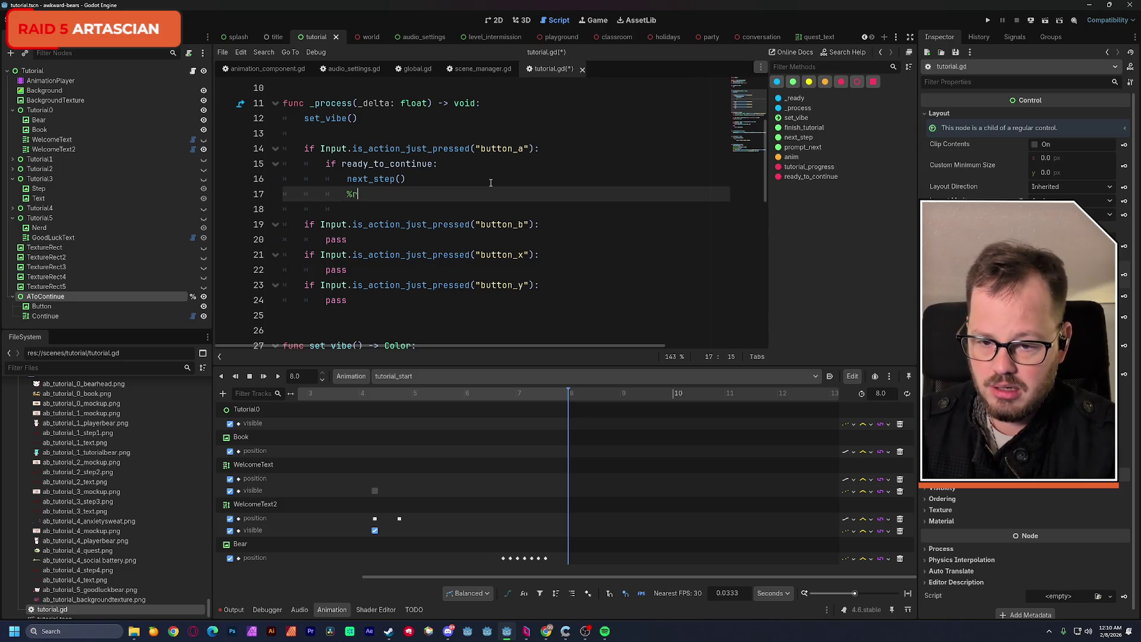
pyautogui.press('BackSpace')
pyautogui.press('BackSpace')
pyautogui.press('BackSpace')
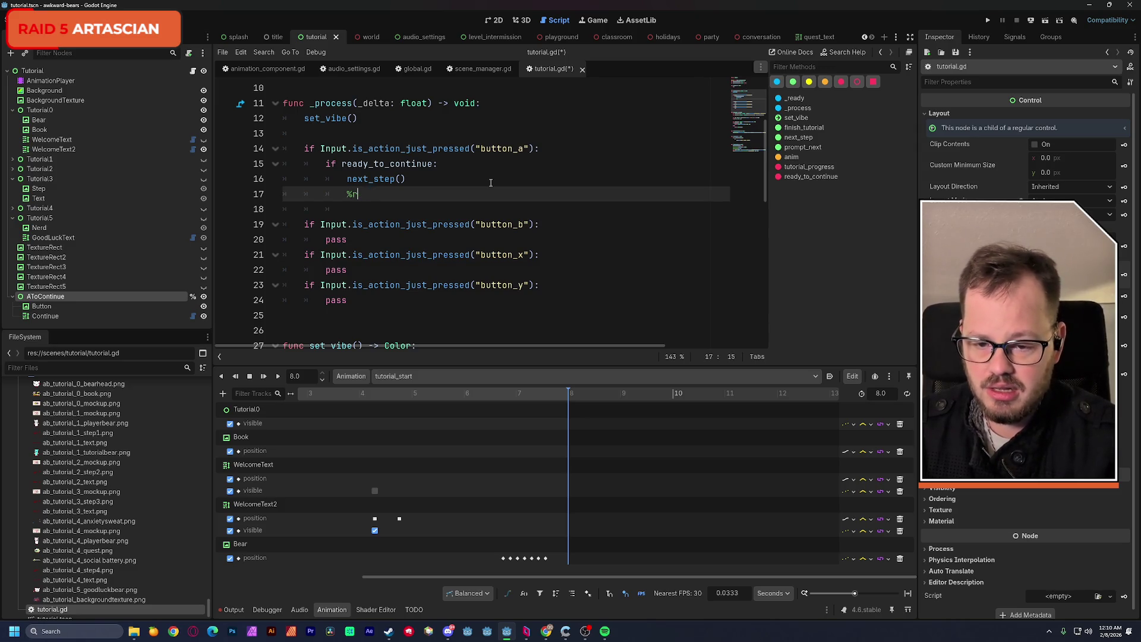
pyautogui.write('A')
pyautogui.press('Return')
pyautogui.write('.hid')
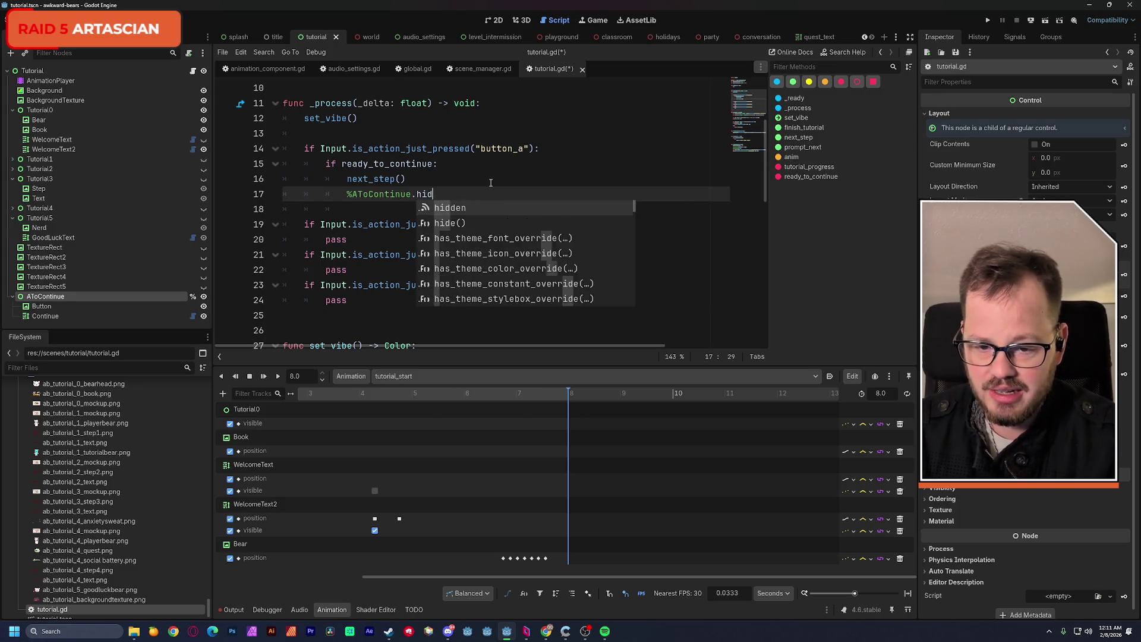
pyautogui.press('Return')
pyautogui.click(491, 183)
pyautogui.hotkey('ctrl', 's')
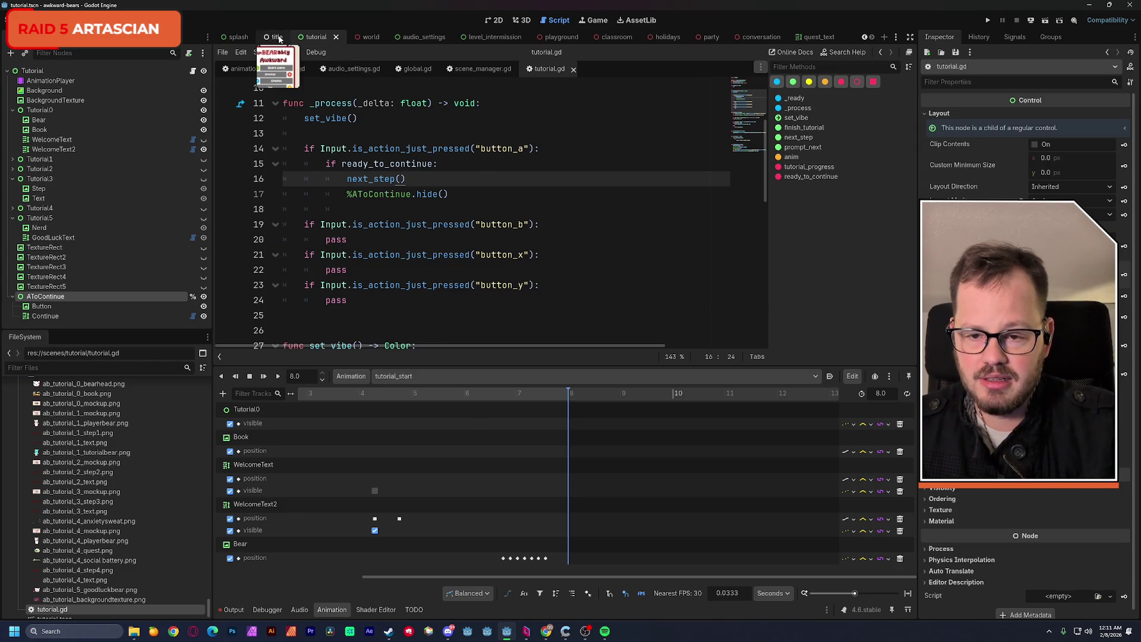
pyautogui.click(494, 19)
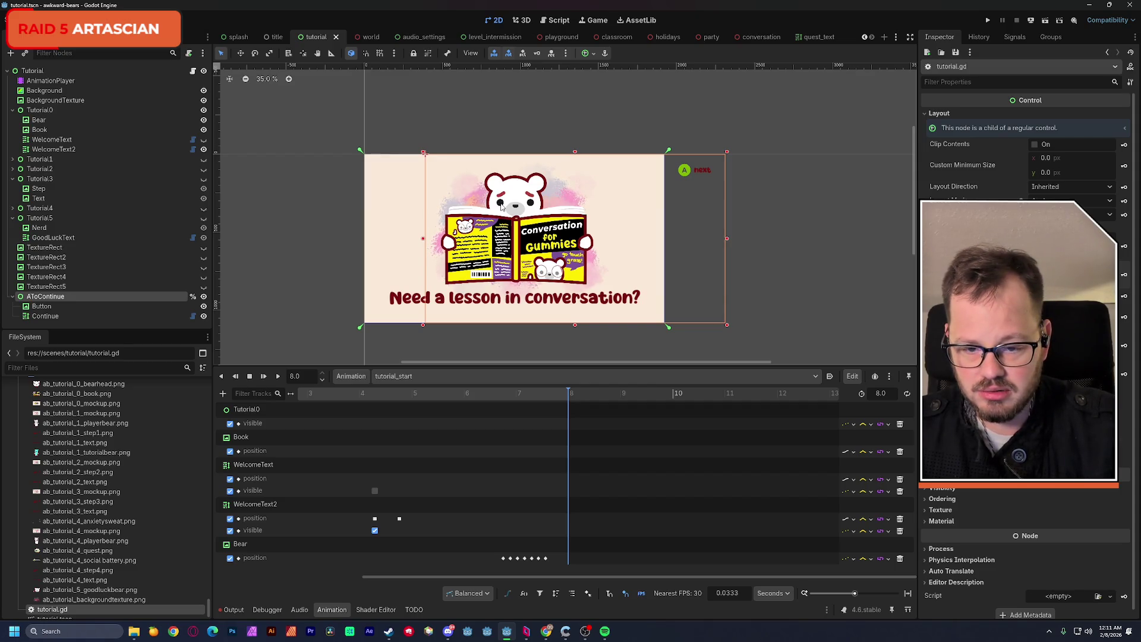
# Compare the RESET and tutorial_start animations and inspect the WelcomeText position key near 1.3 s.
pyautogui.click(395, 376)
pyautogui.click(402, 391)
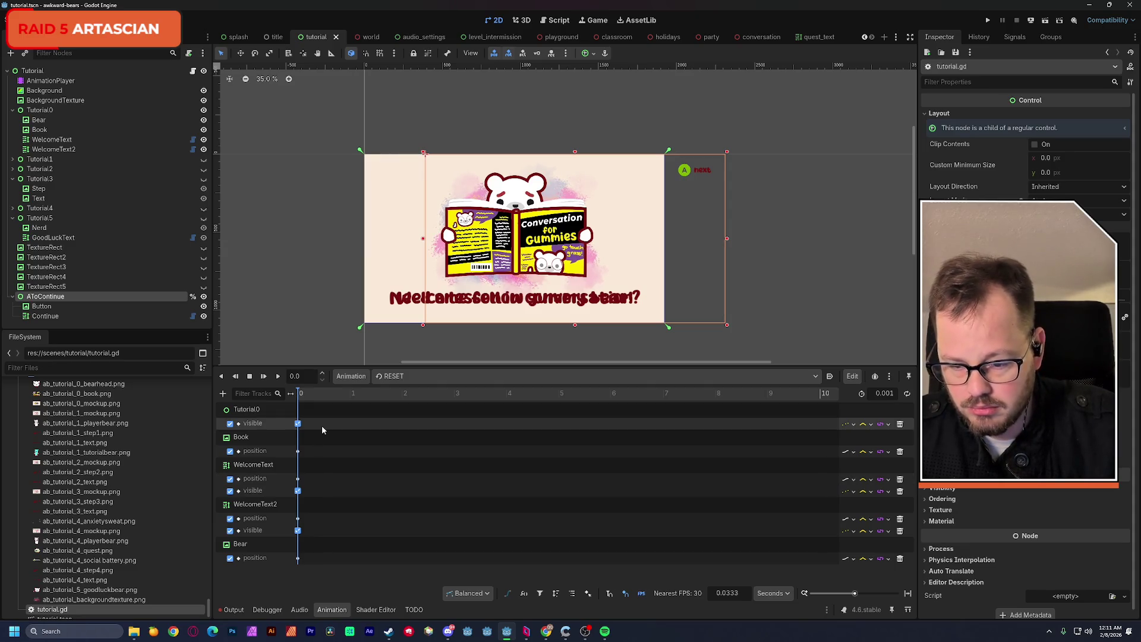
pyautogui.click(393, 375)
pyautogui.click(411, 402)
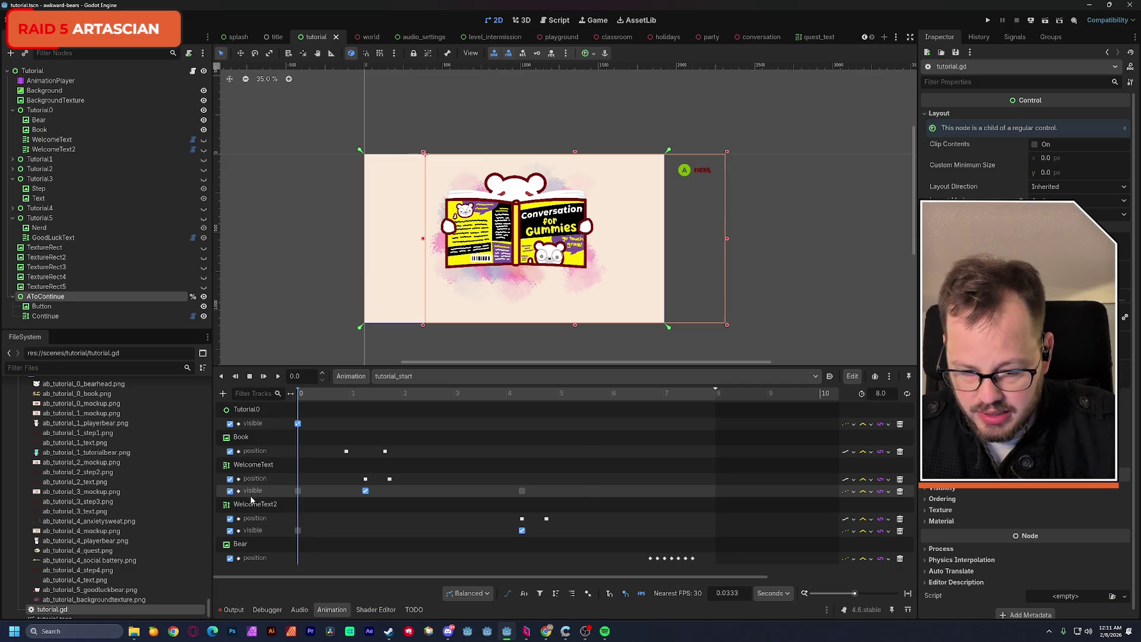
pyautogui.click(366, 480)
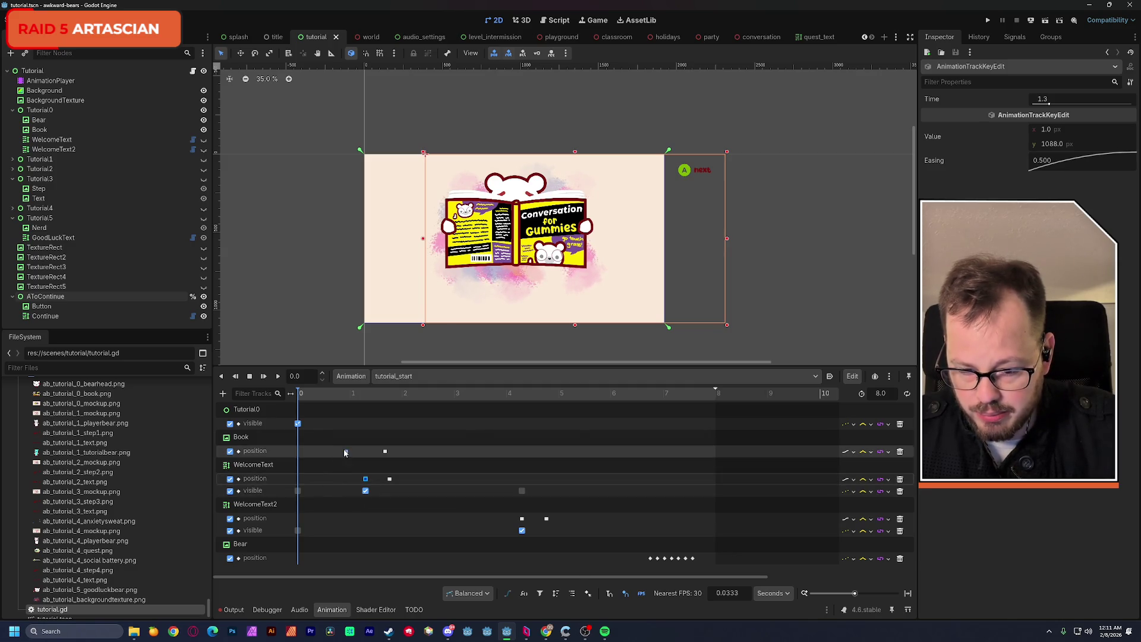
# Check the Book key in RESET, then preview tutorial_start around the text entrance.
pyautogui.click(384, 377)
pyautogui.click(390, 390)
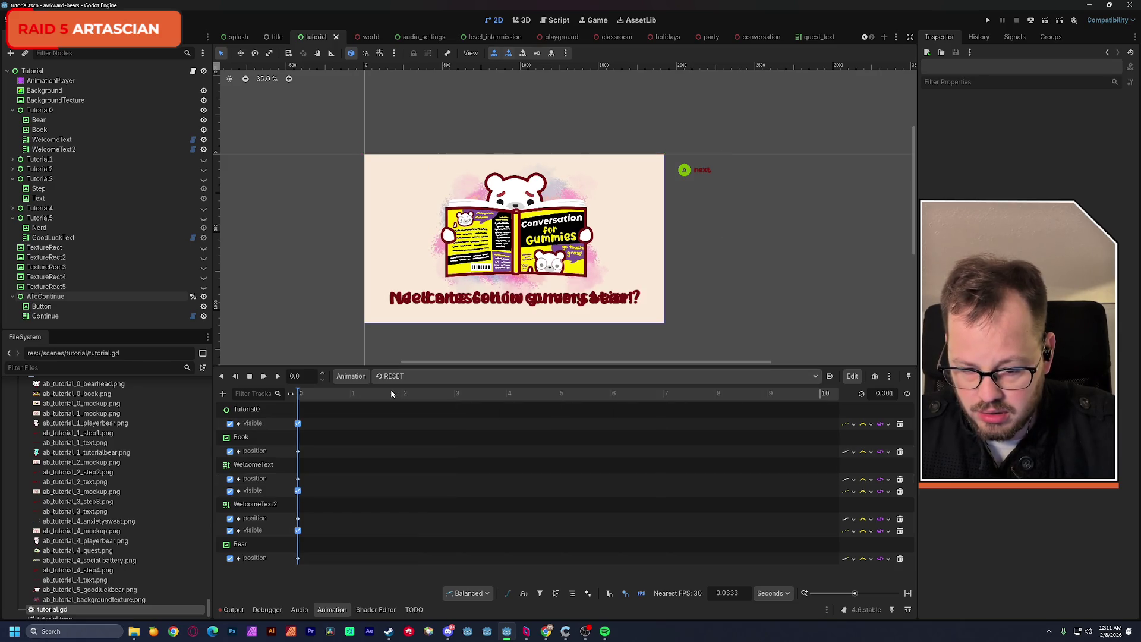
pyautogui.click(298, 452)
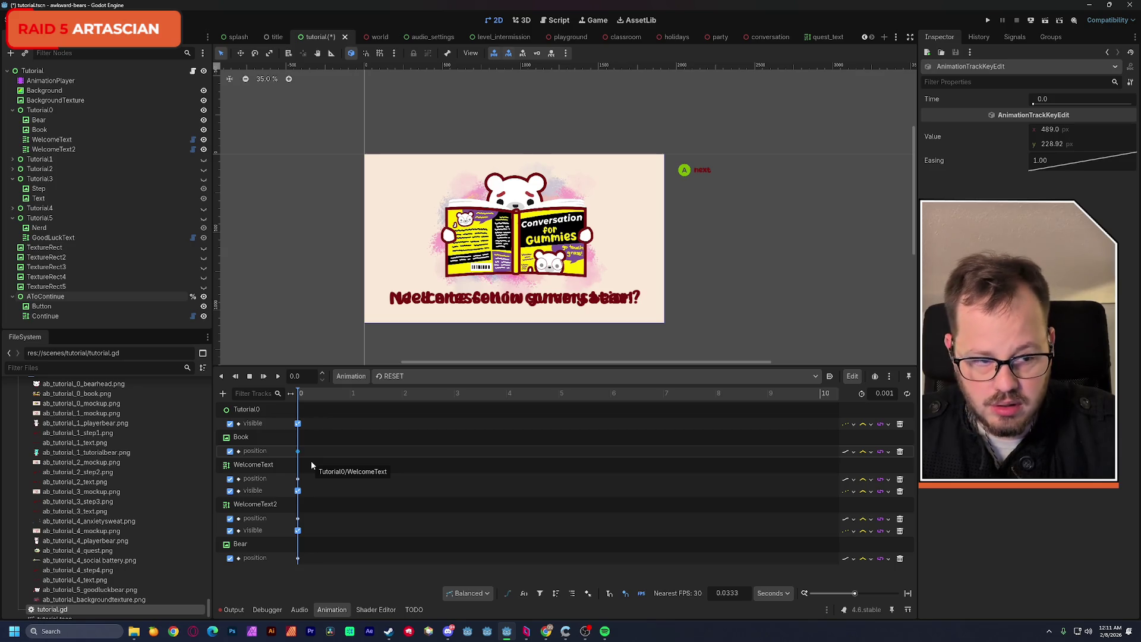
pyautogui.click(299, 396)
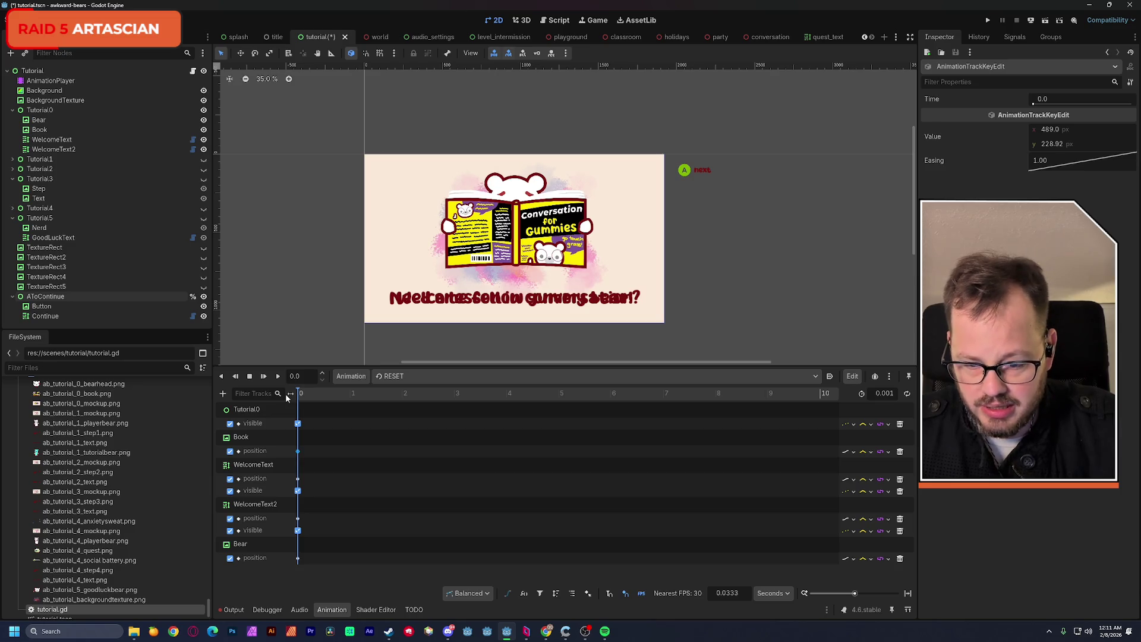
pyautogui.click(390, 376)
pyautogui.click(396, 405)
pyautogui.click(341, 395)
pyautogui.moveTo(342, 395)
pyautogui.mouseDown()
pyautogui.moveTo(350, 398)
pyautogui.moveTo(336, 402)
pyautogui.mouseUp()
pyautogui.click(365, 478)
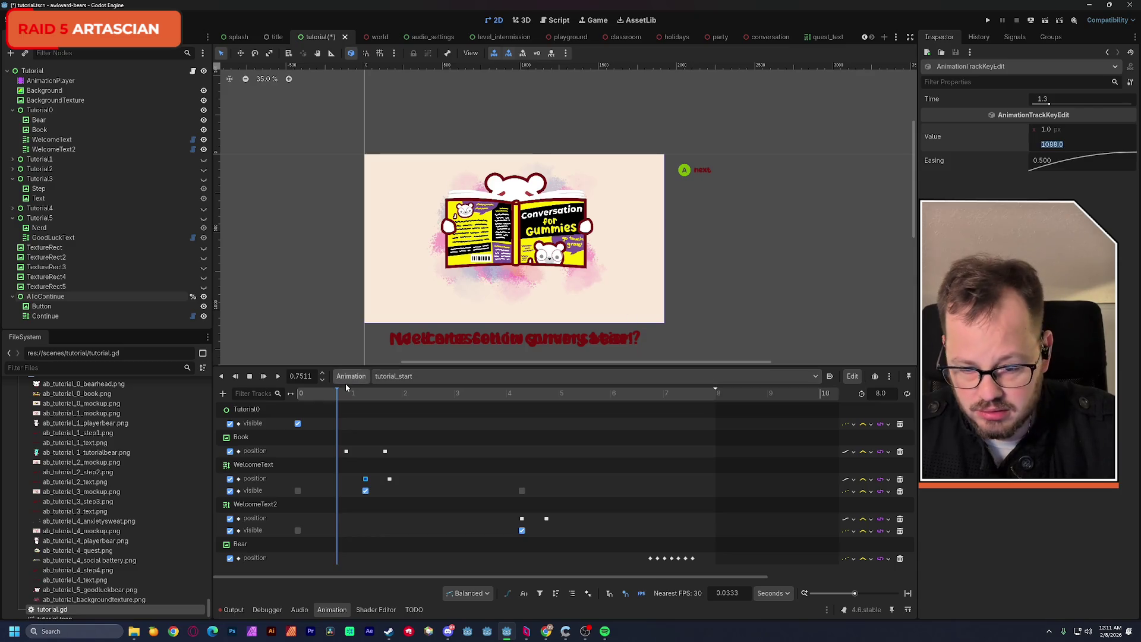
# In the RESET animation, set WelcomeText's starting y position to 1088 and save.
pyautogui.click(392, 377)
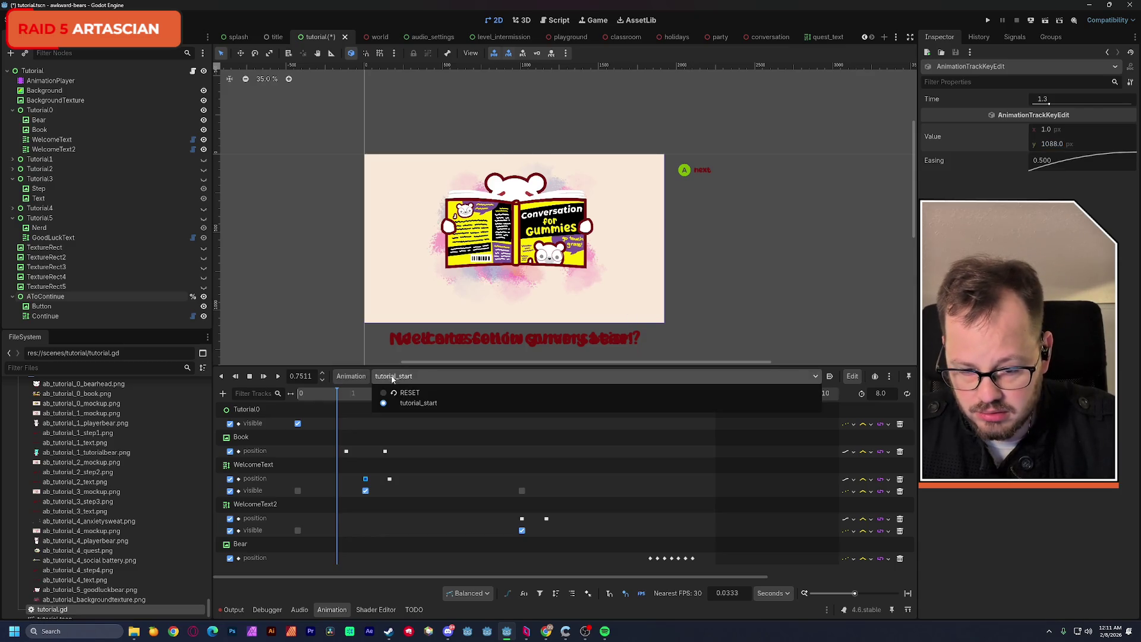
pyautogui.click(408, 405)
pyautogui.click(388, 377)
pyautogui.click(397, 394)
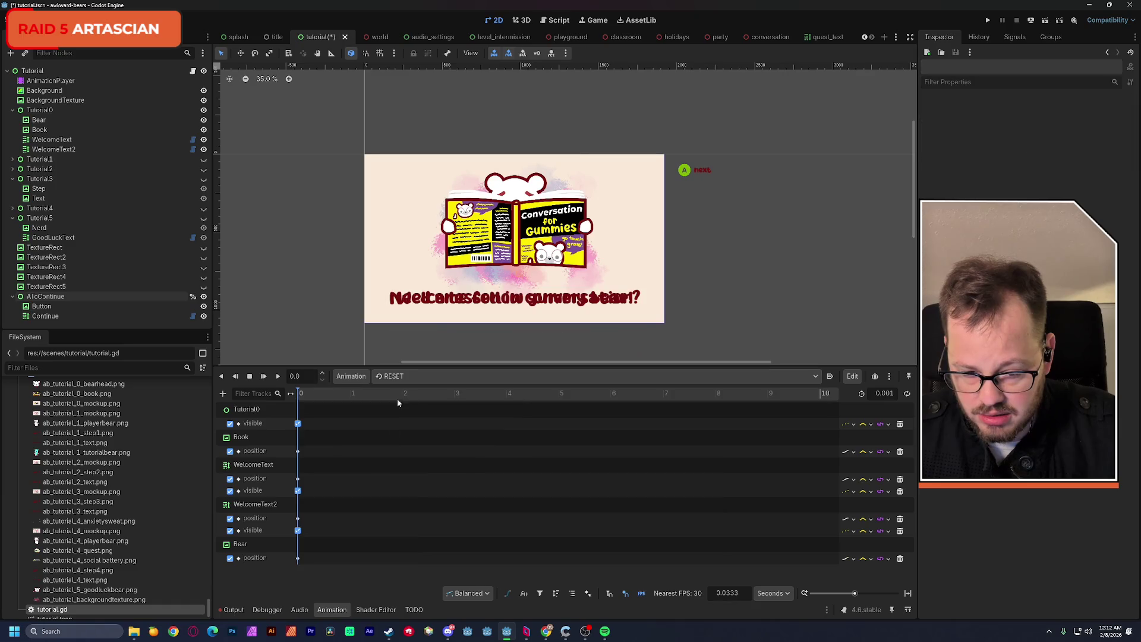
pyautogui.click(299, 480)
pyautogui.click(1062, 146)
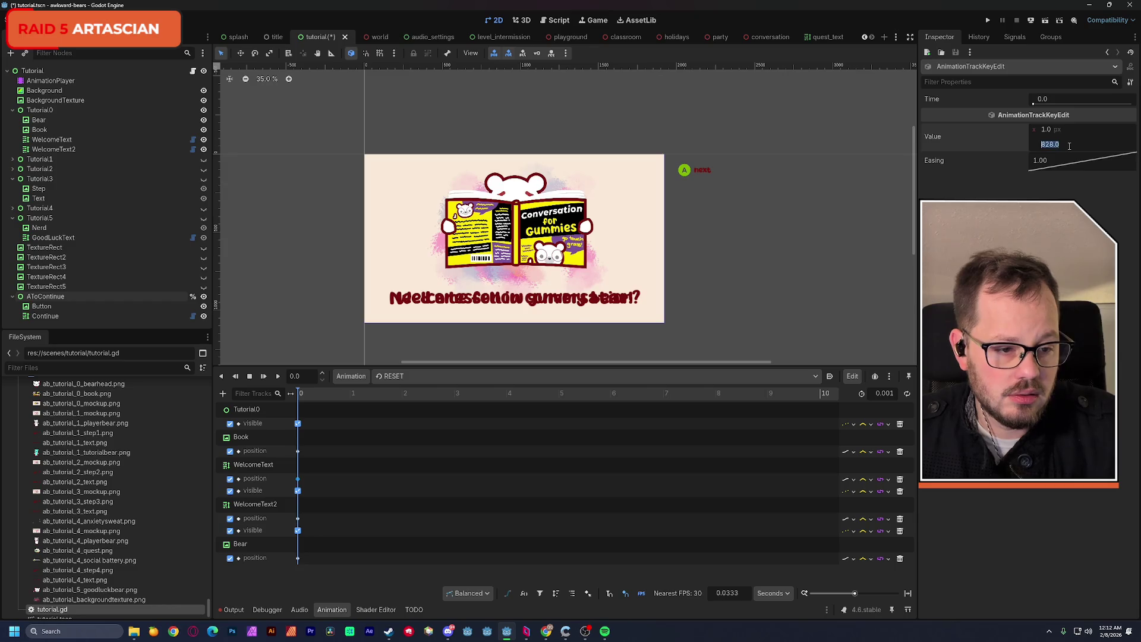
pyautogui.write('1088')
pyautogui.press('Return')
pyautogui.hotkey('ctrl', 's')
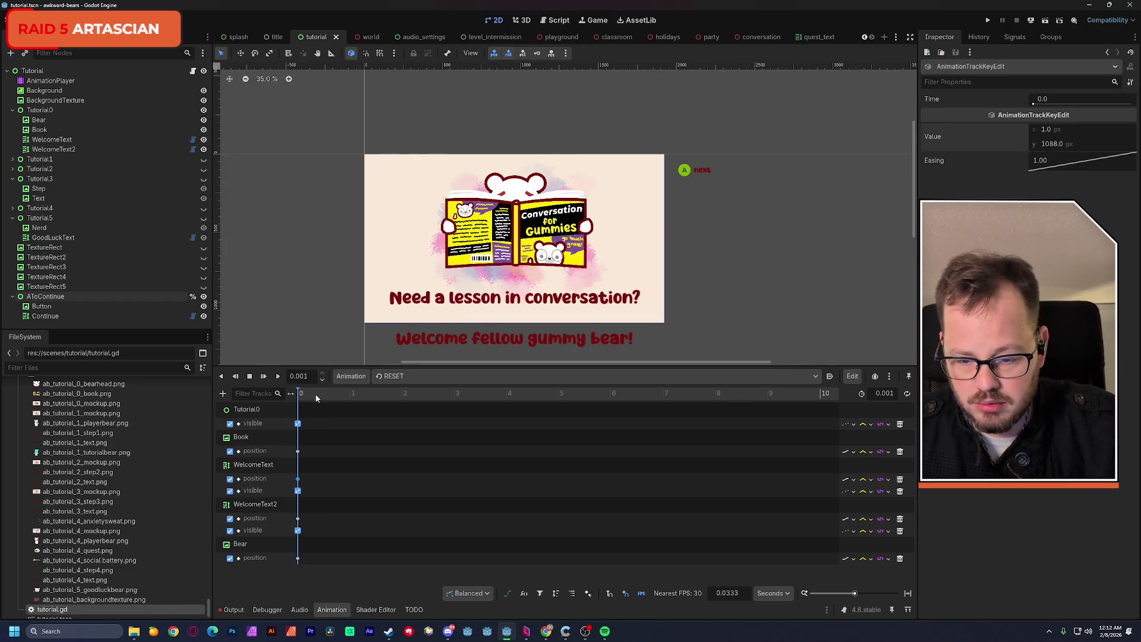
# Turn off WelcomeText2, WelcomeText and Tutorial0 visibility in the RESET keys, then save.
pyautogui.click(298, 531)
pyautogui.click(1036, 130)
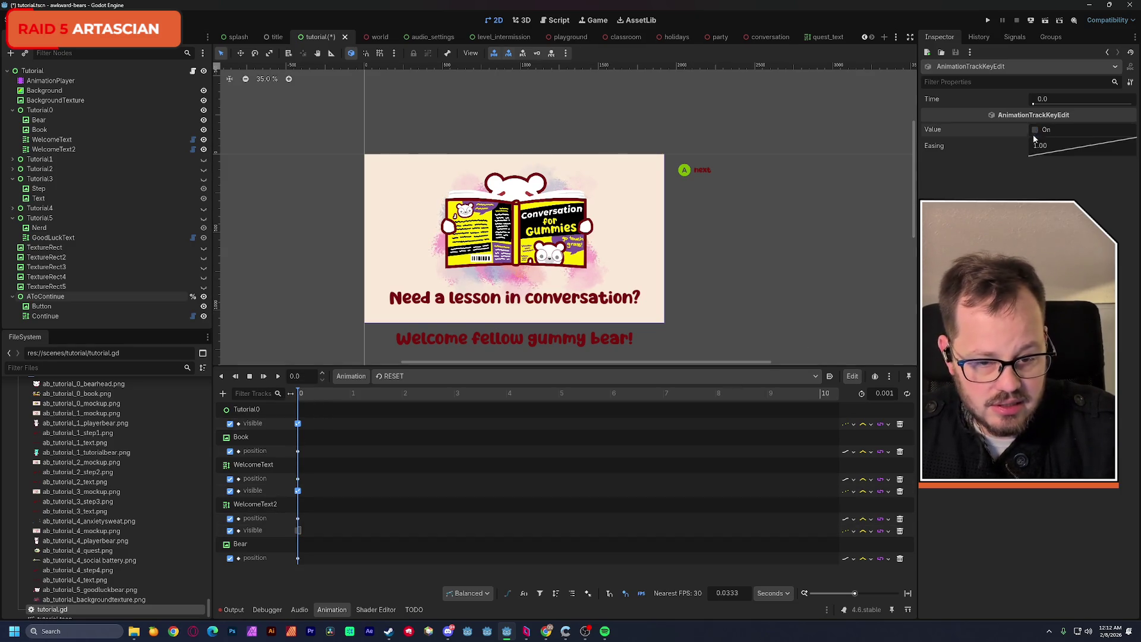
pyautogui.click(298, 491)
pyautogui.click(1035, 131)
pyautogui.click(1035, 130)
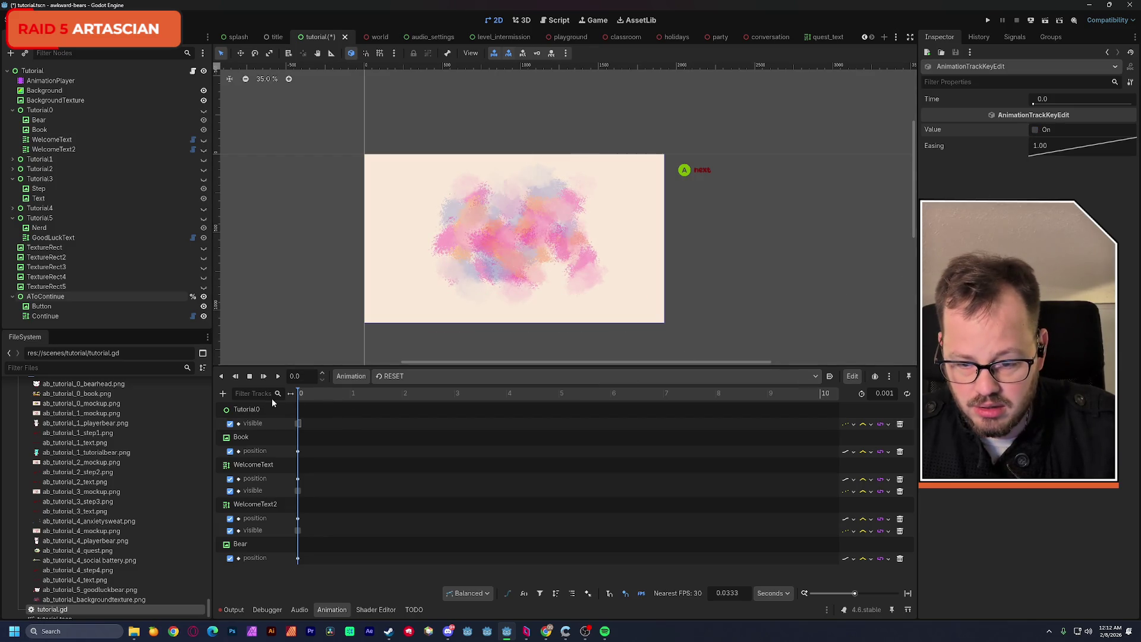
pyautogui.hotkey('ctrl', 's')
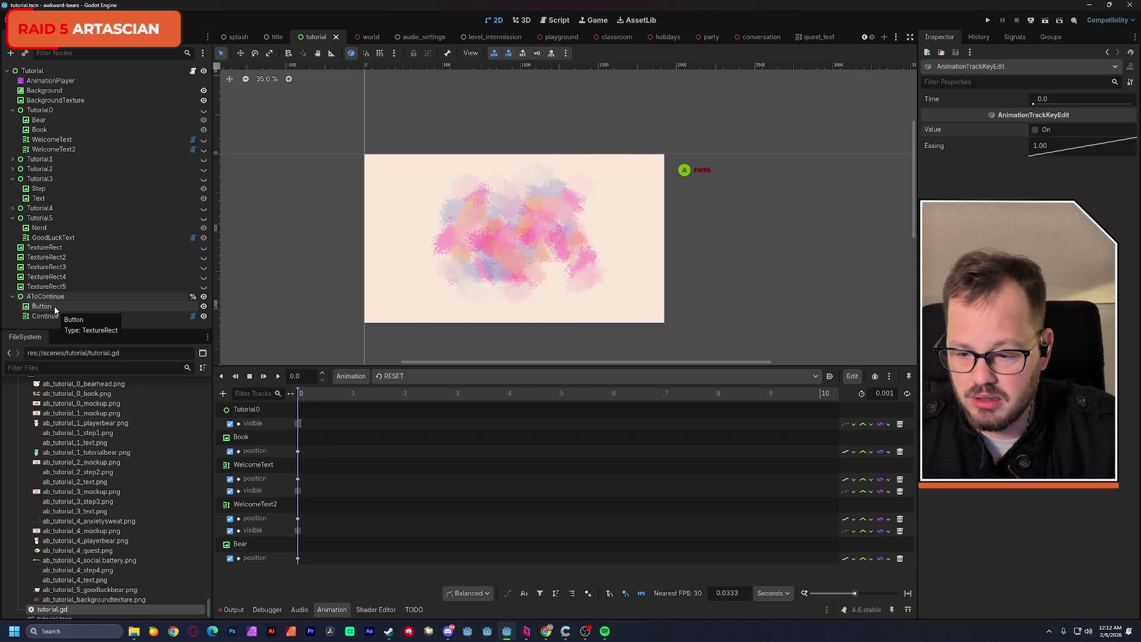
# Hide AToContinue, set tutorial_start to Autoplay on Load, and save the scene.
pyautogui.click(203, 296)
pyautogui.hotkey('ctrl', 's')
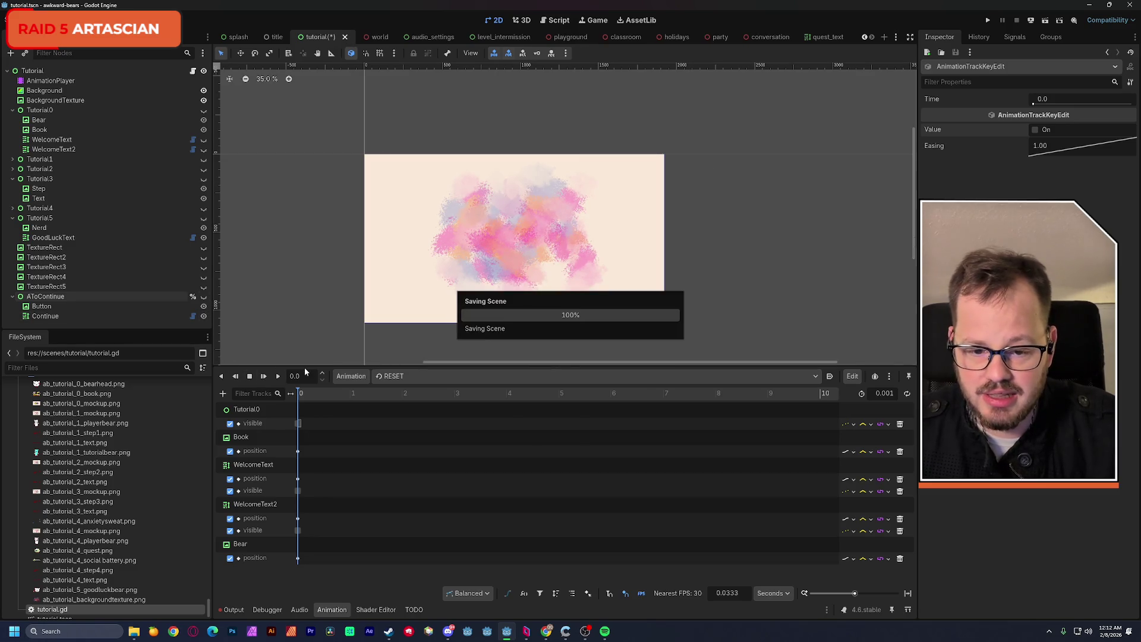
pyautogui.click(437, 376)
pyautogui.click(412, 404)
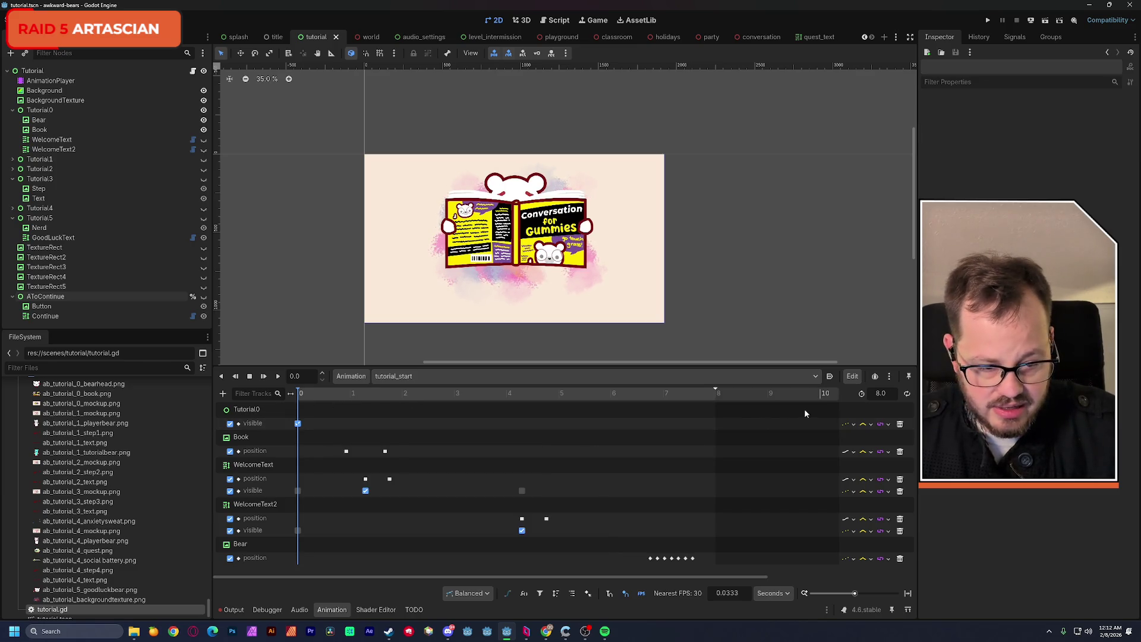
pyautogui.click(830, 377)
pyautogui.hotkey('ctrl', 's')
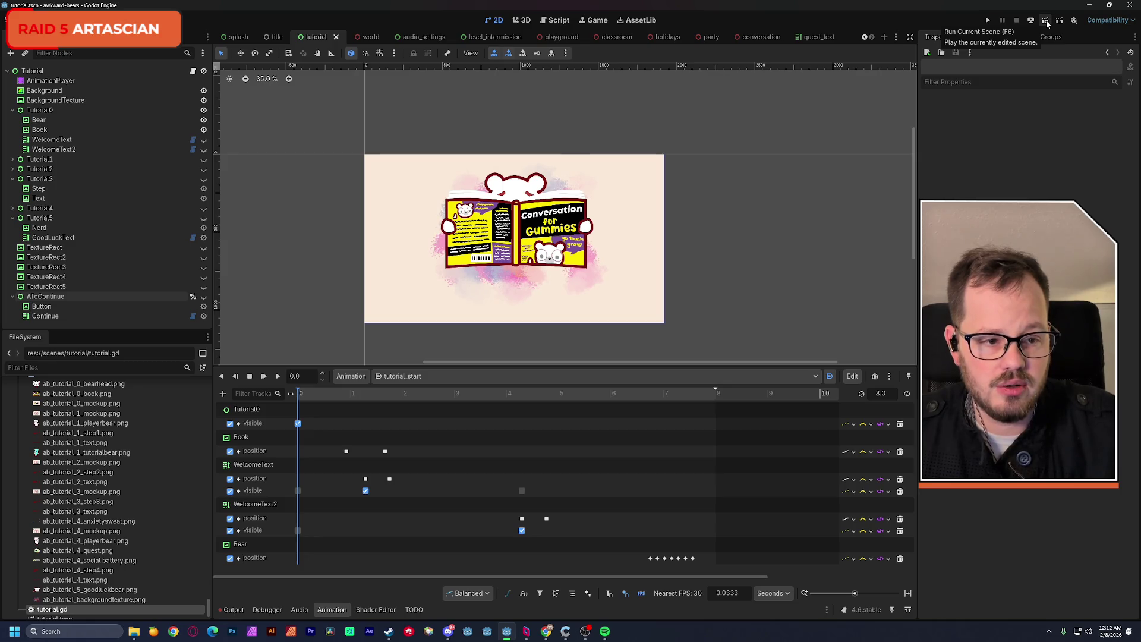
pyautogui.click(1047, 23)
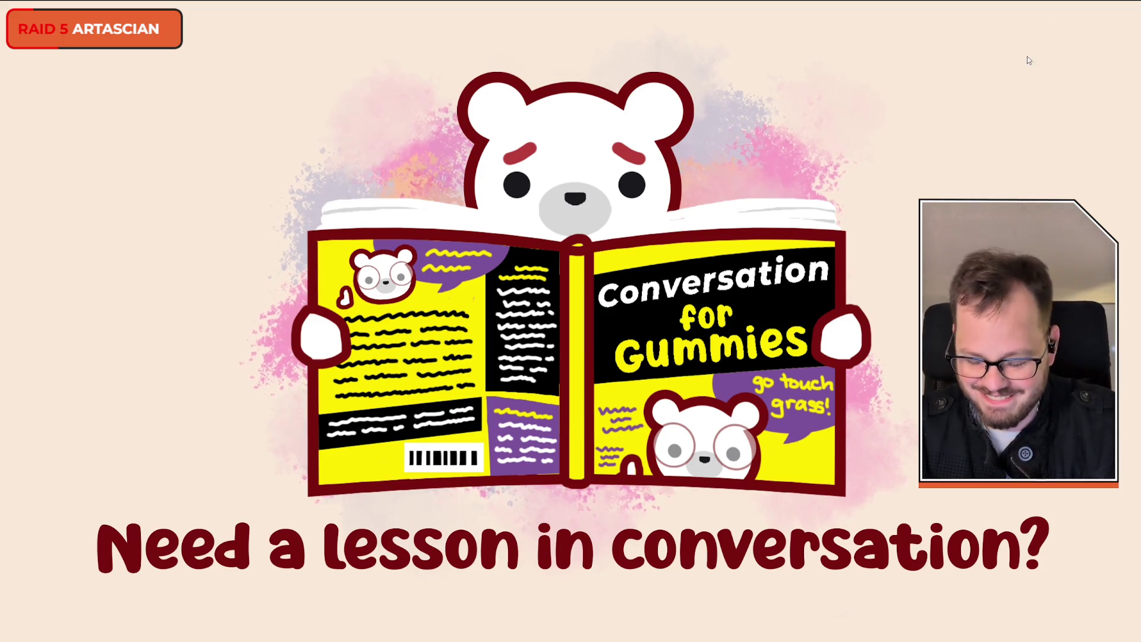
pyautogui.press('F8')
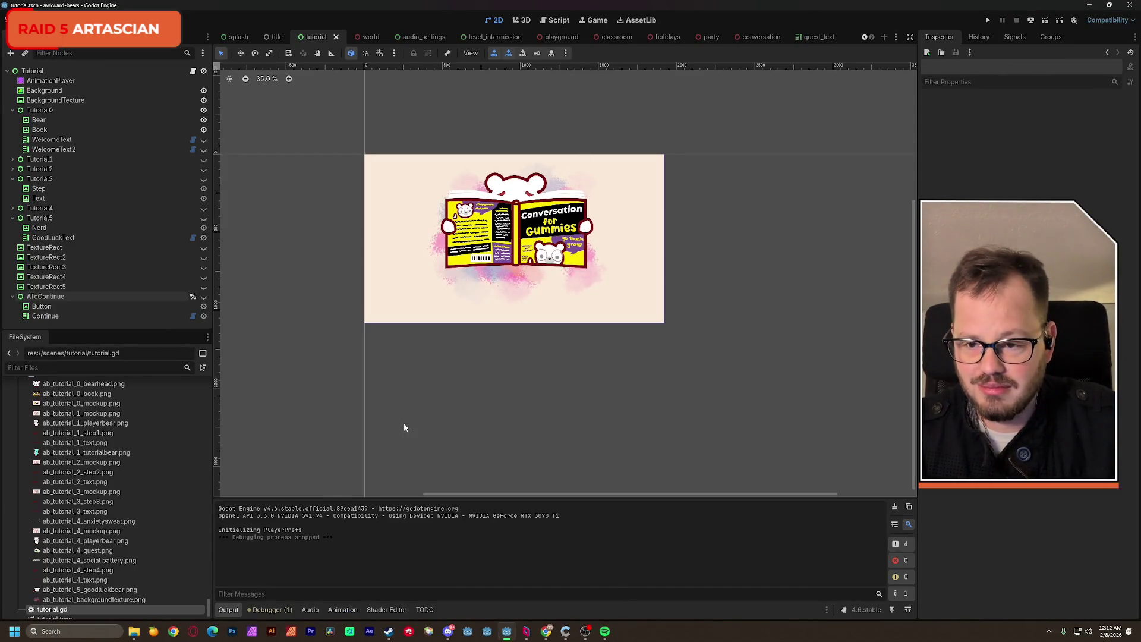
pyautogui.click(556, 22)
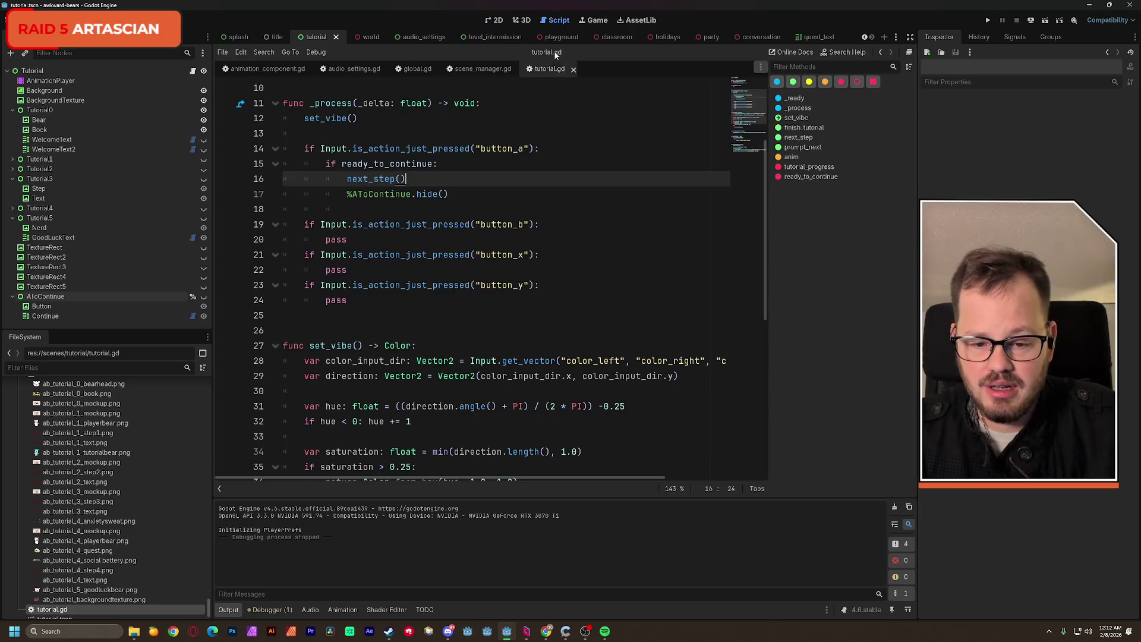
pyautogui.scroll(-5, 454, 350)
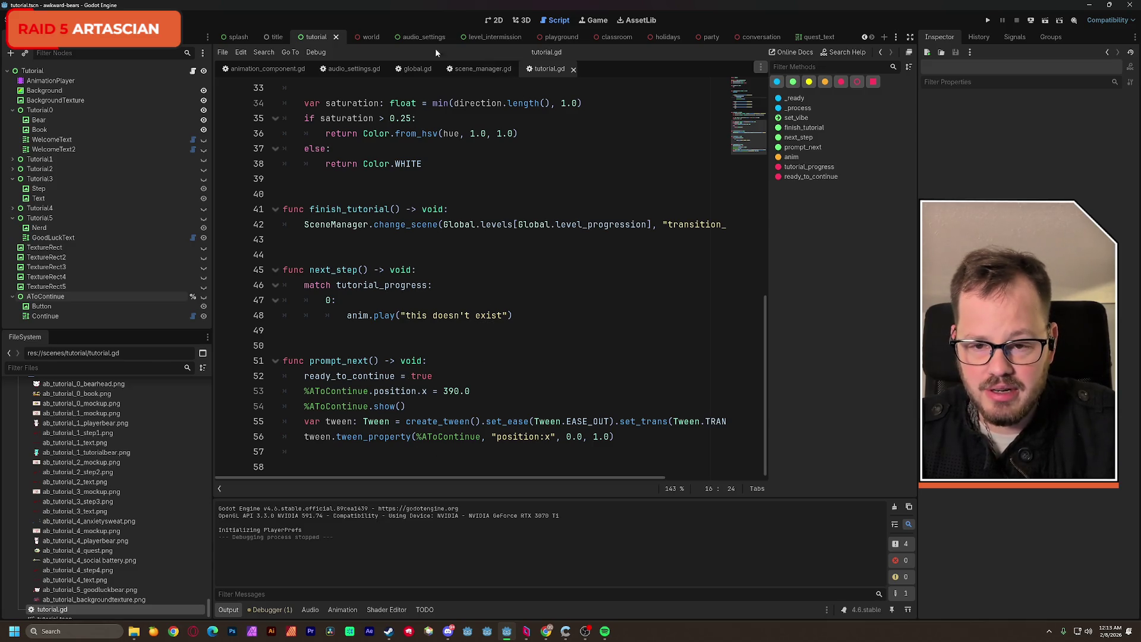
pyautogui.click(497, 22)
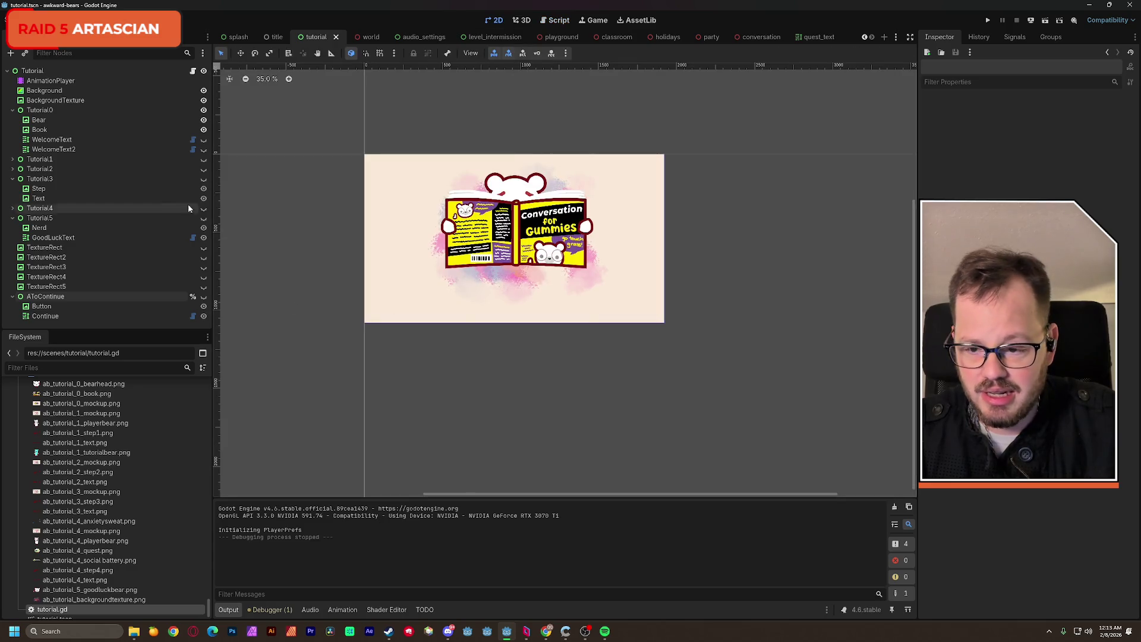
# Add a Call Method Track targeting the Tutorial node to tutorial_start.
pyautogui.click(73, 81)
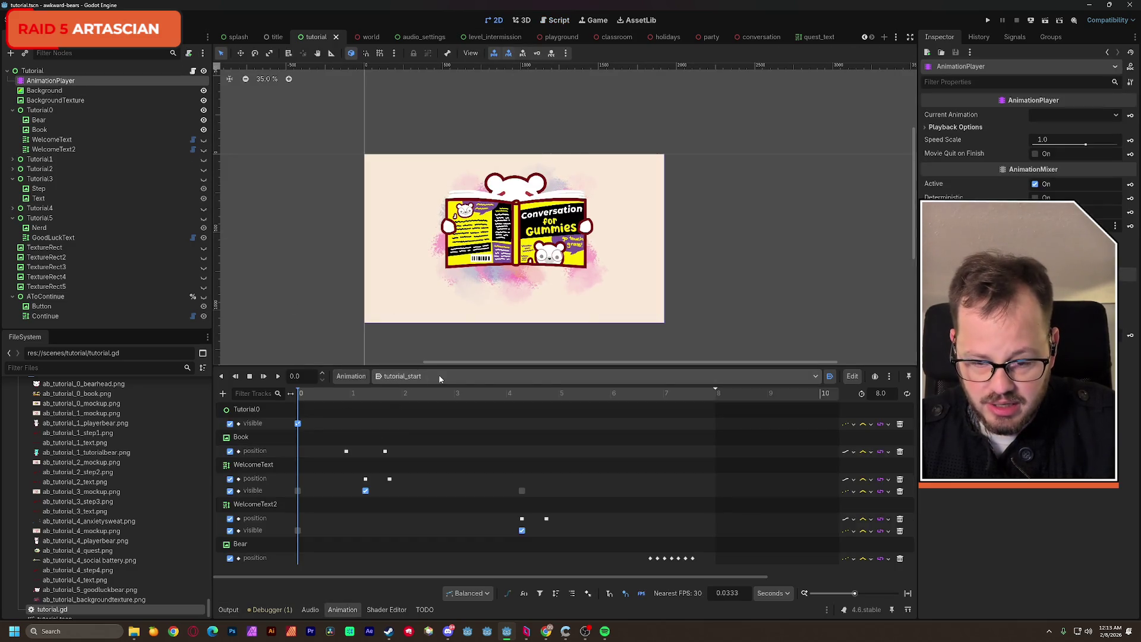
pyautogui.moveTo(306, 393)
pyautogui.mouseDown()
pyautogui.moveTo(266, 394)
pyautogui.moveTo(702, 403)
pyautogui.mouseUp()
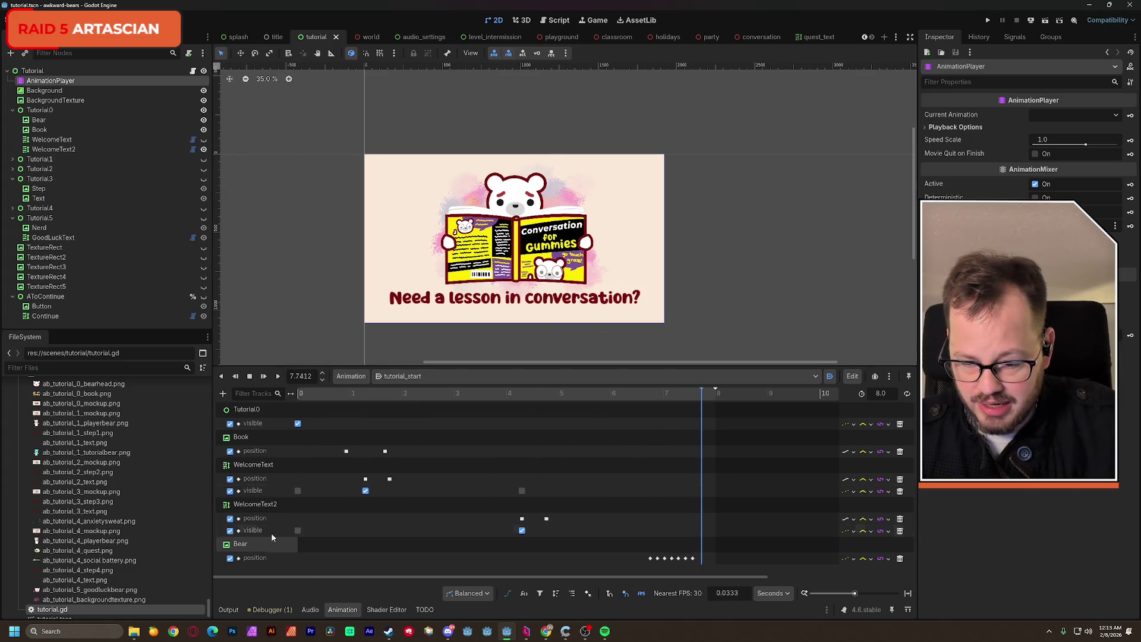
pyautogui.click(224, 394)
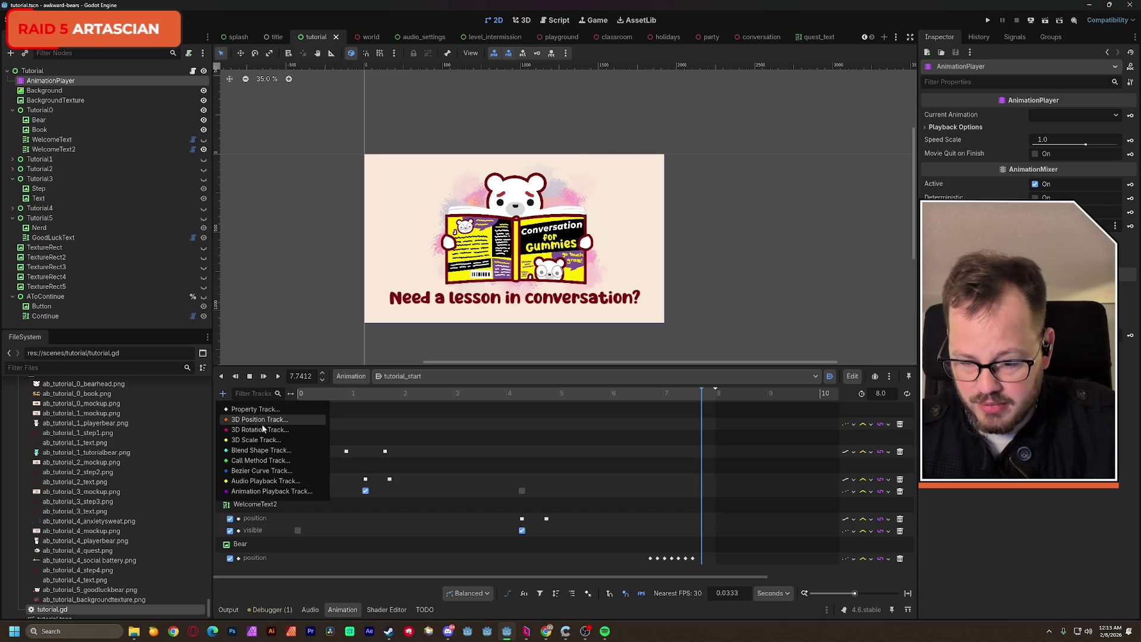
pyautogui.click(287, 460)
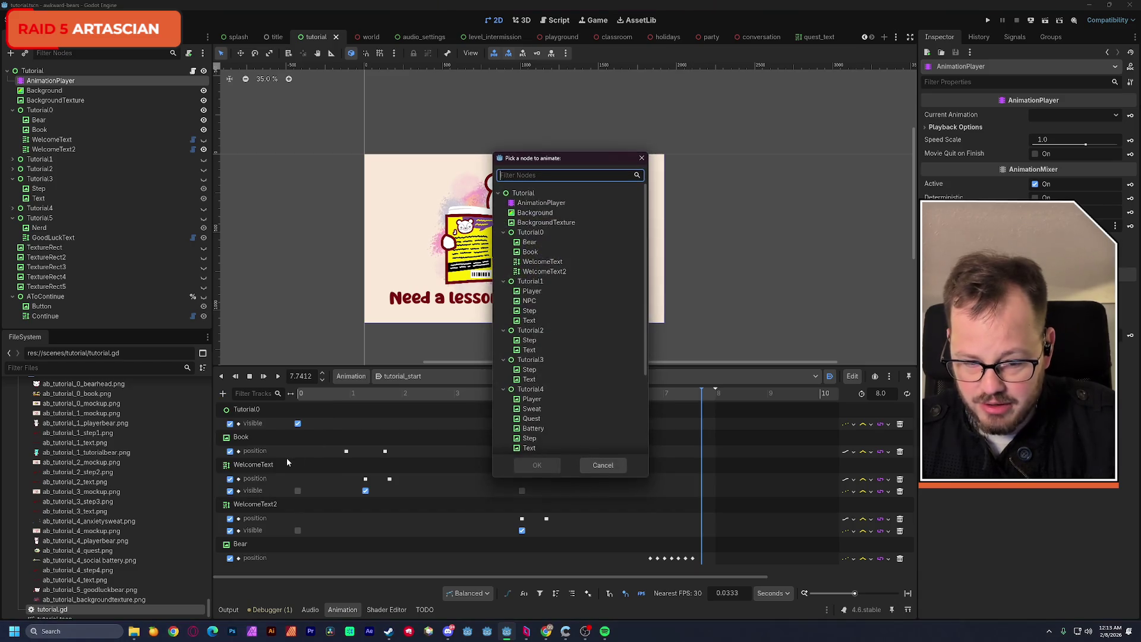
pyautogui.click(527, 194)
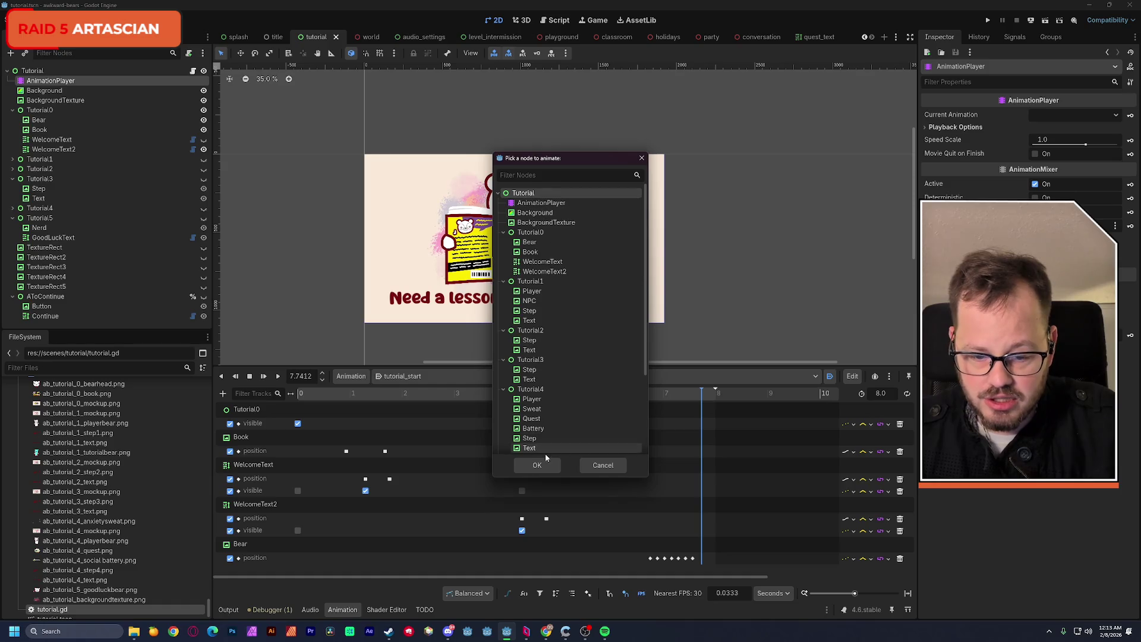
pyautogui.click(538, 465)
pyautogui.scroll(-1, 680, 510)
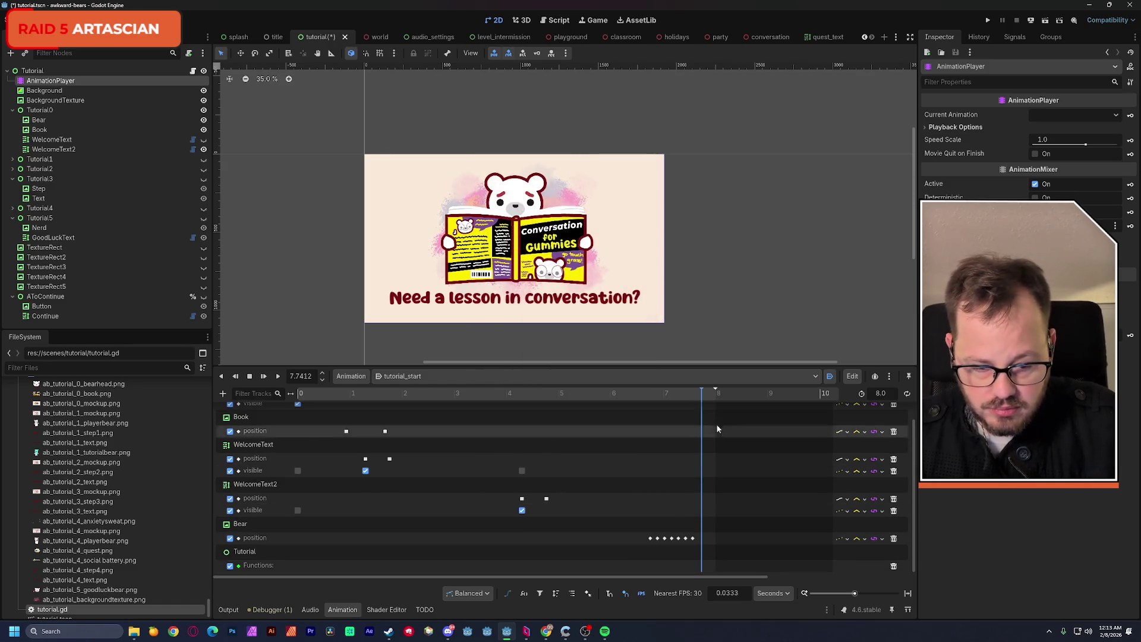
# Insert a prompt_next method key at 8.0 s, save, and run the scene.
pyautogui.click(708, 394)
pyautogui.rightClick(705, 564)
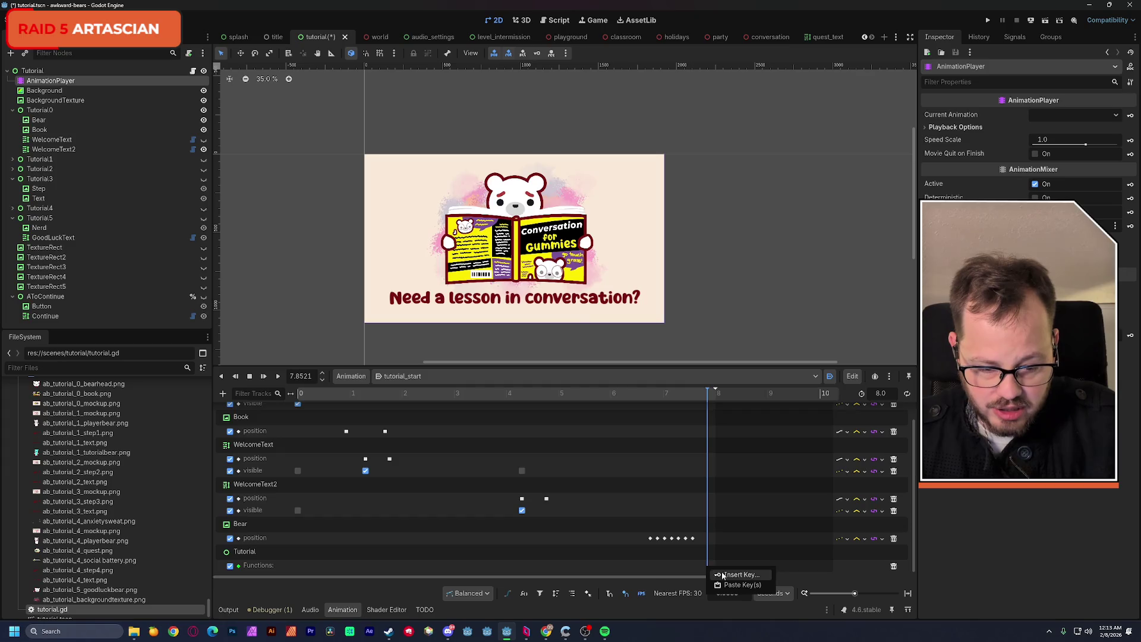
pyautogui.click(722, 572)
pyautogui.click(285, 245)
pyautogui.click(456, 504)
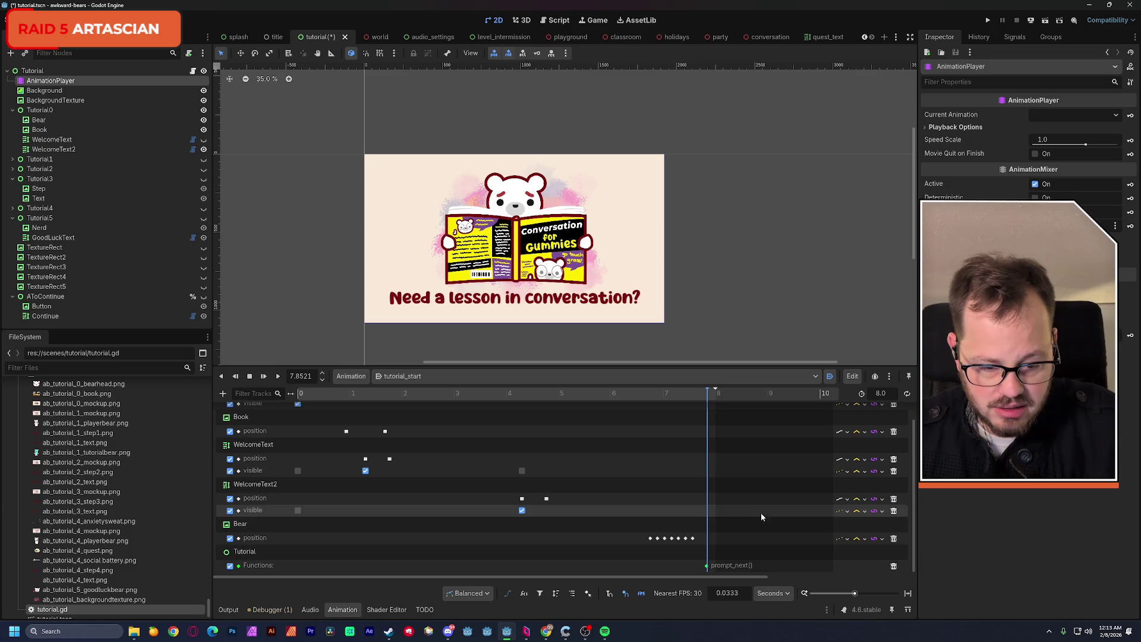
pyautogui.click(710, 567)
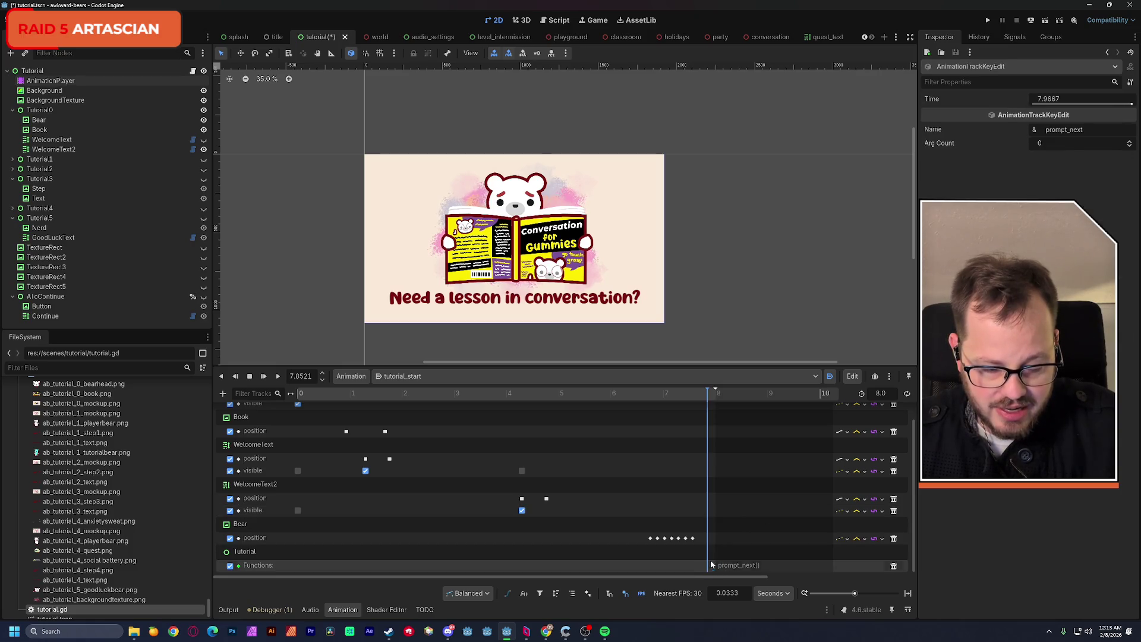
pyautogui.scroll(10, 712, 567)
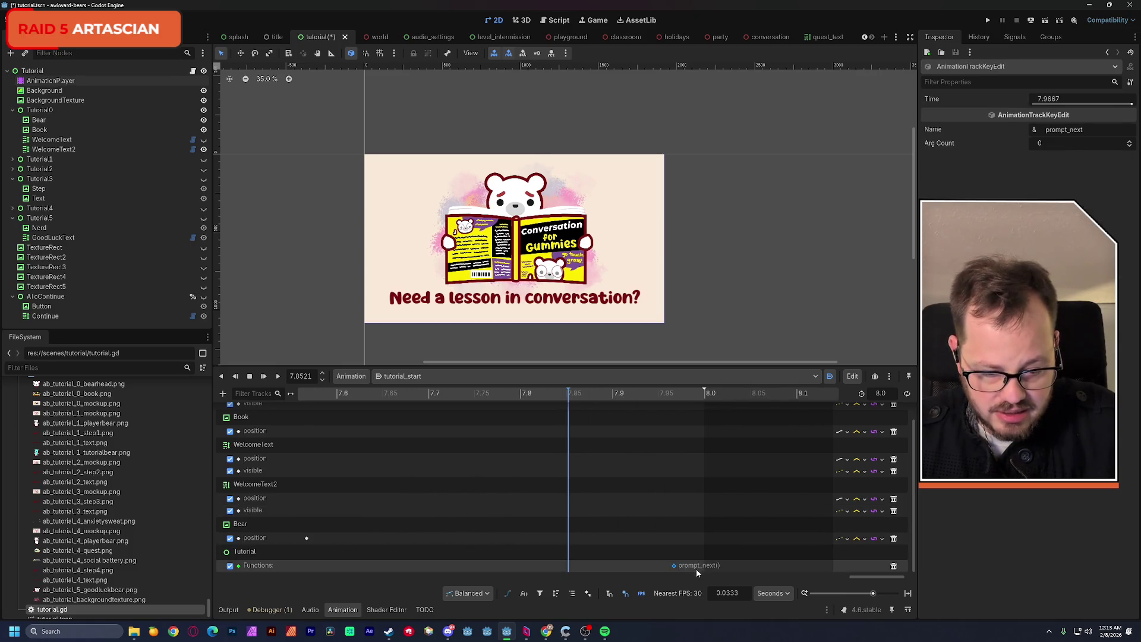
pyautogui.hotkey('ctrl', 's')
pyautogui.click(1046, 22)
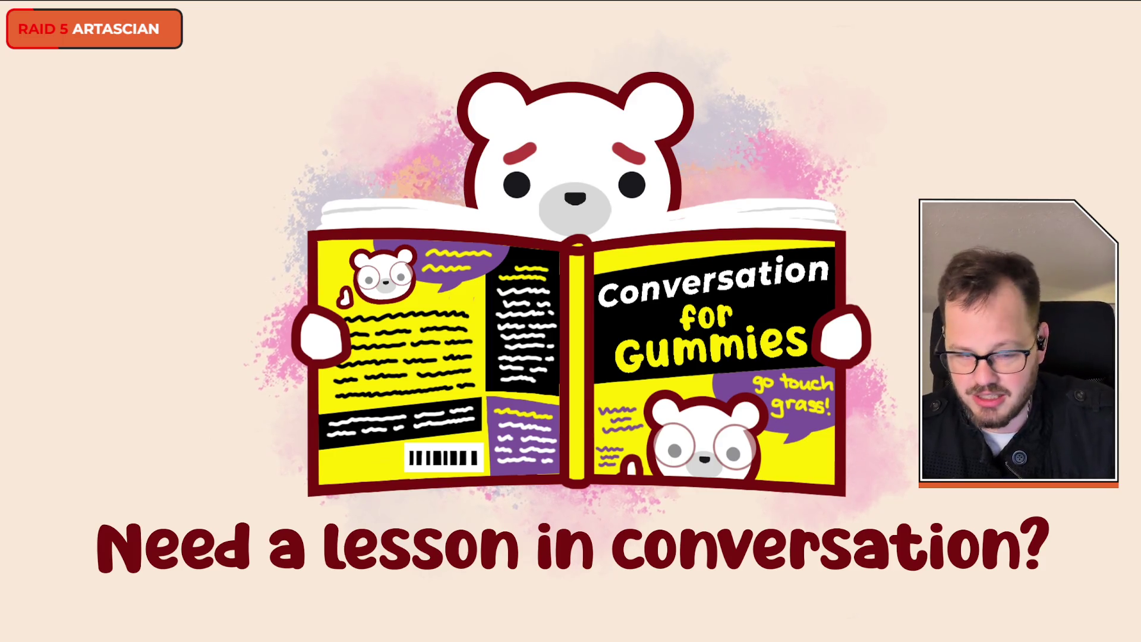
# Check the running game and its Remote scene tree, stop it, and bring up tutorial.gd.
pyautogui.hotkey('alt', 'Tab')
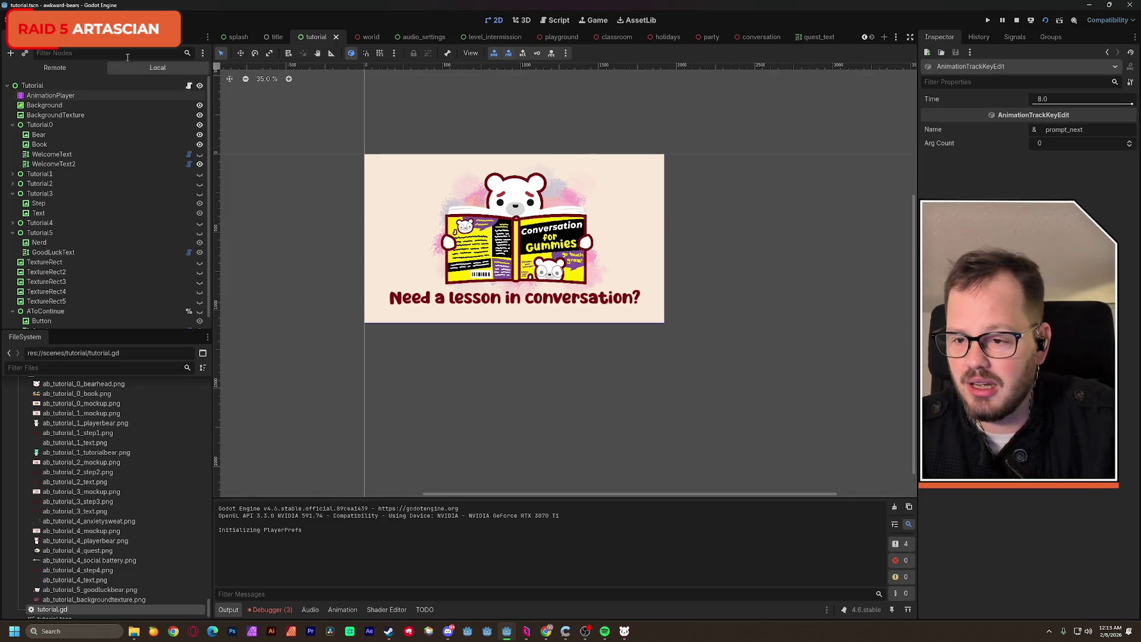
pyautogui.click(39, 68)
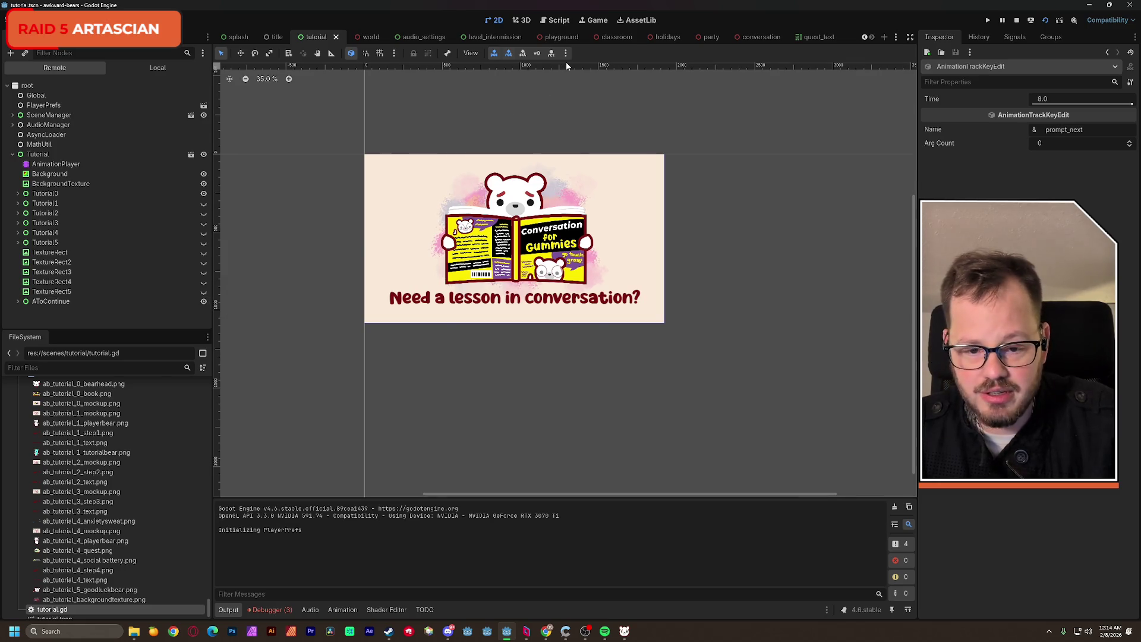
pyautogui.hotkey('alt', 'Tab')
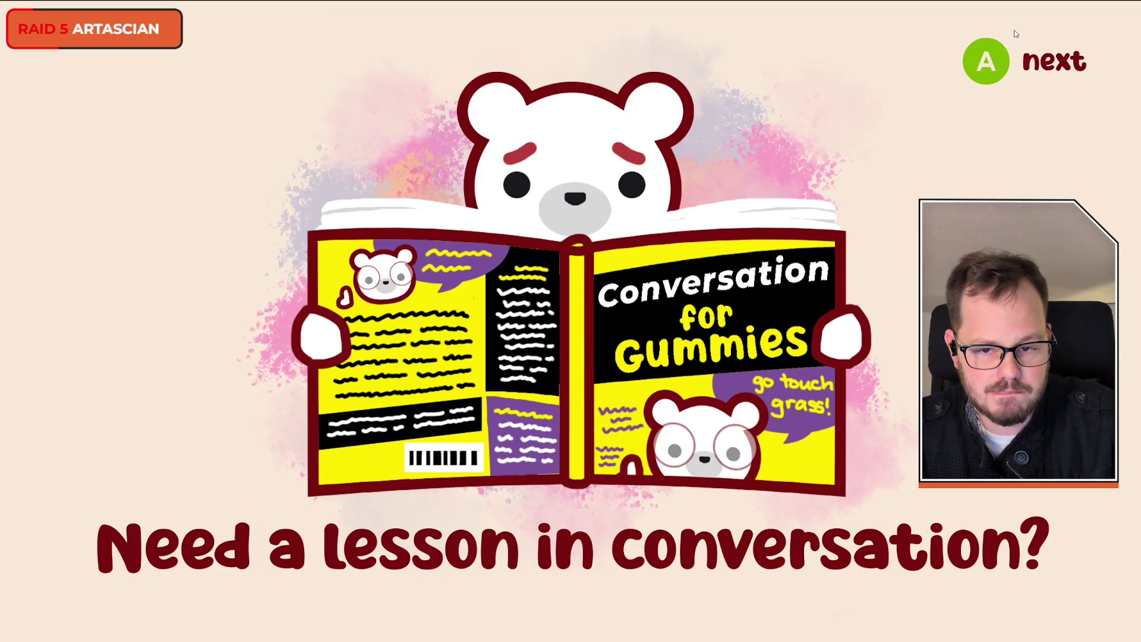
pyautogui.hotkey('alt', 'Tab')
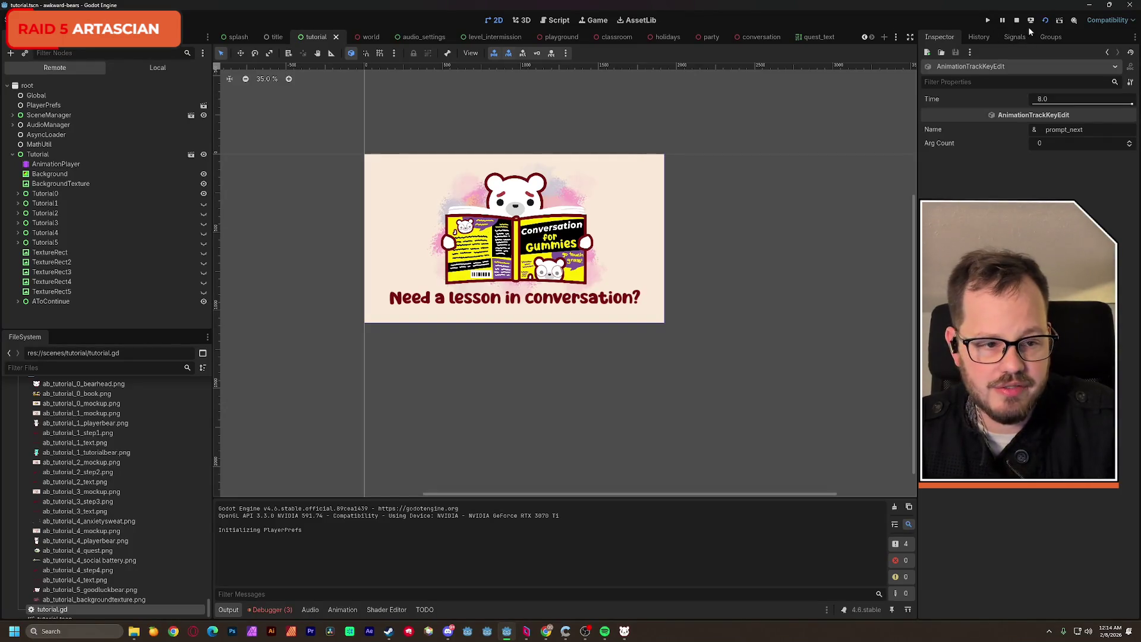
pyautogui.click(1018, 21)
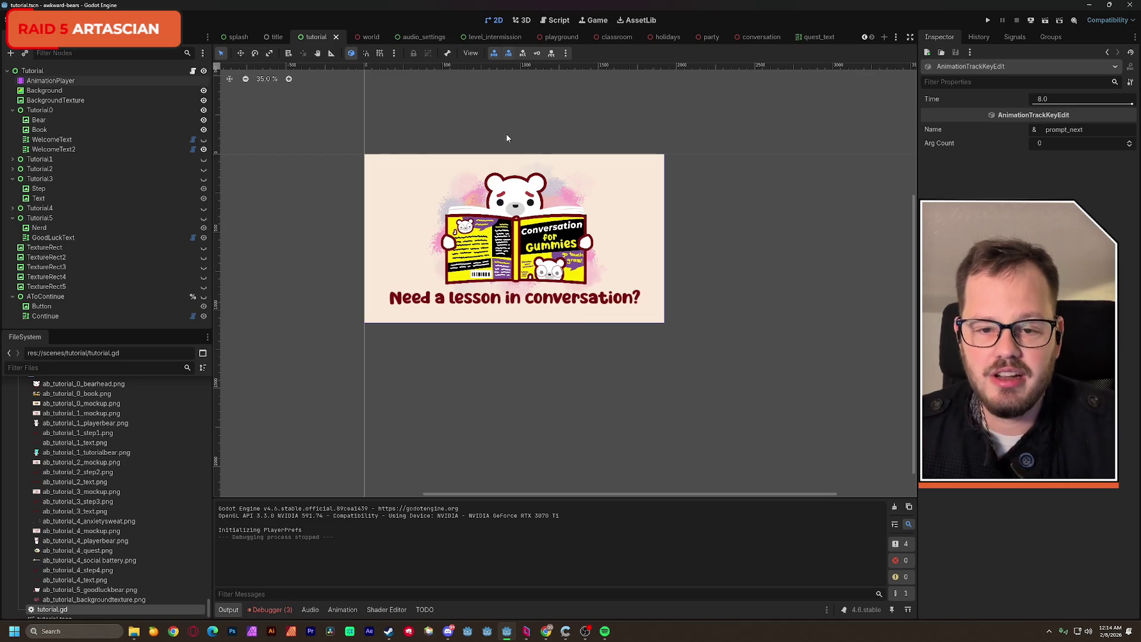
pyautogui.click(558, 21)
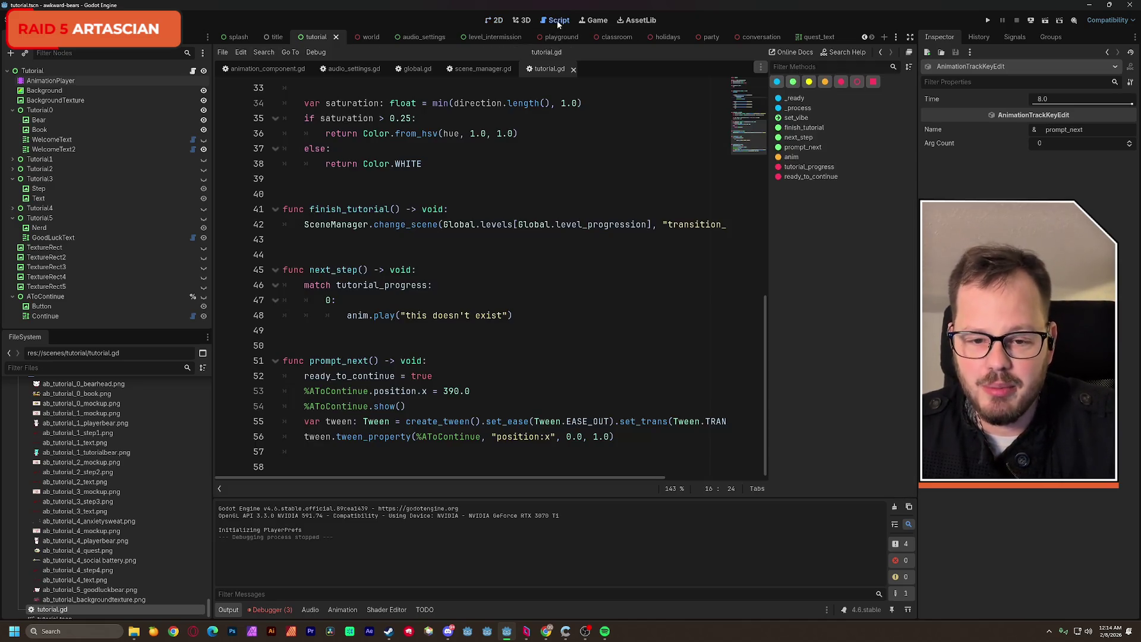
# From the AnimationPlayer's animation menu, create a new animation named tutorial_move.
pyautogui.click(85, 81)
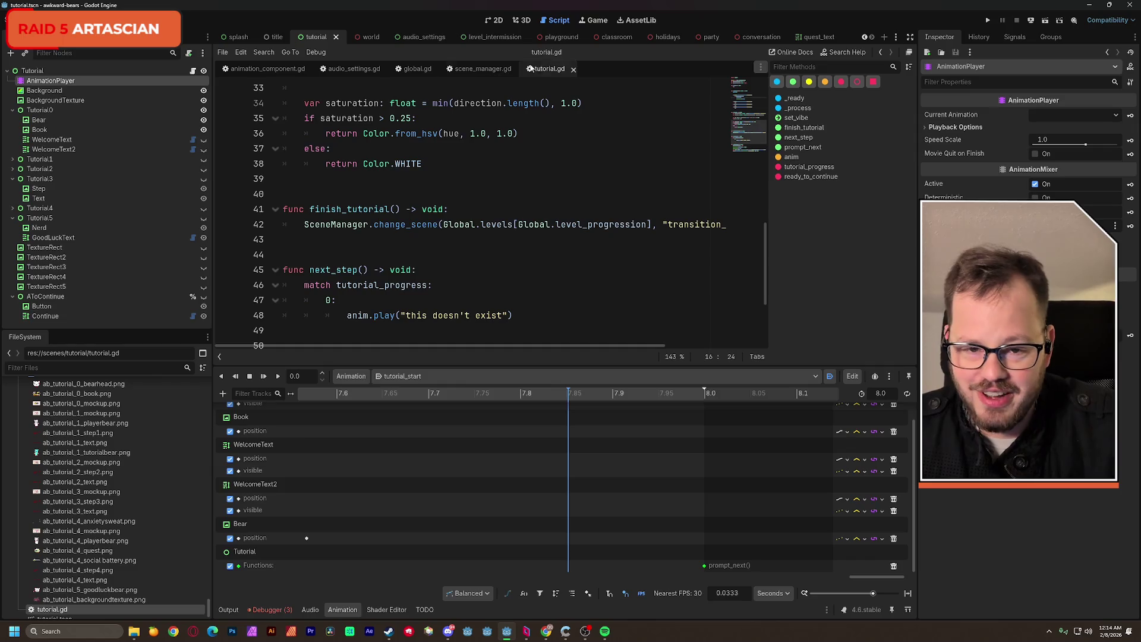
pyautogui.click(495, 20)
pyautogui.scroll(1, 491, 262)
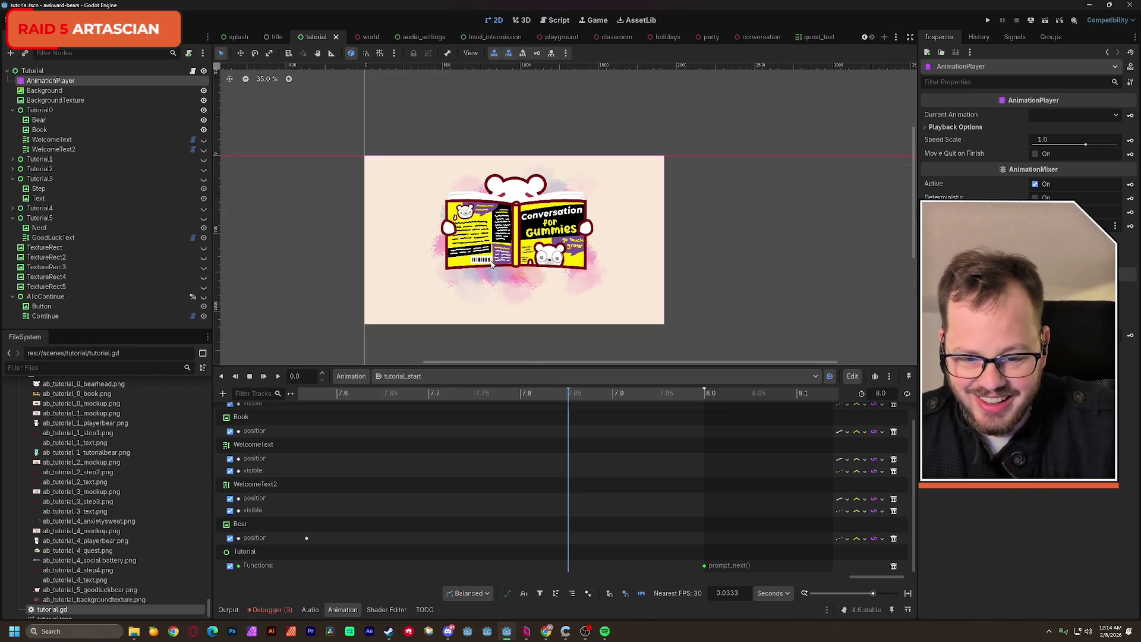
pyautogui.click(430, 377)
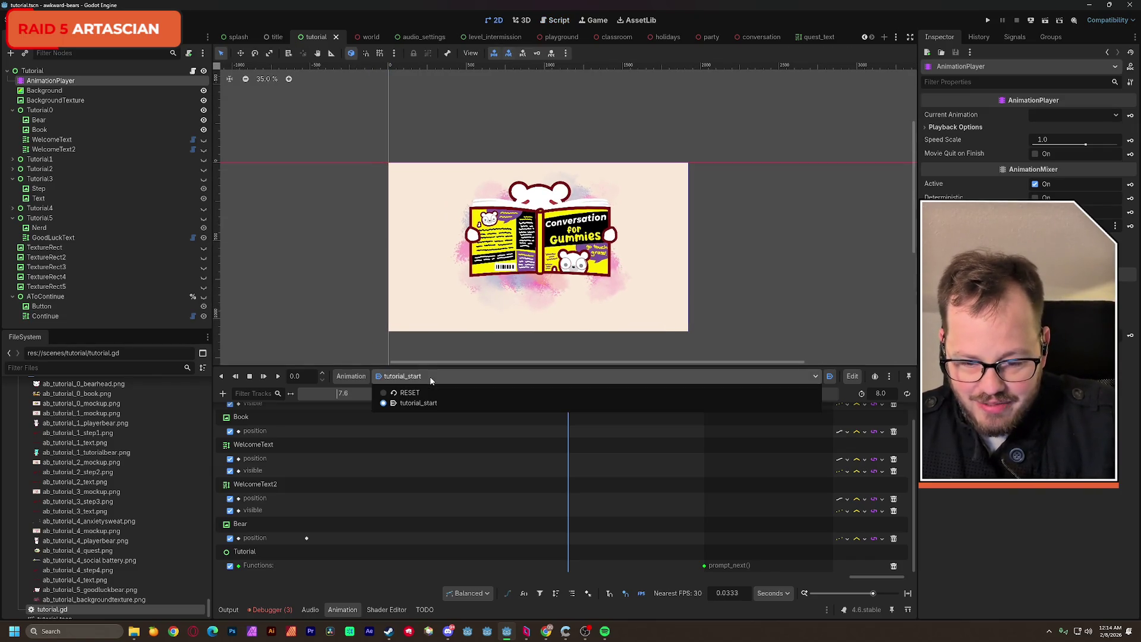
pyautogui.click(351, 373)
pyautogui.click(351, 375)
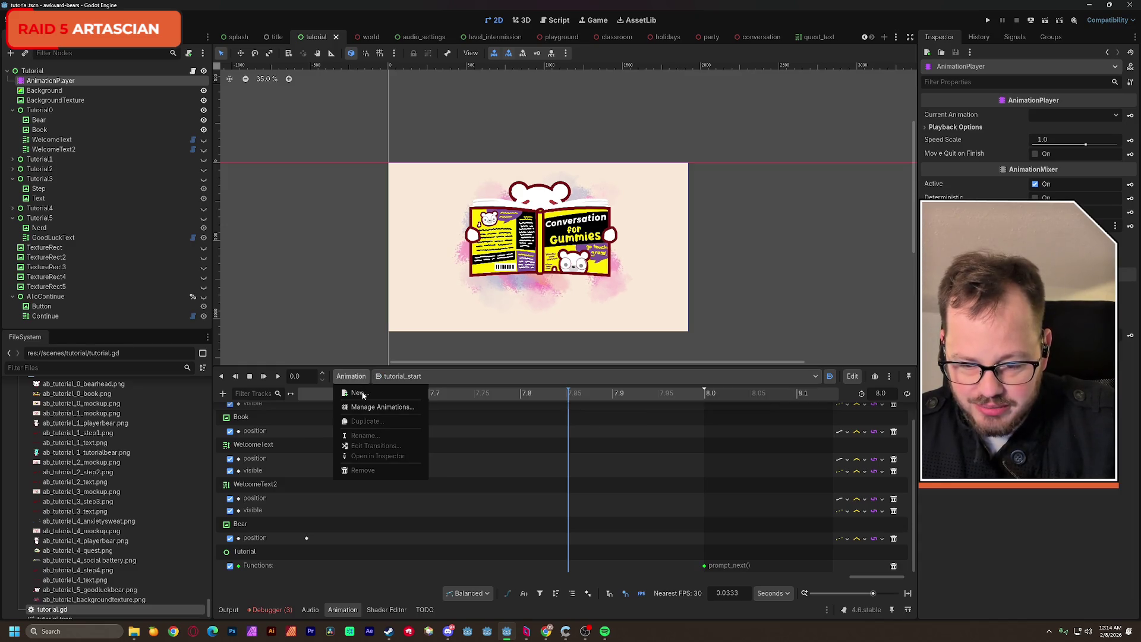
pyautogui.press('Escape')
pyautogui.write('tutorial')
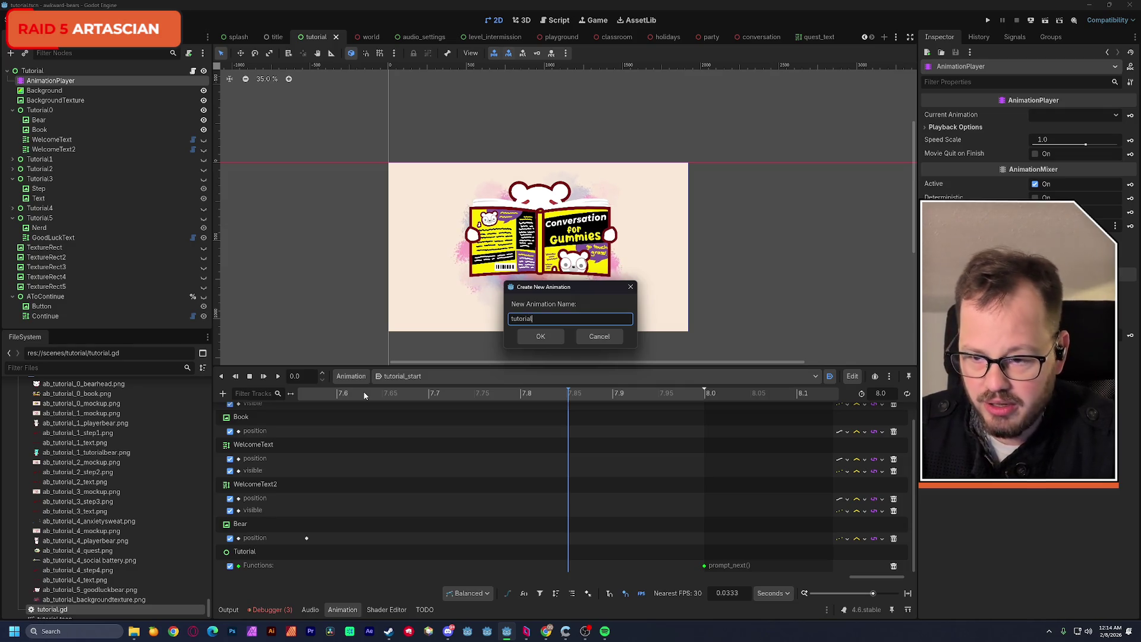
pyautogui.write('_')
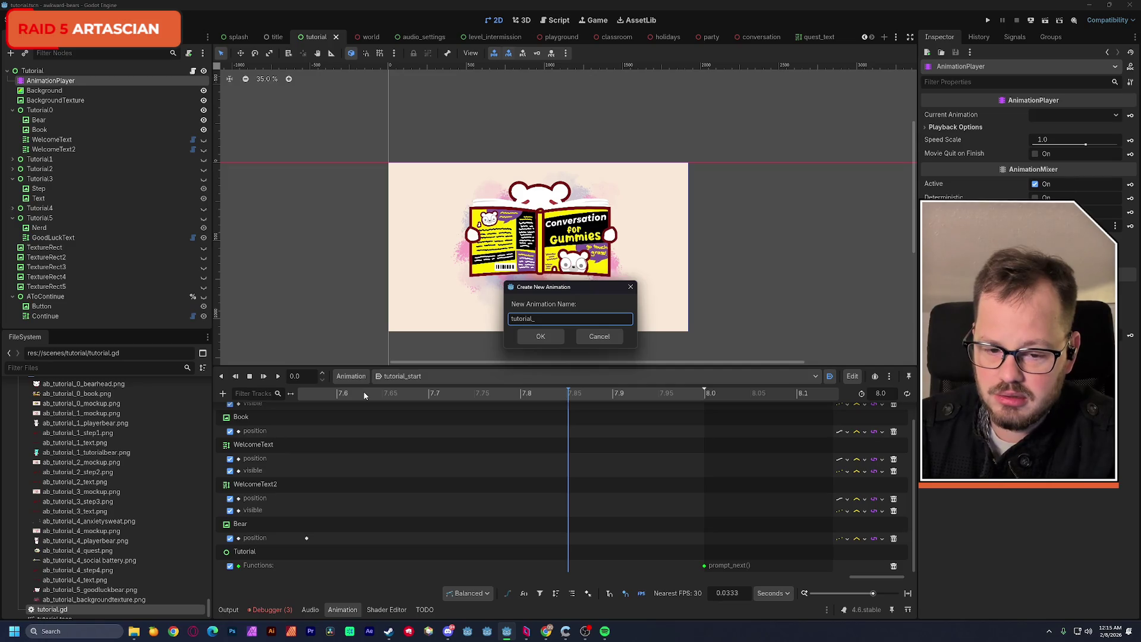
pyautogui.write('move')
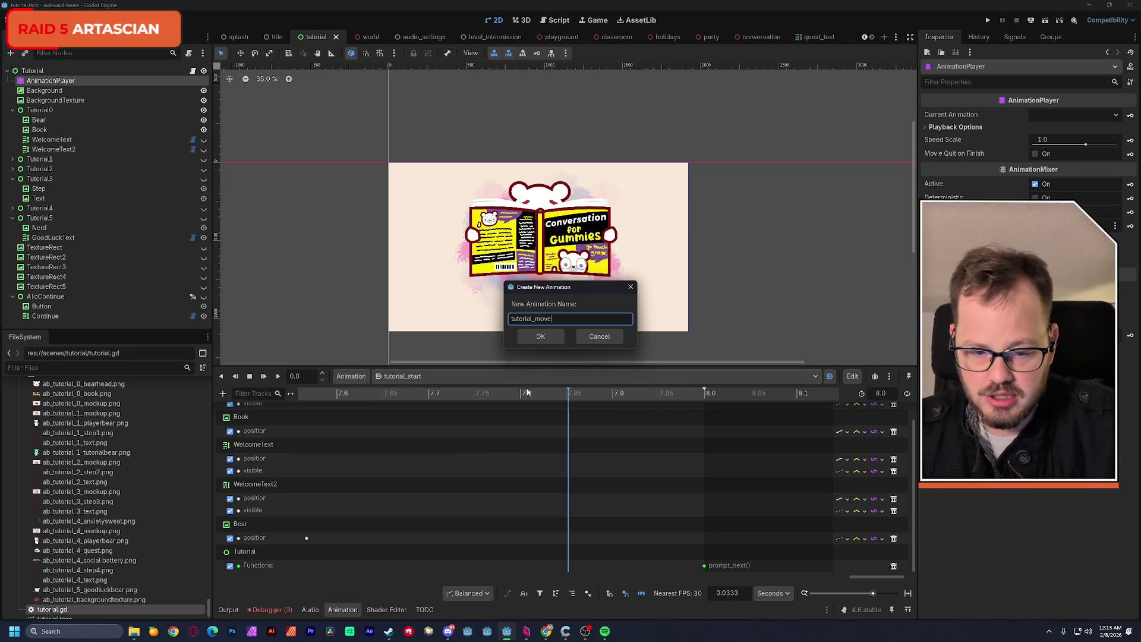
pyautogui.click(531, 342)
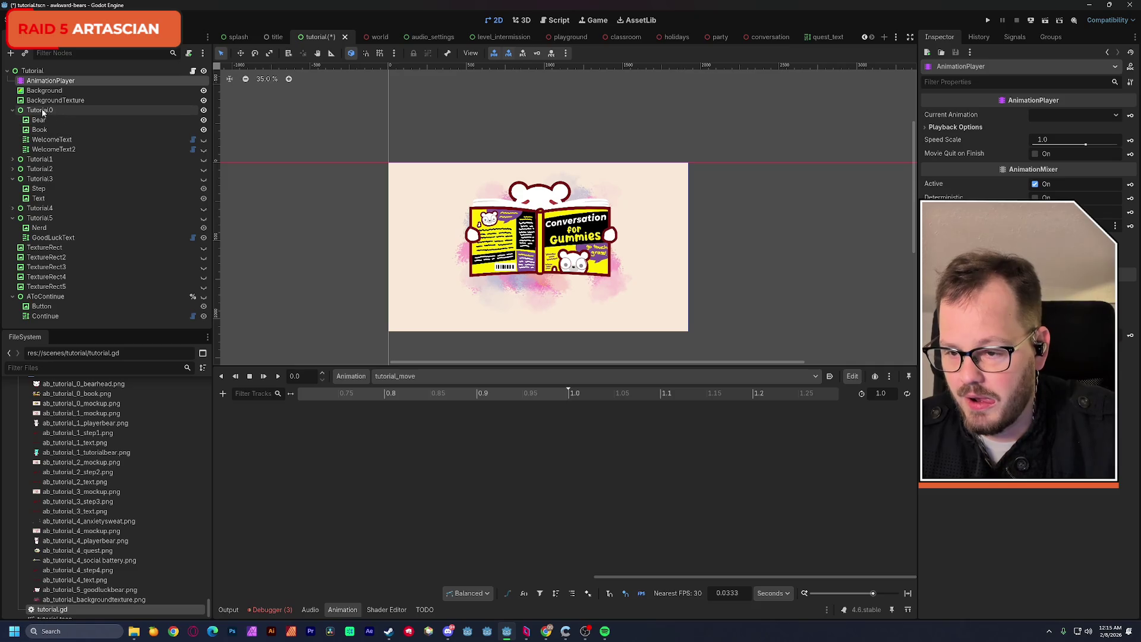
# Hide Tutorial0, show Tutorial1, and save the scene.
pyautogui.click(204, 111)
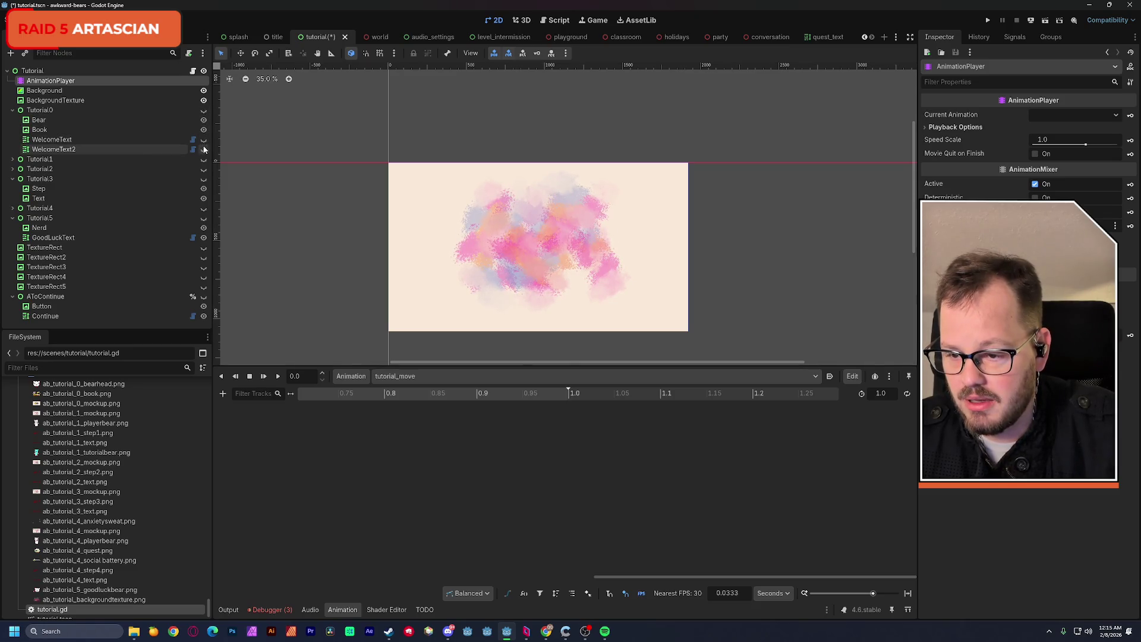
pyautogui.click(204, 160)
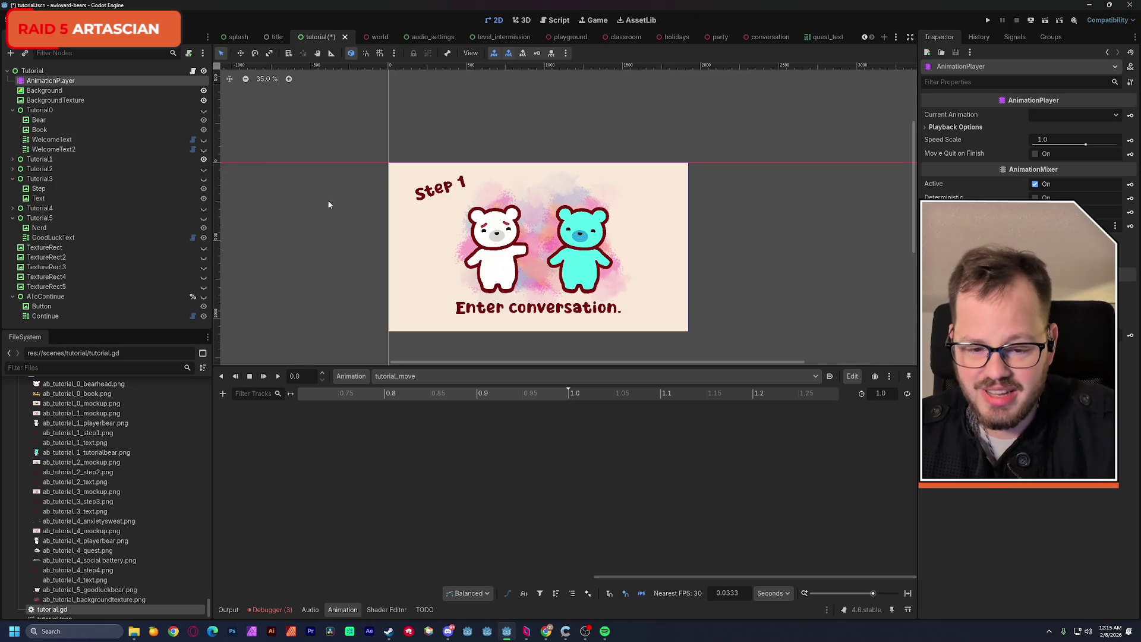
pyautogui.hotkey('ctrl', 's')
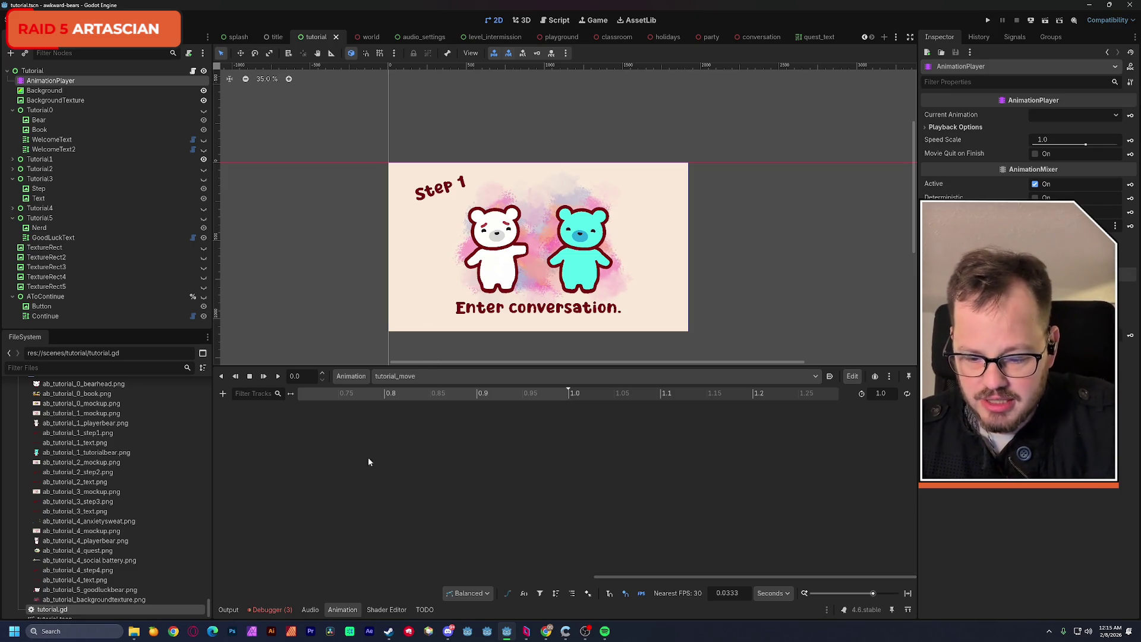
# Clear the logged errors in the Debugger and go back to the animation timeline.
pyautogui.click(275, 609)
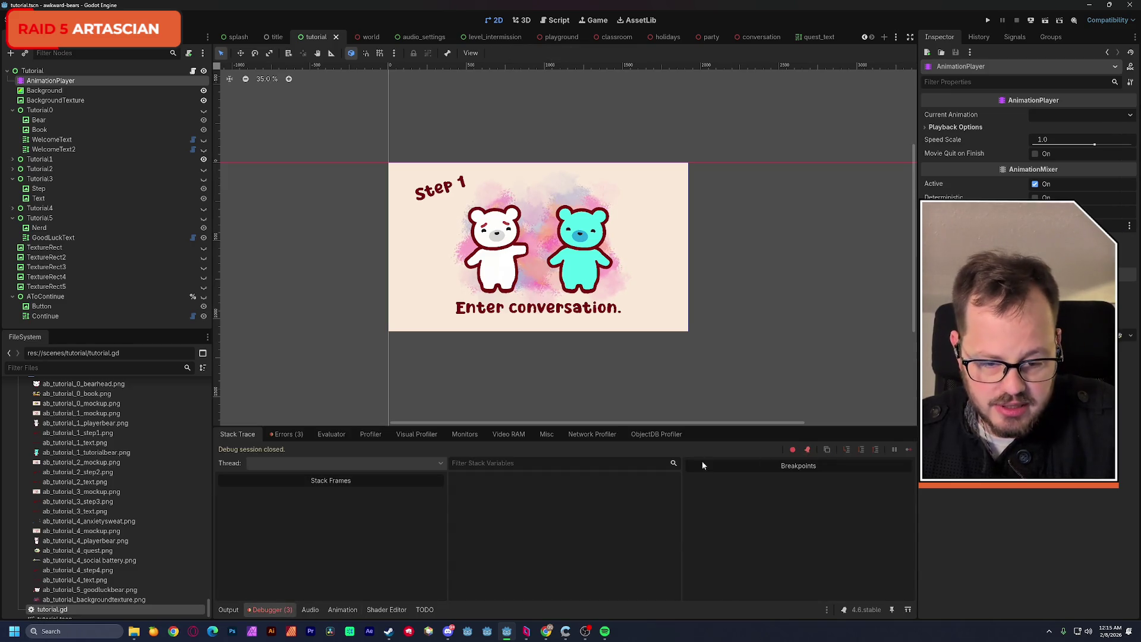
pyautogui.click(291, 435)
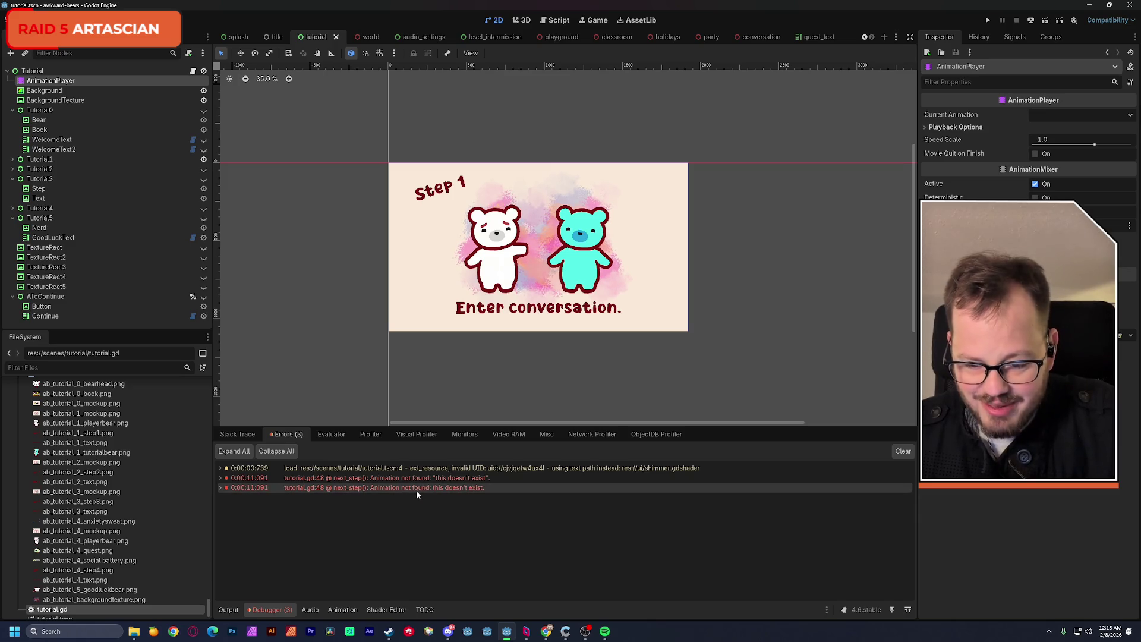
pyautogui.click(903, 450)
pyautogui.click(235, 436)
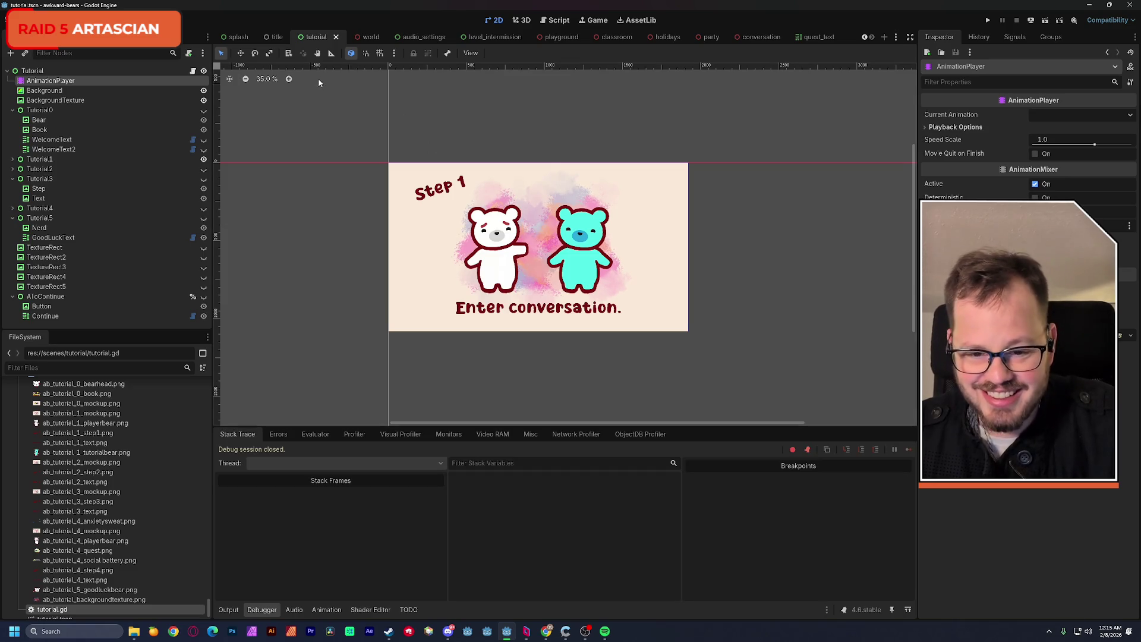
pyautogui.scroll(6, 405, 282)
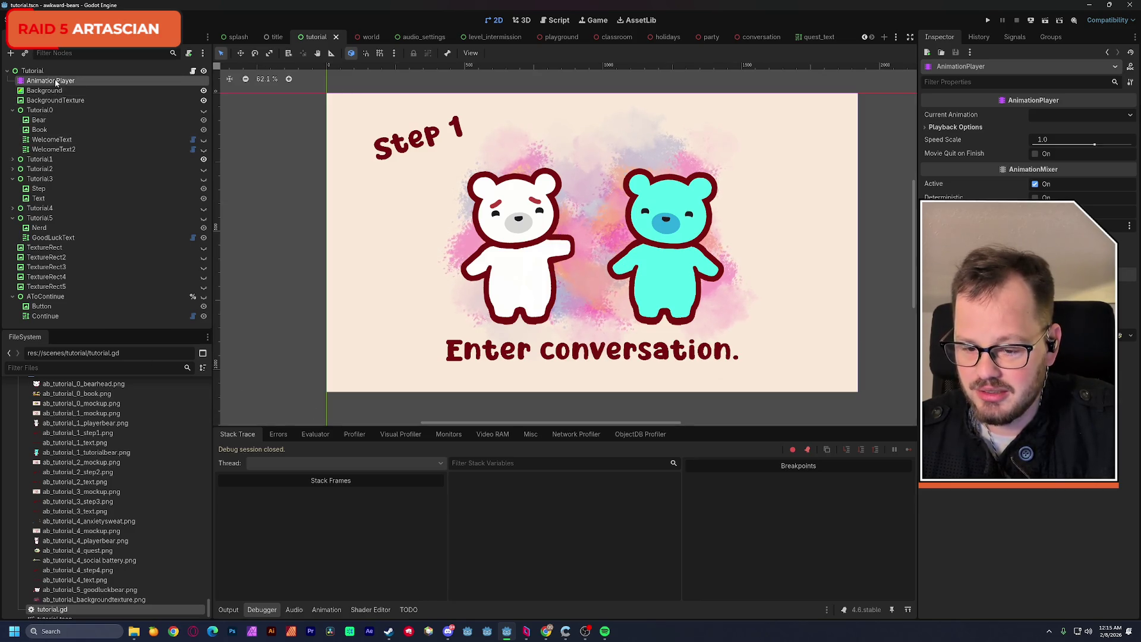
pyautogui.click(327, 610)
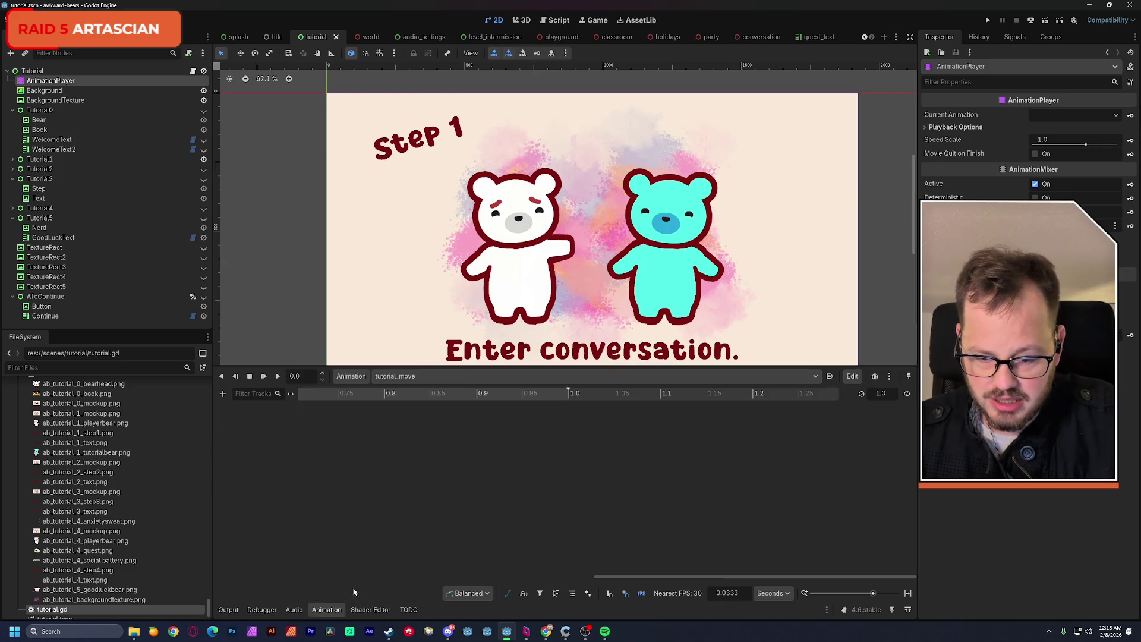
# Create a visible-property track for Tutorial0 keyed at 0 s.
pyautogui.click(39, 111)
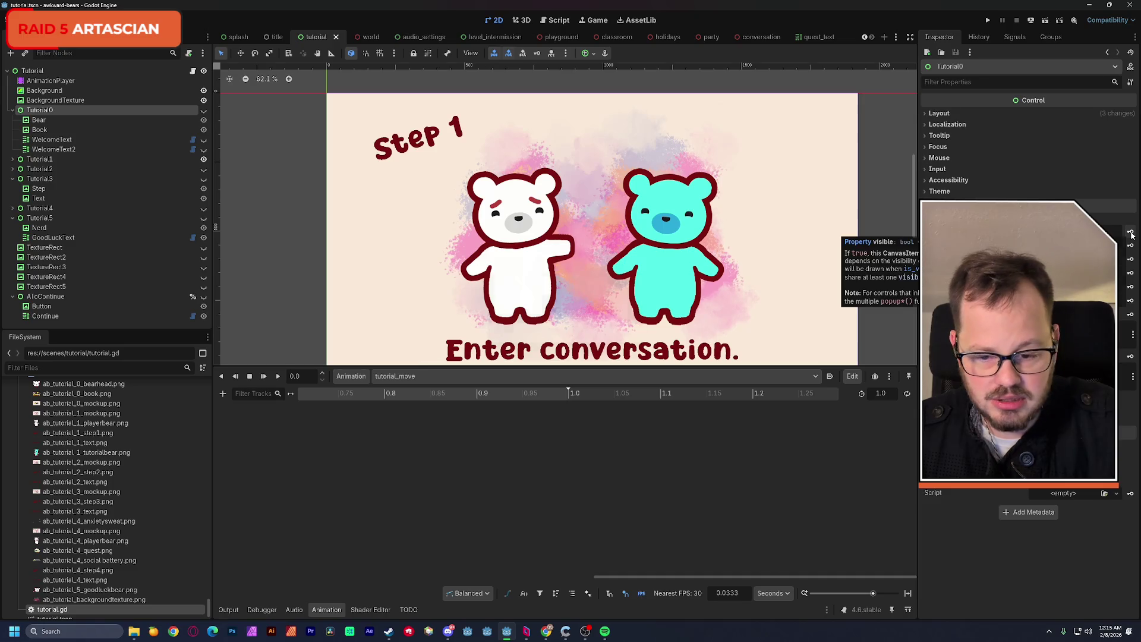
pyautogui.click(1131, 234)
pyautogui.click(538, 350)
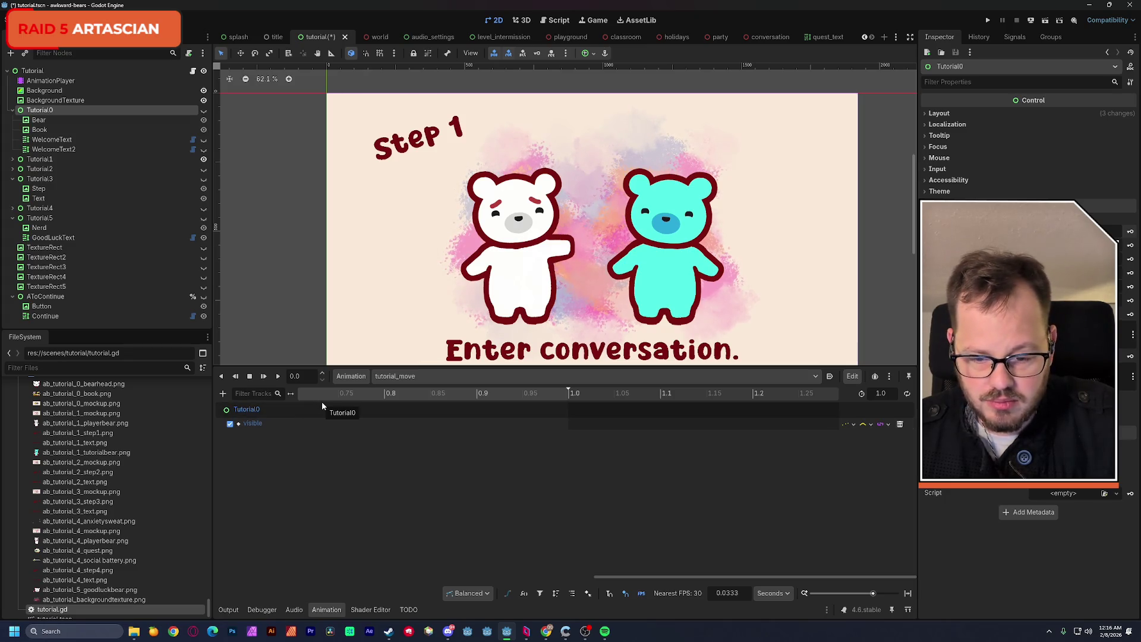
pyautogui.click(345, 404)
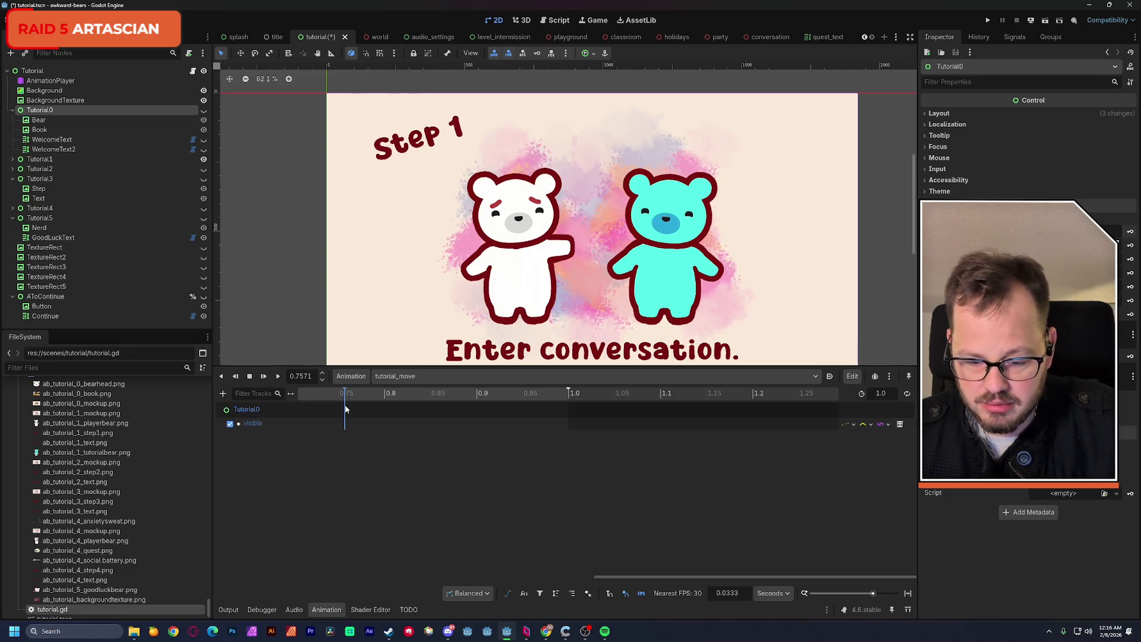
pyautogui.moveTo(752, 572); pyautogui.dragTo(267, 566)
pyautogui.click(300, 405)
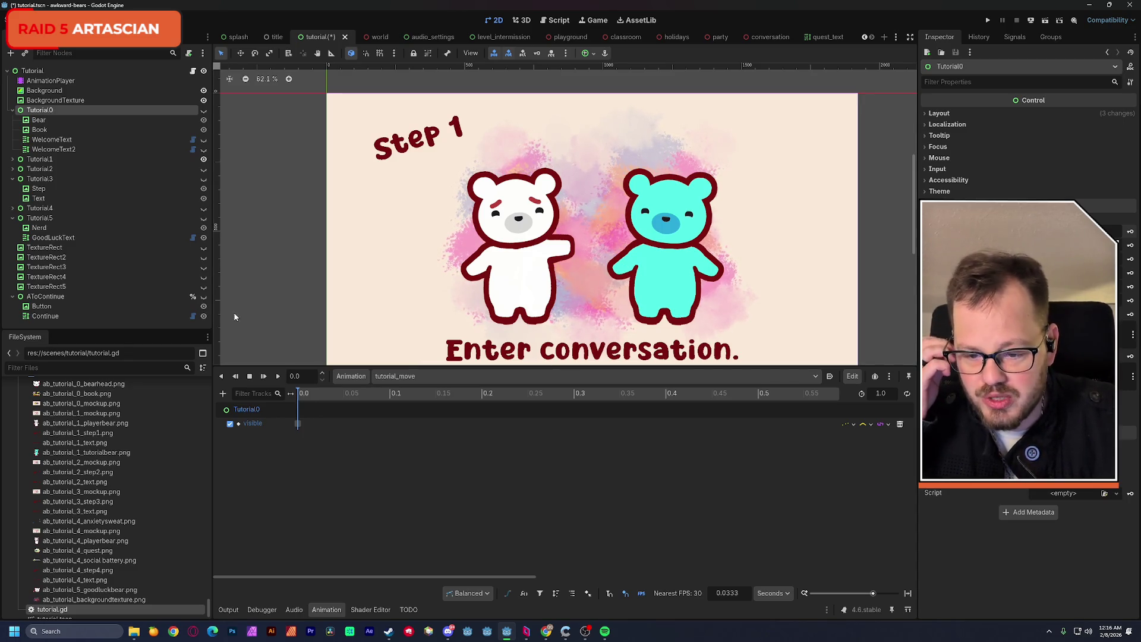
# Create a visible-property track for Tutorial1 keyed at 0 s, then save.
pyautogui.click(67, 158)
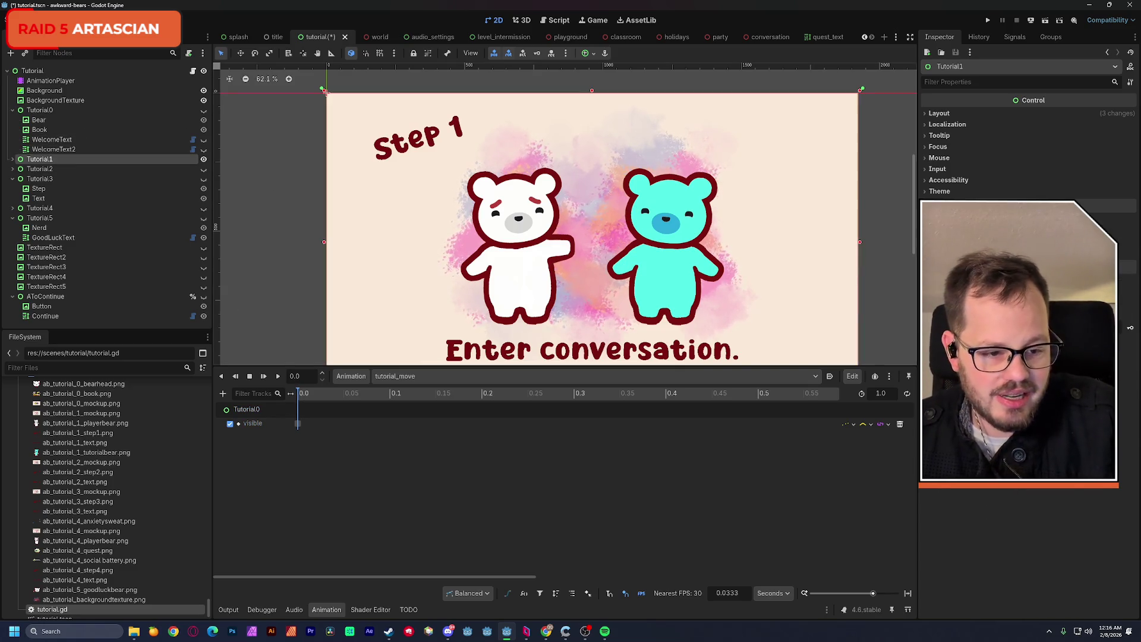
pyautogui.click(1130, 232)
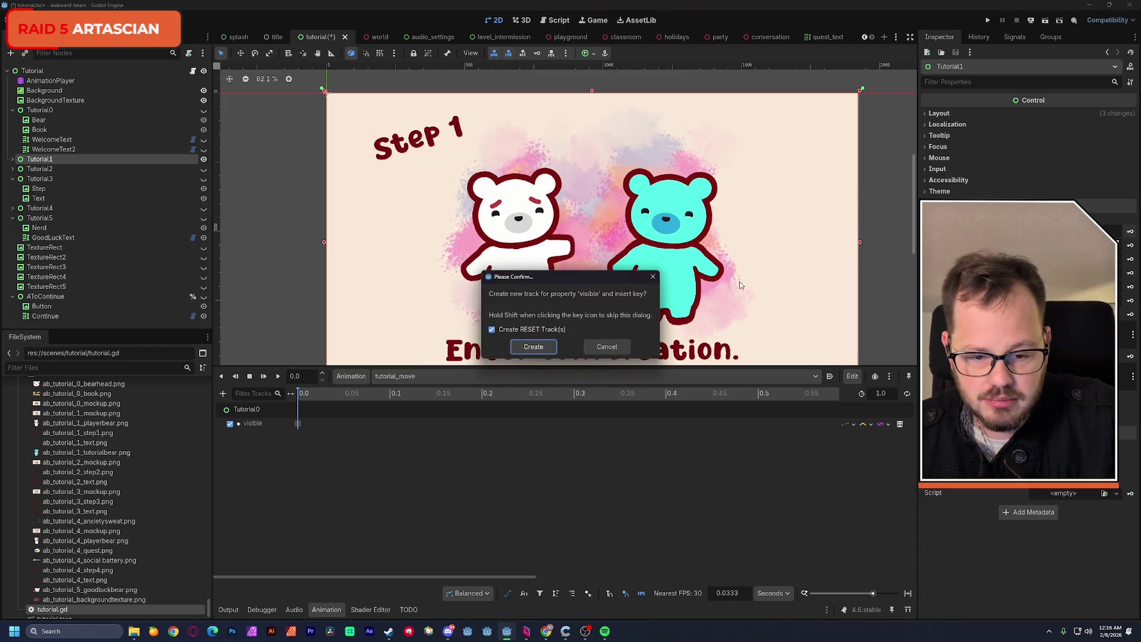
pyautogui.click(542, 348)
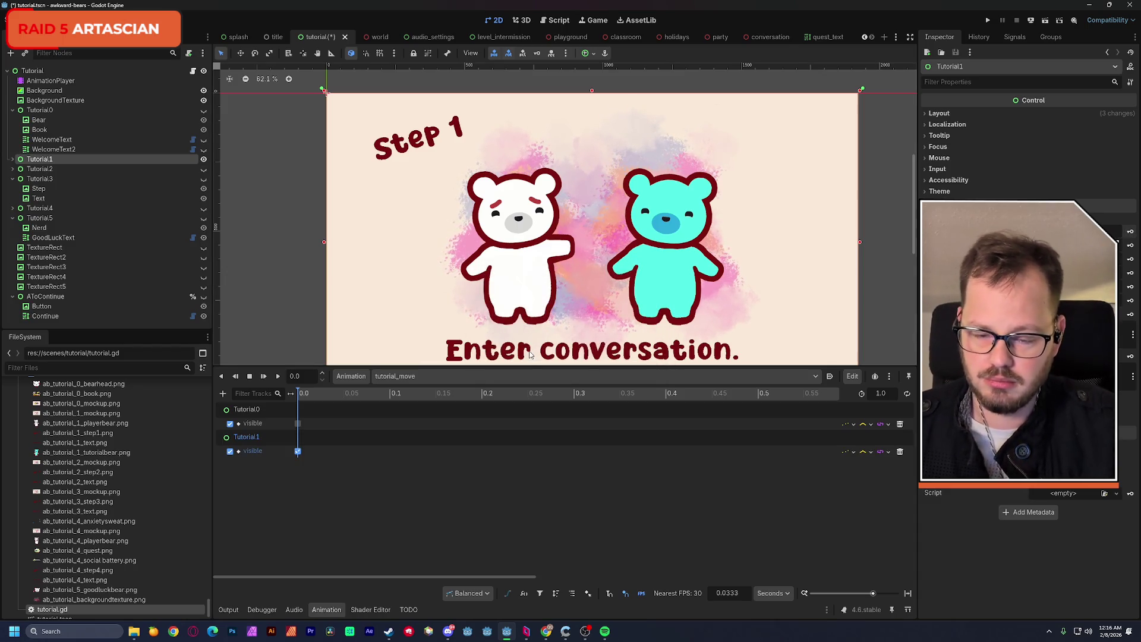
pyautogui.scroll(-3, 390, 252)
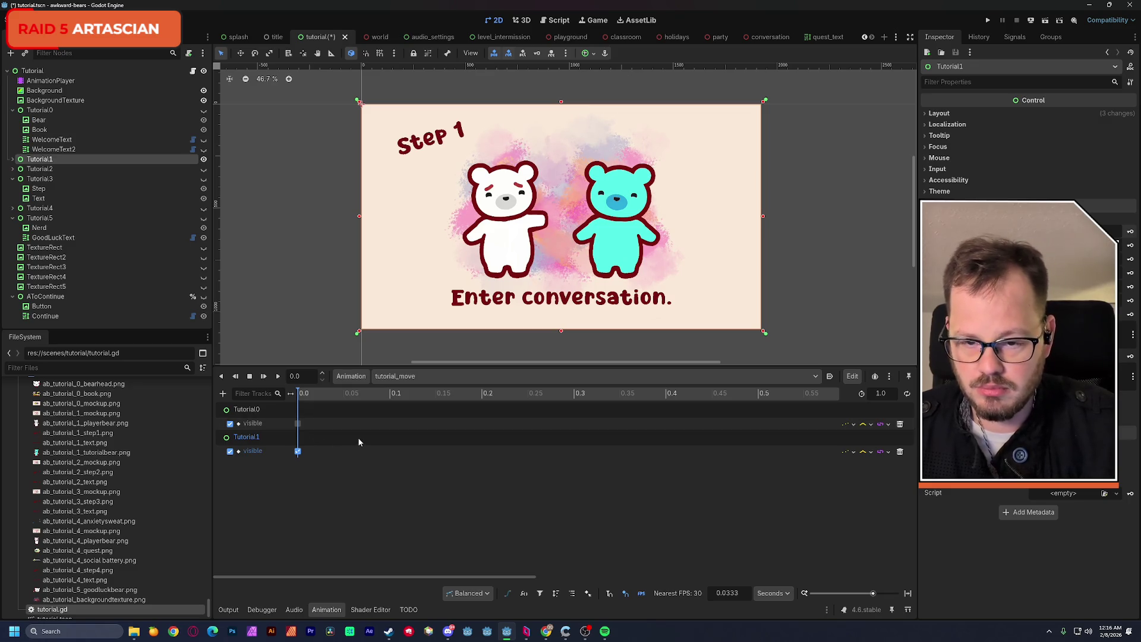
pyautogui.hotkey('ctrl', 's')
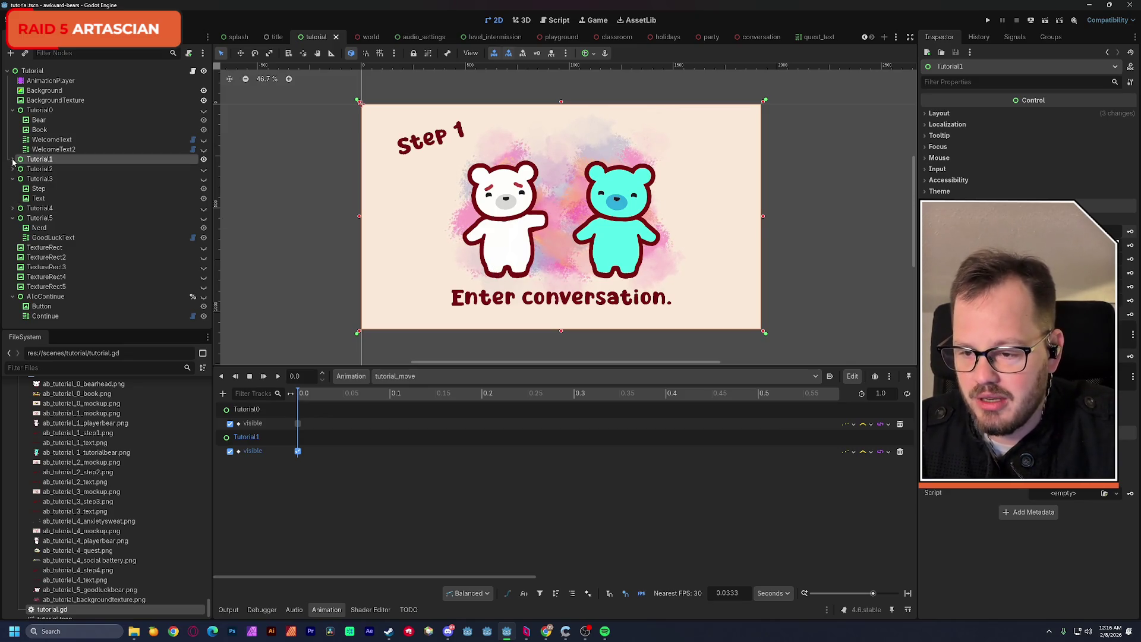
# Collapse the Tutorial0, Tutorial3 and Tutorial5 groups and expand Tutorial1.
pyautogui.click(13, 110)
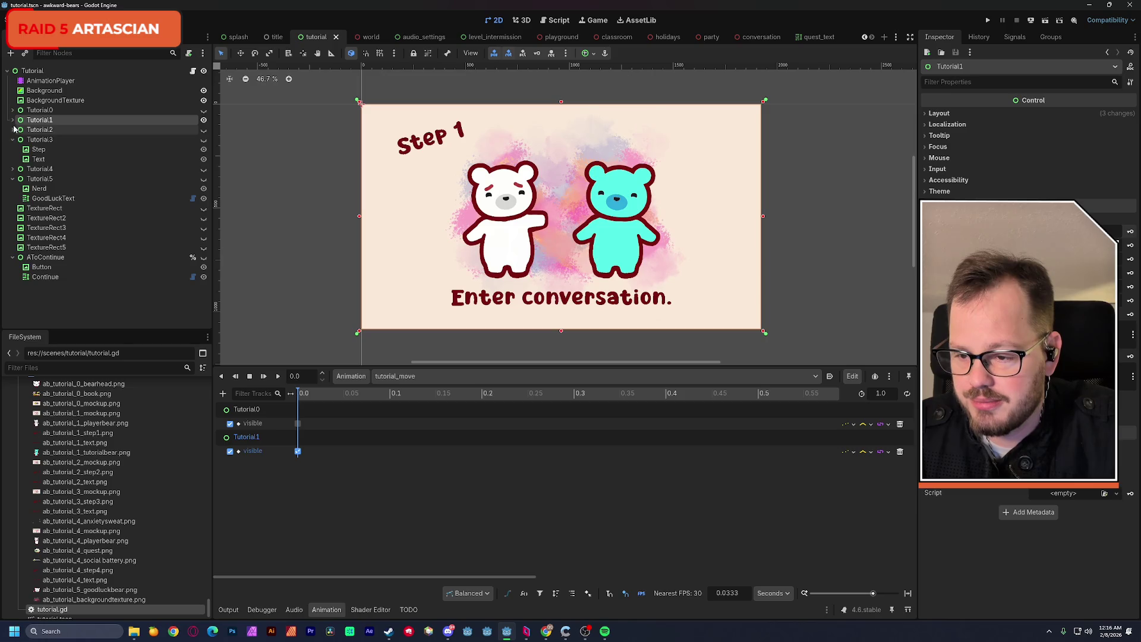
pyautogui.click(13, 139)
pyautogui.click(12, 159)
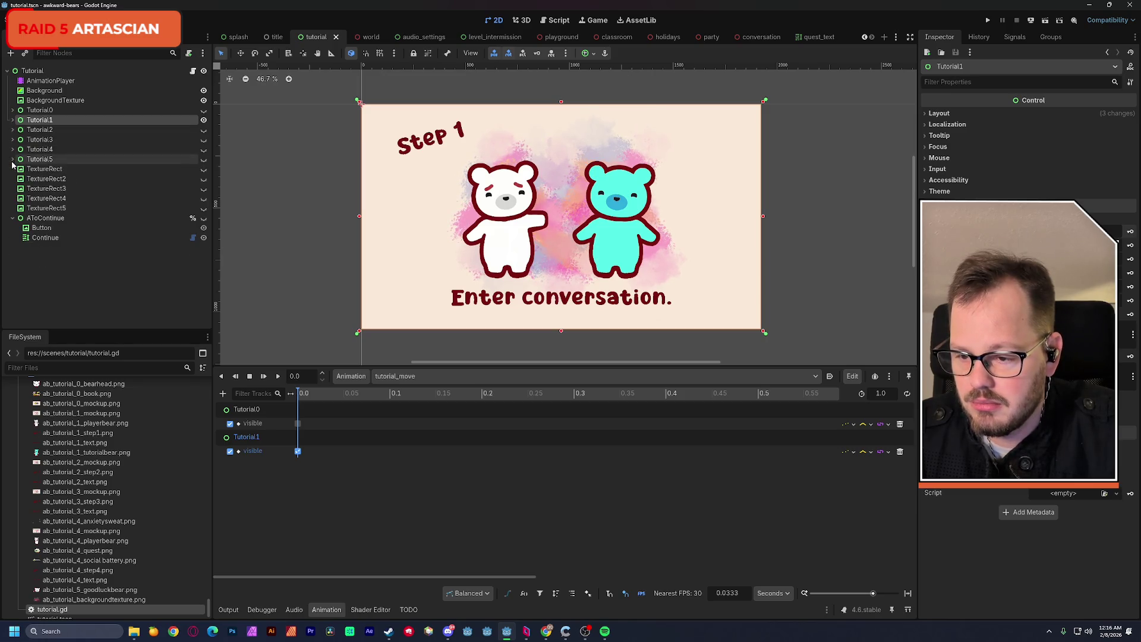
pyautogui.click(13, 120)
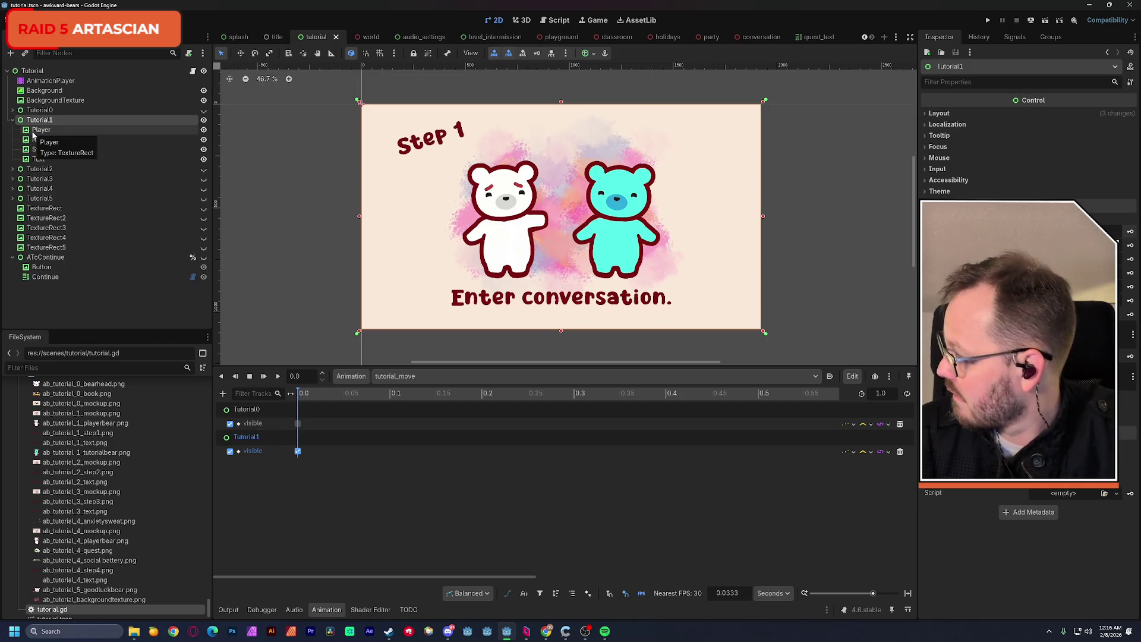
# Enlarge the canvas, select the Step 1 label, and expand the Step 1 mockup layer group in Photoshop.
pyautogui.scroll(1, 457, 212)
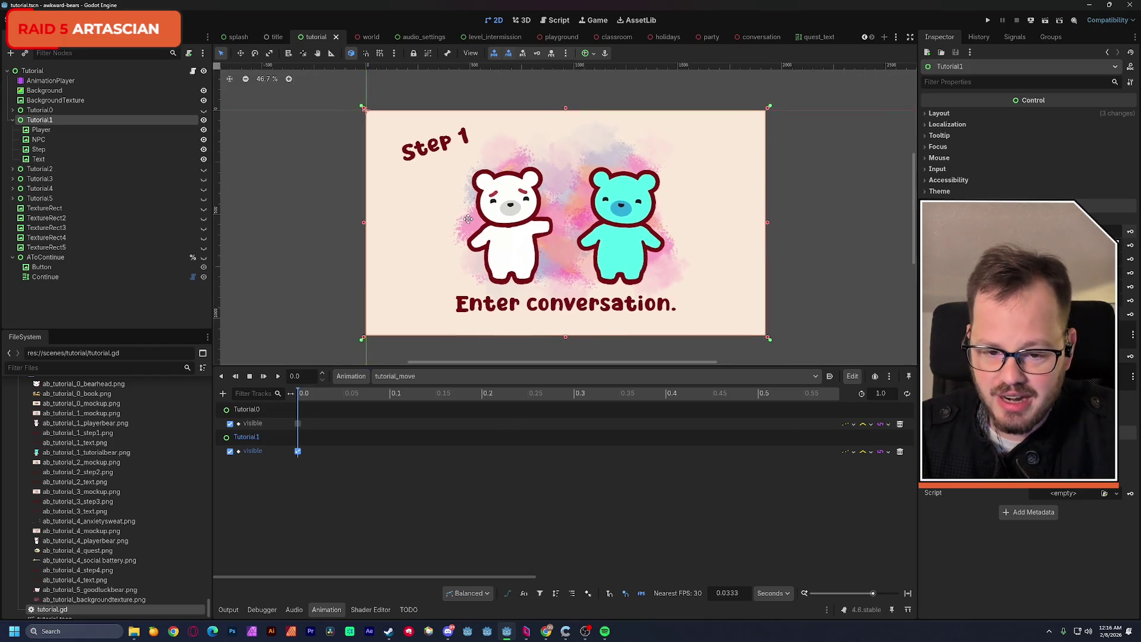
pyautogui.moveTo(448, 367); pyautogui.dragTo(448, 422)
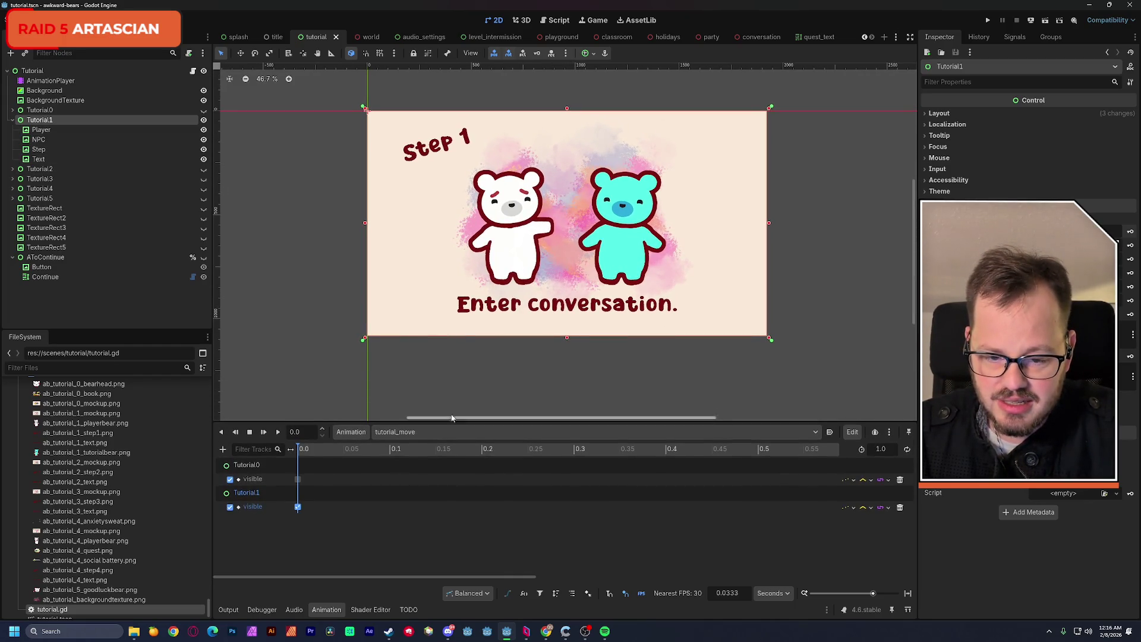
pyautogui.scroll(2, 485, 244)
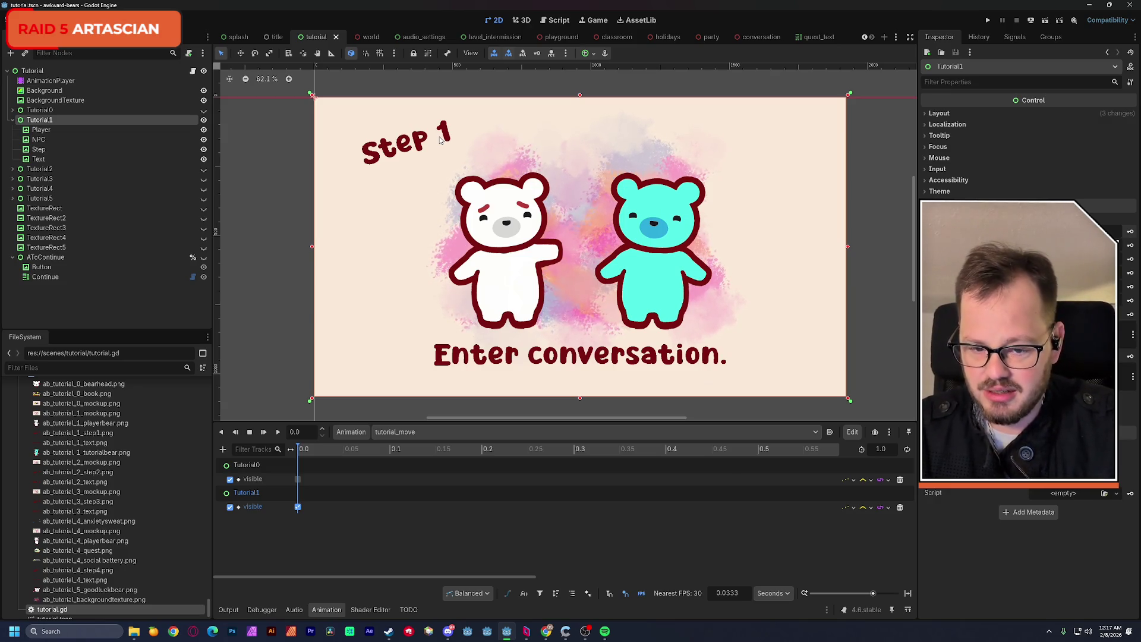
pyautogui.click(410, 147)
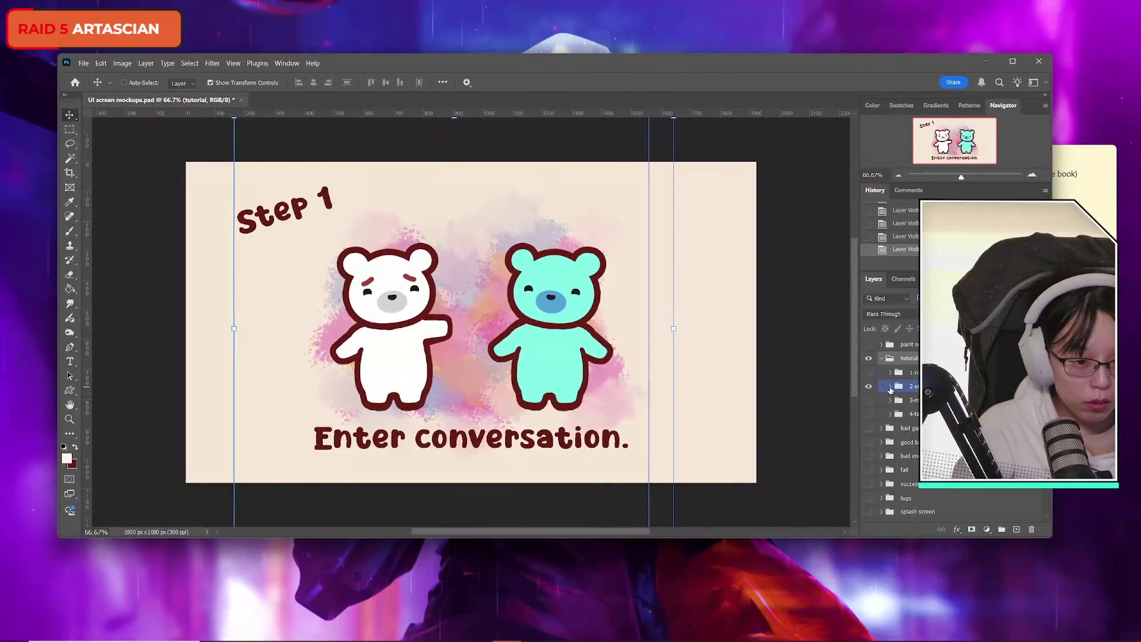
pyautogui.click(891, 387)
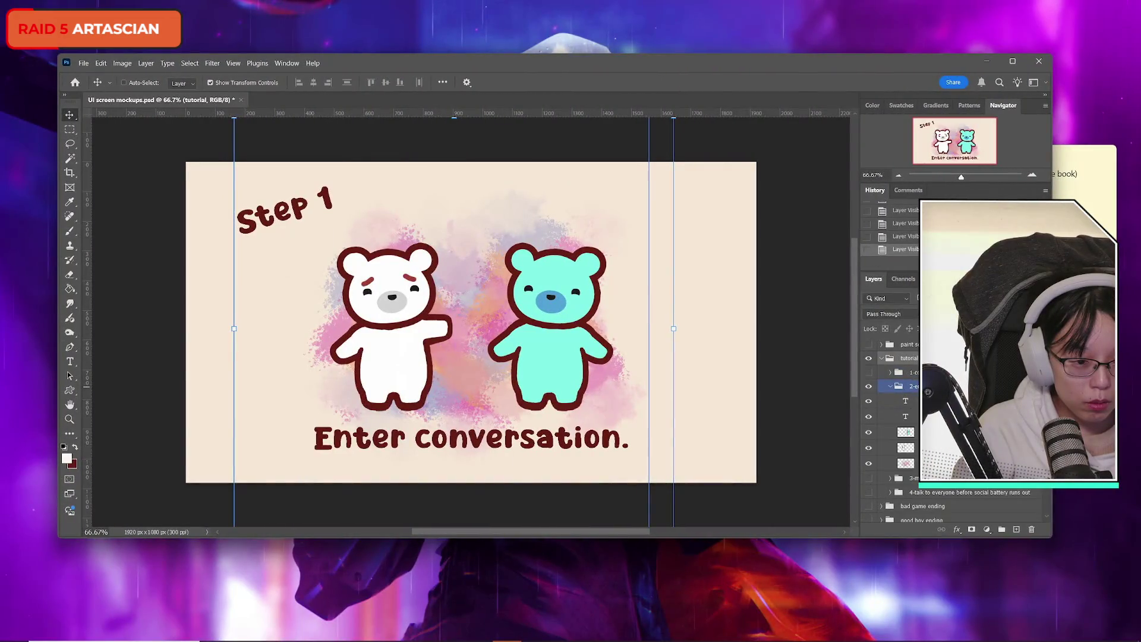
# Move the white left bear layer about 33 px to the right.
pyautogui.click(905, 448)
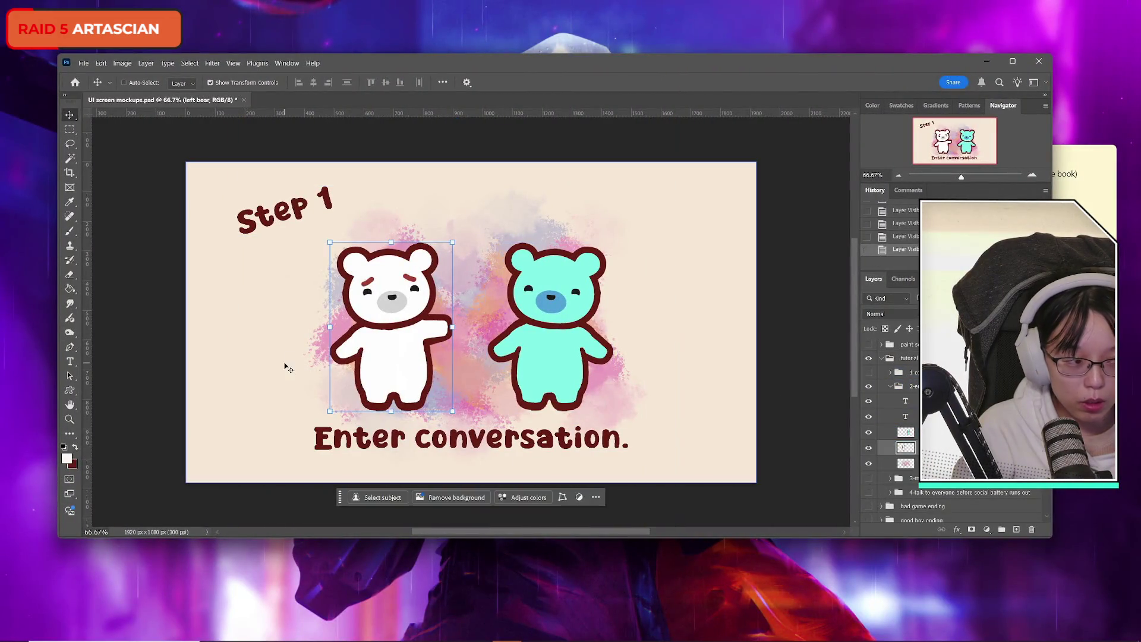
pyautogui.moveTo(377, 367)
pyautogui.mouseDown()
pyautogui.moveTo(319, 360)
pyautogui.moveTo(390, 369)
pyautogui.mouseUp()
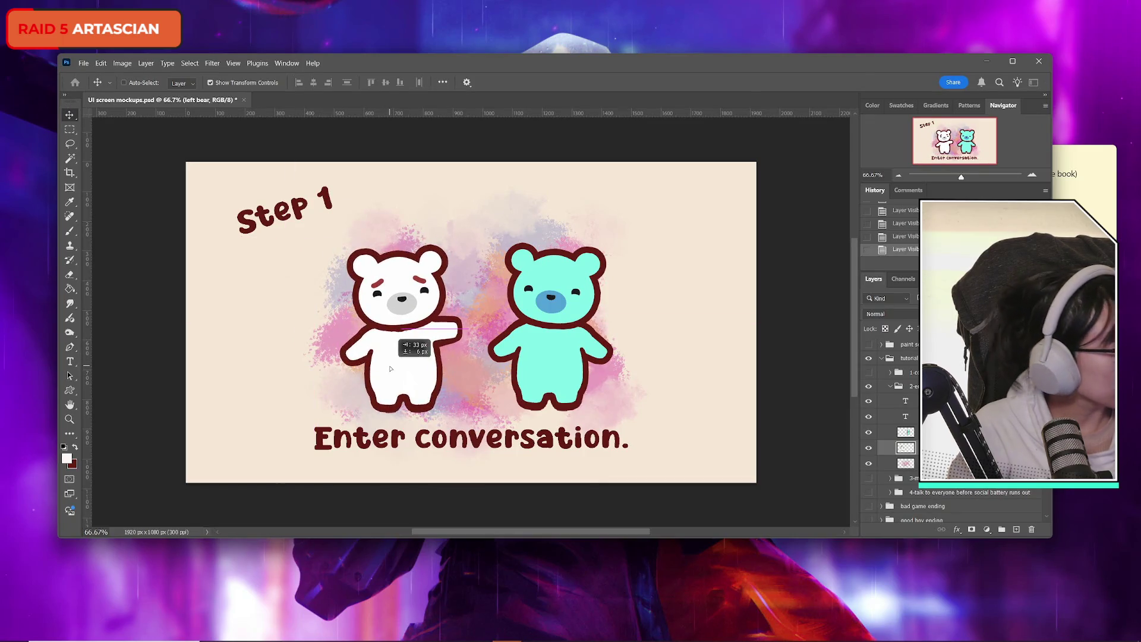
pyautogui.moveTo(391, 369); pyautogui.dragTo(398, 368)
pyautogui.moveTo(398, 369); pyautogui.dragTo(398, 365)
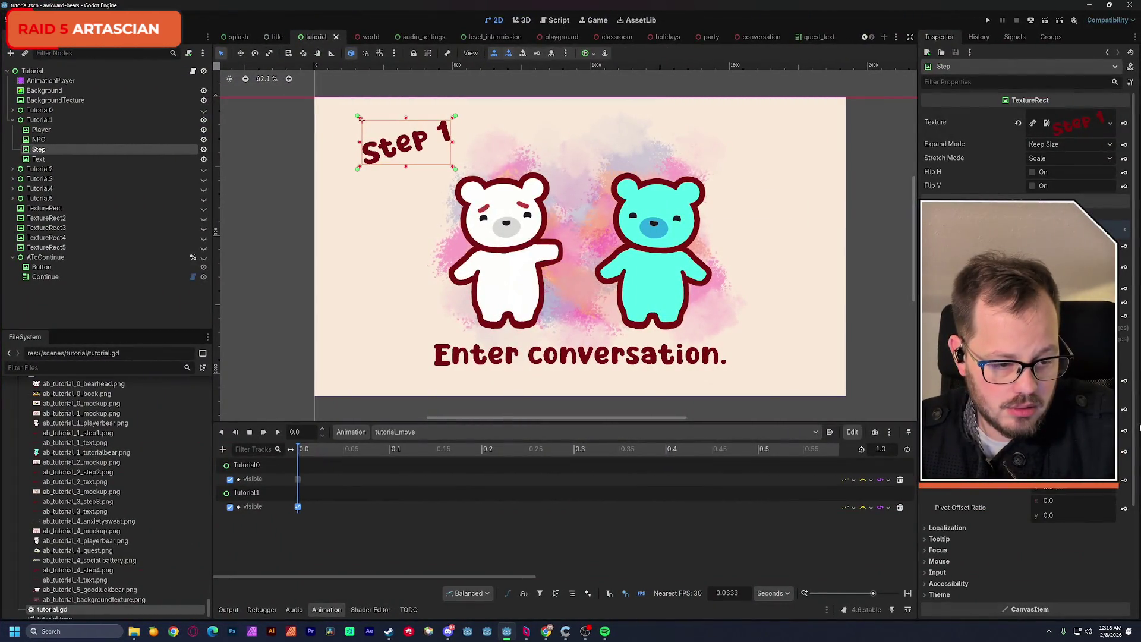
# Create a Step position track and move its key to about 0.57 s.
pyautogui.click(1125, 410)
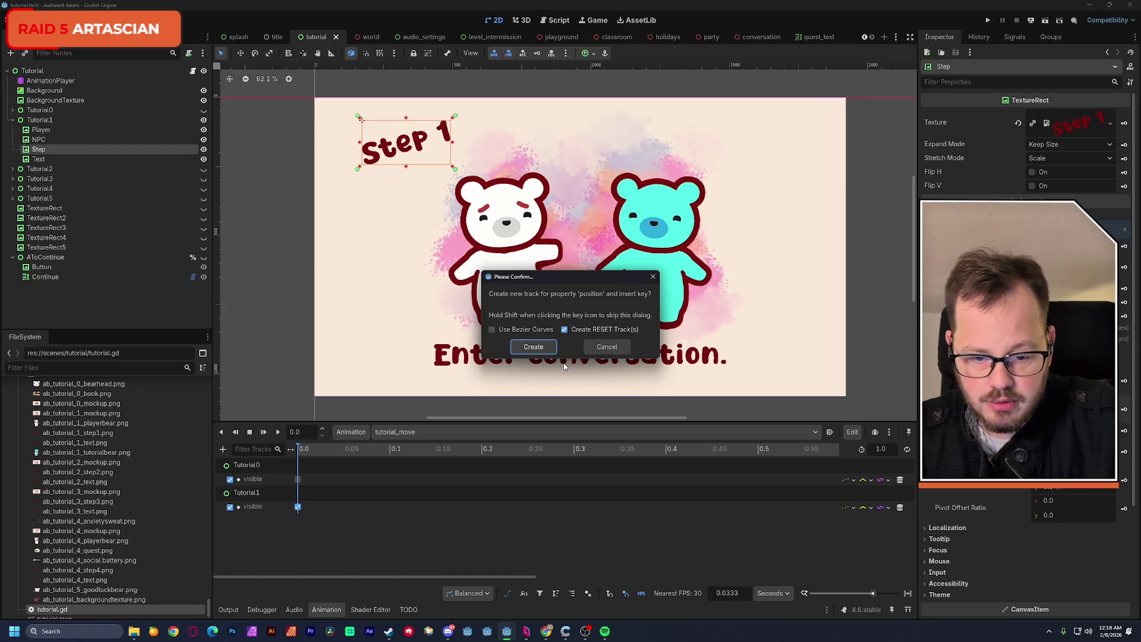
pyautogui.click(533, 346)
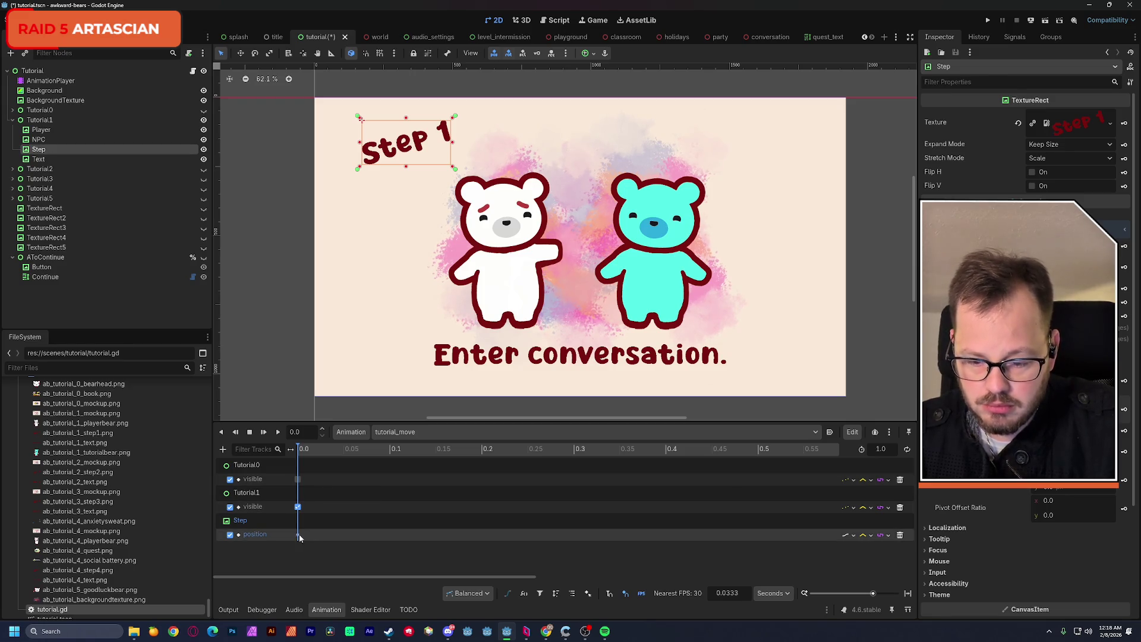
pyautogui.moveTo(298, 535); pyautogui.dragTo(317, 538)
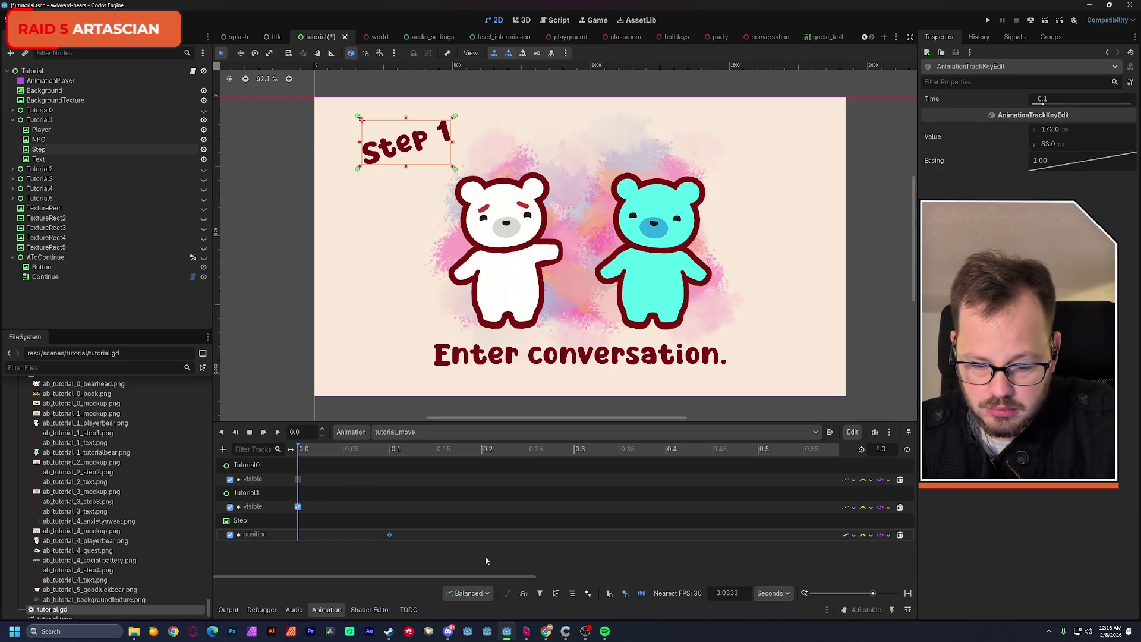
pyautogui.click(854, 594)
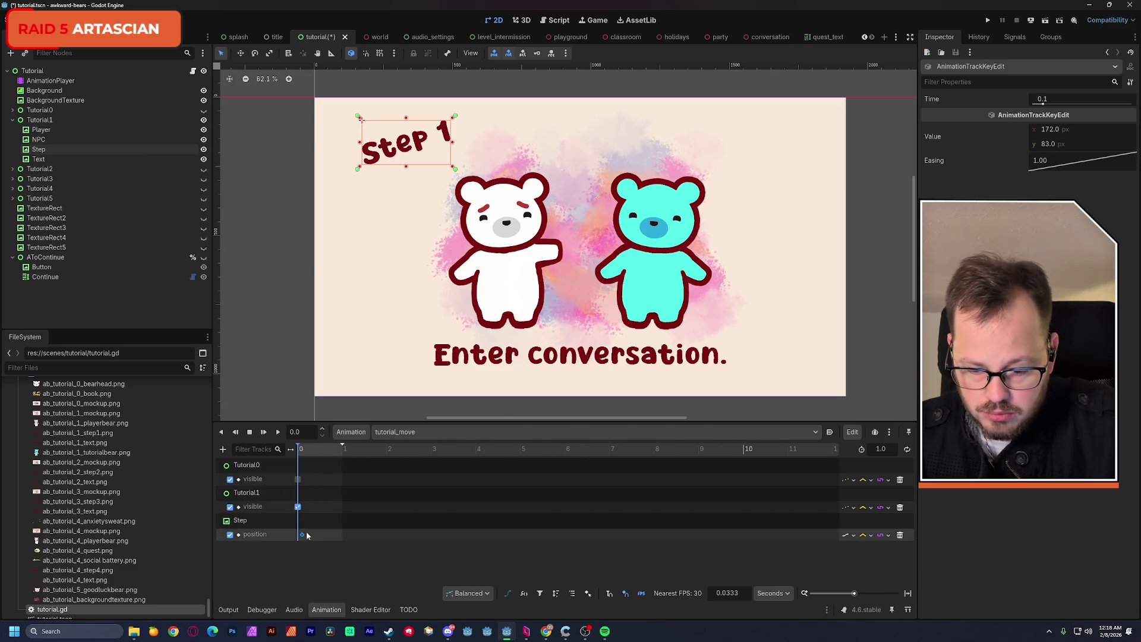
pyautogui.moveTo(302, 534); pyautogui.dragTo(324, 537)
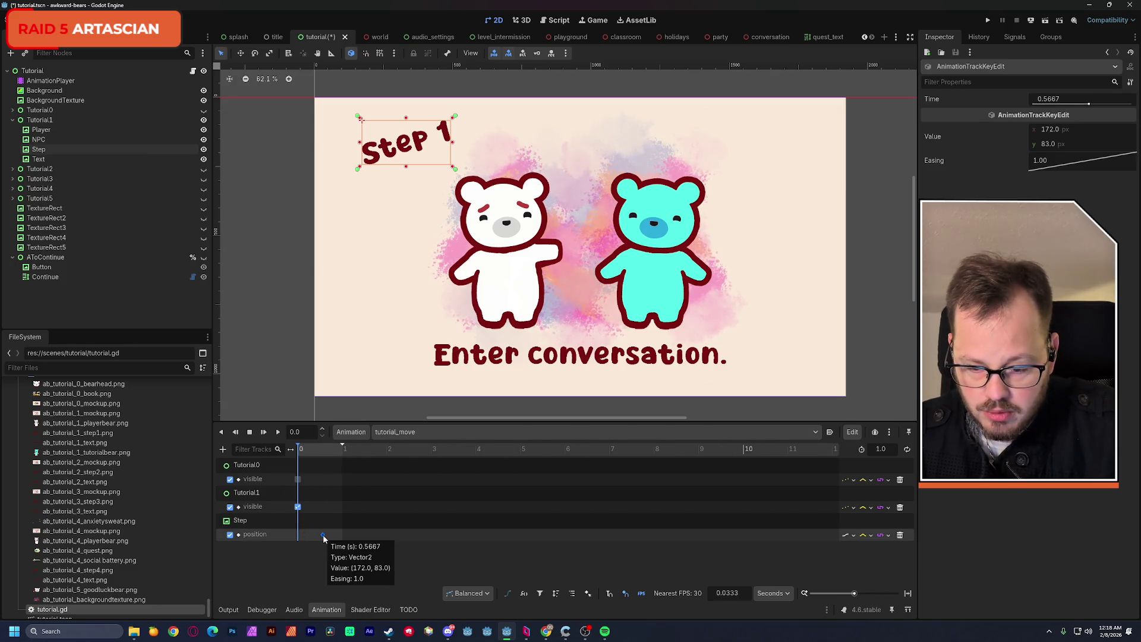
# Place the Step label off-canvas left at 0 s, preview, save, then remove the position track.
pyautogui.click(408, 155)
pyautogui.moveTo(410, 154); pyautogui.dragTo(268, 155)
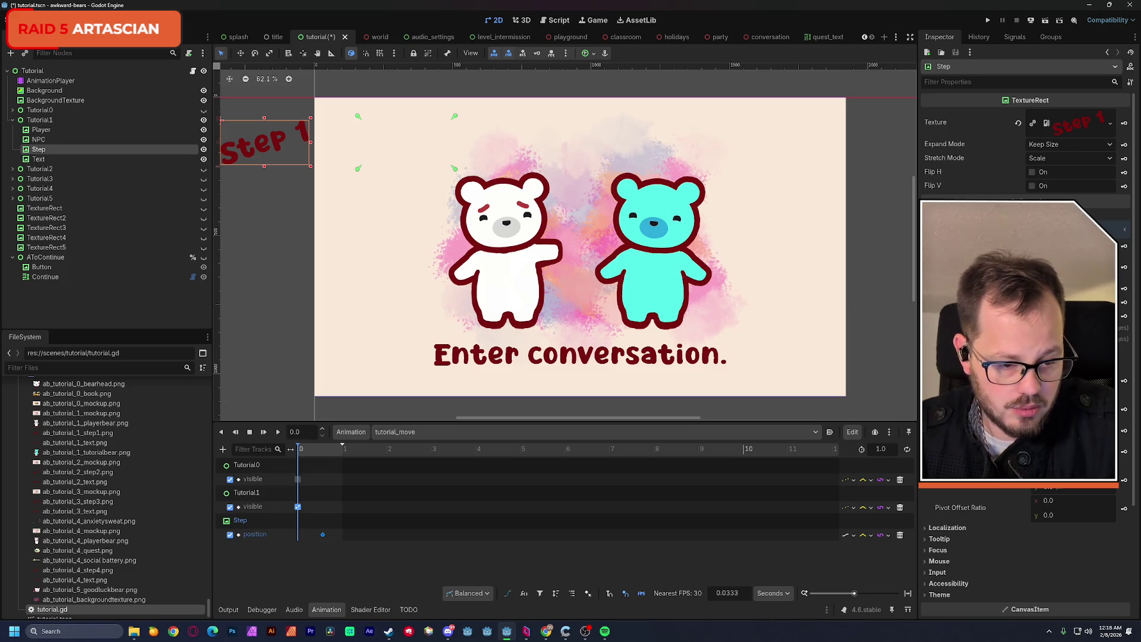
pyautogui.click(761, 494)
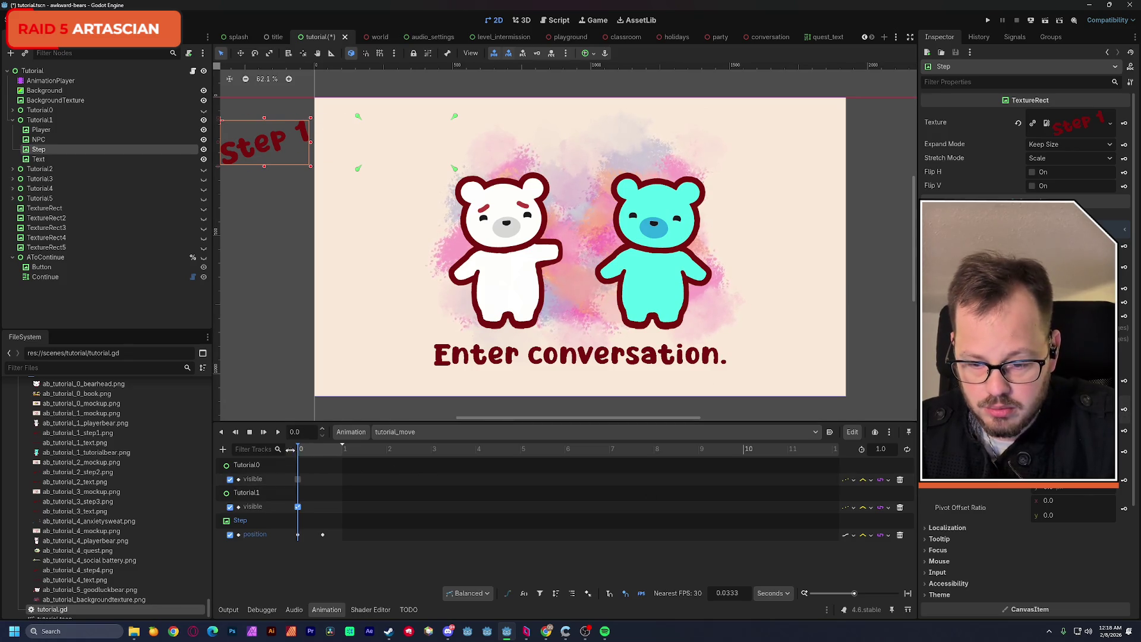
pyautogui.click(278, 432)
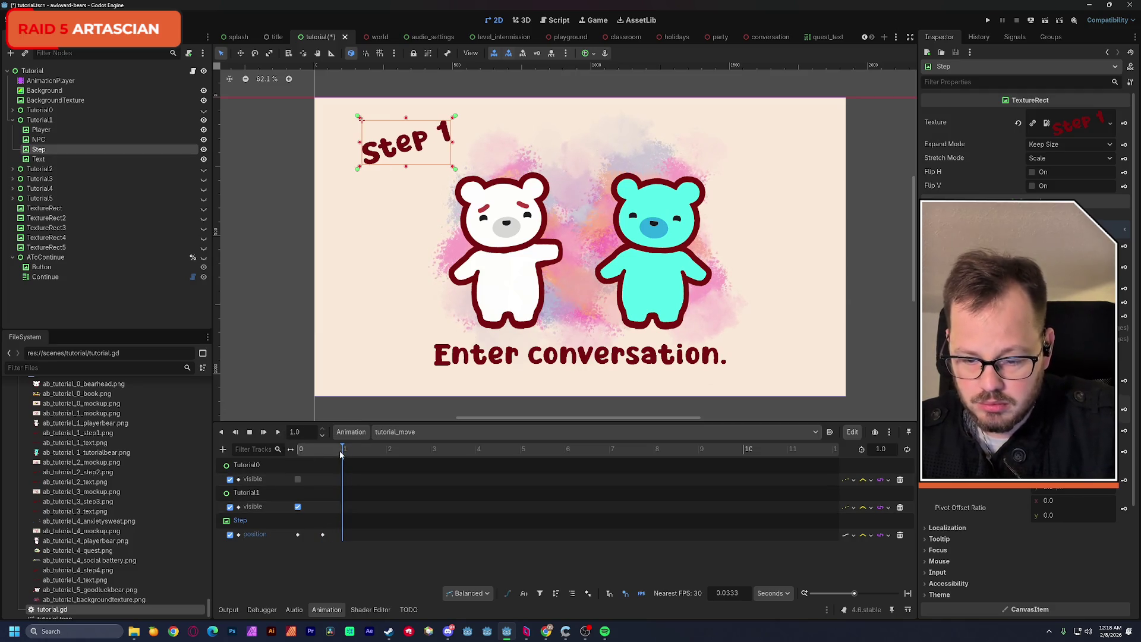
pyautogui.moveTo(324, 450)
pyautogui.mouseDown()
pyautogui.moveTo(284, 454)
pyautogui.moveTo(686, 446)
pyautogui.mouseUp()
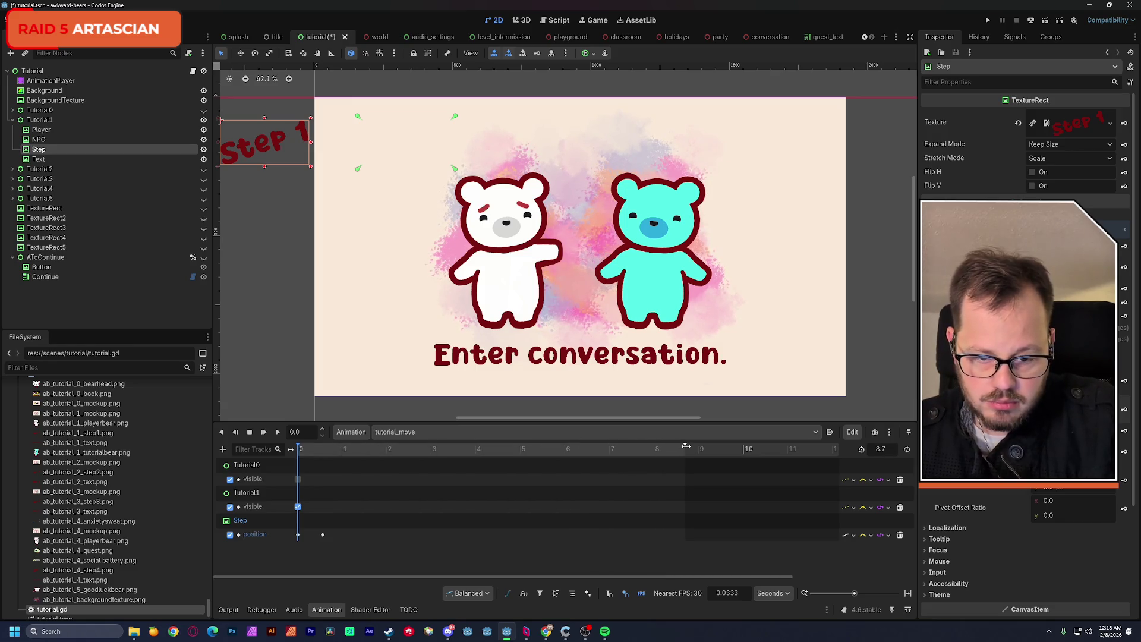
pyautogui.hotkey('ctrl', 's')
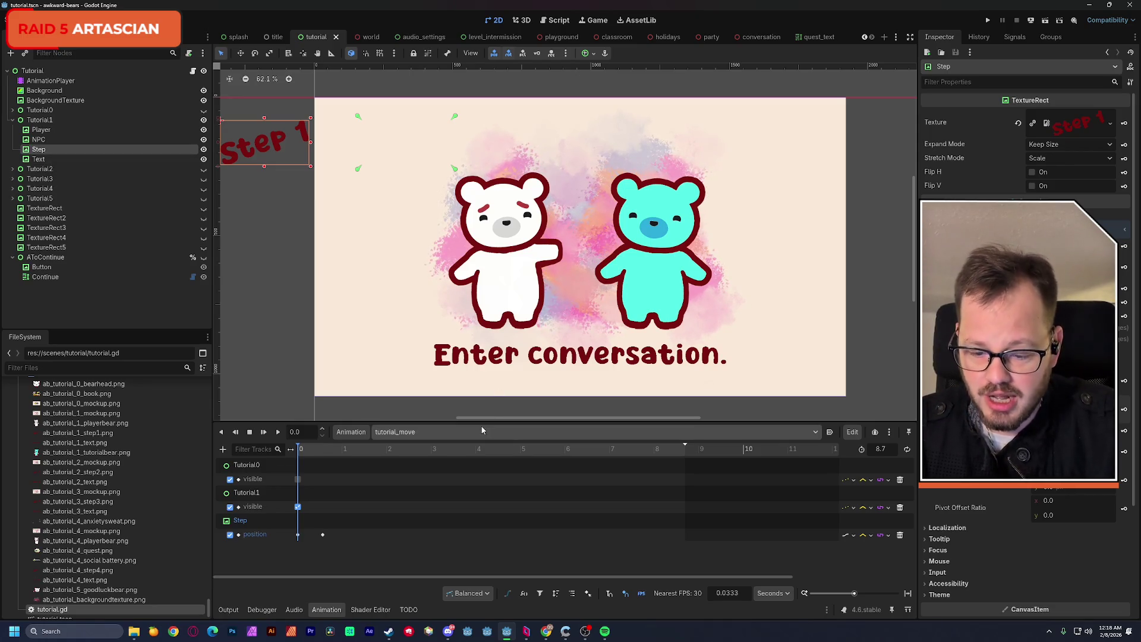
pyautogui.hotkey('ctrl', 'z')
pyautogui.hotkey('ctrl', 'z')
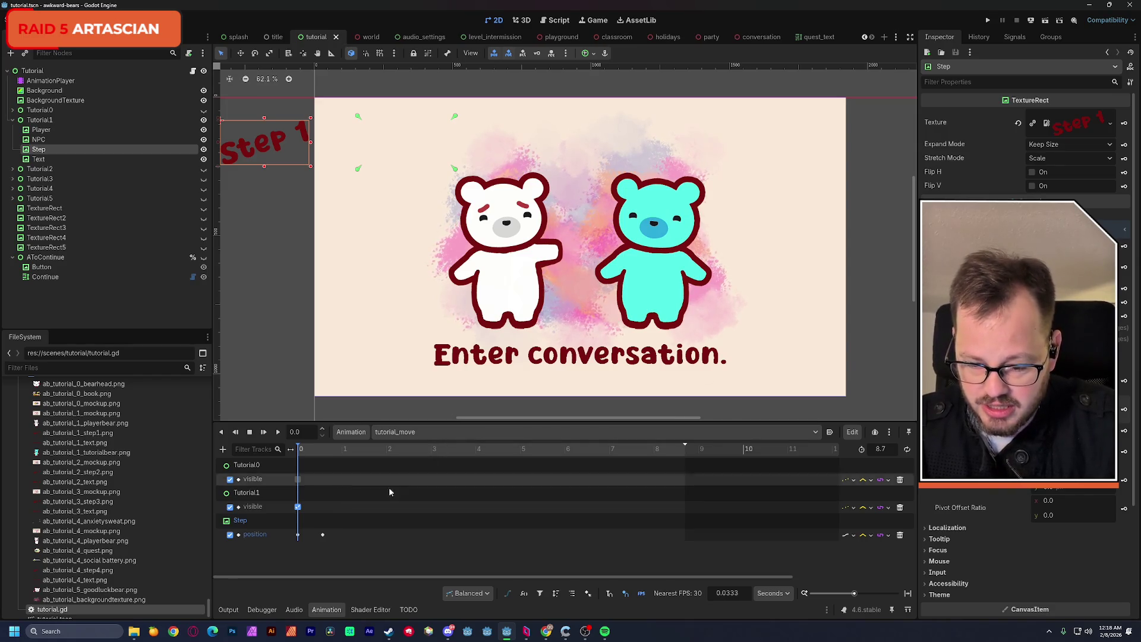
pyautogui.click(900, 536)
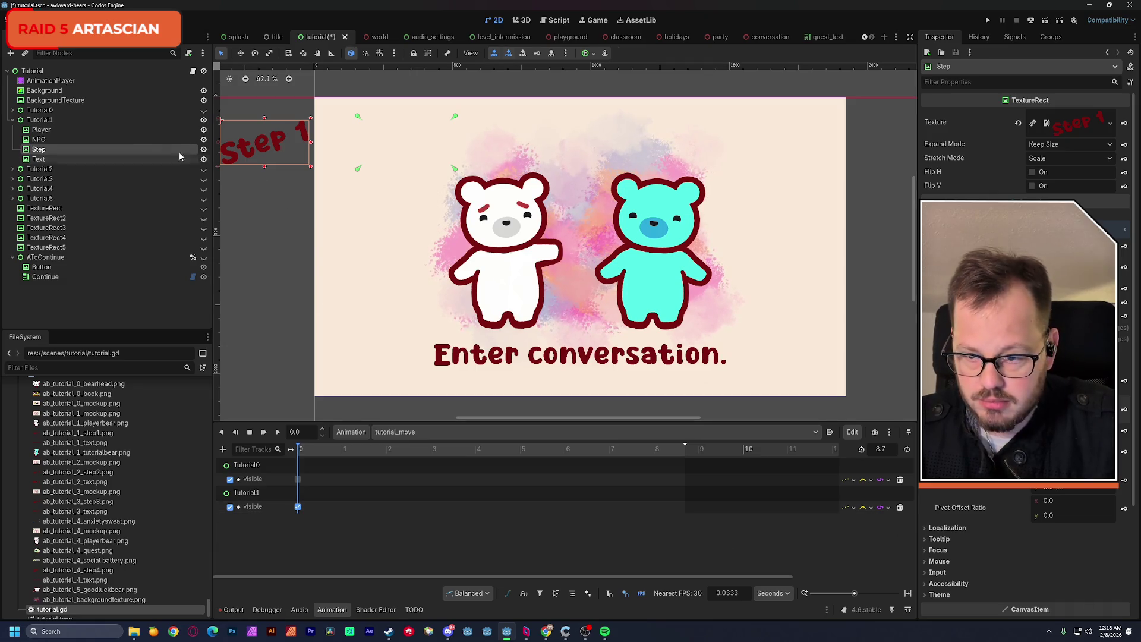
# Delete the Step label's position track after rechecking its keyed position.
pyautogui.hotkey('ctrl', 'z')
pyautogui.moveTo(333, 450)
pyautogui.mouseDown()
pyautogui.moveTo(359, 450)
pyautogui.moveTo(297, 456)
pyautogui.mouseUp()
pyautogui.click(901, 535)
pyautogui.click(308, 453)
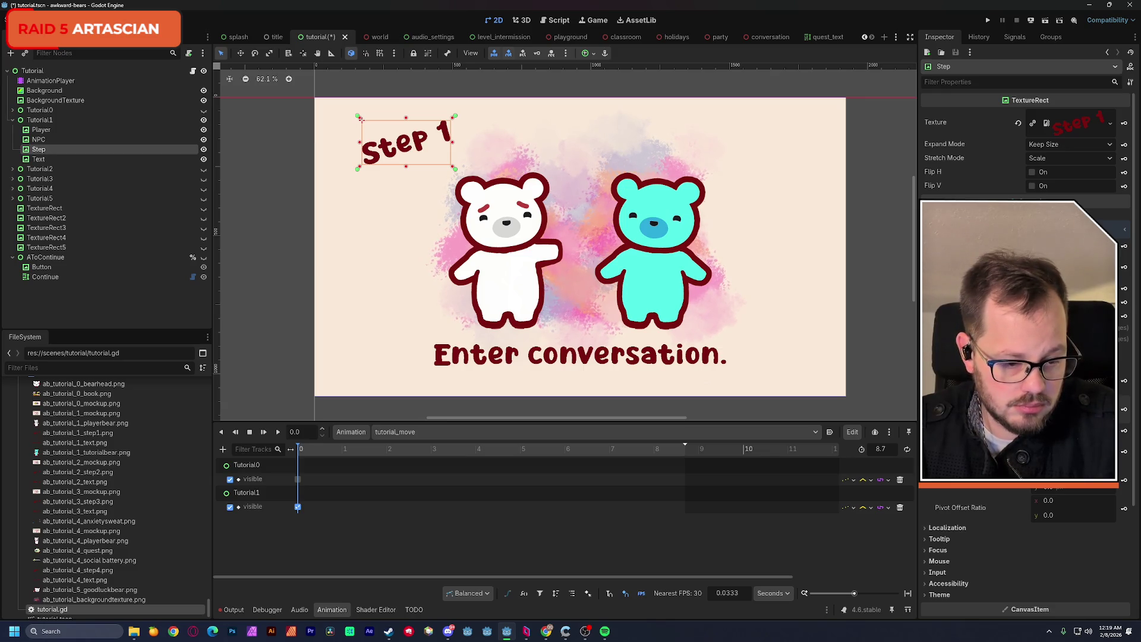
# Set the Step label's pivot offset ratio to 0.5, 0.5 and add a scale track.
pyautogui.click(1059, 501)
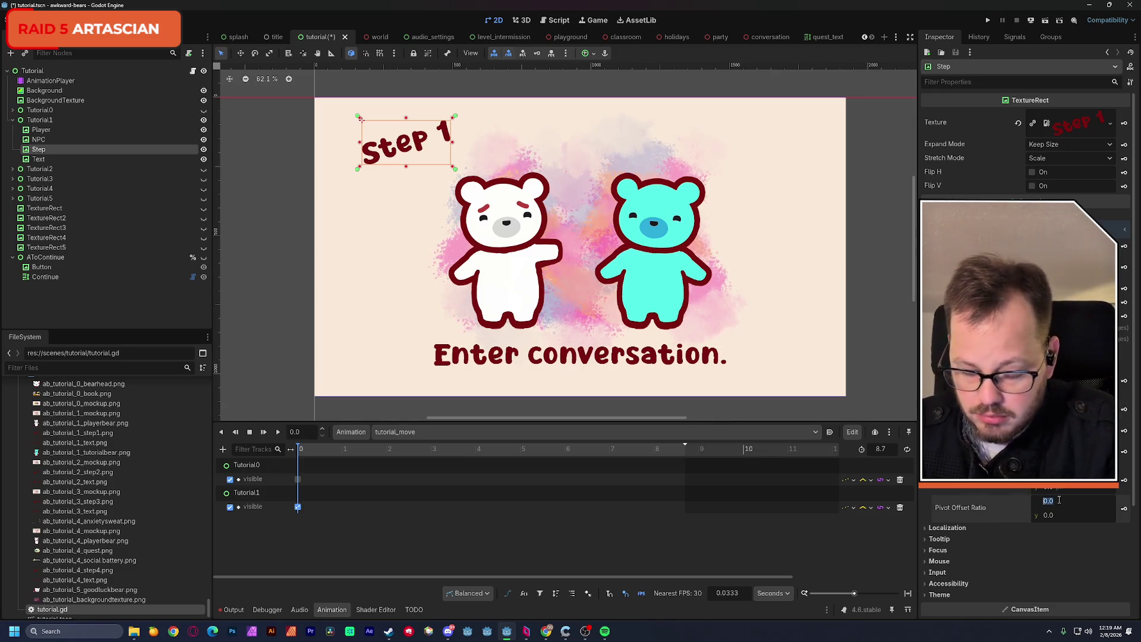
pyautogui.press('Tab')
pyautogui.write('.5')
pyautogui.press('Return')
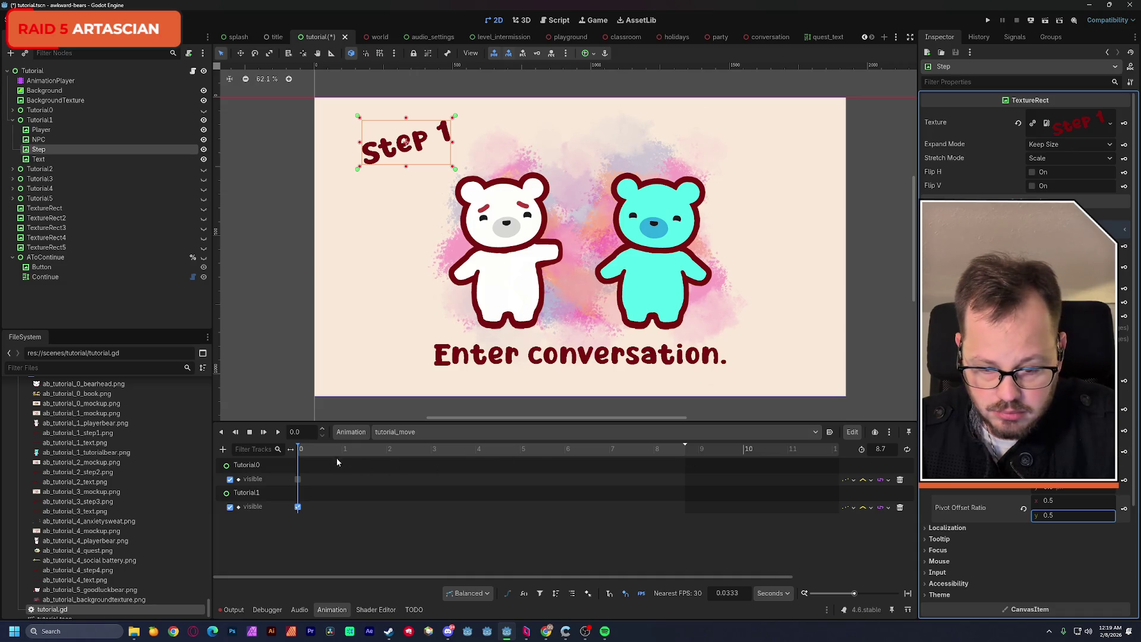
pyautogui.click(1125, 452)
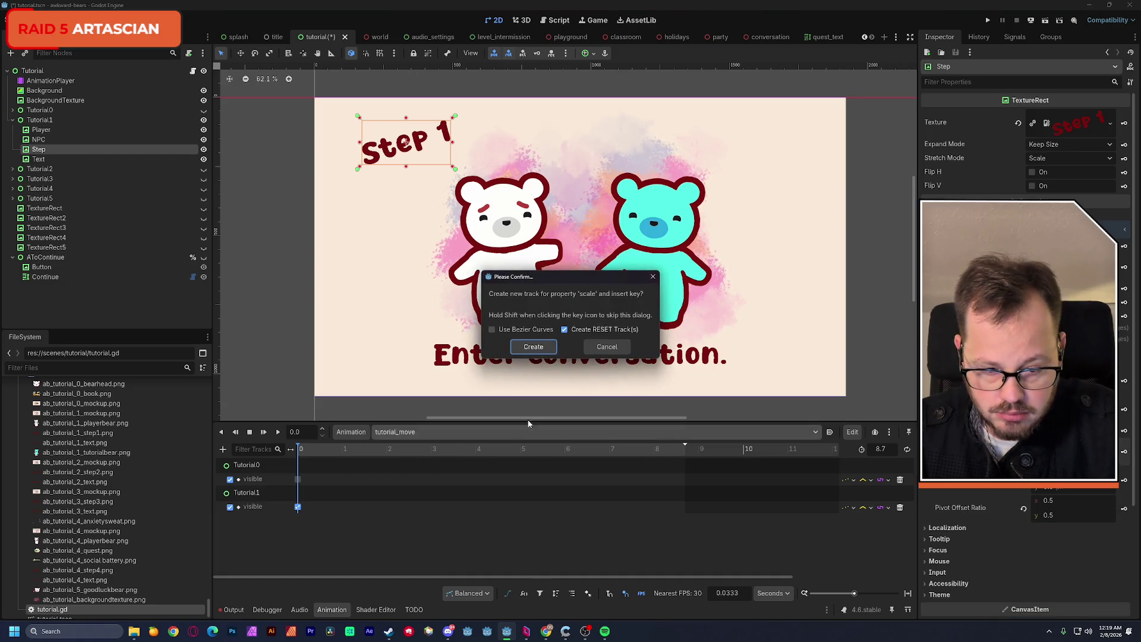
# Create the Step label's scale keys at 0 and 1 and give the full-size key Ease In.
pyautogui.click(534, 350)
pyautogui.moveTo(298, 534); pyautogui.dragTo(327, 535)
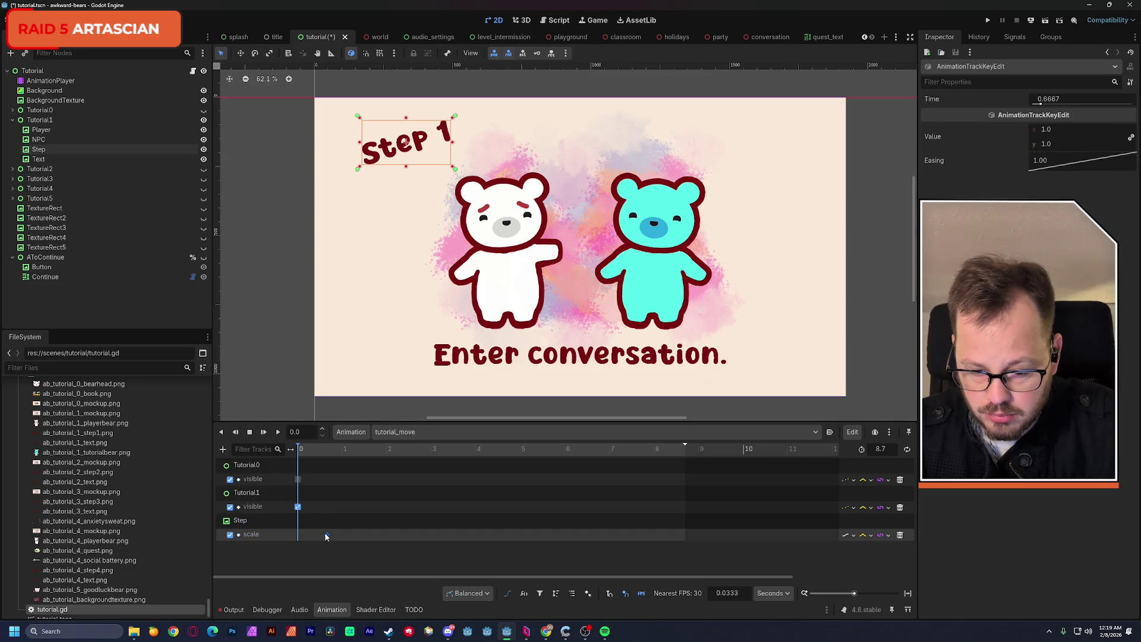
pyautogui.click(244, 521)
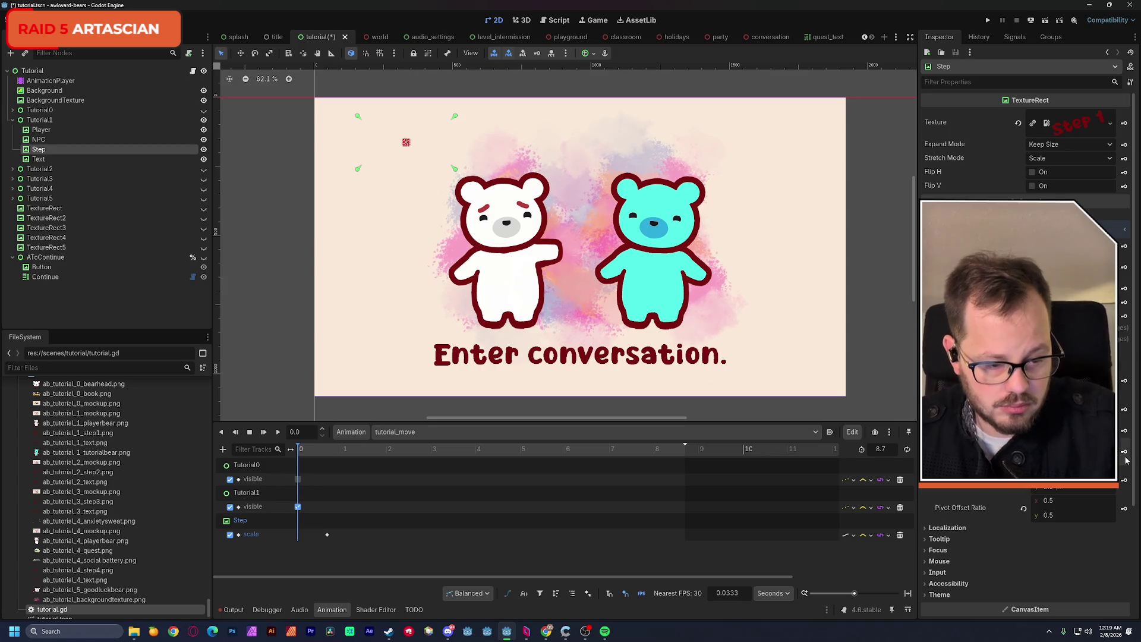
pyautogui.moveTo(300, 452)
pyautogui.mouseDown()
pyautogui.moveTo(344, 453)
pyautogui.moveTo(300, 455)
pyautogui.moveTo(322, 459)
pyautogui.mouseUp()
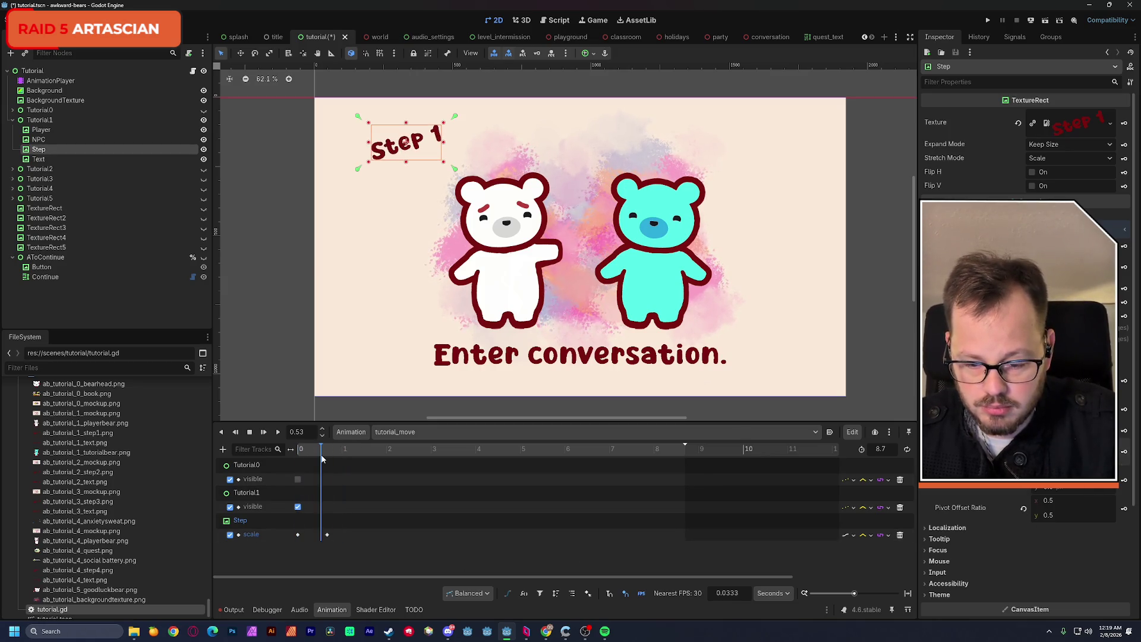
pyautogui.click(298, 535)
pyautogui.rightClick(1057, 165)
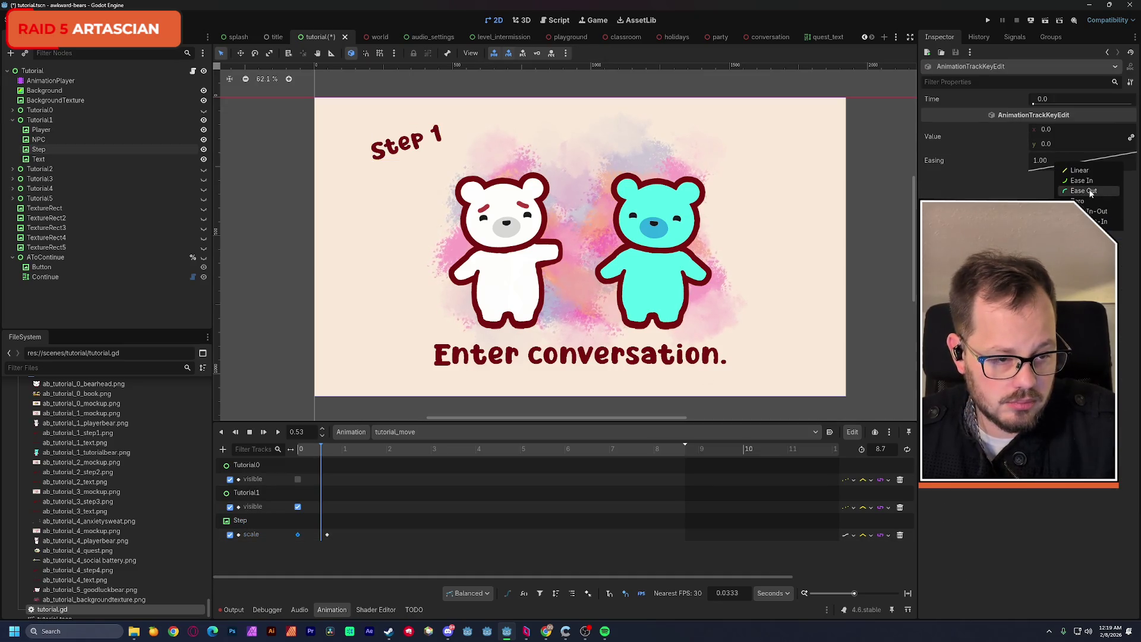
pyautogui.click(1091, 191)
pyautogui.click(327, 535)
pyautogui.rightClick(1069, 168)
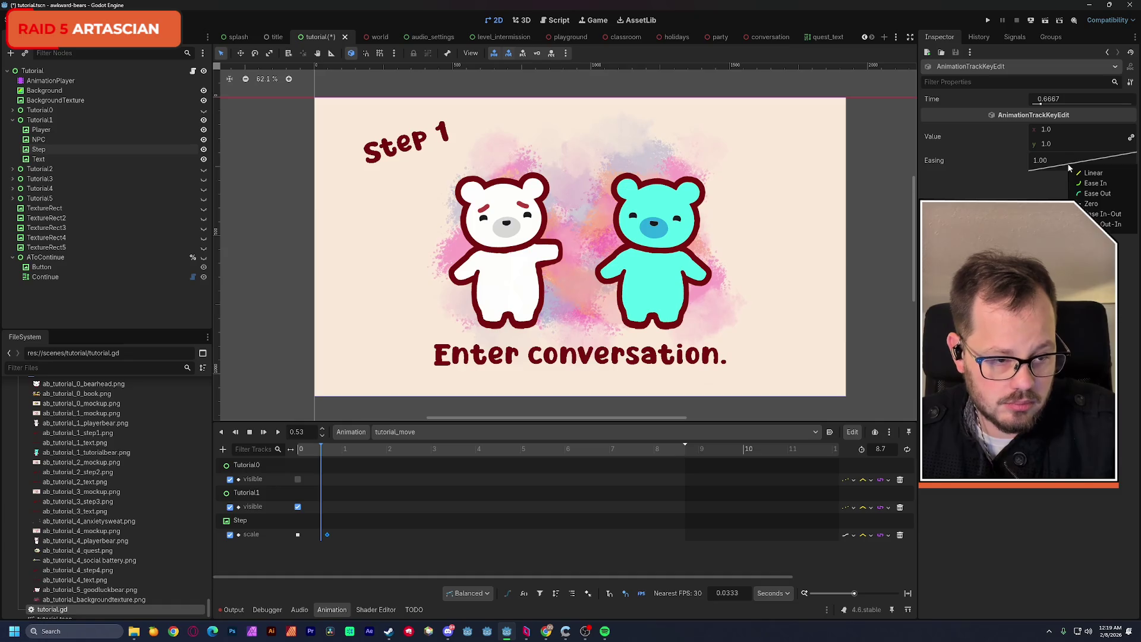
pyautogui.click(1096, 183)
# Shorten the animation to 3.066 s and move the full-size scale key to about 0.37 s.
pyautogui.moveTo(322, 450); pyautogui.dragTo(281, 450)
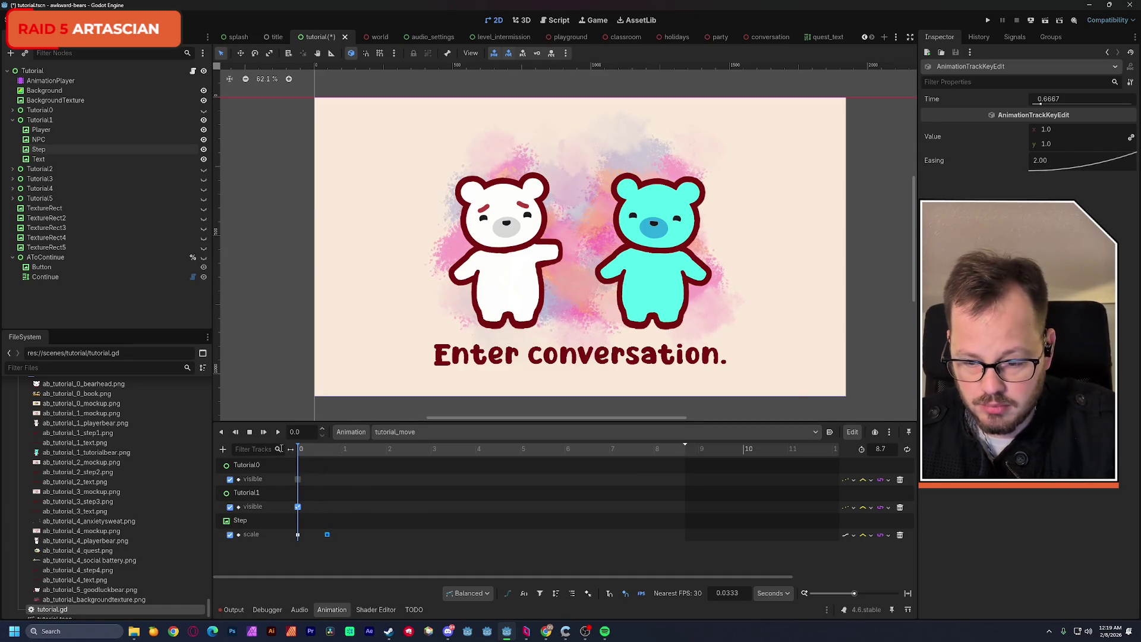
pyautogui.click(278, 432)
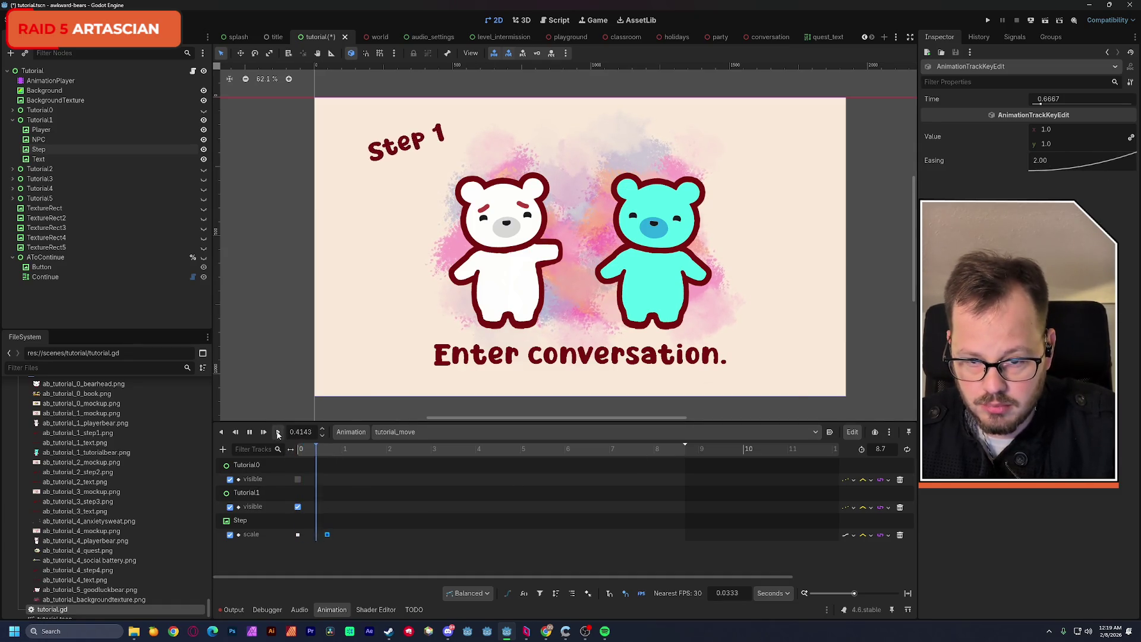
pyautogui.click(328, 550)
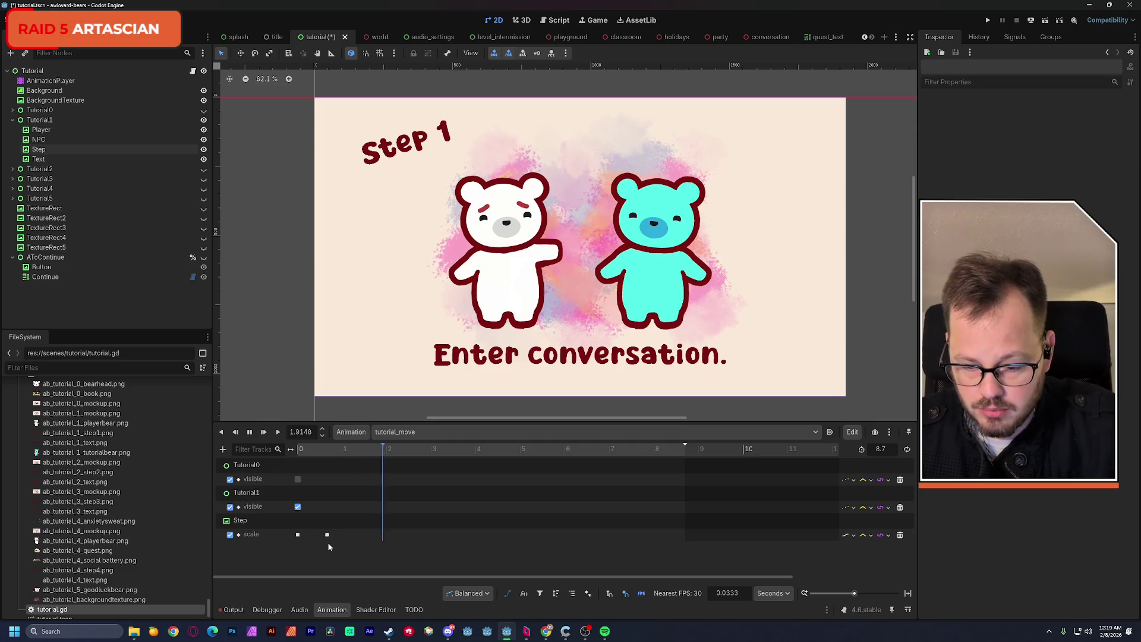
pyautogui.click(250, 433)
pyautogui.moveTo(688, 446); pyautogui.dragTo(436, 448)
pyautogui.click(278, 432)
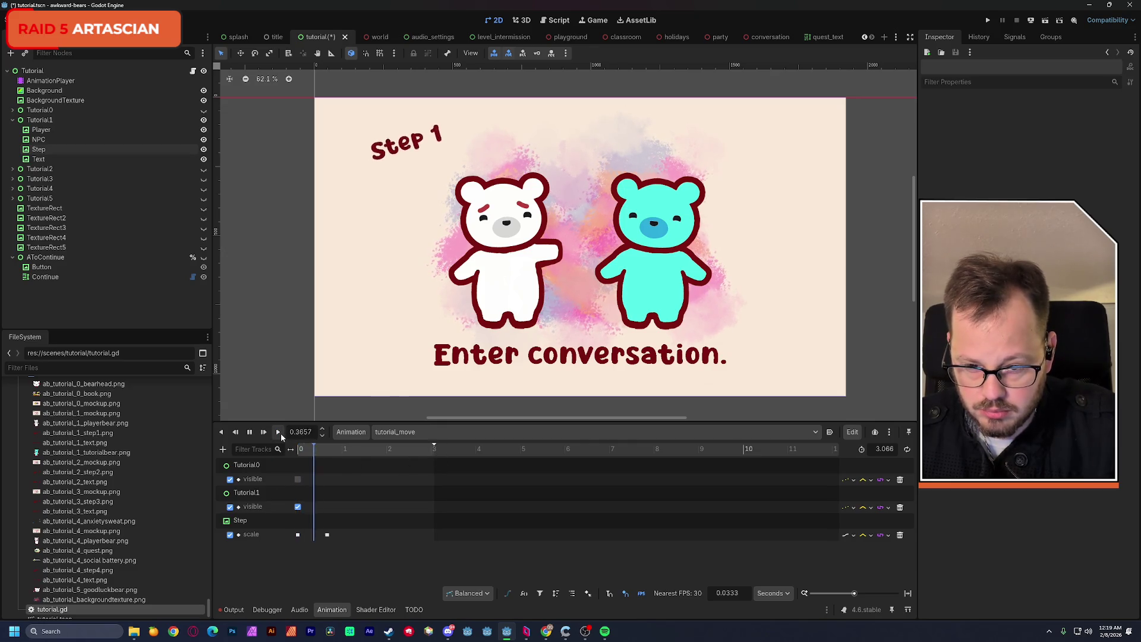
pyautogui.moveTo(327, 535); pyautogui.dragTo(314, 540)
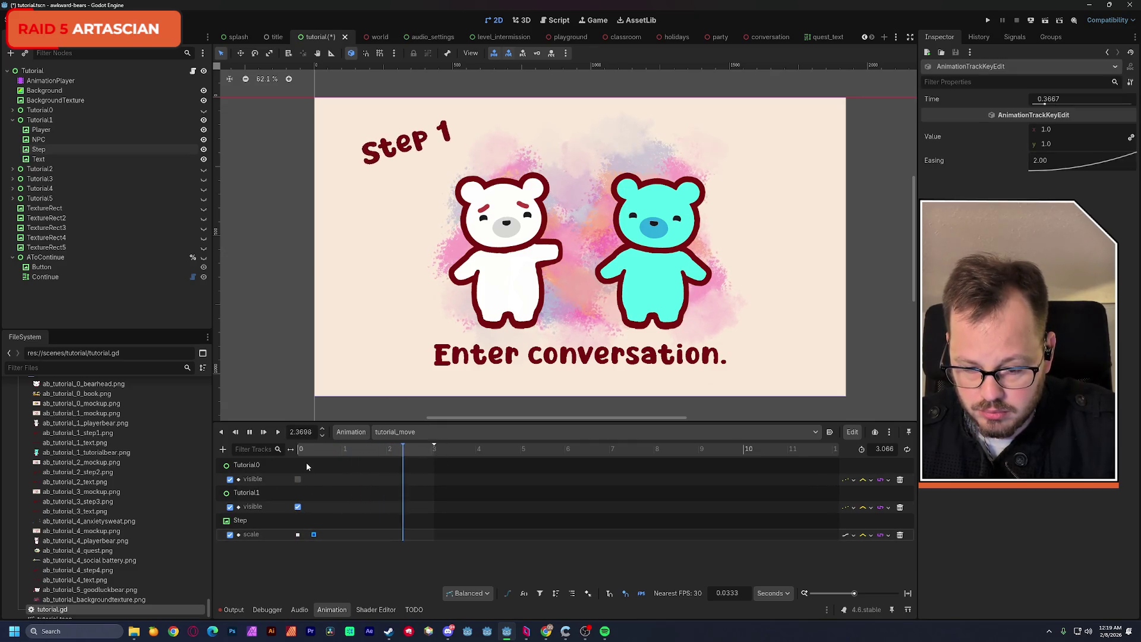
# Save the scene, replay the Step label scale-in to verify it, and select the Player bear.
pyautogui.click(278, 432)
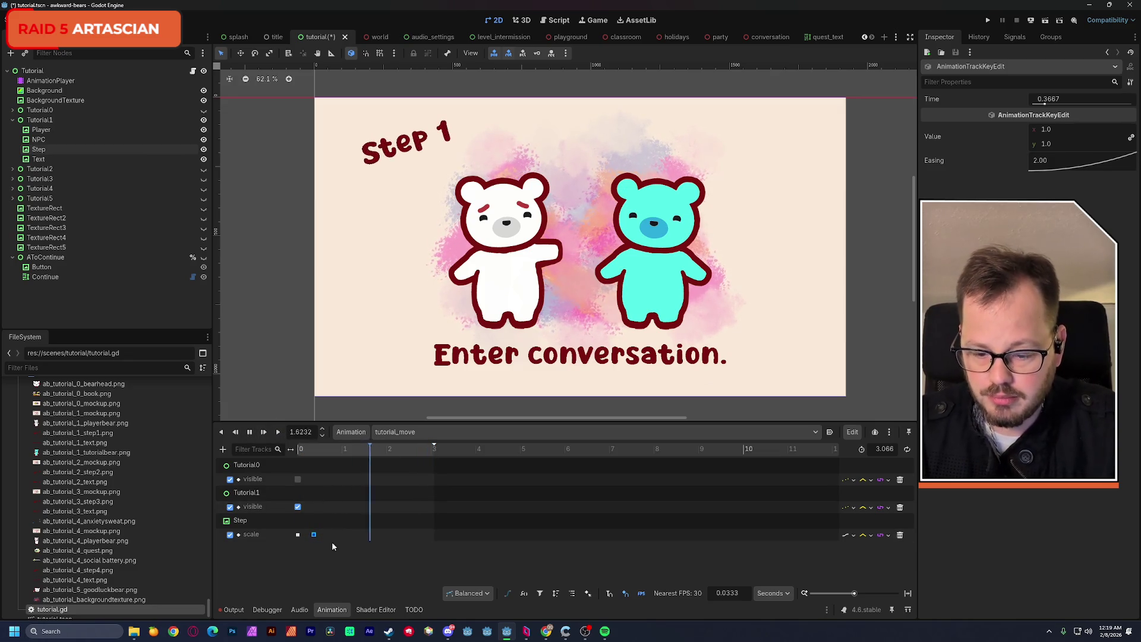
pyautogui.hotkey('ctrl', 's')
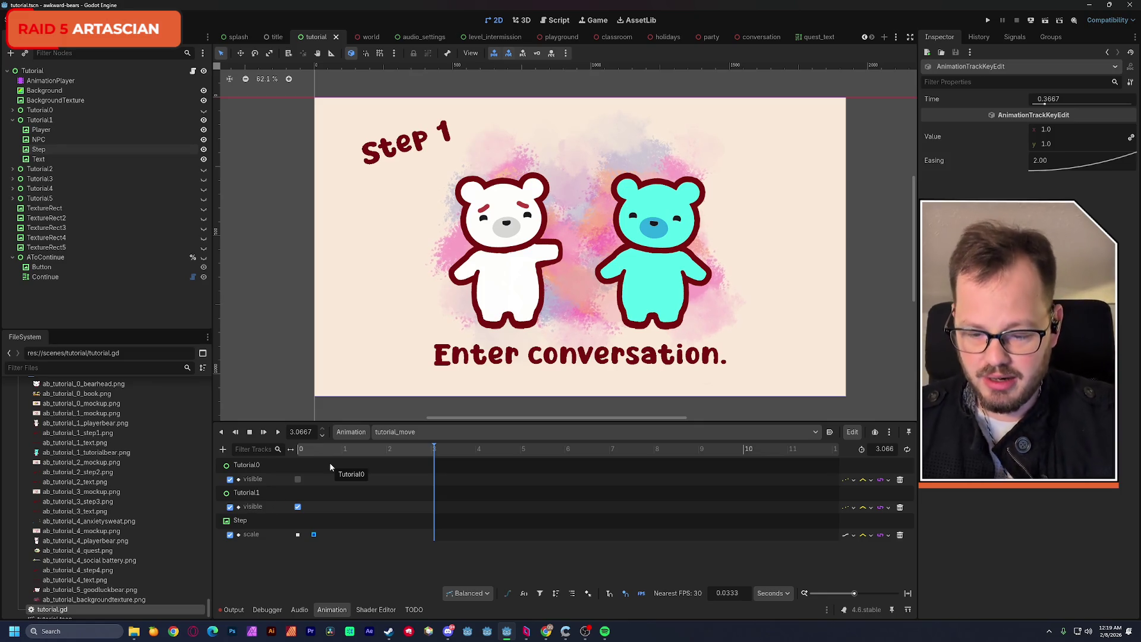
pyautogui.click(278, 433)
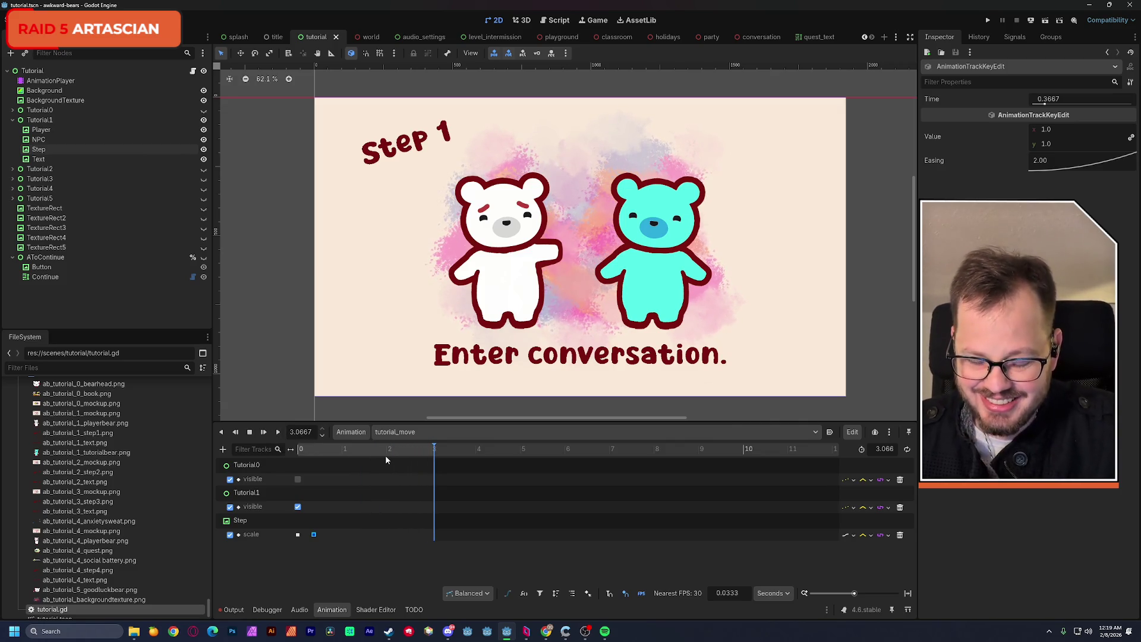
pyautogui.moveTo(341, 455)
pyautogui.mouseDown()
pyautogui.moveTo(308, 455)
pyautogui.moveTo(357, 455)
pyautogui.moveTo(319, 458)
pyautogui.moveTo(330, 464)
pyautogui.mouseUp()
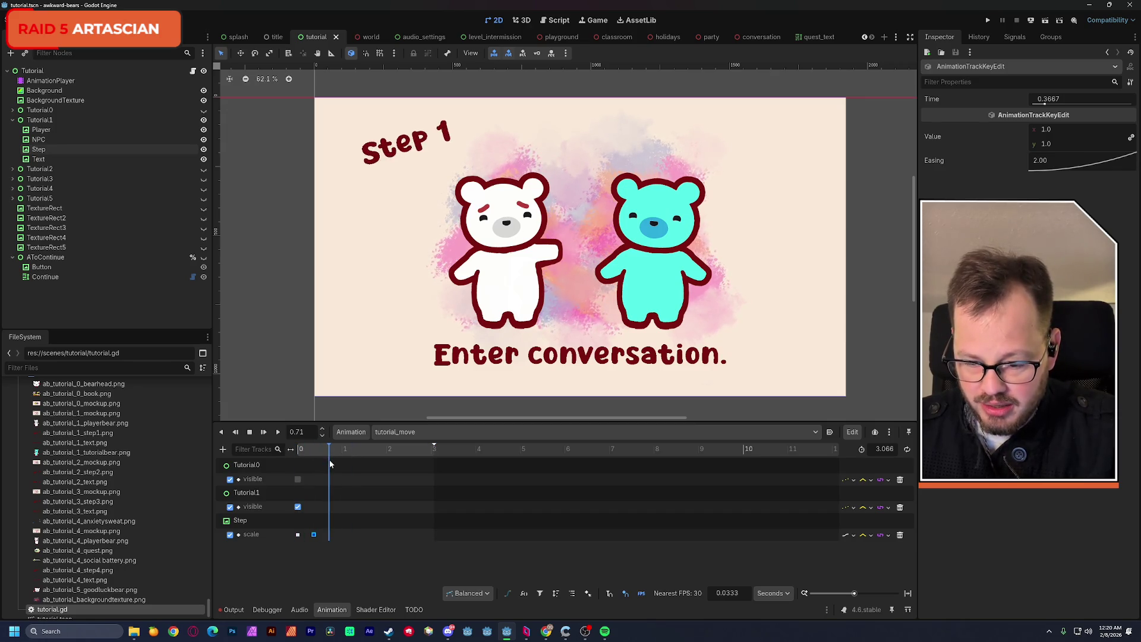
pyautogui.click(40, 131)
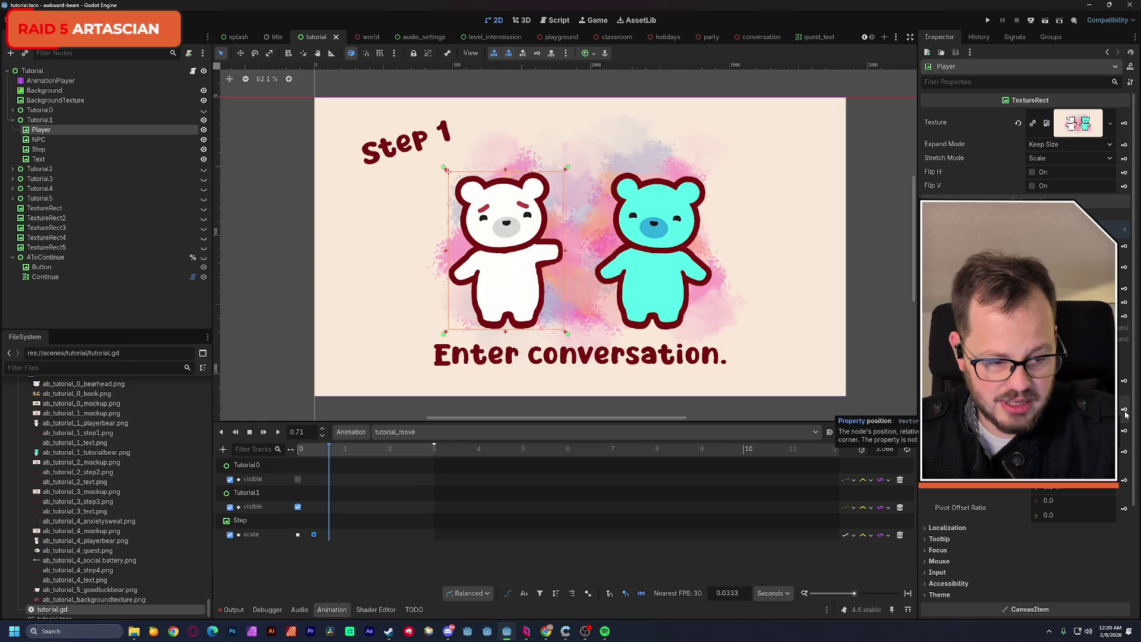
# Create a Player position track, keying the bear off the left canvas edge at 0.71 s.
pyautogui.click(1126, 414)
pyautogui.click(559, 356)
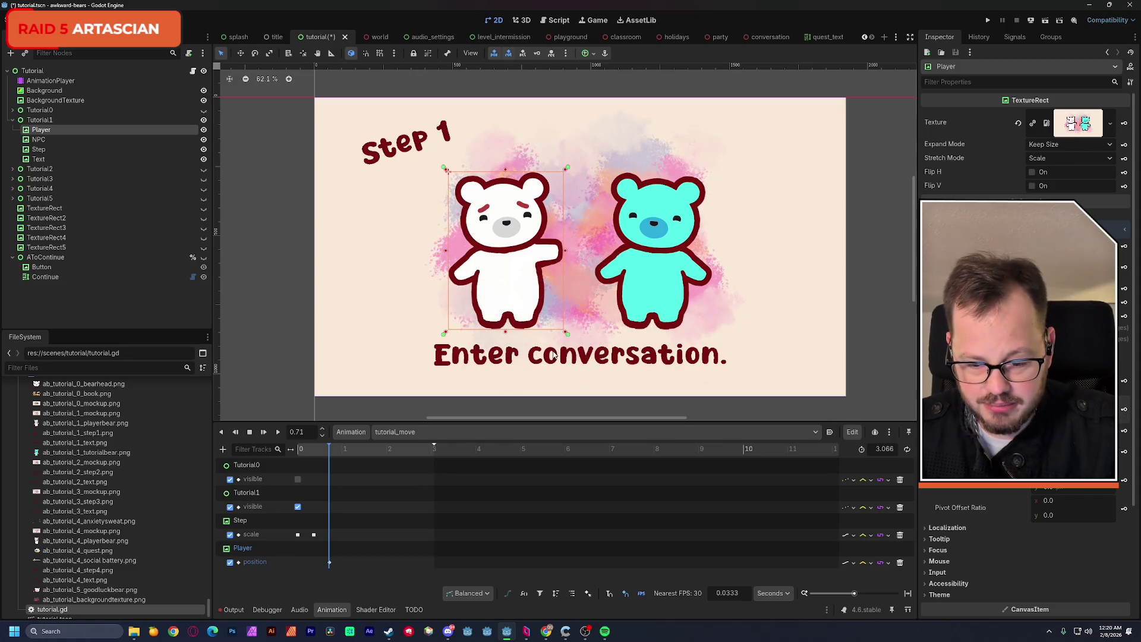
pyautogui.moveTo(330, 563); pyautogui.dragTo(345, 564)
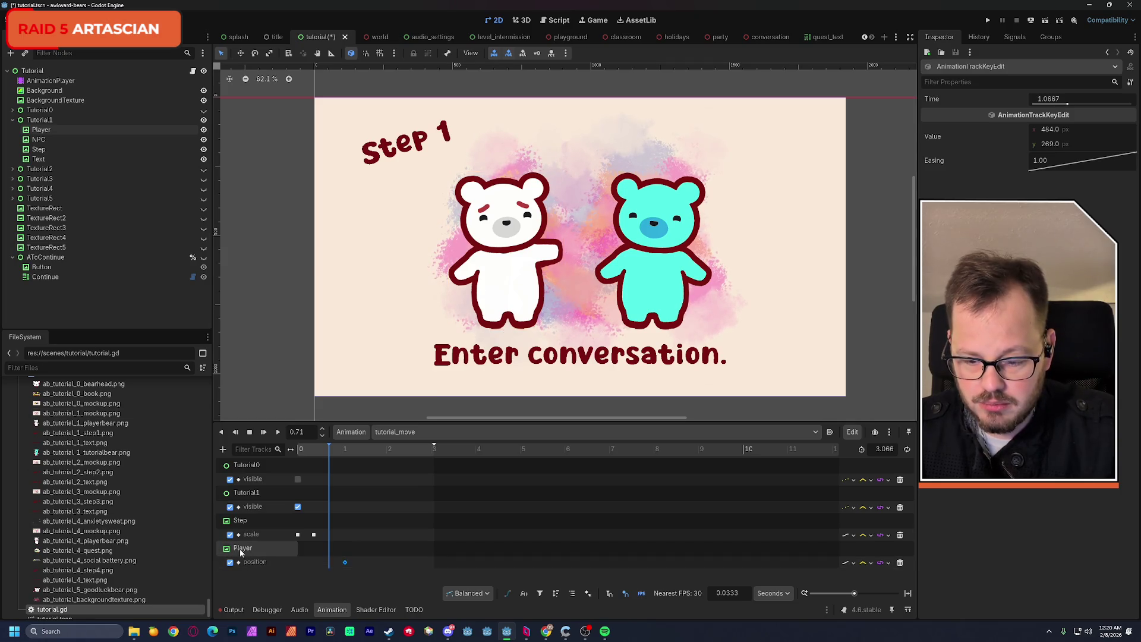
pyautogui.click(492, 279)
pyautogui.moveTo(491, 275); pyautogui.dragTo(238, 269)
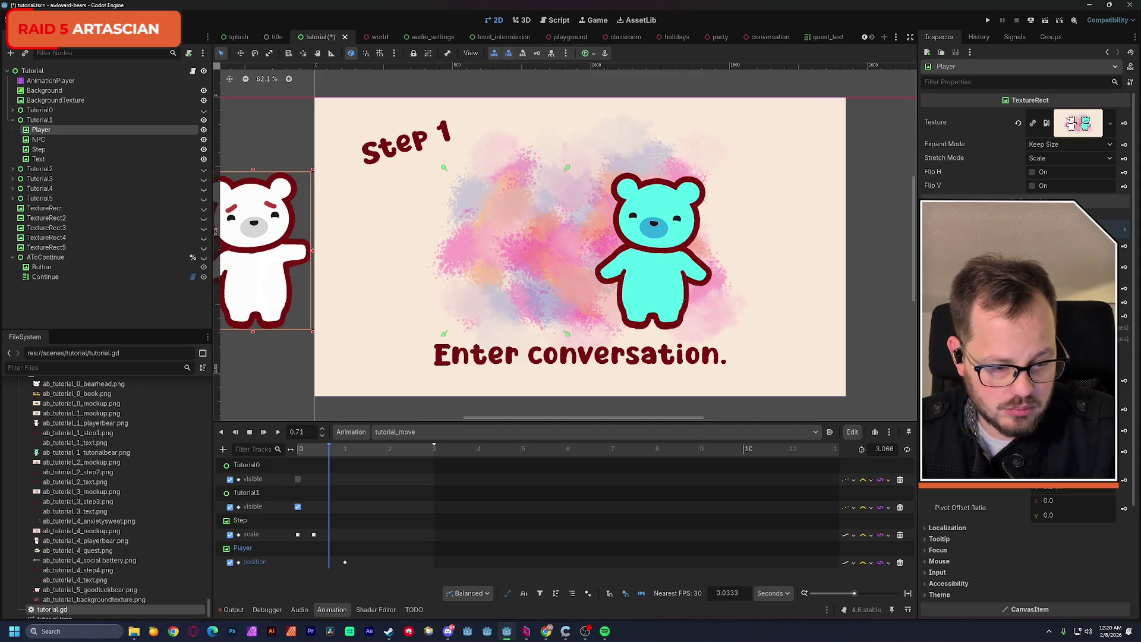
pyautogui.click(1125, 410)
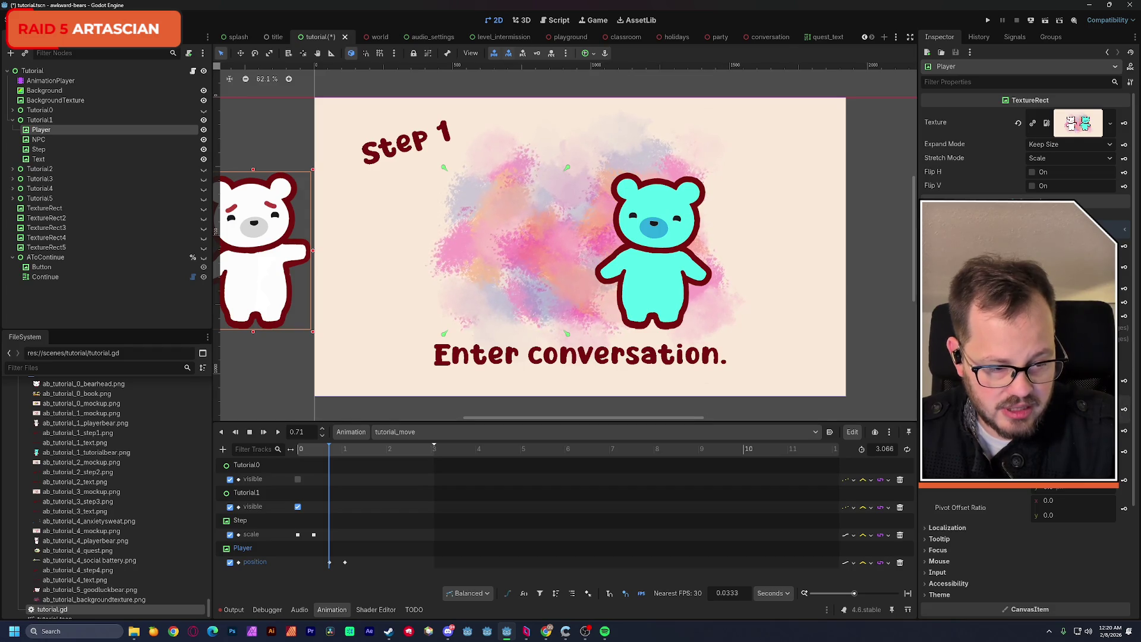
# Key the bear's on-screen position at 0.94 s and check the later key's x value of 484.
pyautogui.click(347, 452)
pyautogui.moveTo(348, 454); pyautogui.dragTo(341, 455)
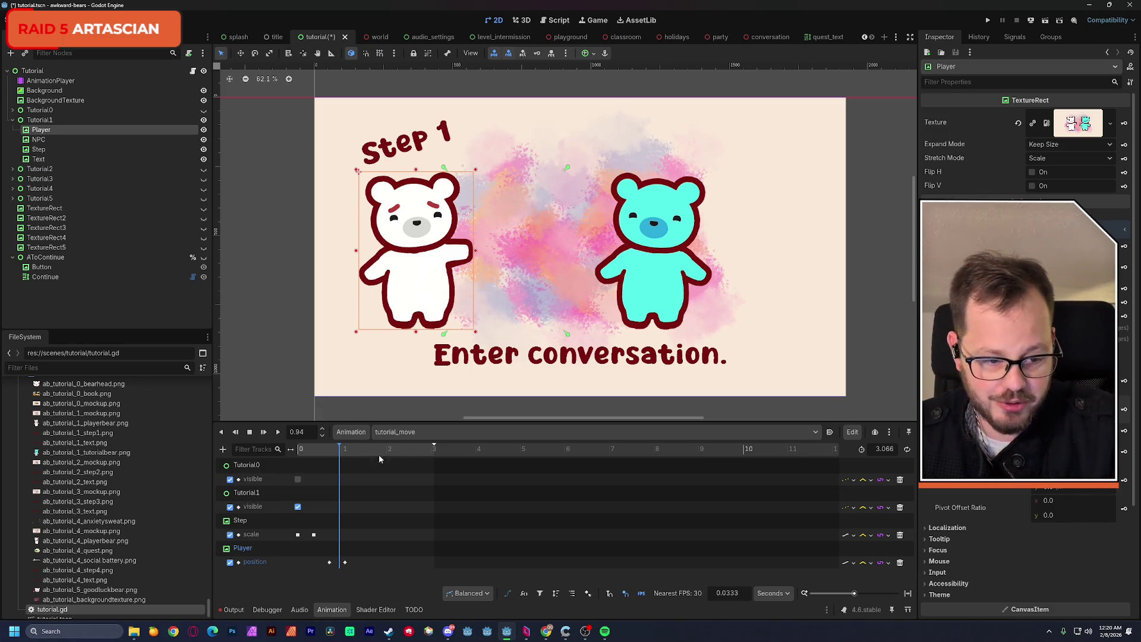
pyautogui.click(1124, 411)
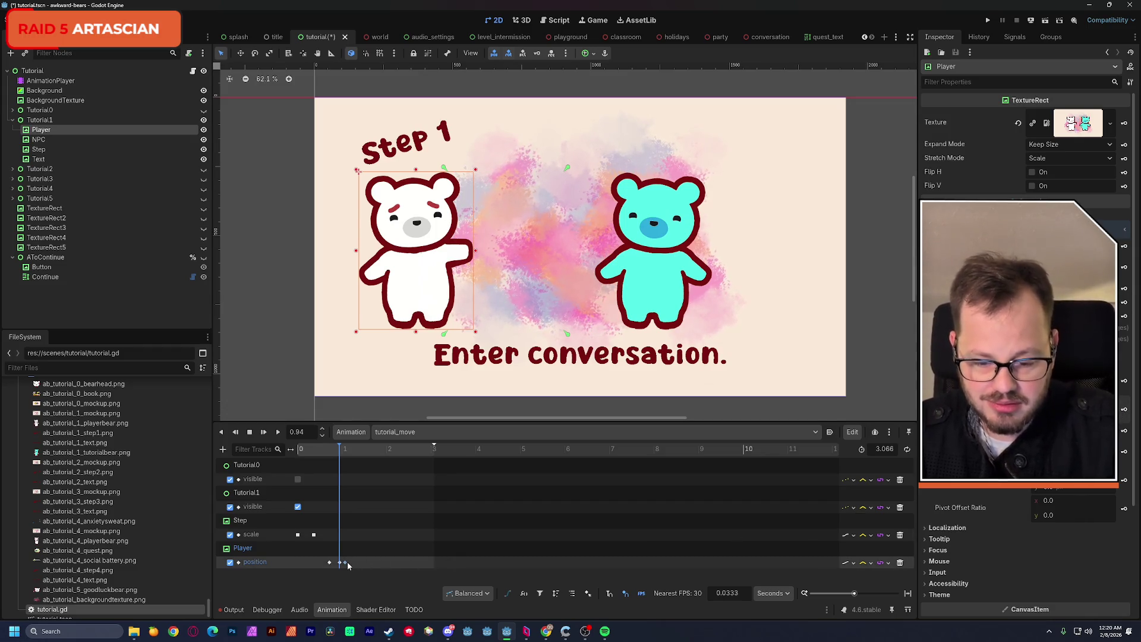
pyautogui.moveTo(340, 452); pyautogui.dragTo(352, 454)
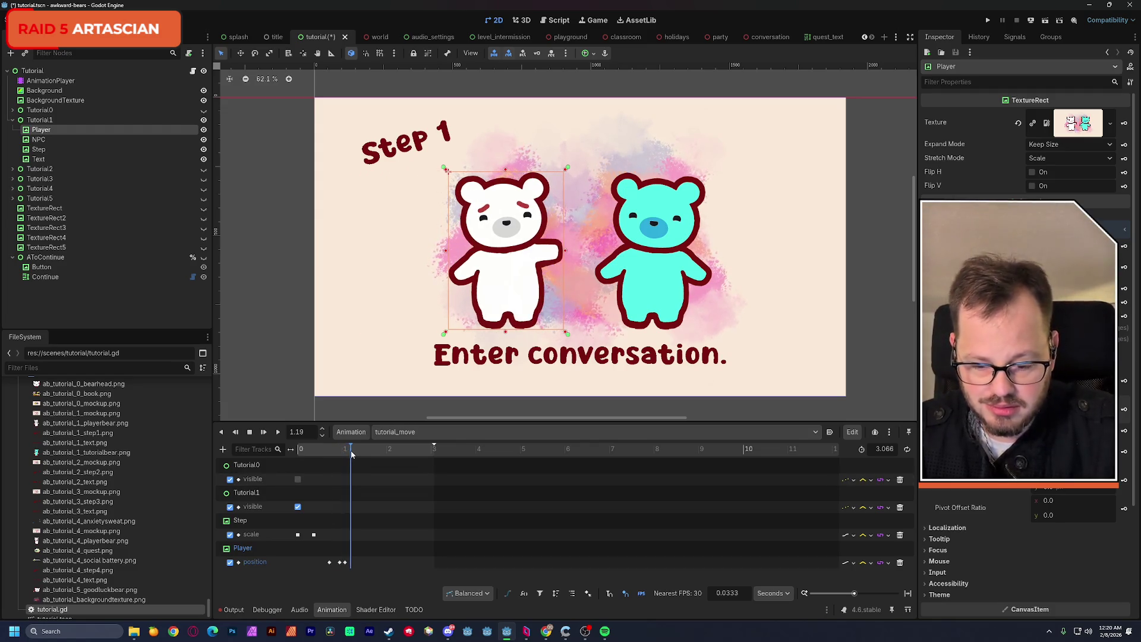
pyautogui.click(344, 562)
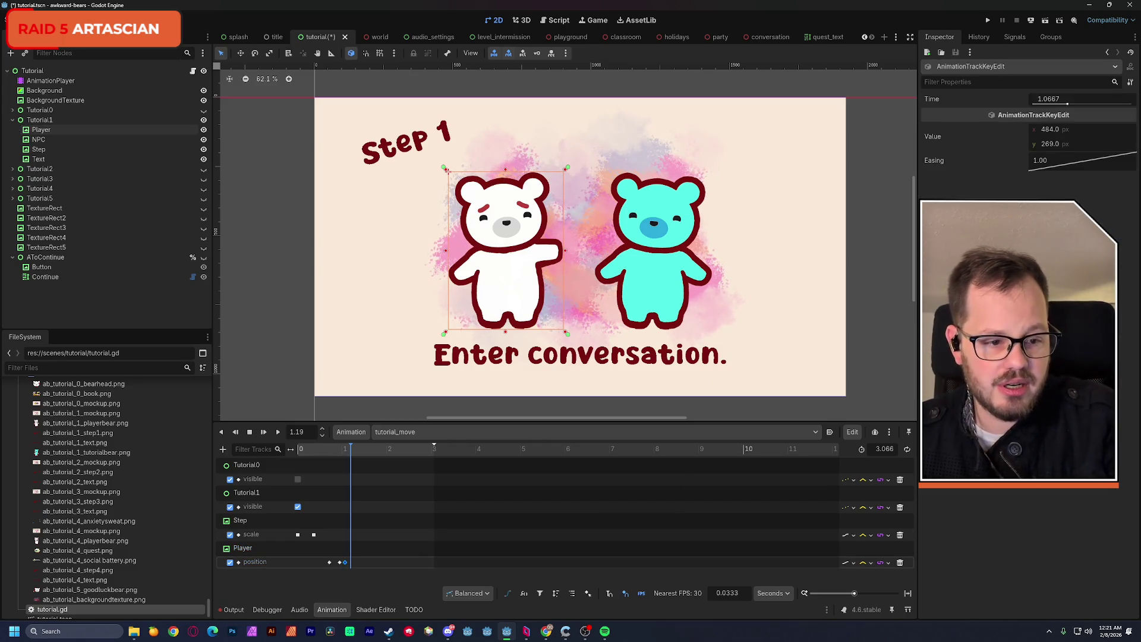
pyautogui.press('Return')
pyautogui.click(1051, 129)
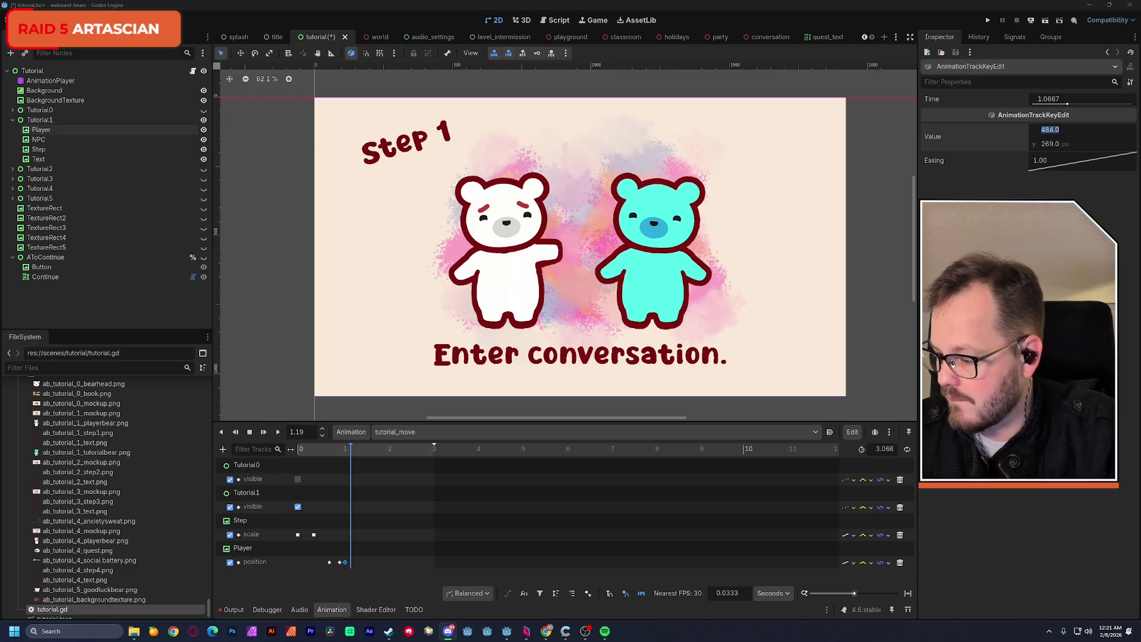
# Delete the extra position key near 1.07 s and preview the bear's slide-in.
pyautogui.click(347, 566)
pyautogui.press('Delete')
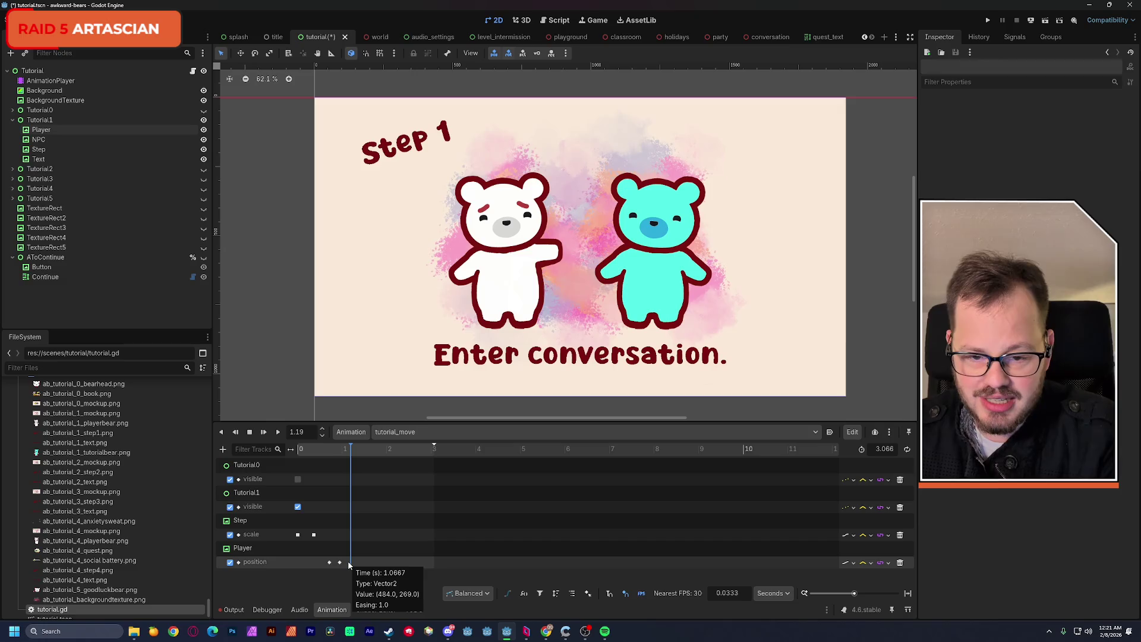
pyautogui.moveTo(335, 450); pyautogui.dragTo(348, 451)
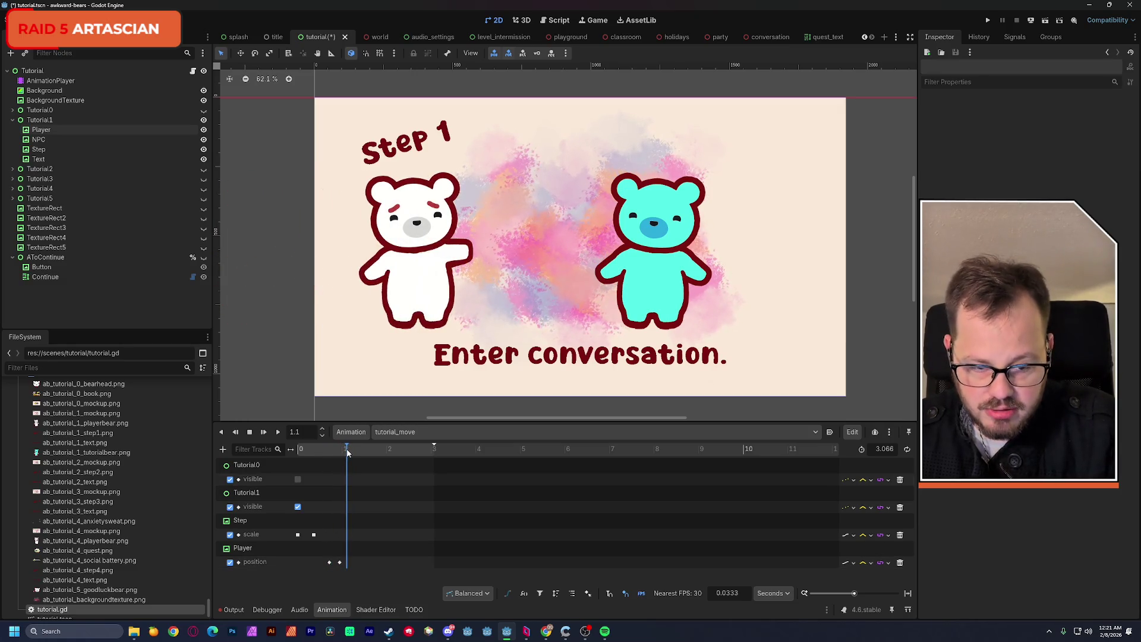
pyautogui.moveTo(348, 451)
pyautogui.mouseDown()
pyautogui.moveTo(330, 453)
pyautogui.moveTo(340, 454)
pyautogui.mouseUp()
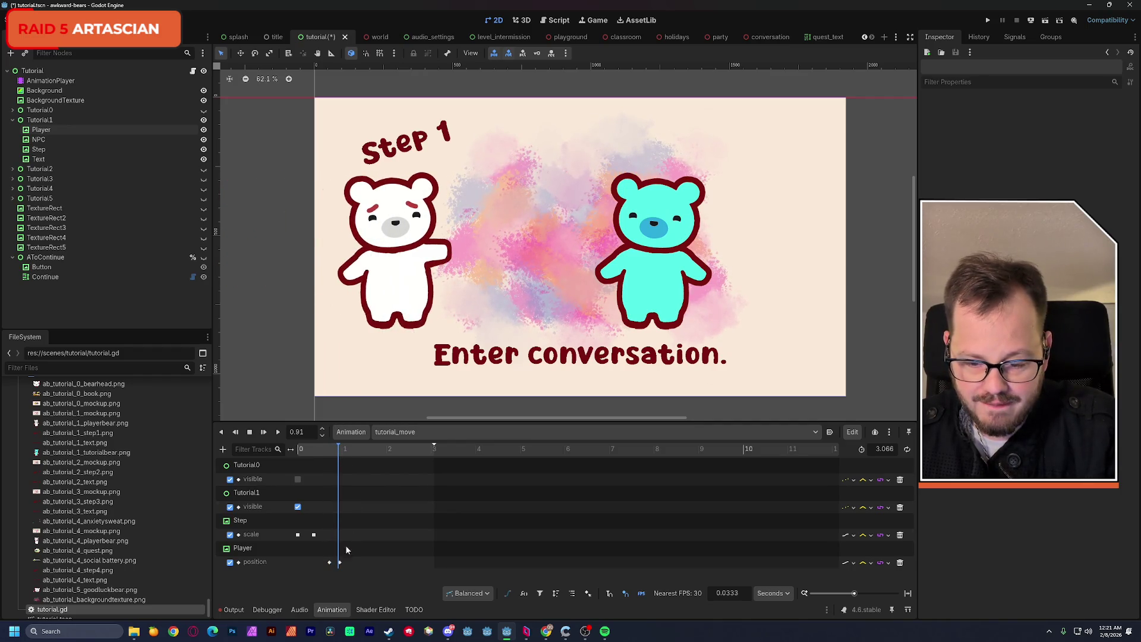
pyautogui.click(259, 548)
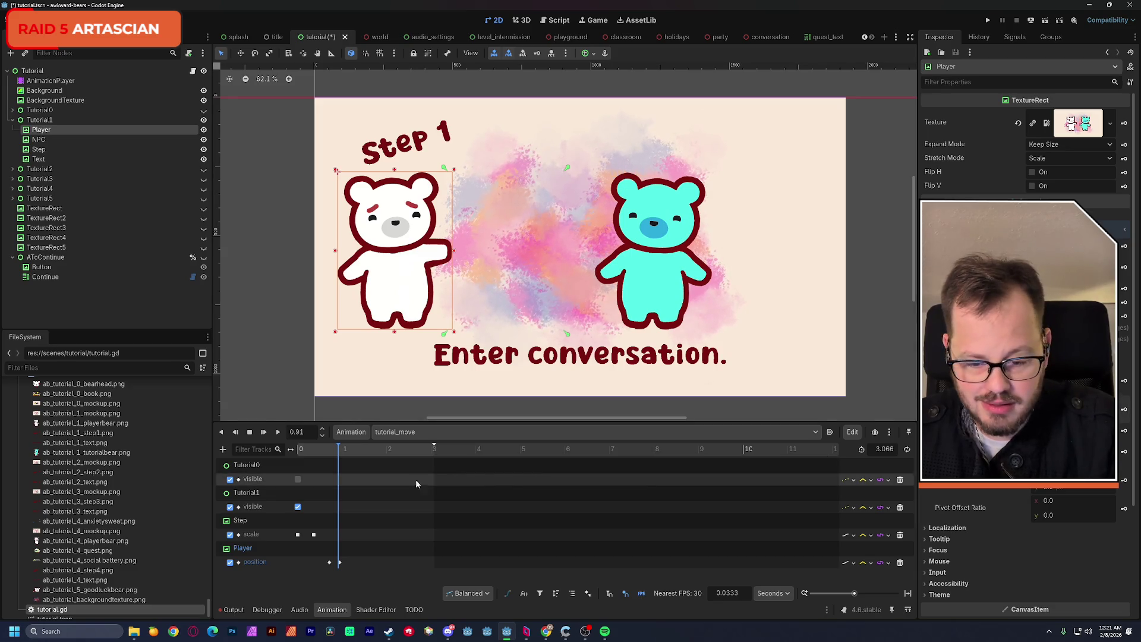
pyautogui.click(339, 563)
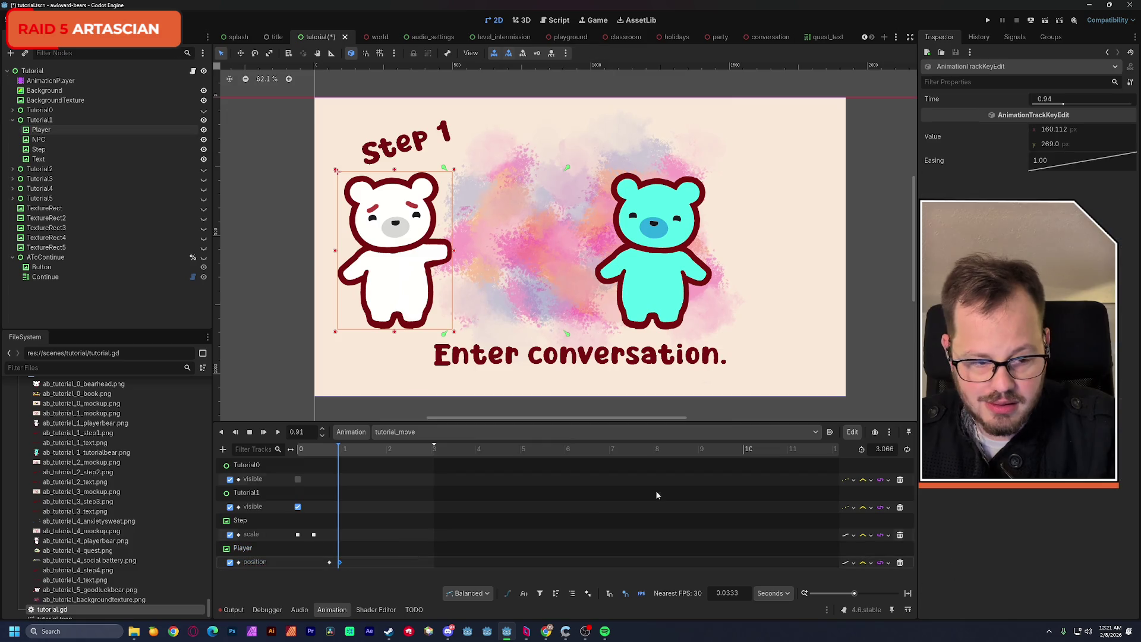
# Try x values 83.402 and 484 on the position key, then undo back to 83.402.
pyautogui.click(1064, 132)
pyautogui.write('83.402')
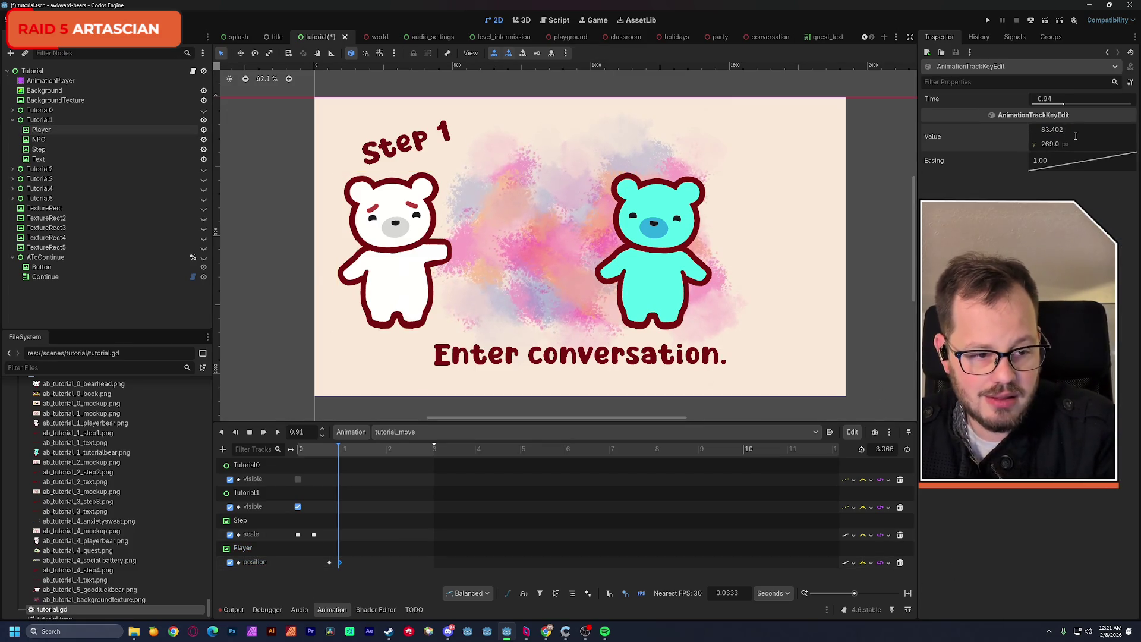
pyautogui.press('Return')
pyautogui.click(1063, 130)
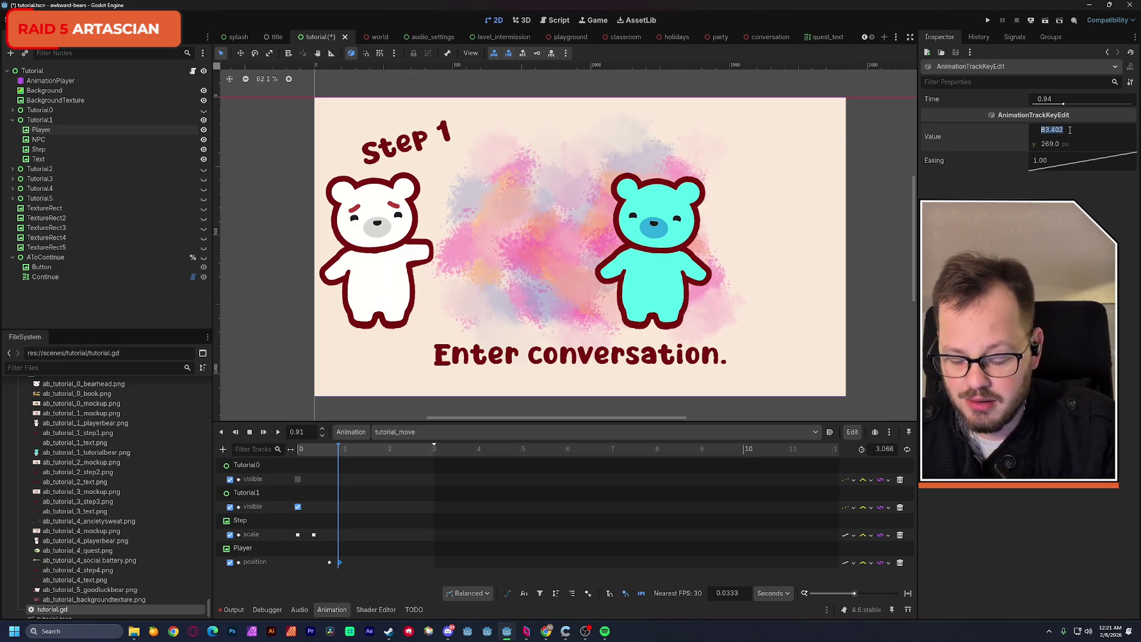
pyautogui.write('484')
pyautogui.press('Return')
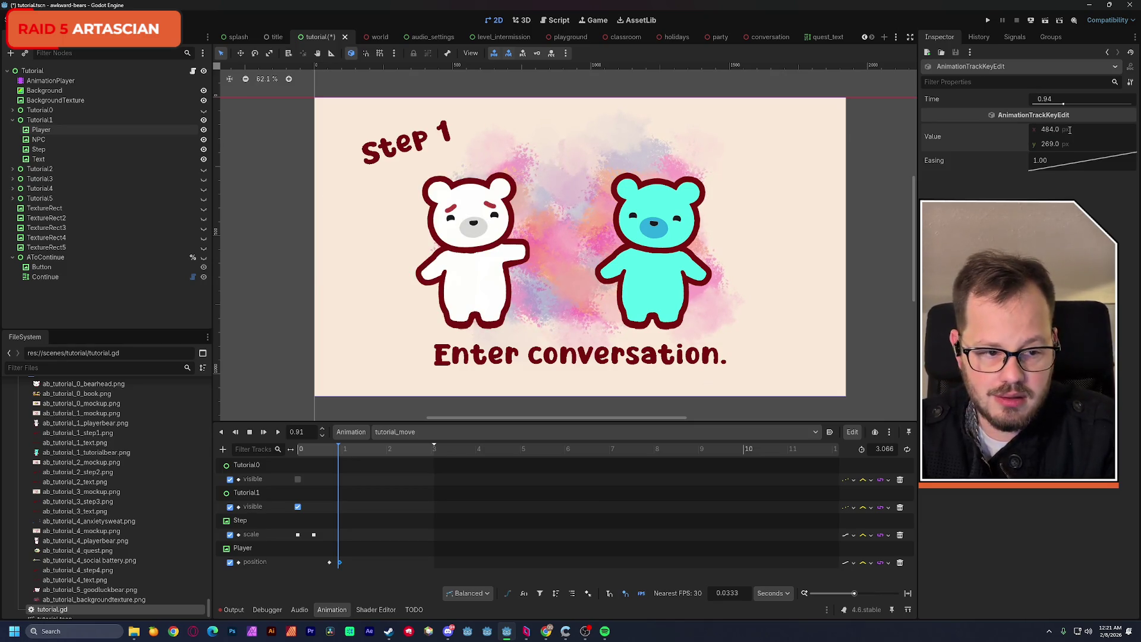
pyautogui.hotkey('ctrl', 'z')
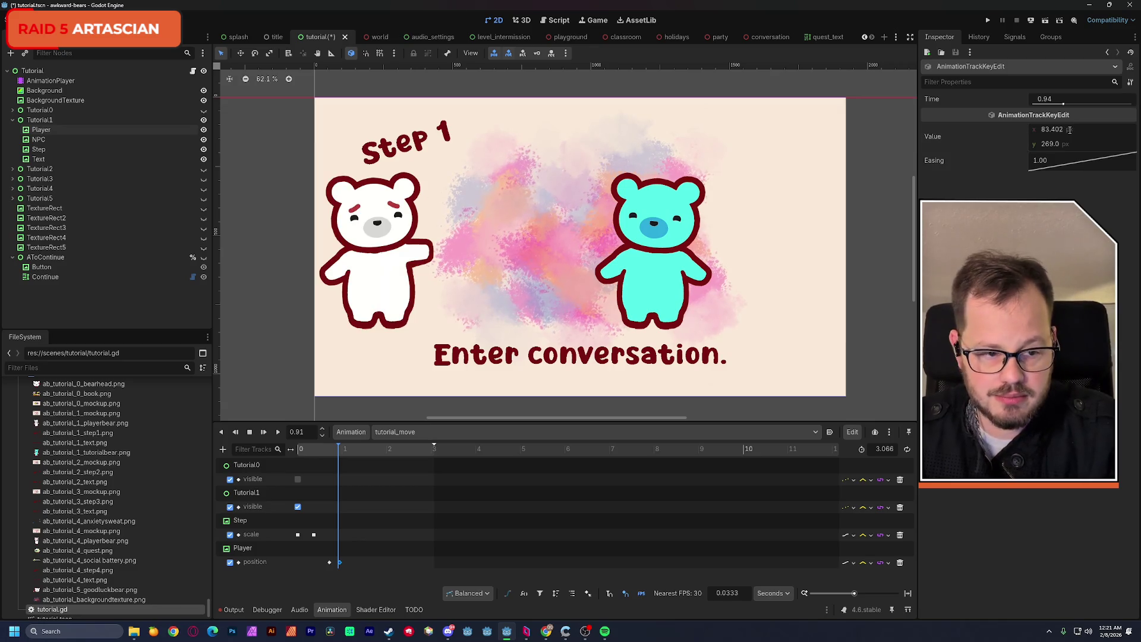
pyautogui.click(1061, 132)
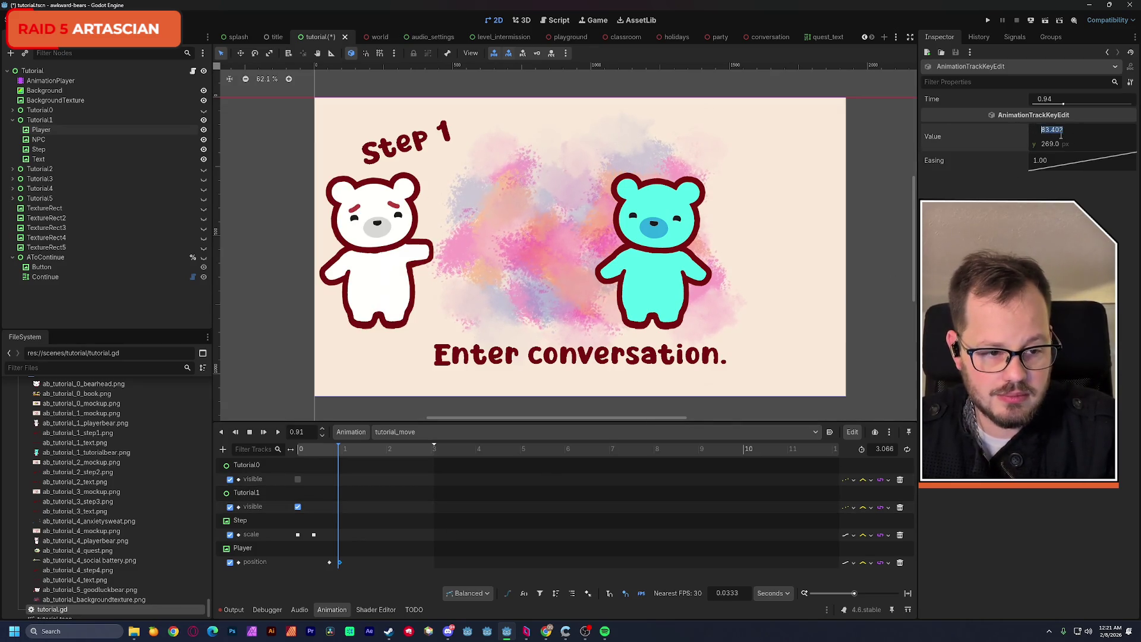
pyautogui.press('Escape')
# Apply ease-out to the 0.71 s key and easing 2.00 to the 0.94 s key, then undo.
pyautogui.moveTo(343, 452)
pyautogui.mouseDown()
pyautogui.moveTo(328, 451)
pyautogui.moveTo(349, 455)
pyautogui.mouseUp()
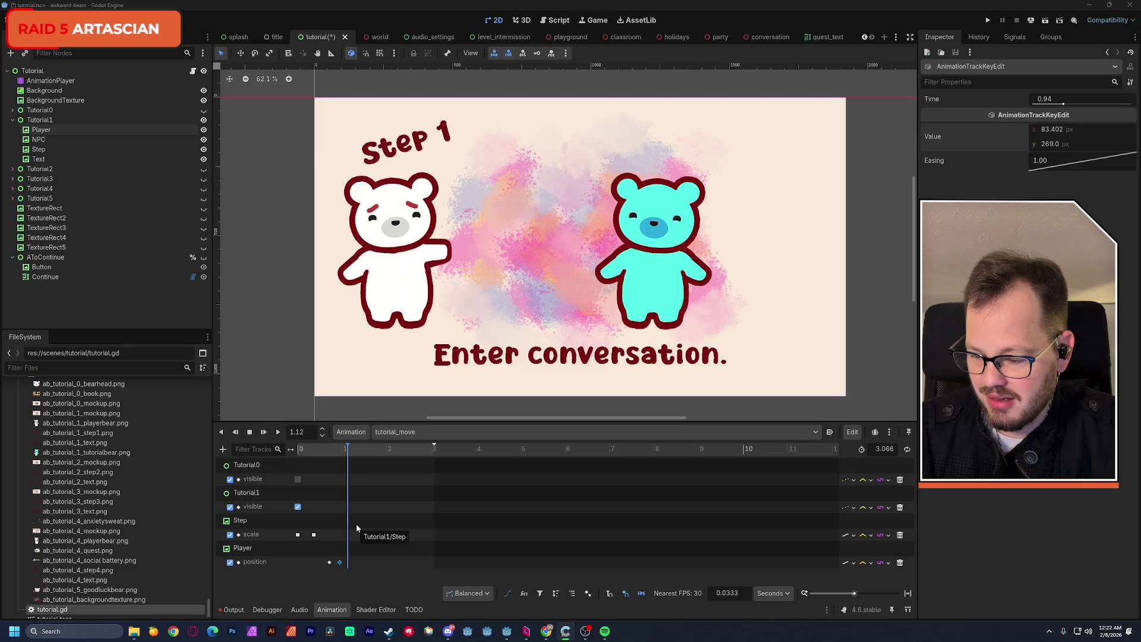
pyautogui.click(330, 563)
pyautogui.moveTo(304, 450); pyautogui.dragTo(330, 456)
pyautogui.rightClick(1039, 168)
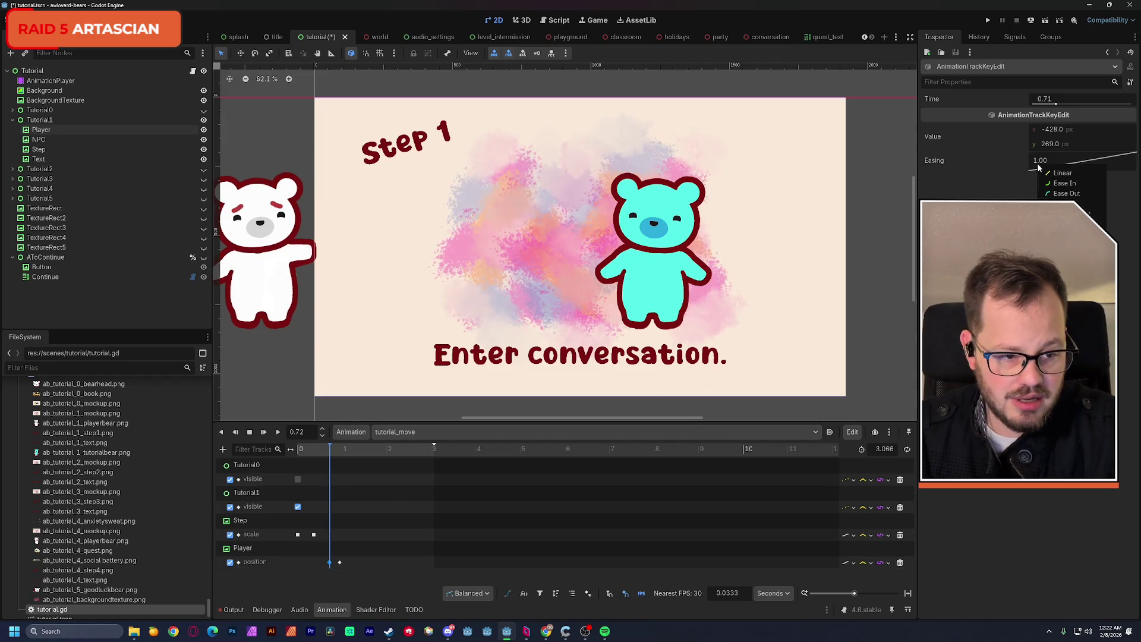
pyautogui.click(1082, 194)
pyautogui.click(340, 562)
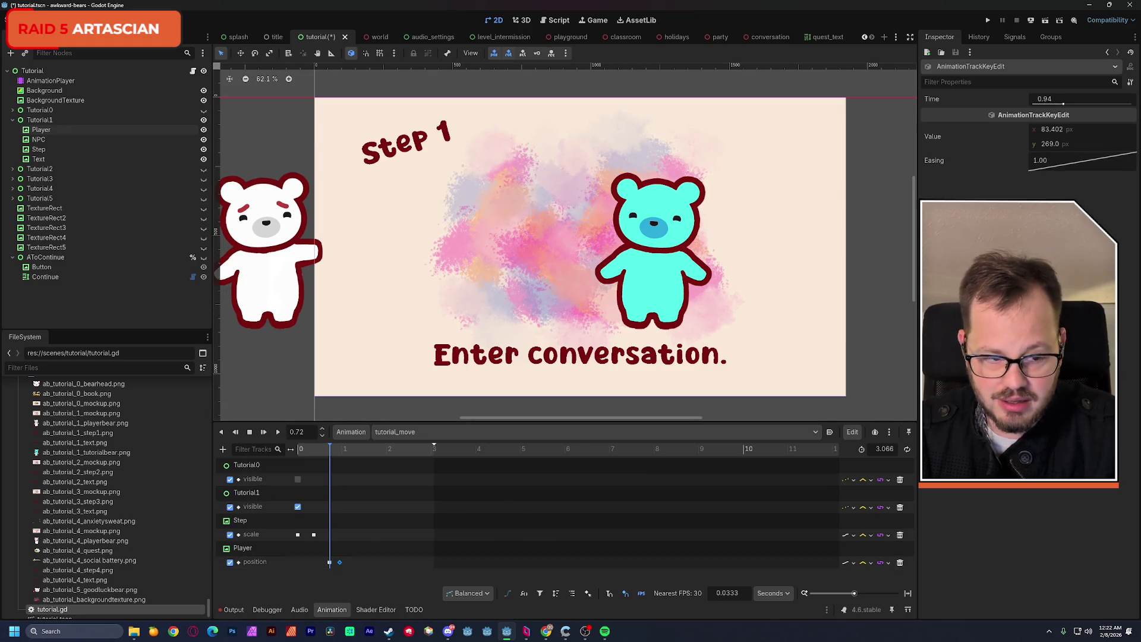
pyautogui.rightClick(1053, 165)
pyautogui.click(1108, 192)
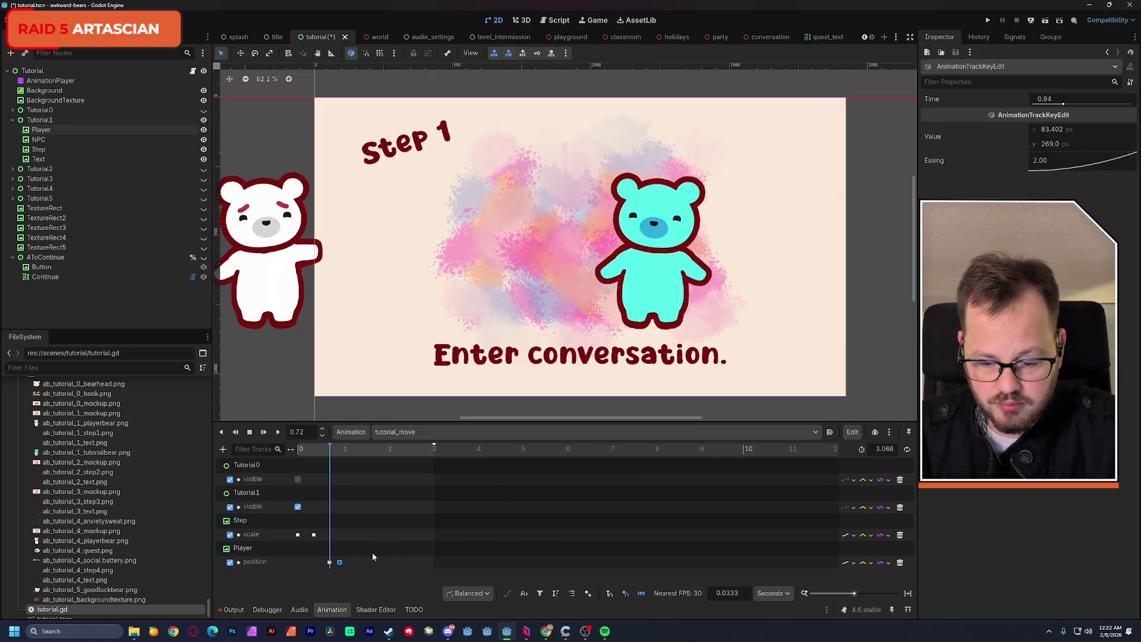
pyautogui.hotkey('ctrl', 'z')
pyautogui.hotkey('ctrl', 'z')
pyautogui.hotkey('ctrl', 'z')
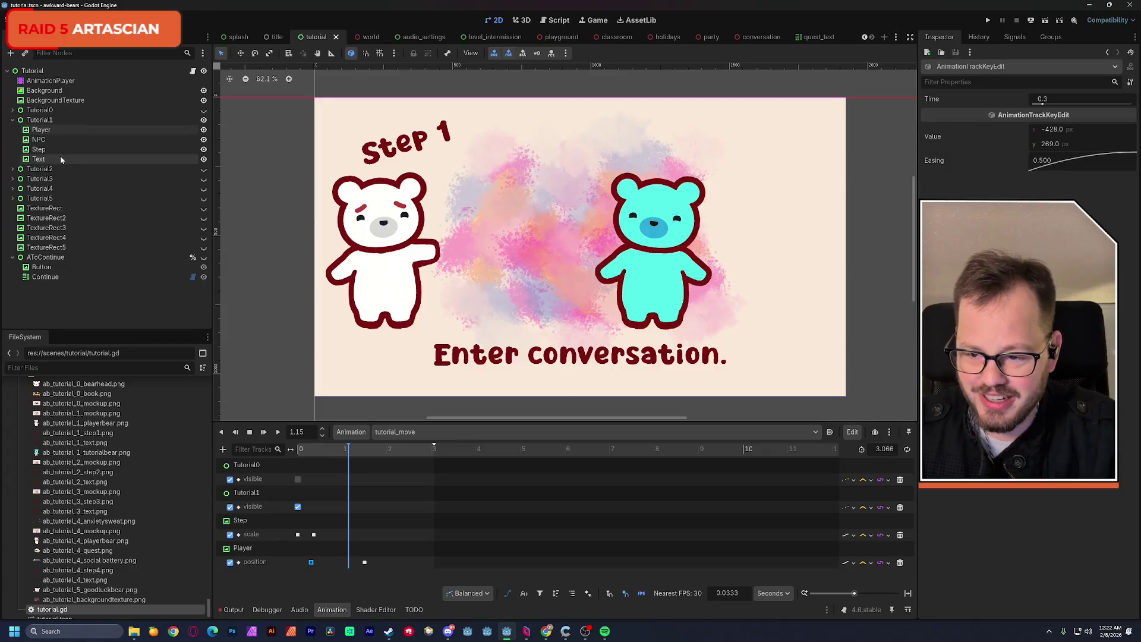
# Create a position track for the Text node and move its first key to 2.13 s.
pyautogui.click(61, 160)
pyautogui.scroll(-1, 417, 357)
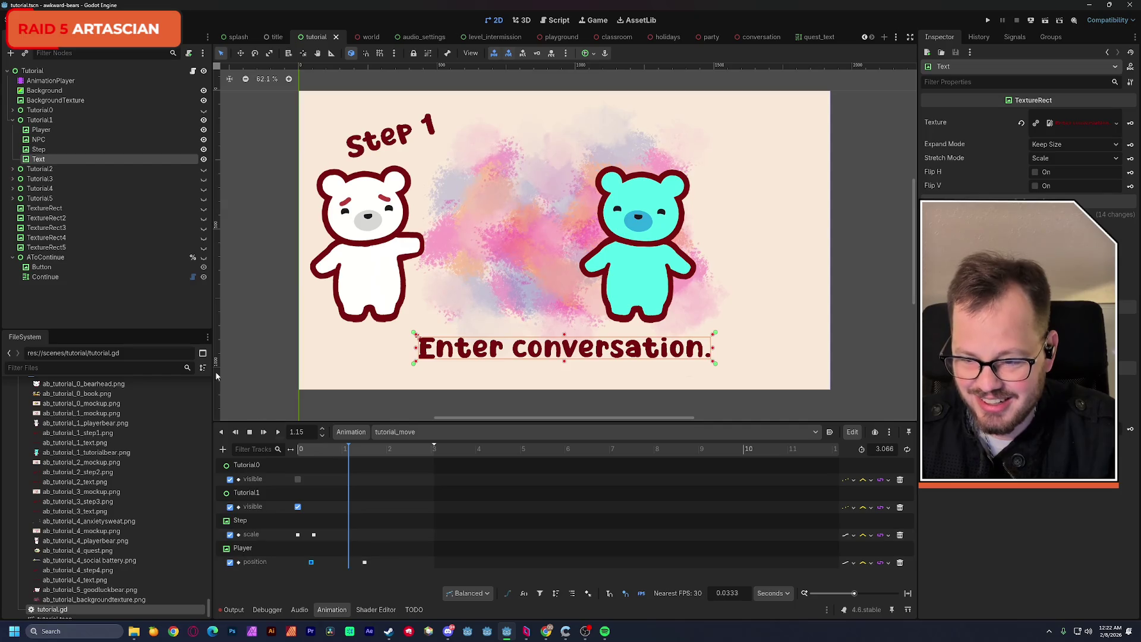
pyautogui.click(952, 271)
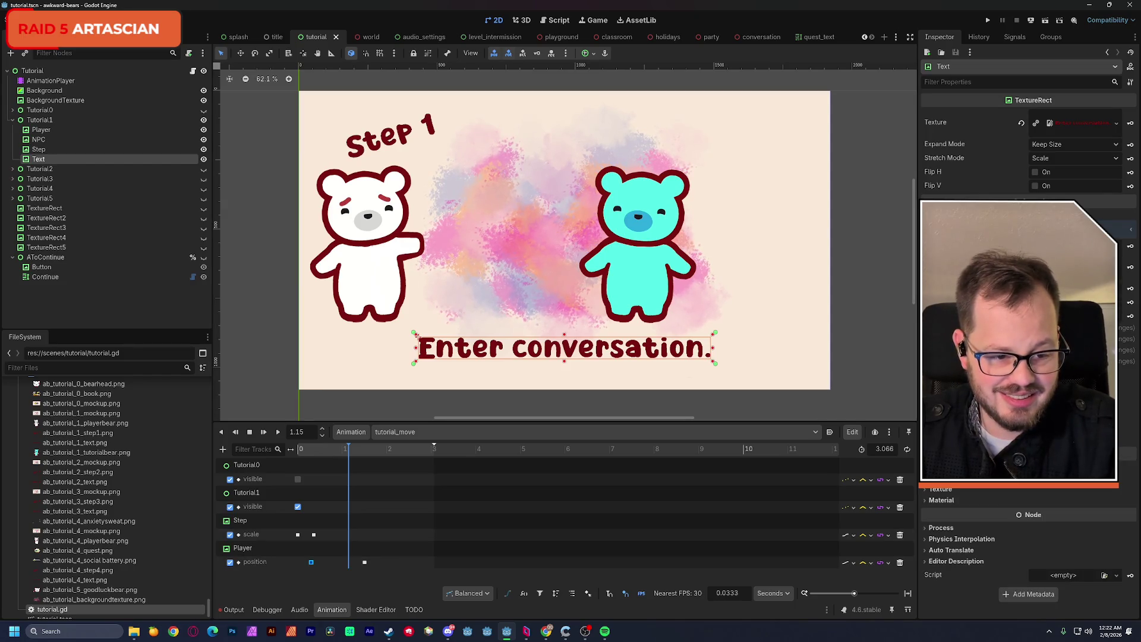
pyautogui.scroll(5, 1026, 416)
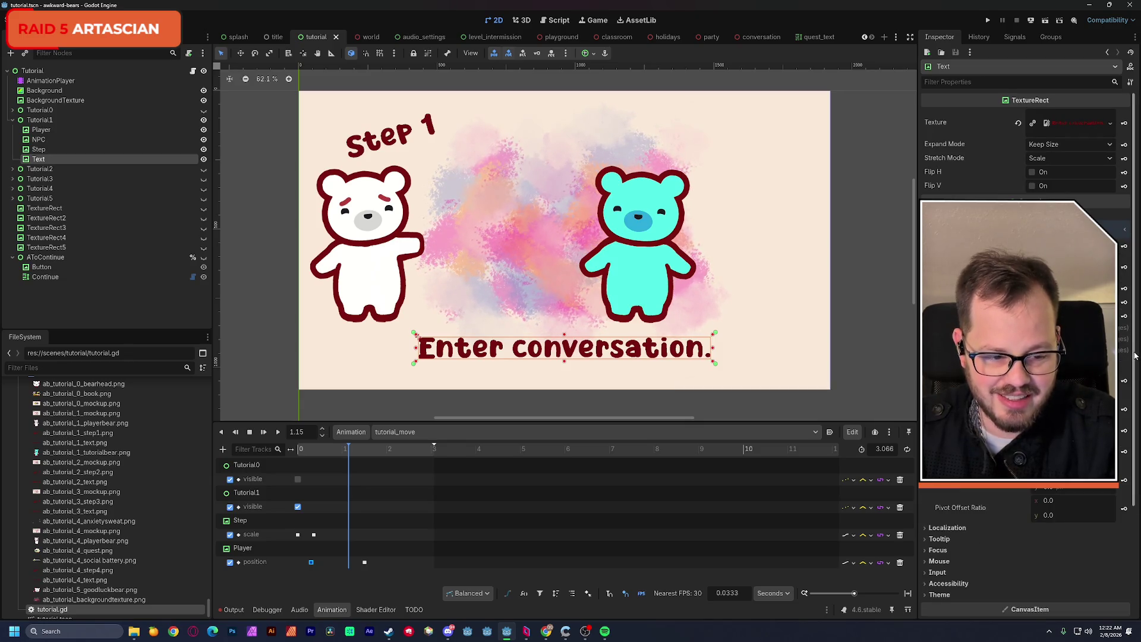
pyautogui.scroll(-1, 1134, 360)
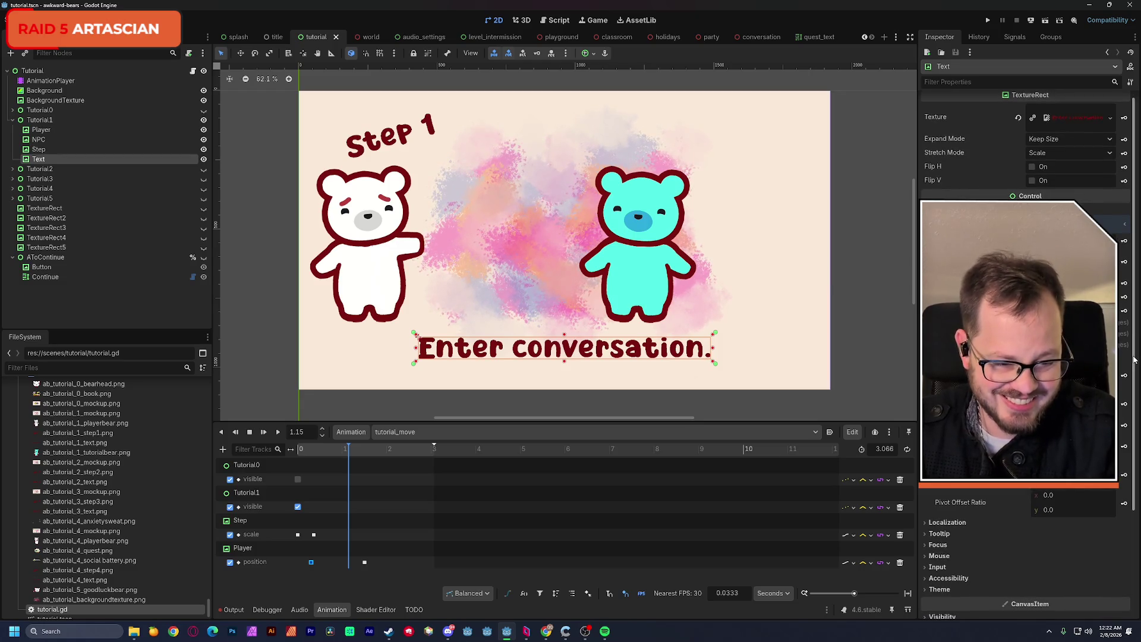
pyautogui.click(1126, 408)
pyautogui.click(534, 347)
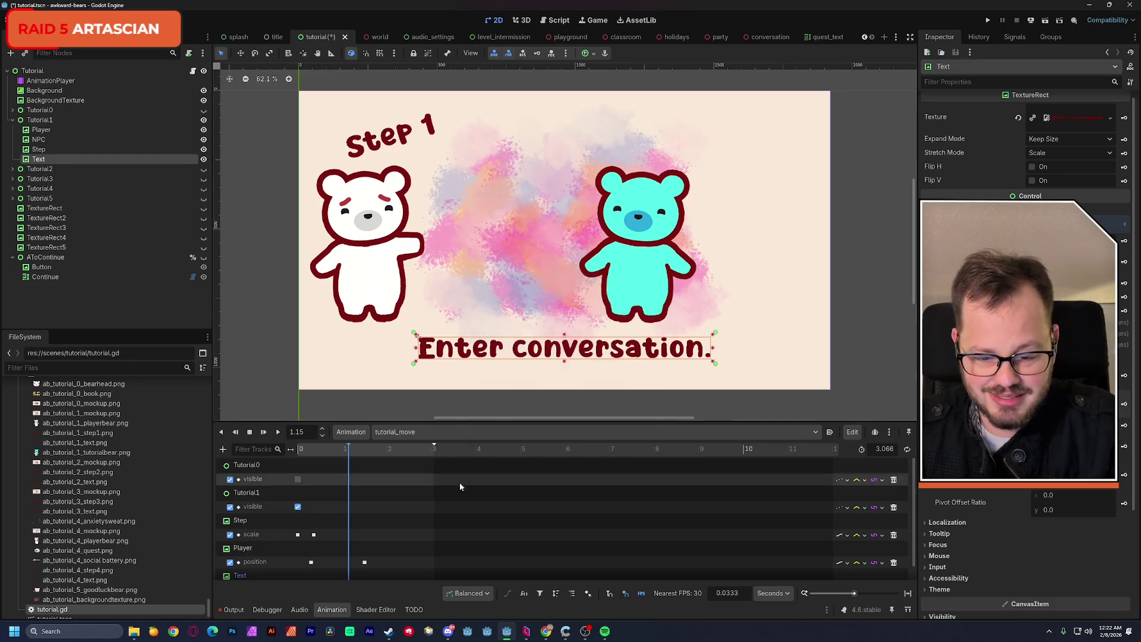
pyautogui.scroll(-1, 428, 517)
pyautogui.click(349, 574)
pyautogui.moveTo(388, 574); pyautogui.dragTo(392, 574)
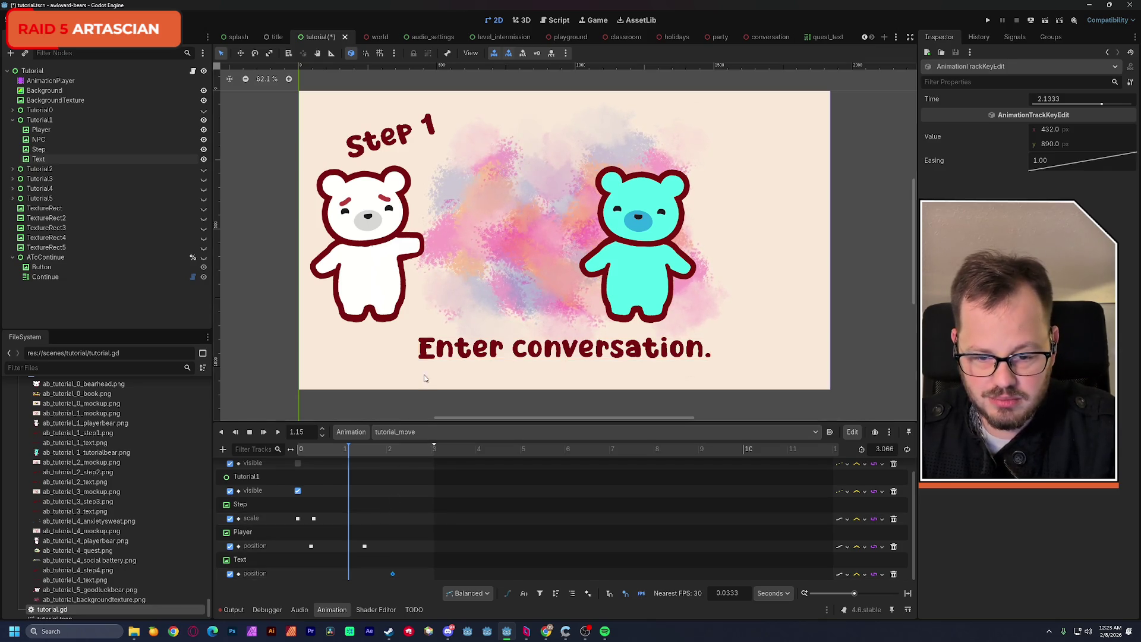
# Drag the Enter conversation. text below the canvas and key that position at 1.15 s.
pyautogui.scroll(-2, 432, 333)
pyautogui.click(432, 300)
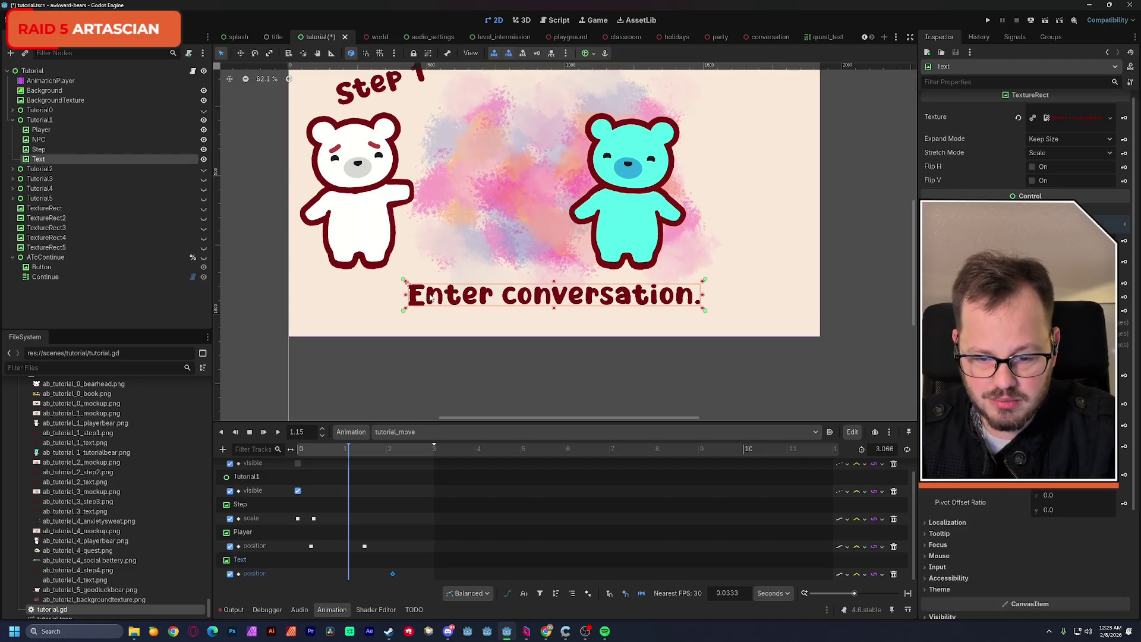
pyautogui.moveTo(432, 300); pyautogui.dragTo(431, 361)
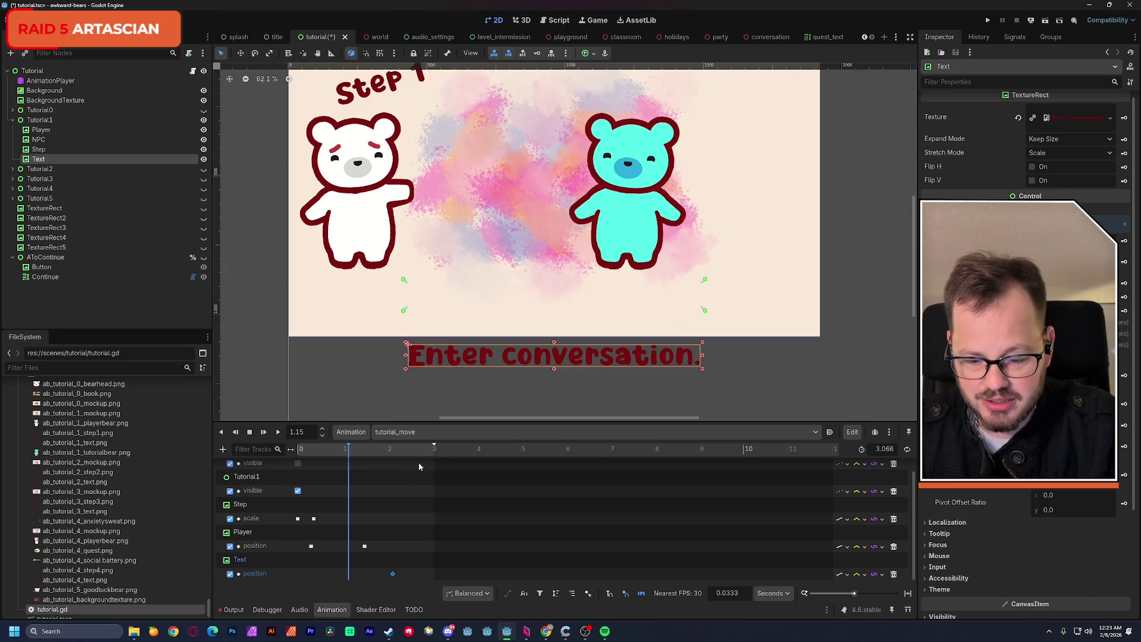
pyautogui.click(1124, 406)
# Give the Text's 2.13 s position key an Ease In curve and save the scene.
pyautogui.click(349, 574)
pyautogui.rightClick(1057, 166)
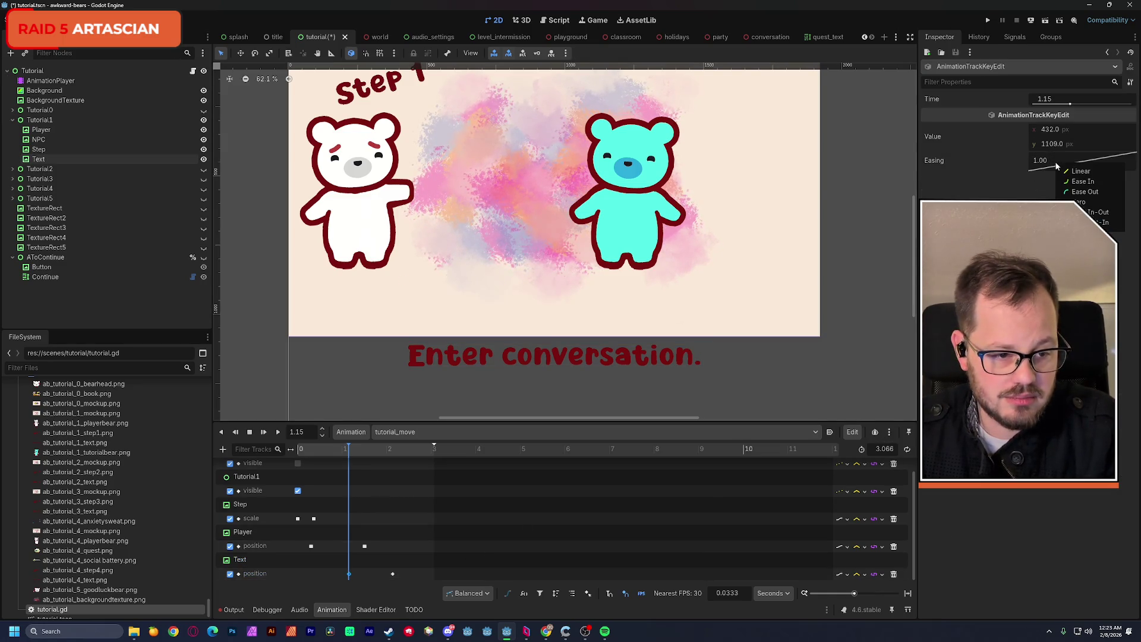
pyautogui.click(392, 574)
pyautogui.rightClick(1057, 164)
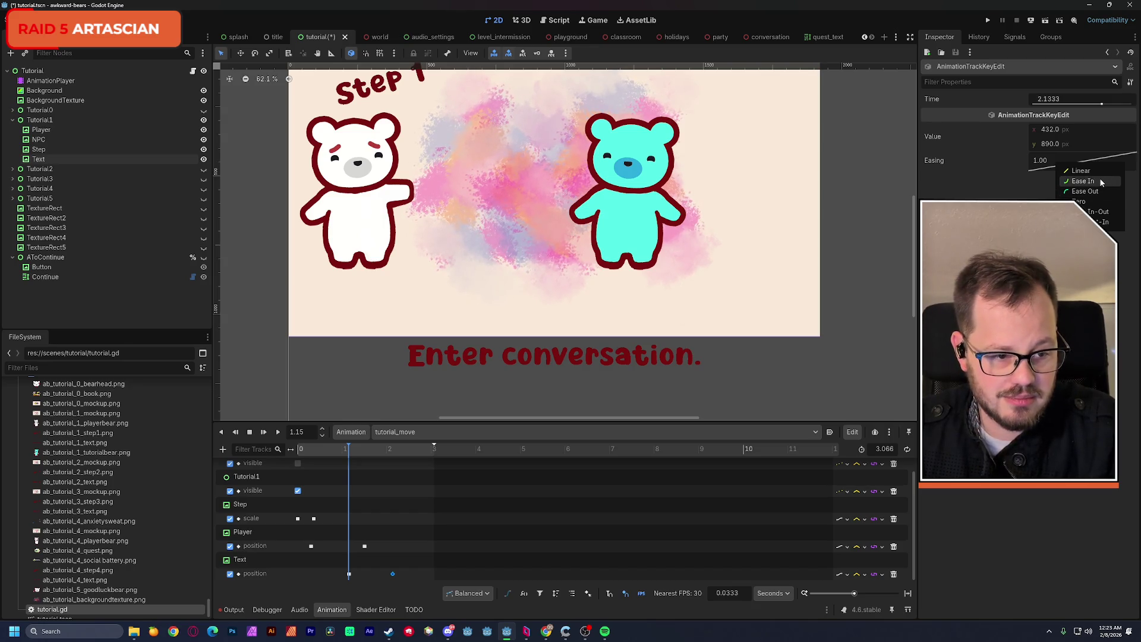
pyautogui.click(1102, 181)
pyautogui.hotkey('ctrl', 's')
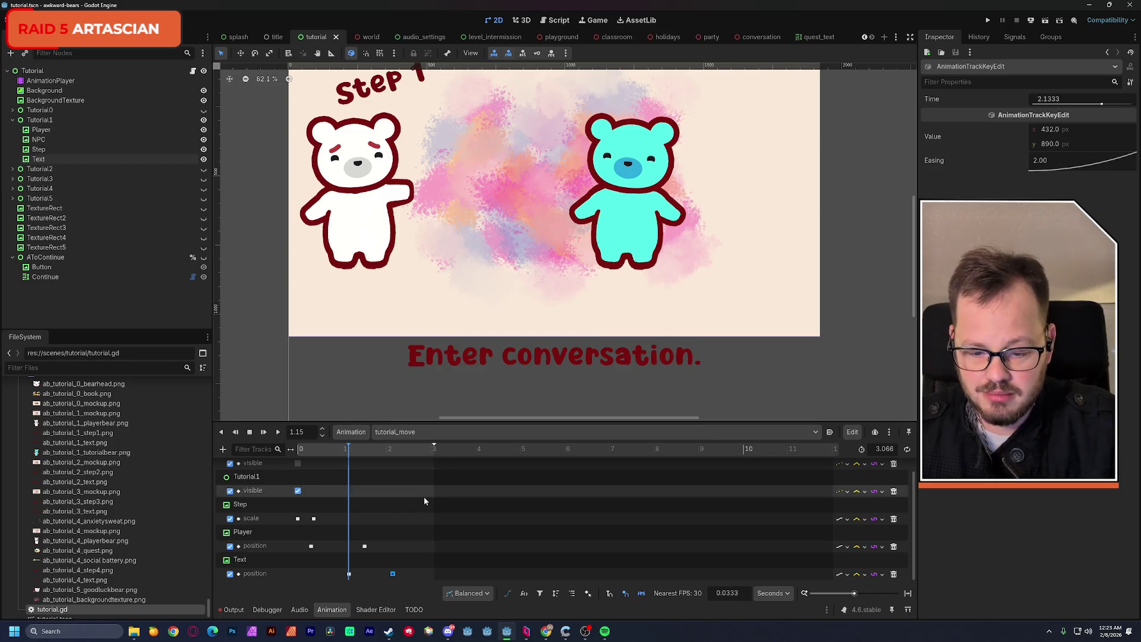
pyautogui.click(409, 432)
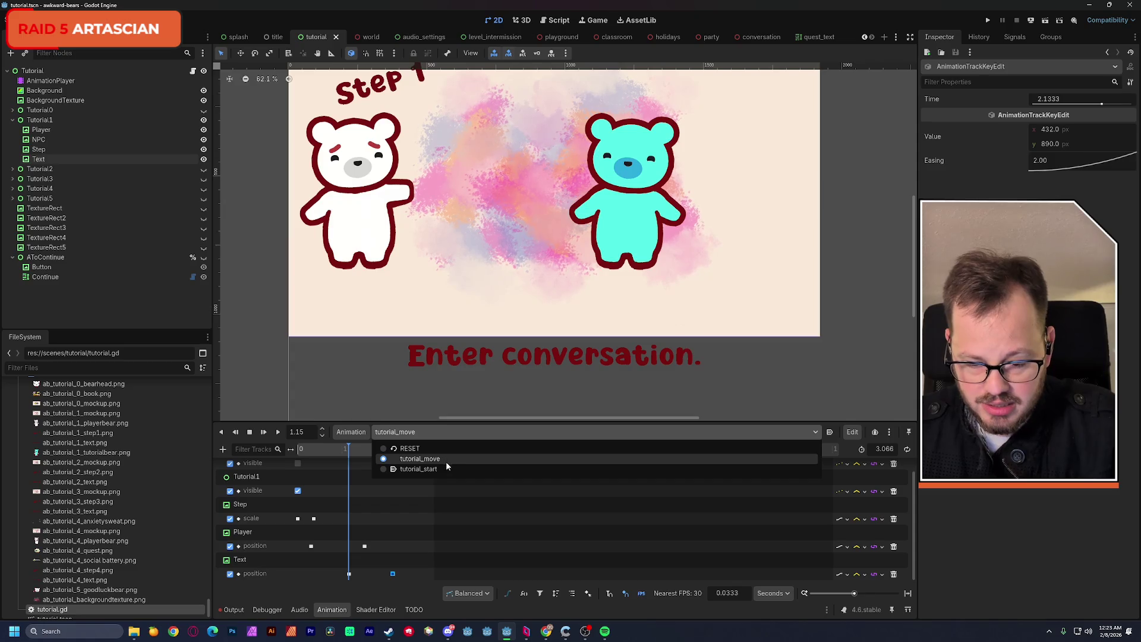
# Load tutorial_start, hide the Tutorial1 group, and scrub through the animation.
pyautogui.click(446, 469)
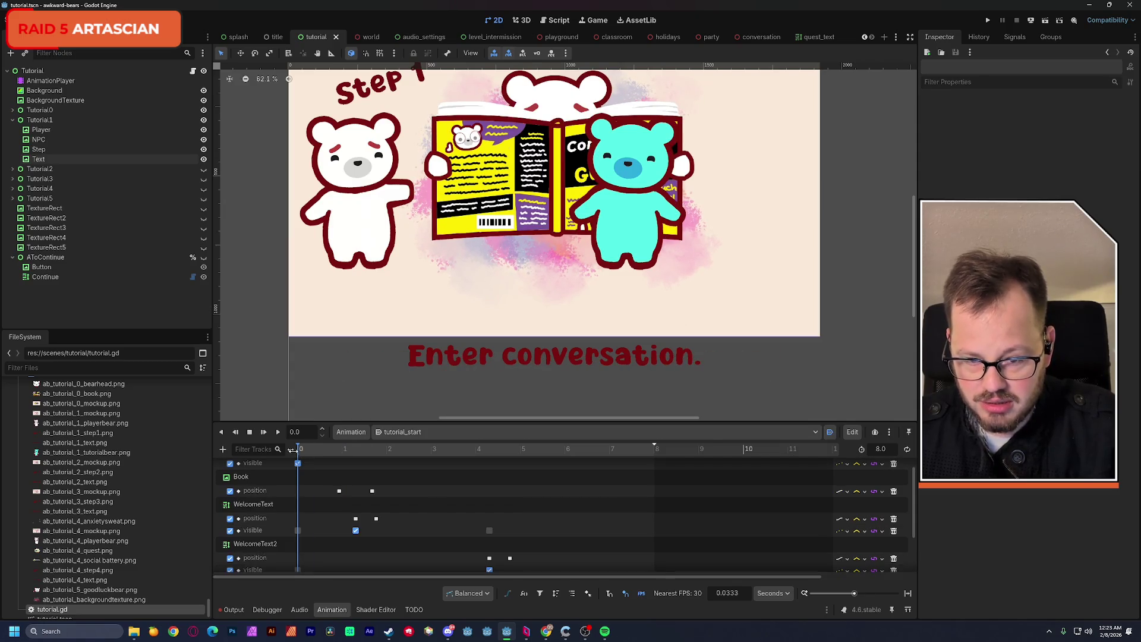
pyautogui.click(203, 120)
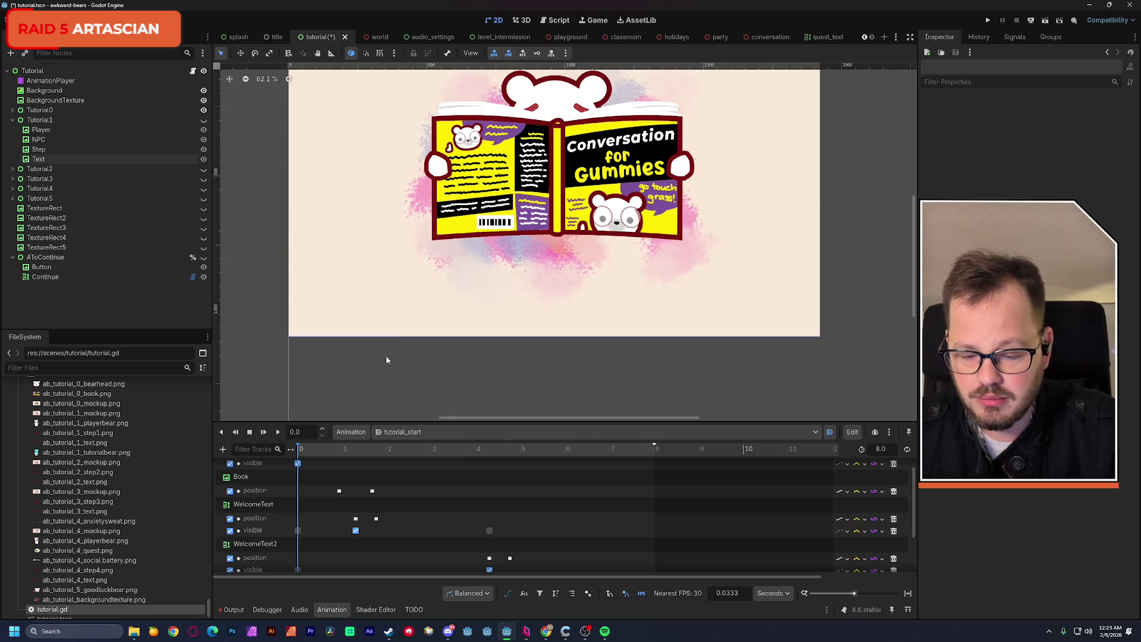
pyautogui.moveTo(315, 451)
pyautogui.mouseDown()
pyautogui.moveTo(419, 452)
pyautogui.moveTo(399, 463)
pyautogui.mouseUp()
pyautogui.scroll(-3, 408, 505)
pyautogui.scroll(2, 408, 506)
pyautogui.moveTo(386, 450); pyautogui.dragTo(355, 448)
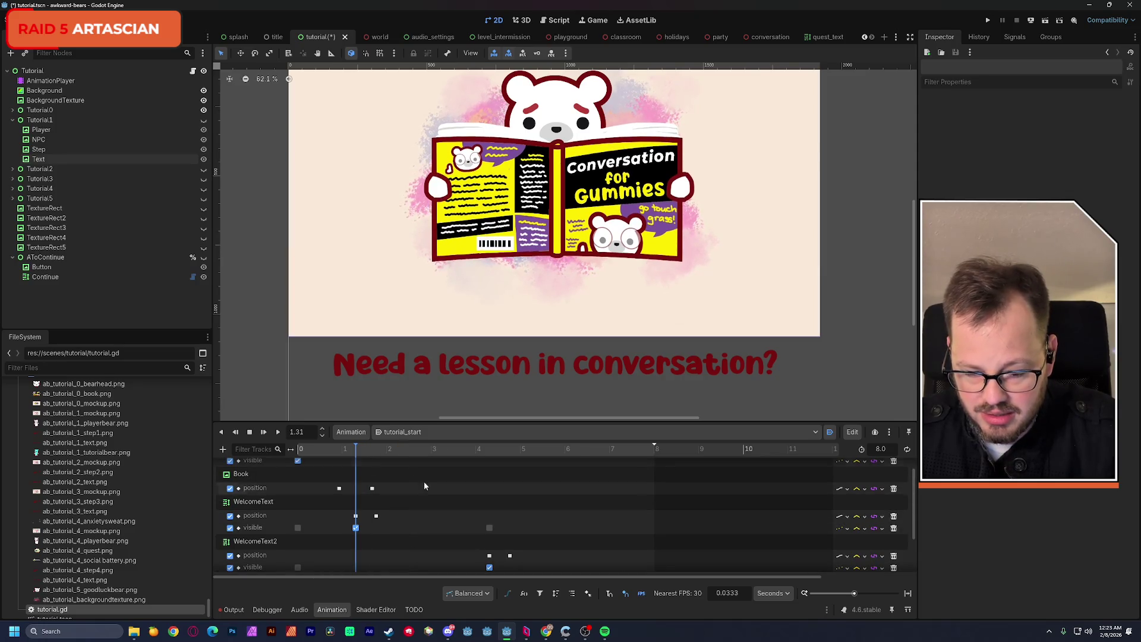
# Zoom the timeline to where the welcome text appears, then return to tutorial_move.
pyautogui.moveTo(852, 594); pyautogui.dragTo(872, 594)
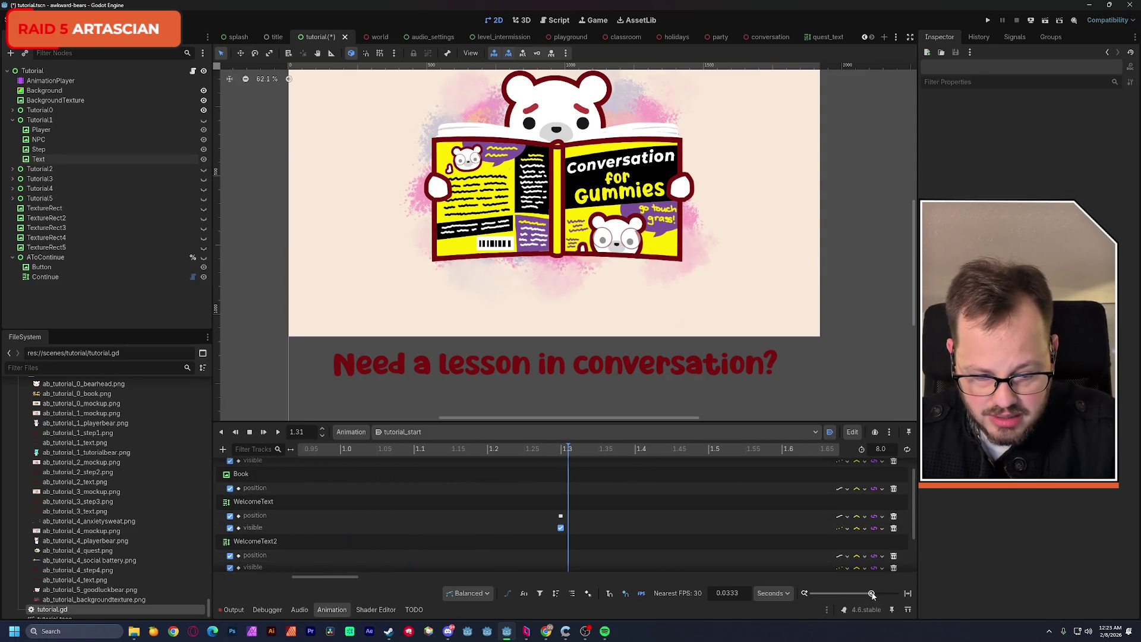
pyautogui.moveTo(349, 577); pyautogui.dragTo(363, 580)
pyautogui.click(437, 450)
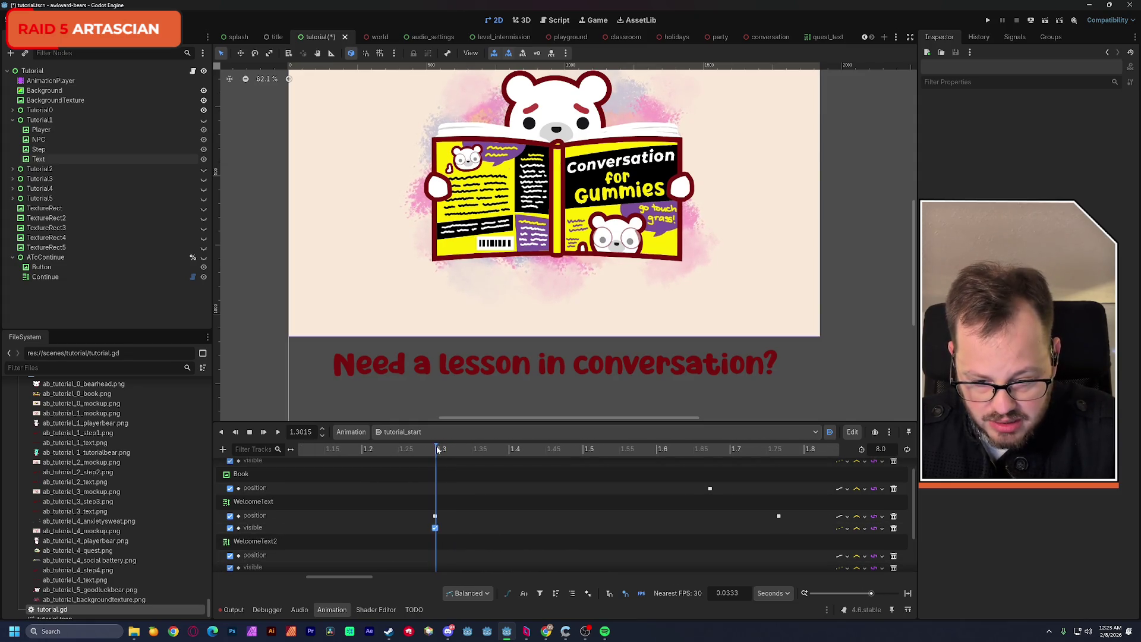
pyautogui.moveTo(437, 450)
pyautogui.mouseDown()
pyautogui.moveTo(708, 476)
pyautogui.moveTo(781, 503)
pyautogui.mouseUp()
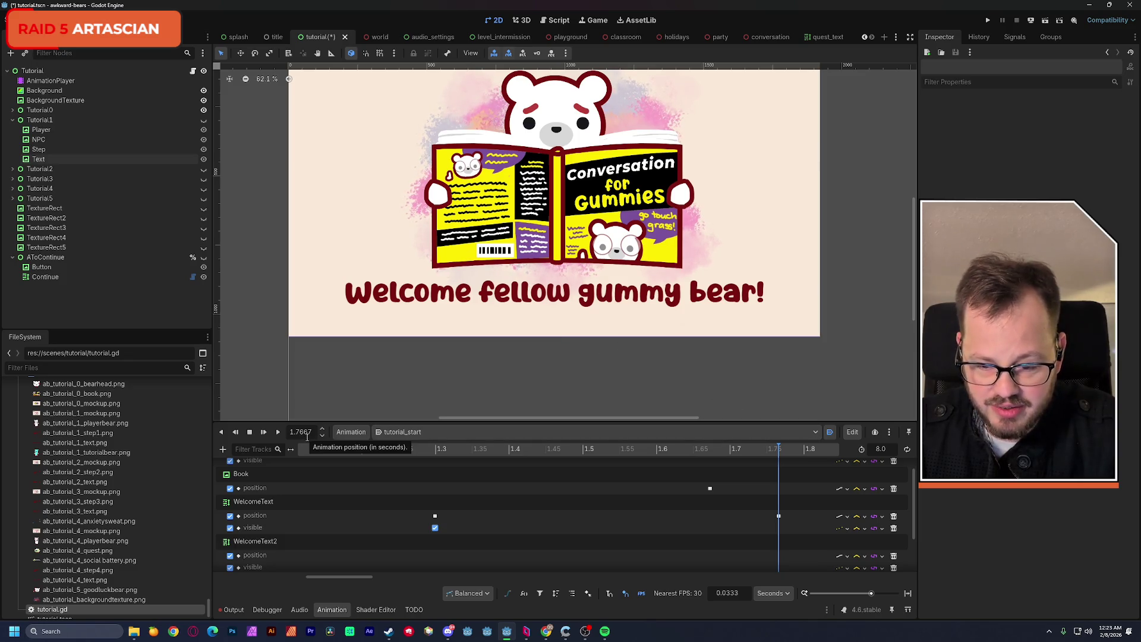
pyautogui.click(235, 432)
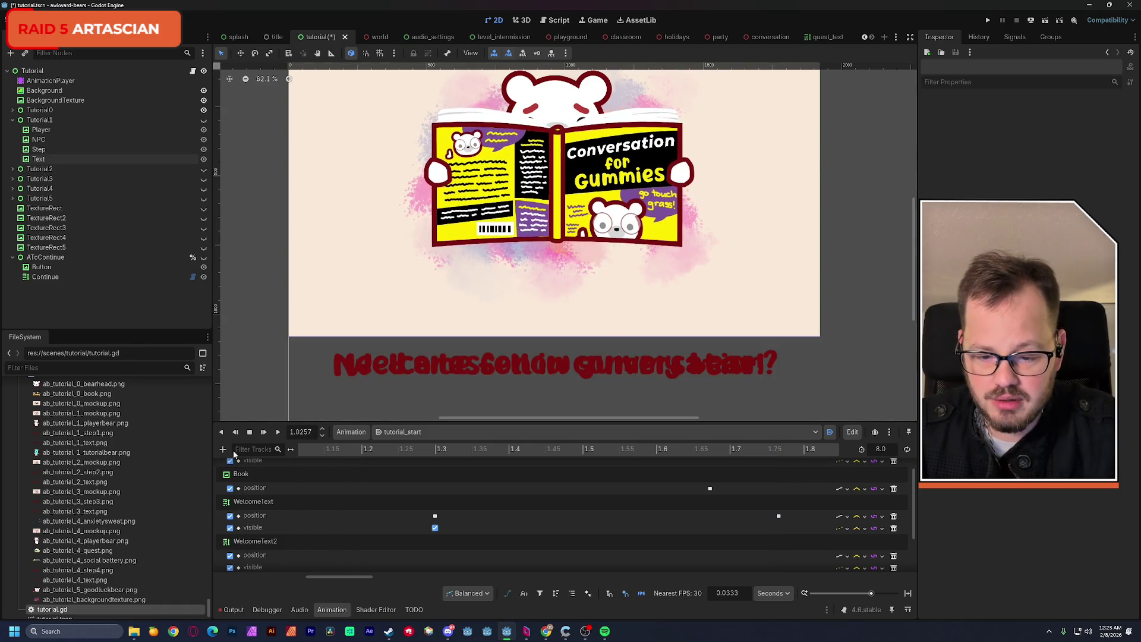
pyautogui.click(721, 451)
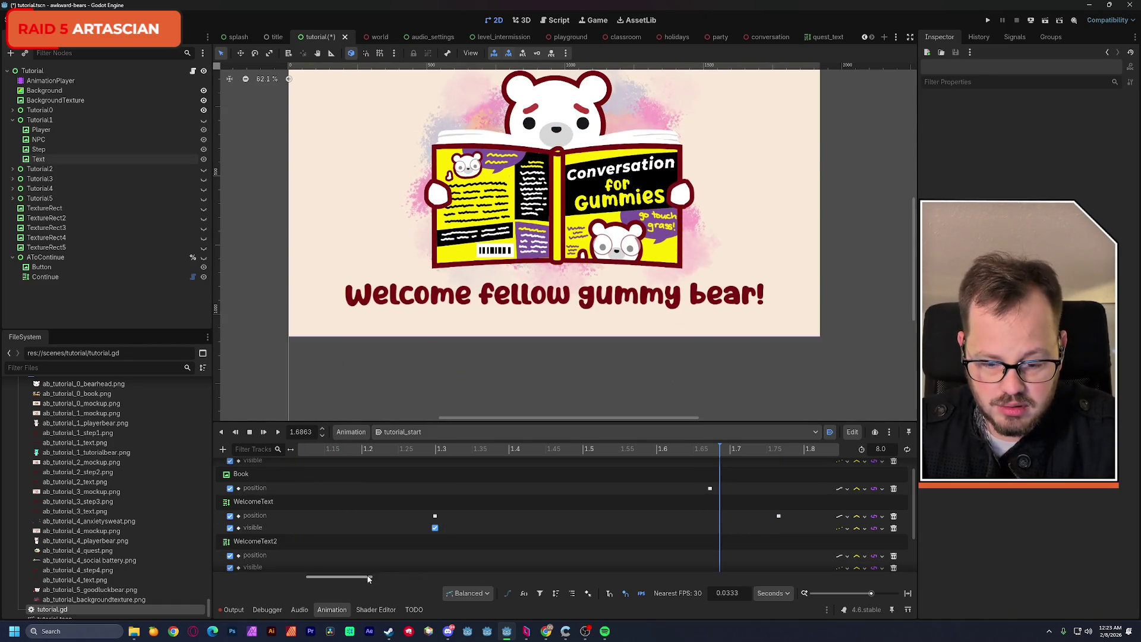
pyautogui.click(399, 432)
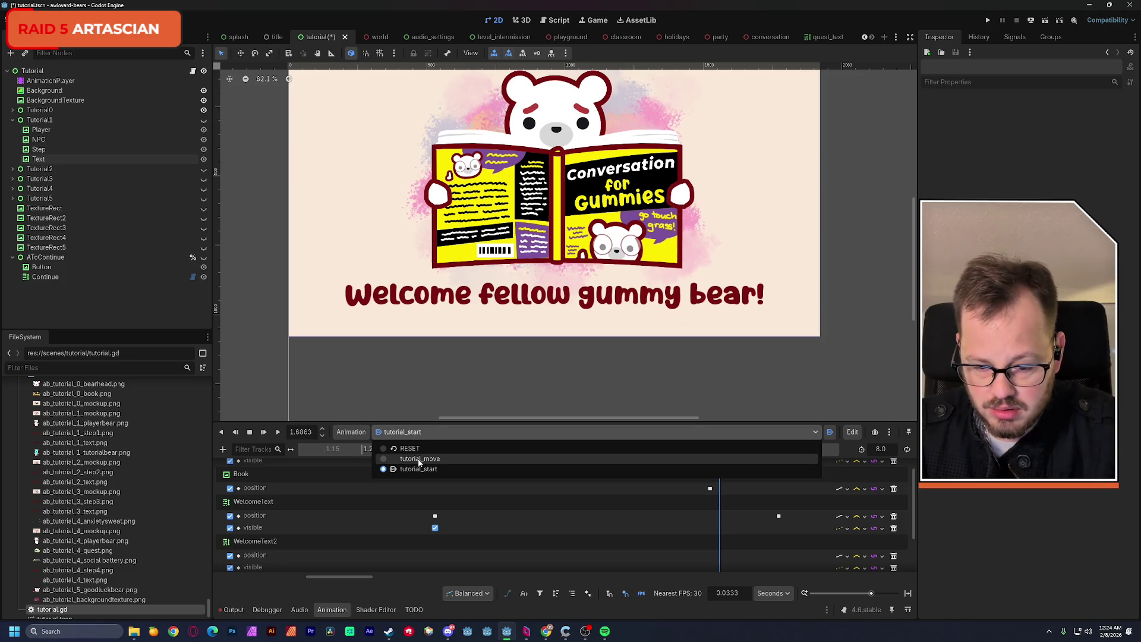
pyautogui.click(418, 459)
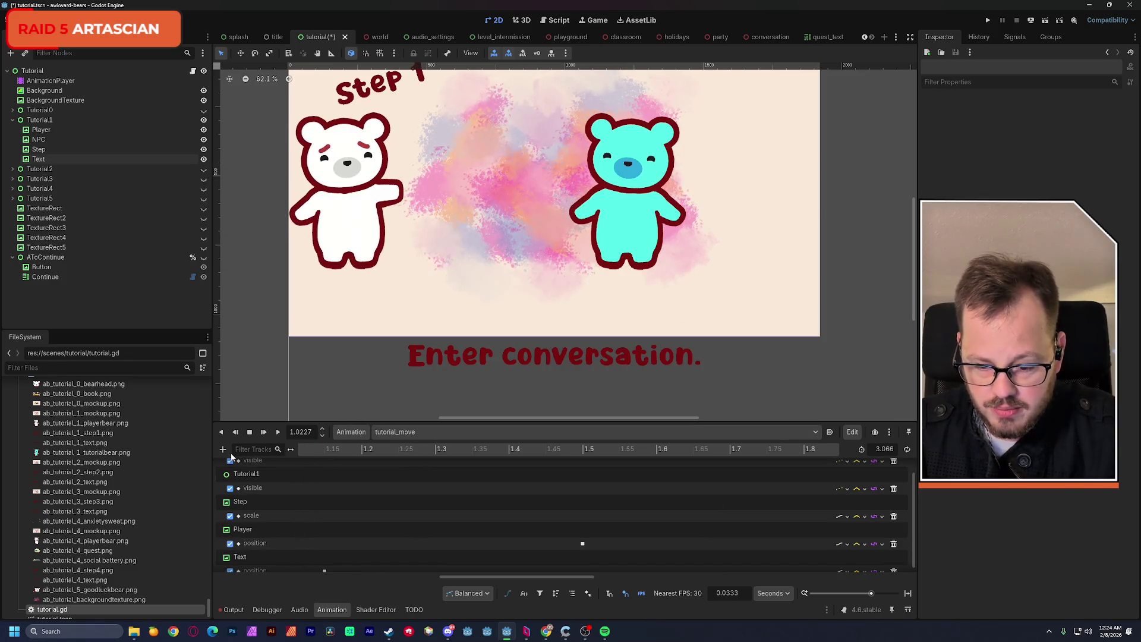
# Move the Text position keyframes to 1.3 s and about 1.77 s.
pyautogui.click(390, 469)
pyautogui.moveTo(391, 469); pyautogui.dragTo(436, 472)
pyautogui.scroll(-1, 440, 473)
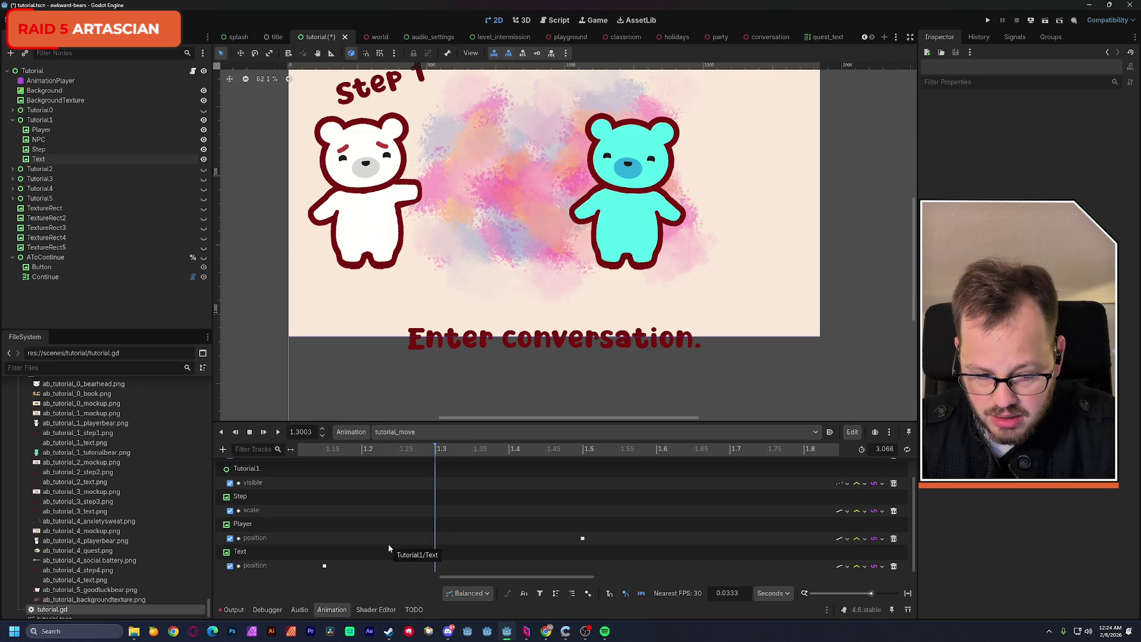
pyautogui.moveTo(872, 593); pyautogui.dragTo(863, 594)
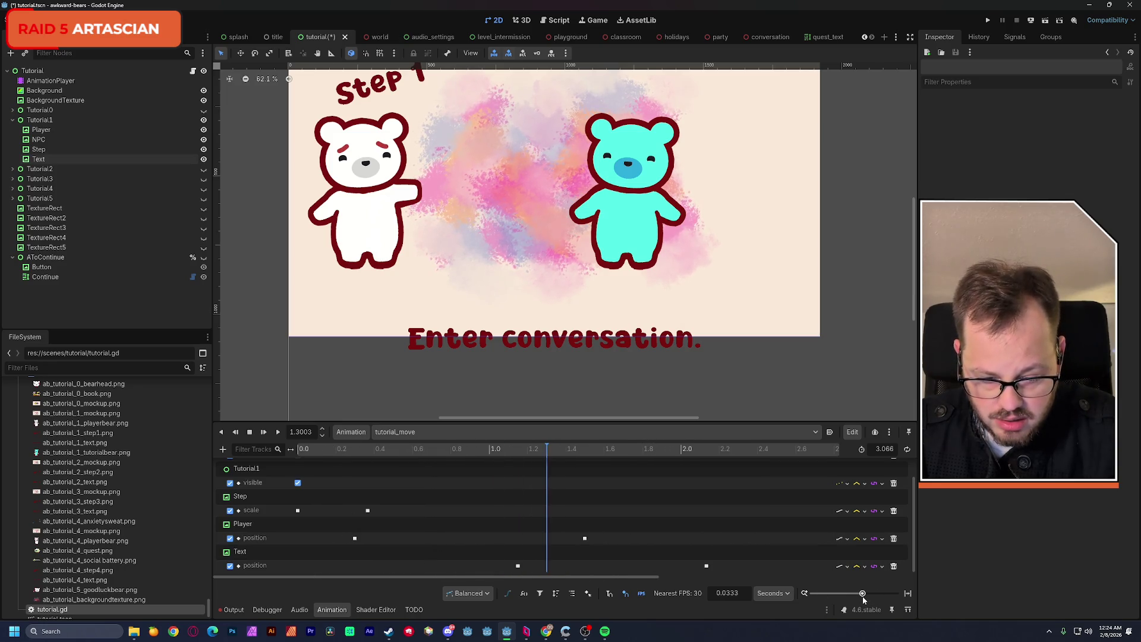
pyautogui.moveTo(519, 566); pyautogui.dragTo(546, 566)
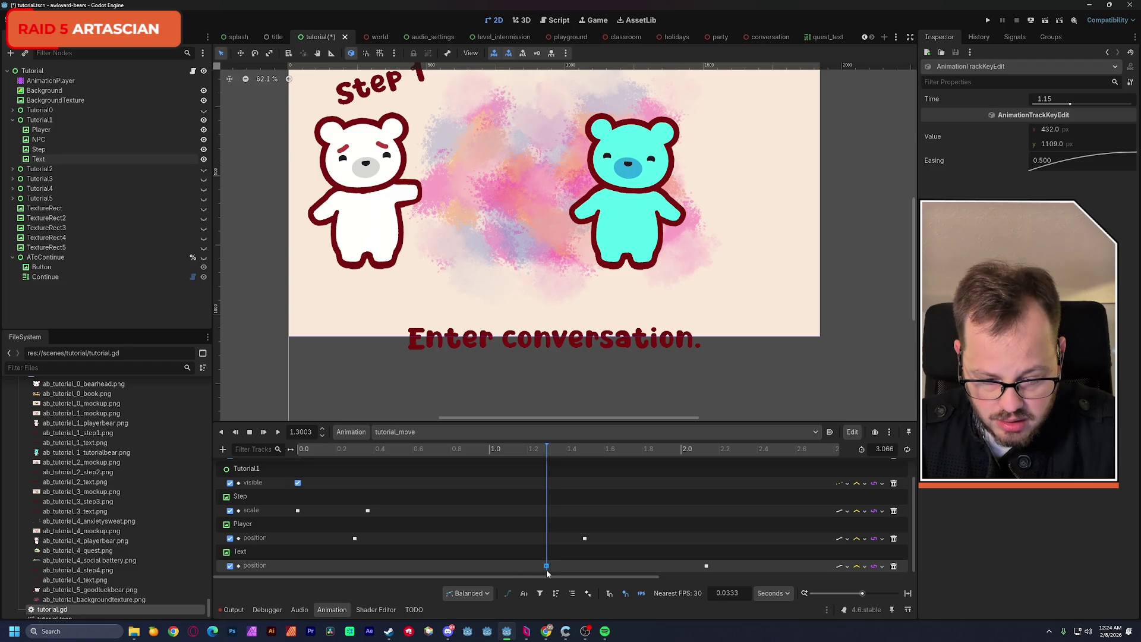
pyautogui.click(597, 452)
pyautogui.moveTo(596, 456); pyautogui.dragTo(636, 468)
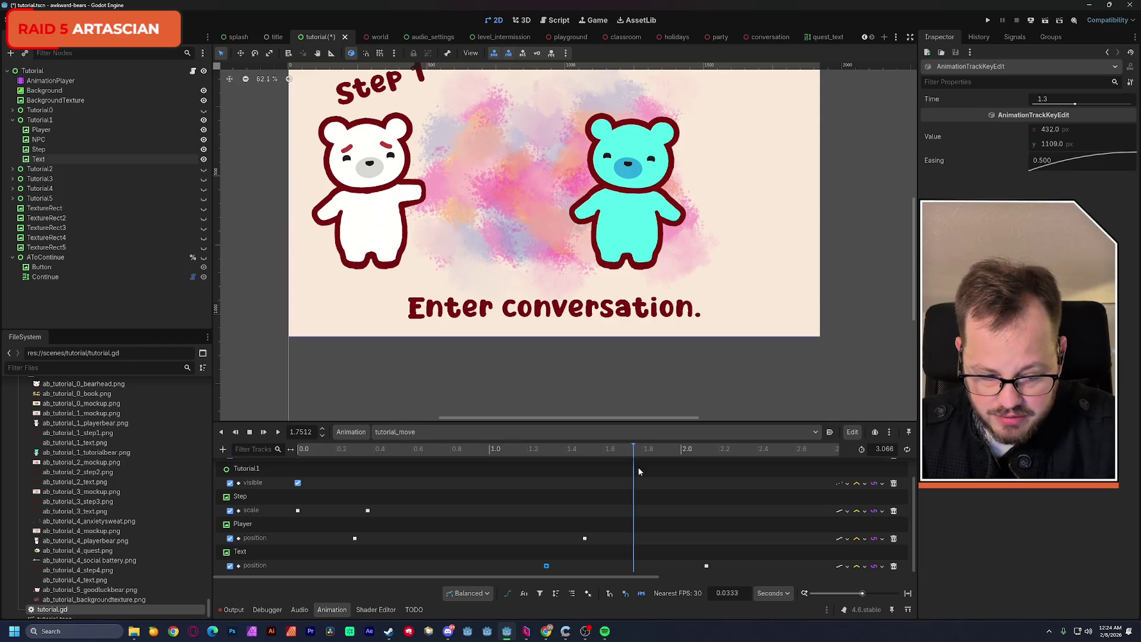
pyautogui.moveTo(706, 566); pyautogui.dragTo(636, 573)
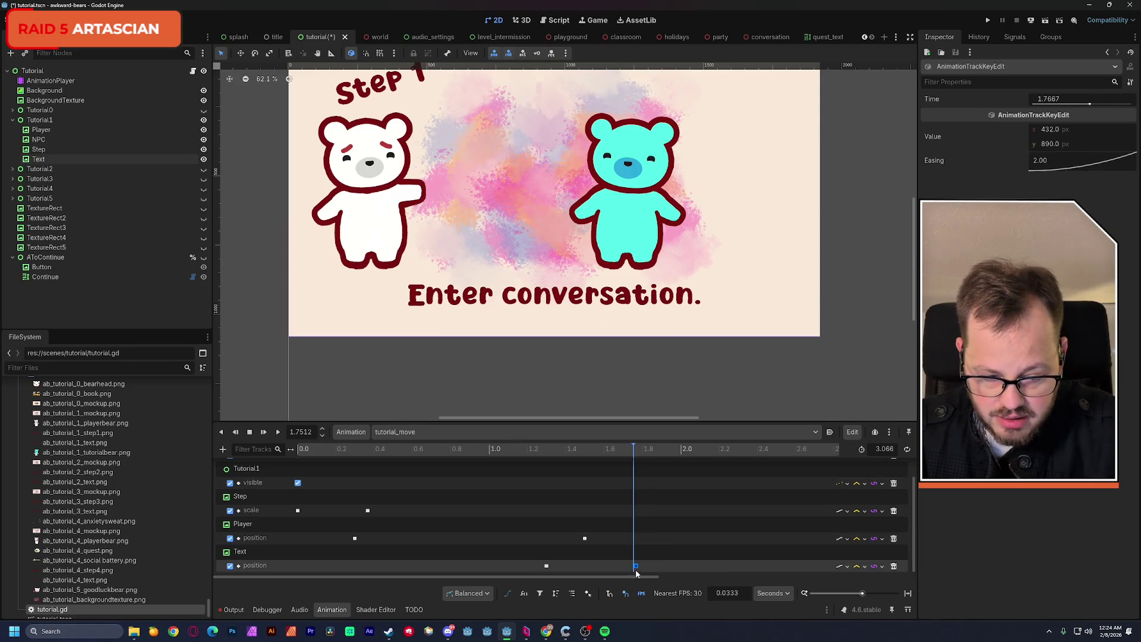
# Play tutorial_move backward and forward to check the text's rise timing.
pyautogui.press('a')
pyautogui.click(254, 435)
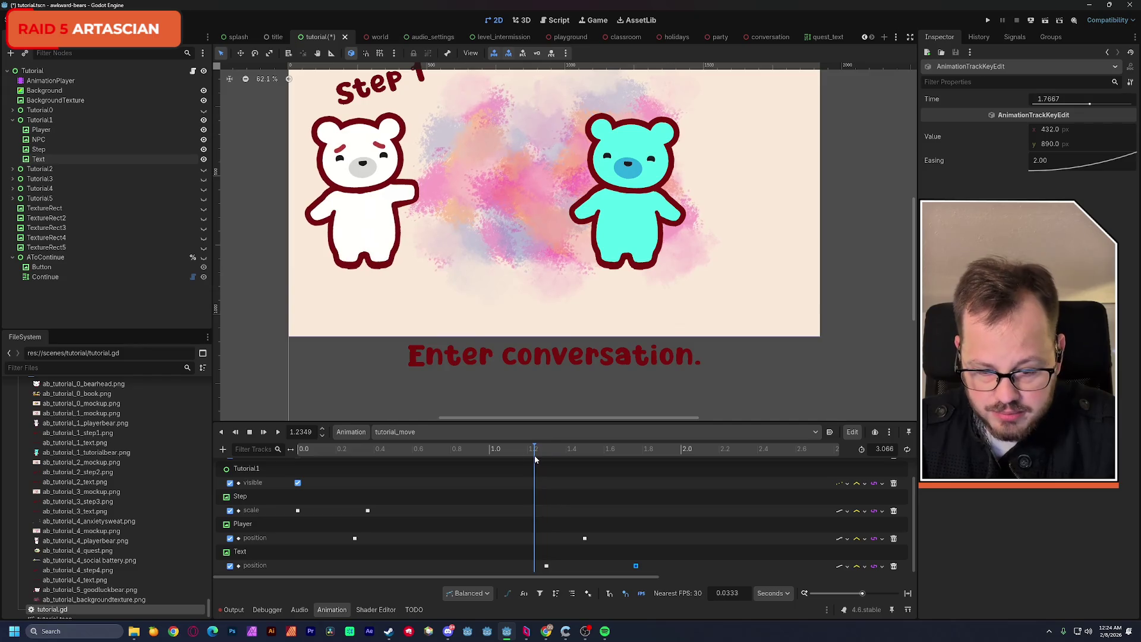
pyautogui.press('d')
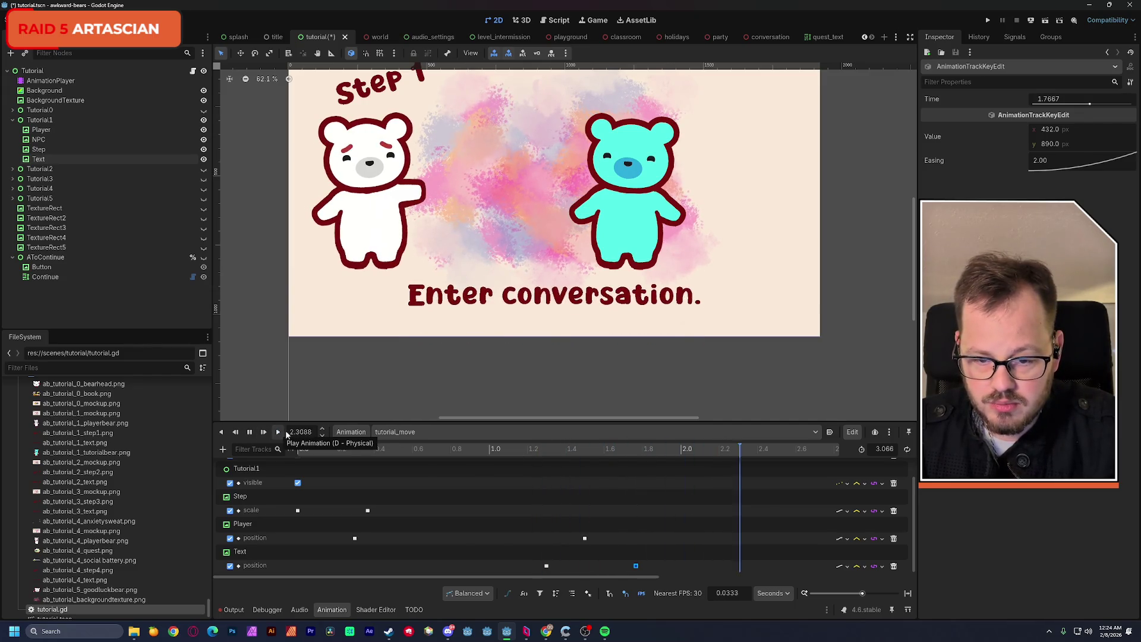
pyautogui.scroll(-3, 480, 261)
pyautogui.scroll(-1, 480, 258)
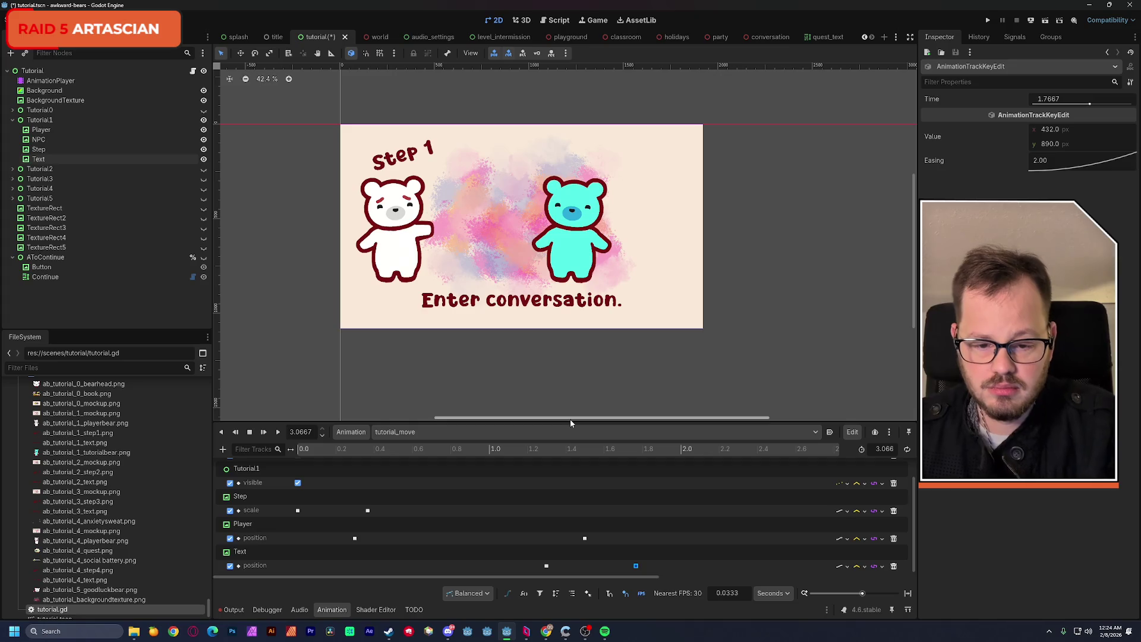
pyautogui.moveTo(555, 454); pyautogui.dragTo(292, 450)
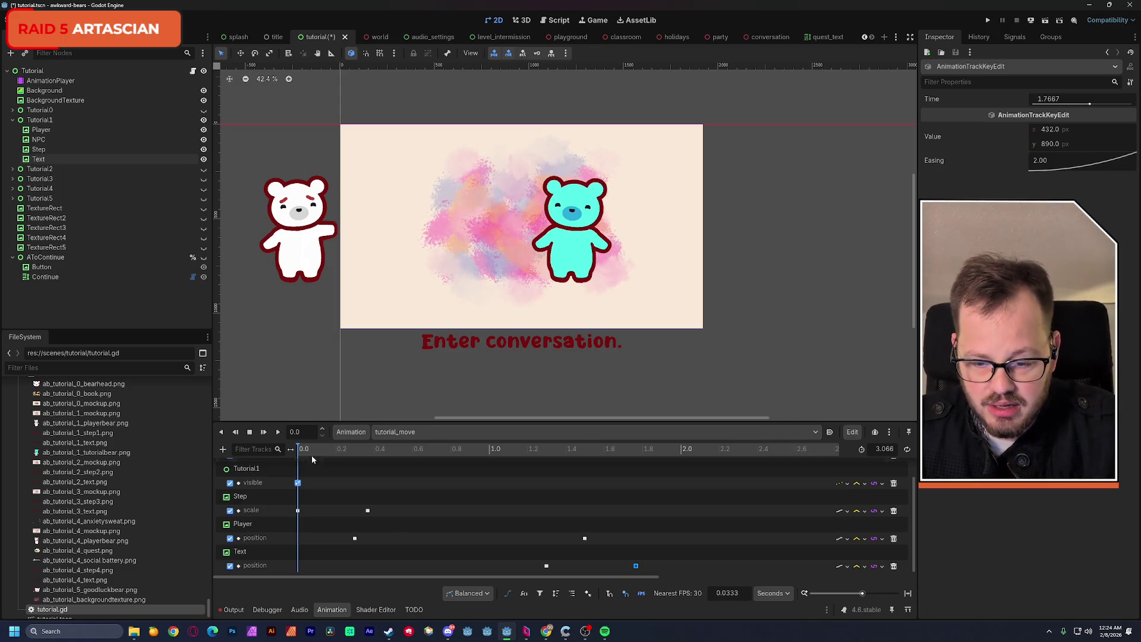
pyautogui.click(279, 432)
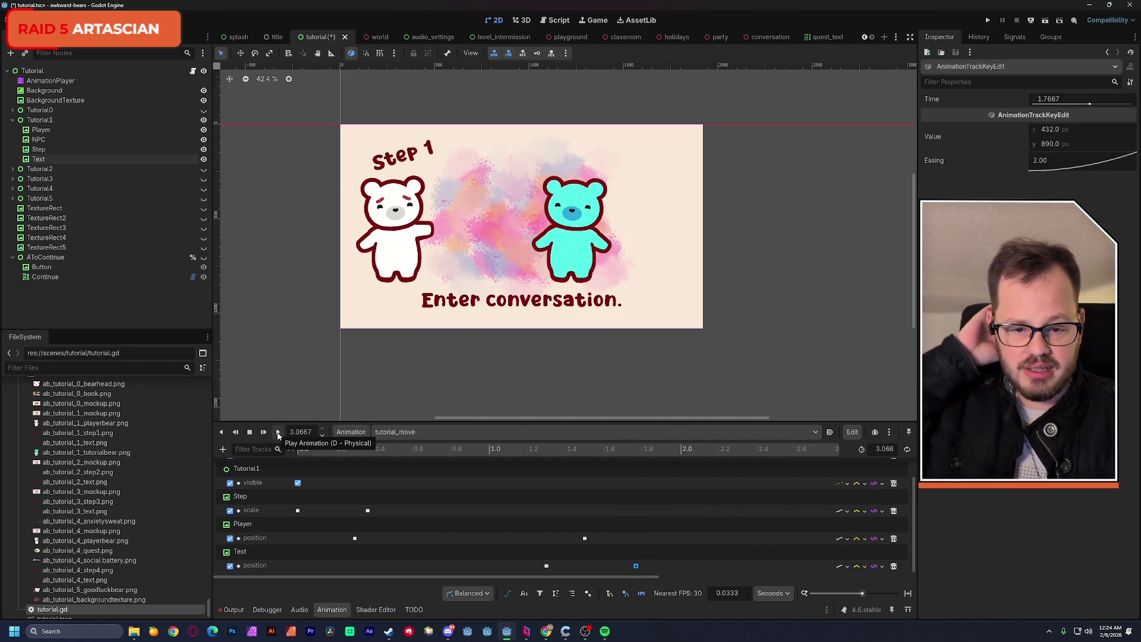
pyautogui.scroll(-2, 572, 333)
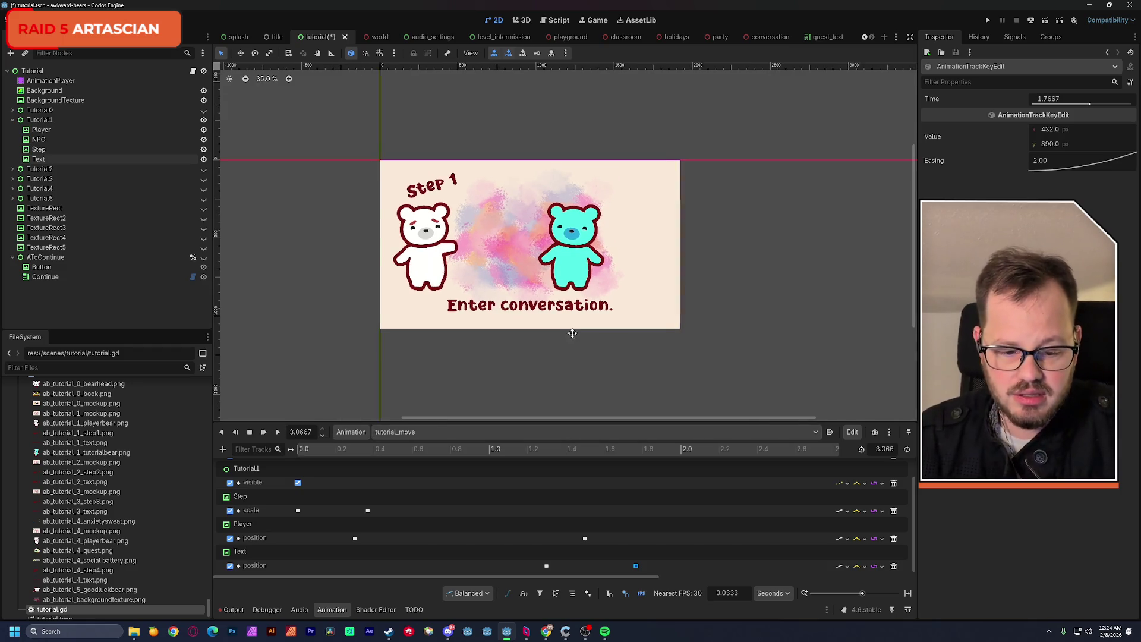
pyautogui.hscroll(-1, 572, 333)
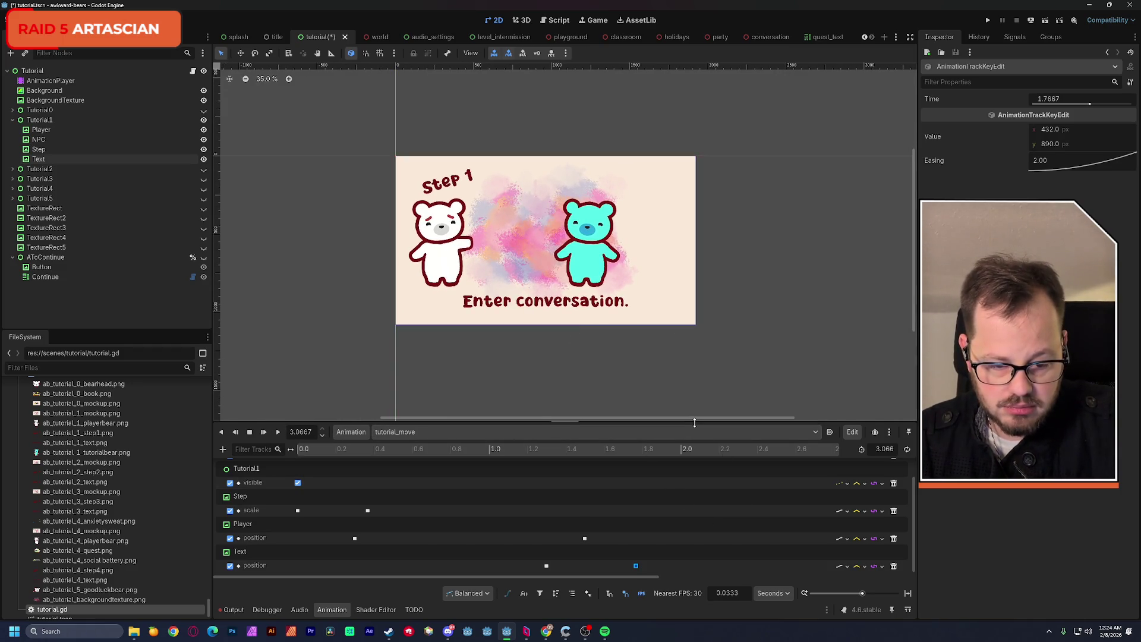
# Shorten tutorial_move to end at 1.933 seconds and replay it.
pyautogui.moveTo(695, 422); pyautogui.dragTo(695, 390)
pyautogui.moveTo(863, 594); pyautogui.dragTo(859, 594)
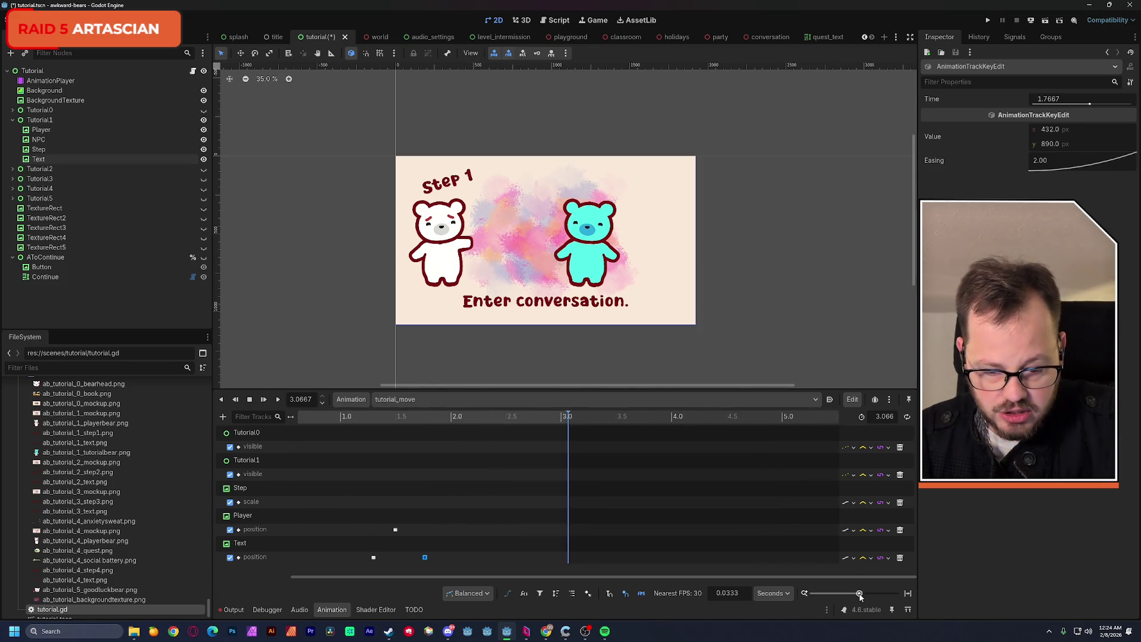
pyautogui.moveTo(569, 420)
pyautogui.mouseDown()
pyautogui.moveTo(542, 418)
pyautogui.moveTo(561, 415)
pyautogui.mouseUp()
pyautogui.moveTo(517, 419); pyautogui.dragTo(511, 421)
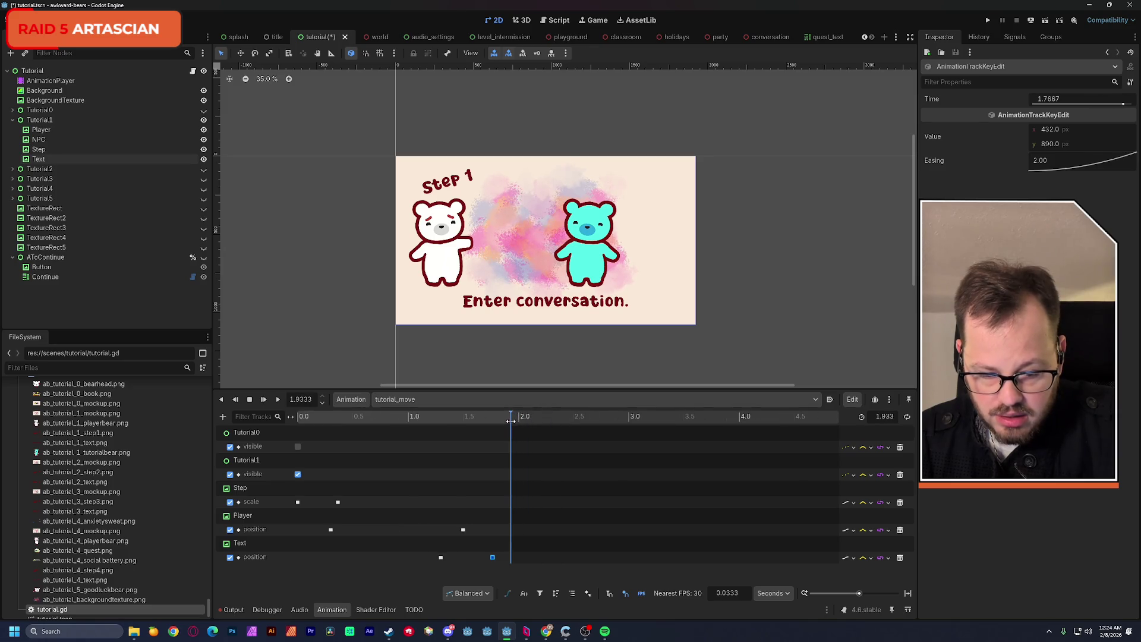
pyautogui.click(277, 399)
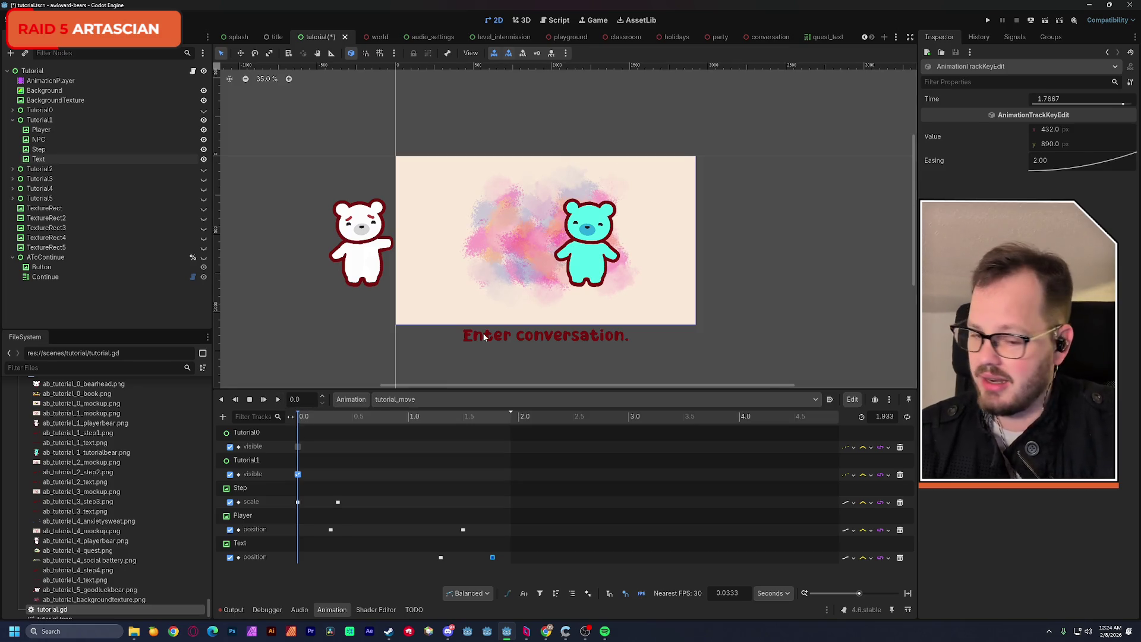
pyautogui.scroll(5, 482, 334)
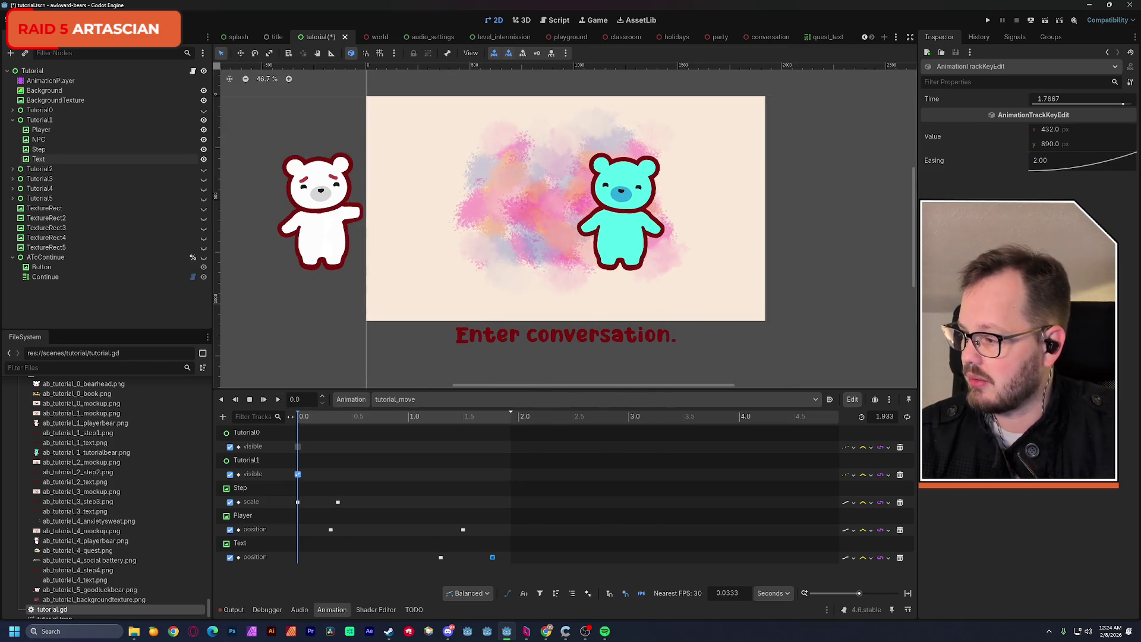
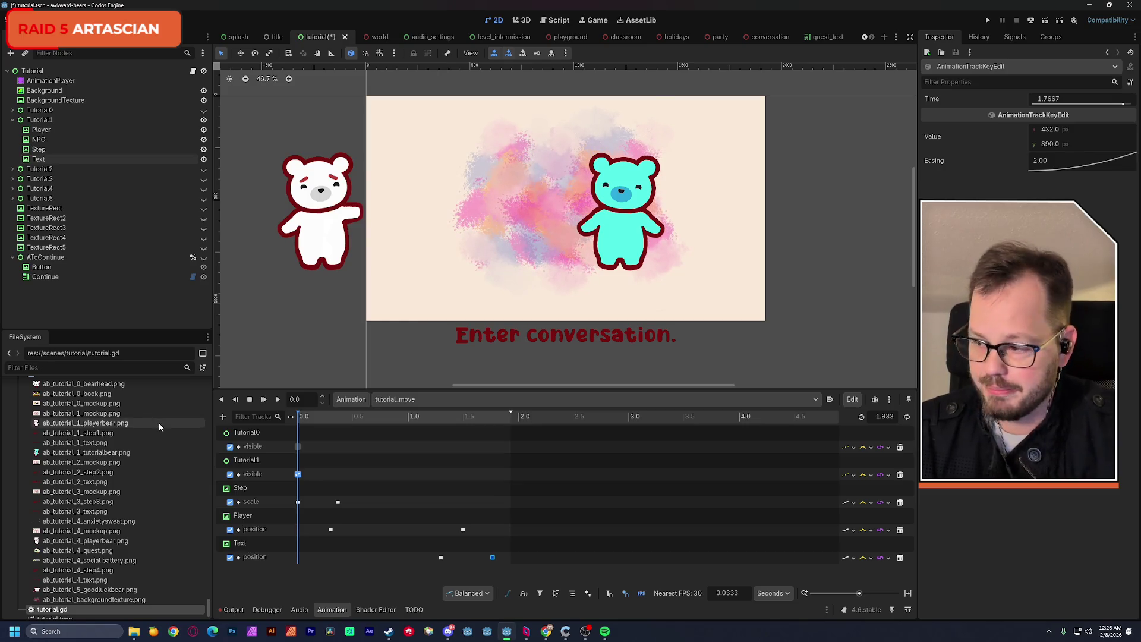
# Play tutorial_move four times to watch the Step 1 title and white bear slide in.
pyautogui.click(279, 403)
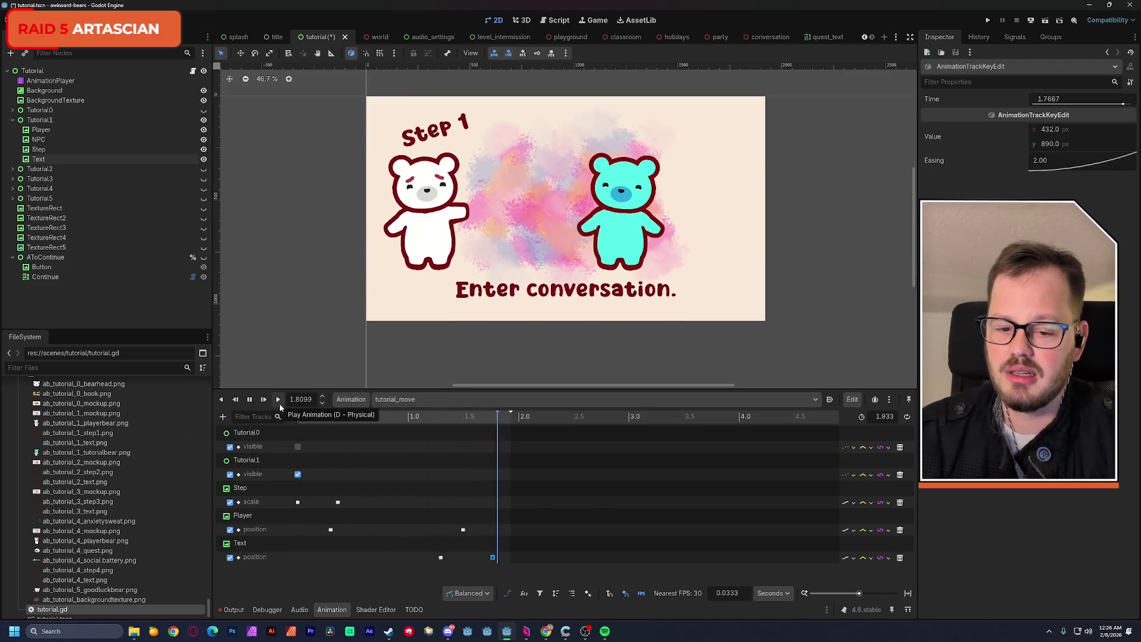
pyautogui.click(280, 404)
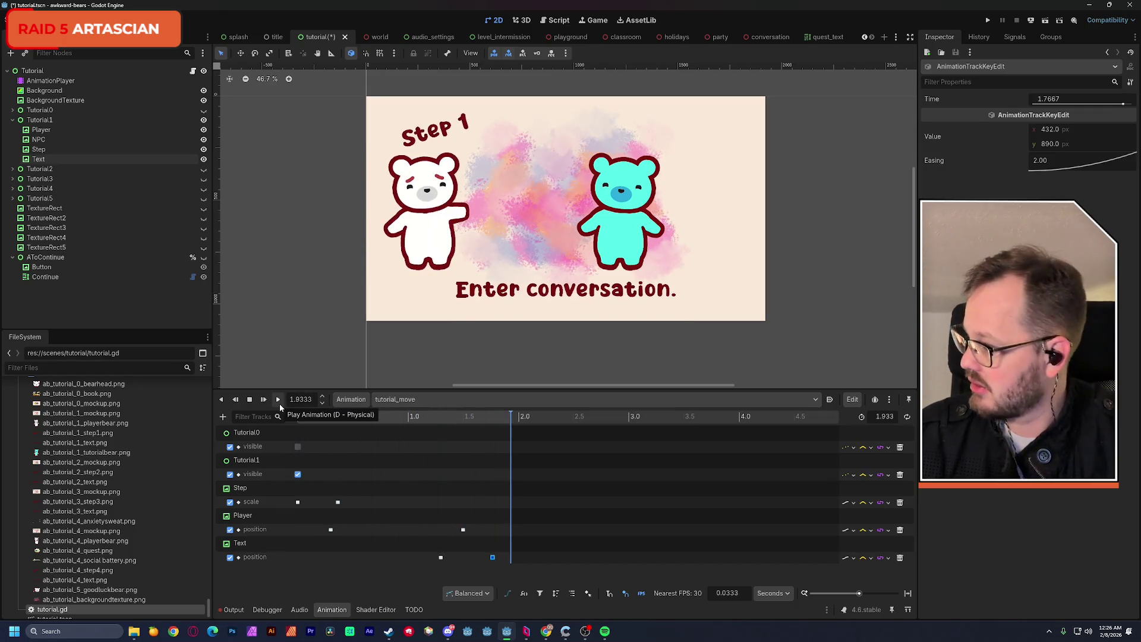
pyautogui.click(280, 404)
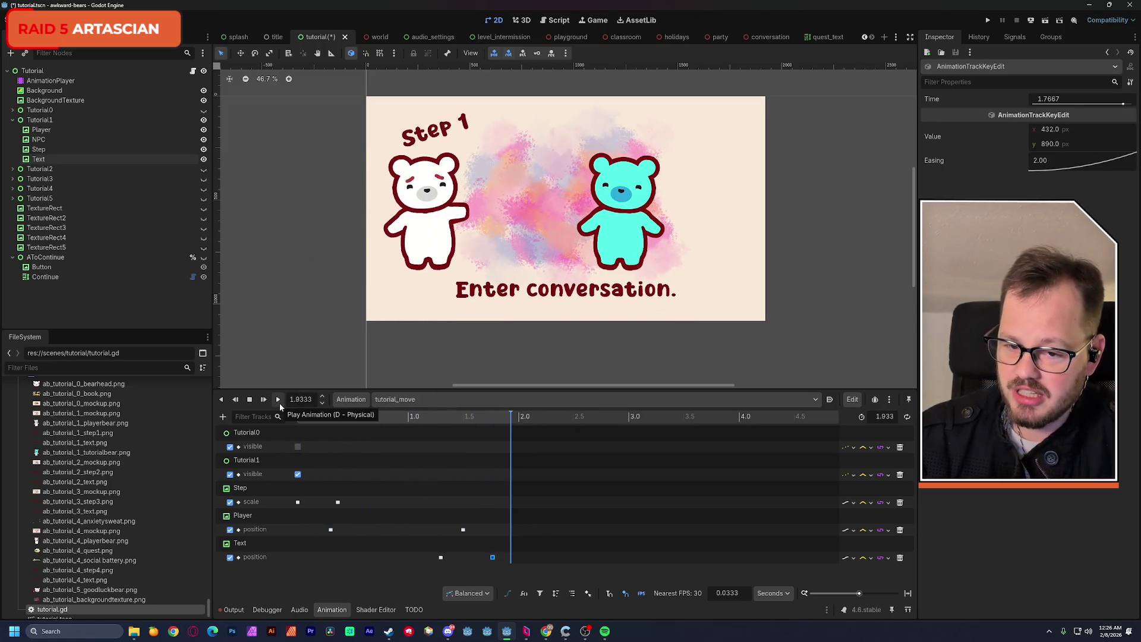
pyautogui.click(278, 400)
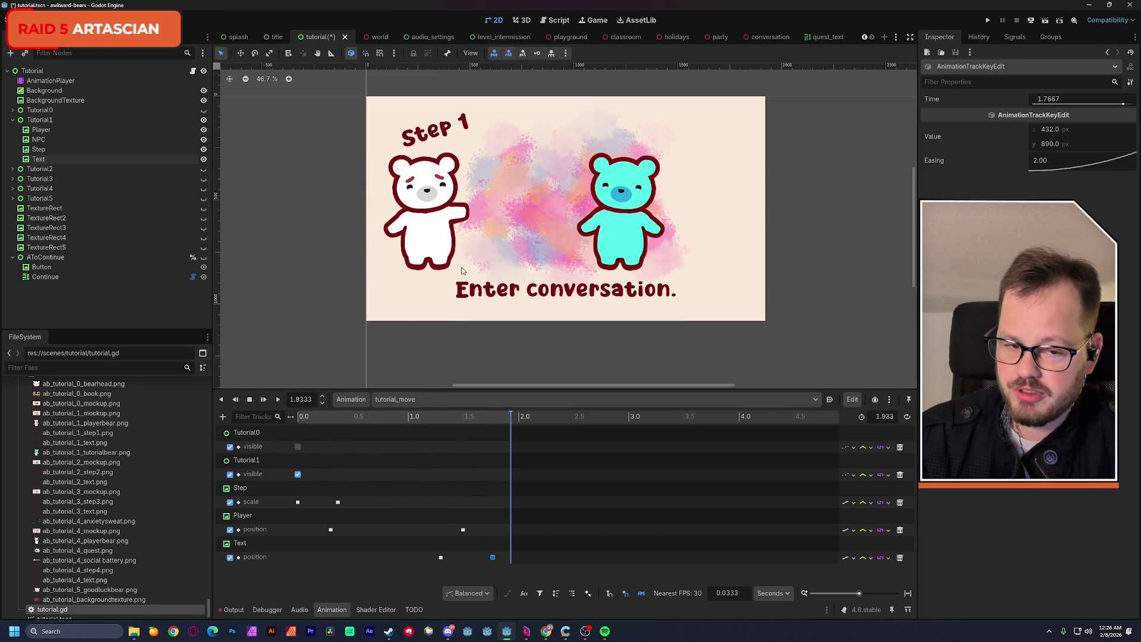
pyautogui.scroll(3, 462, 272)
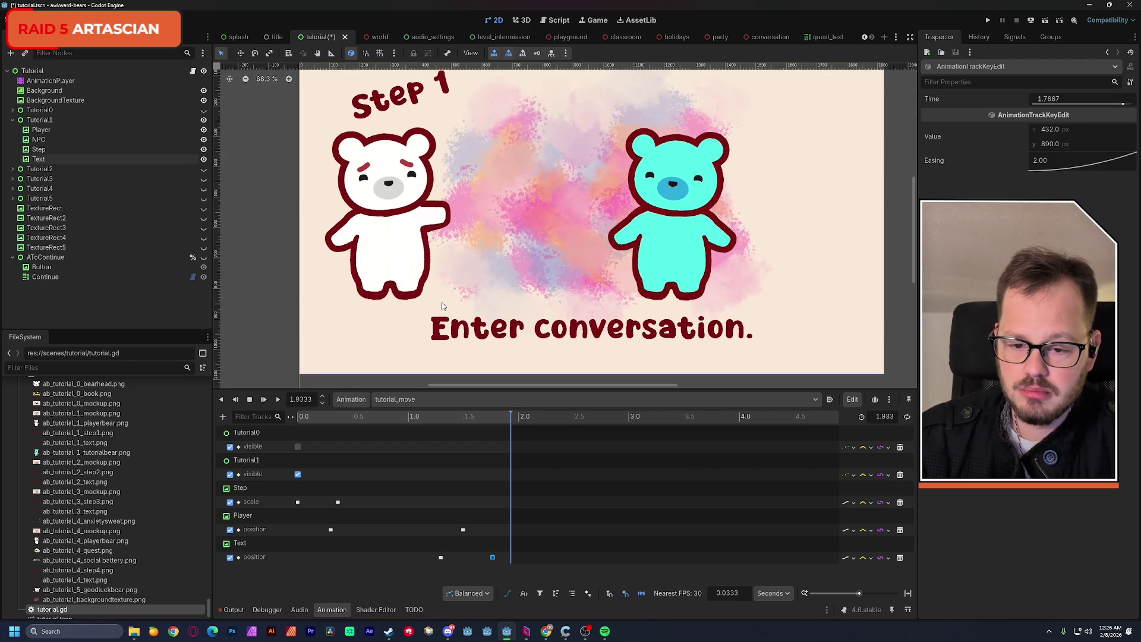
# Shrink the Animation panel and zoom the 2D view so the scene canvas gets more room.
pyautogui.moveTo(442, 391); pyautogui.dragTo(442, 449)
pyautogui.moveTo(452, 292)
pyautogui.mouseDown()
pyautogui.moveTo(389, 320)
pyautogui.moveTo(373, 309)
pyautogui.moveTo(406, 358)
pyautogui.mouseUp()
pyautogui.scroll(1, 372, 308)
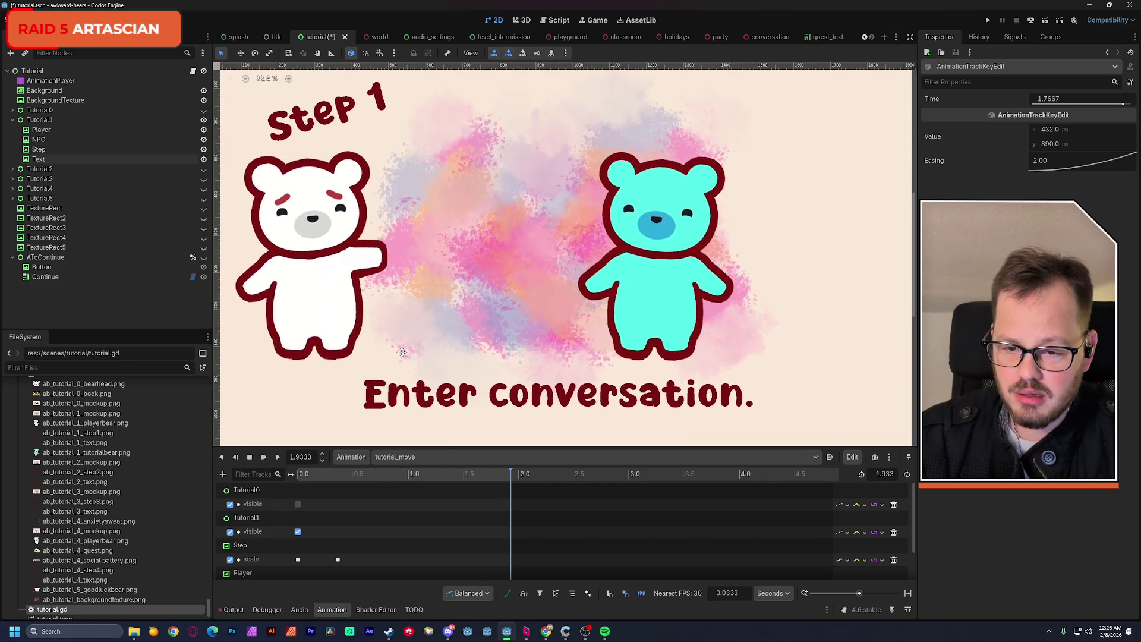
# Replay tutorial_move from the start repeatedly to check the white bear's entrance timing.
pyautogui.click(277, 457)
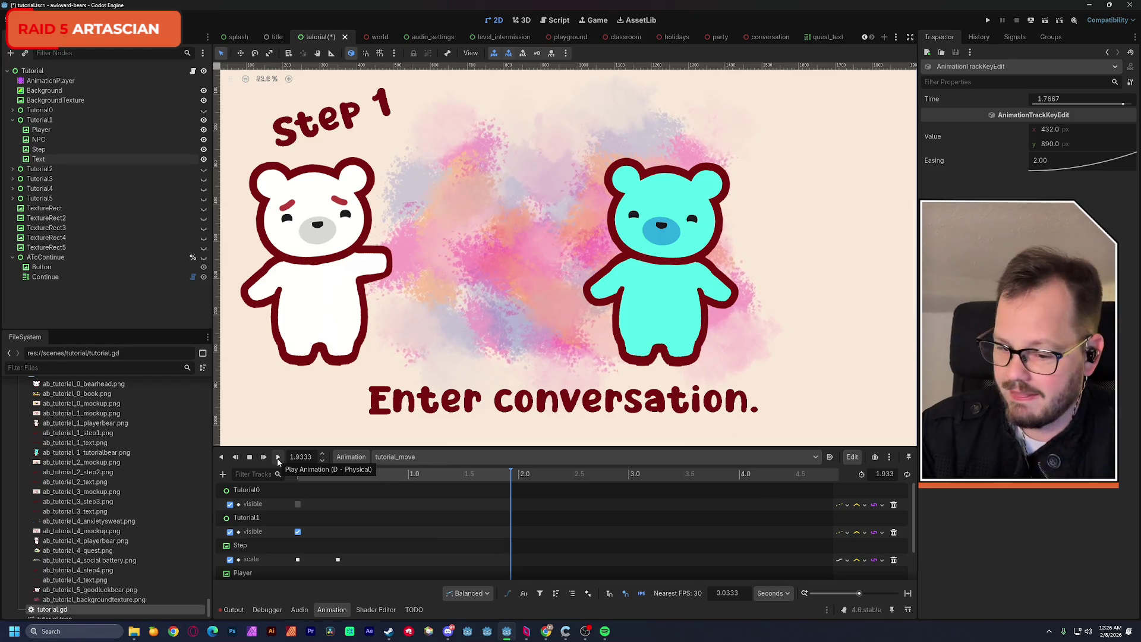
pyautogui.click(278, 459)
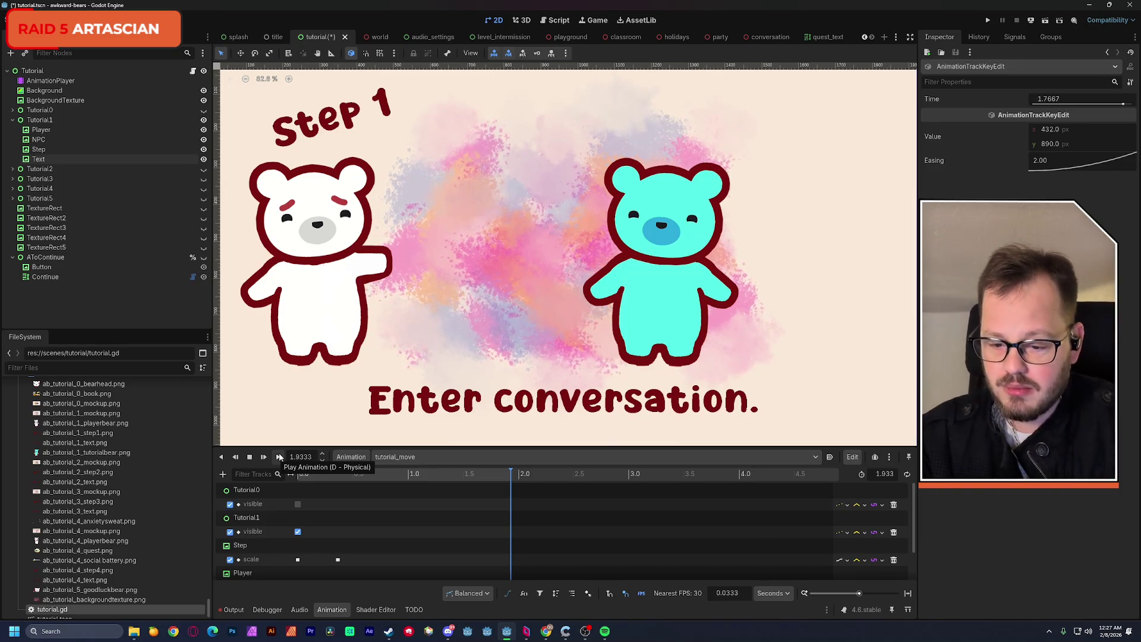
pyautogui.click(279, 457)
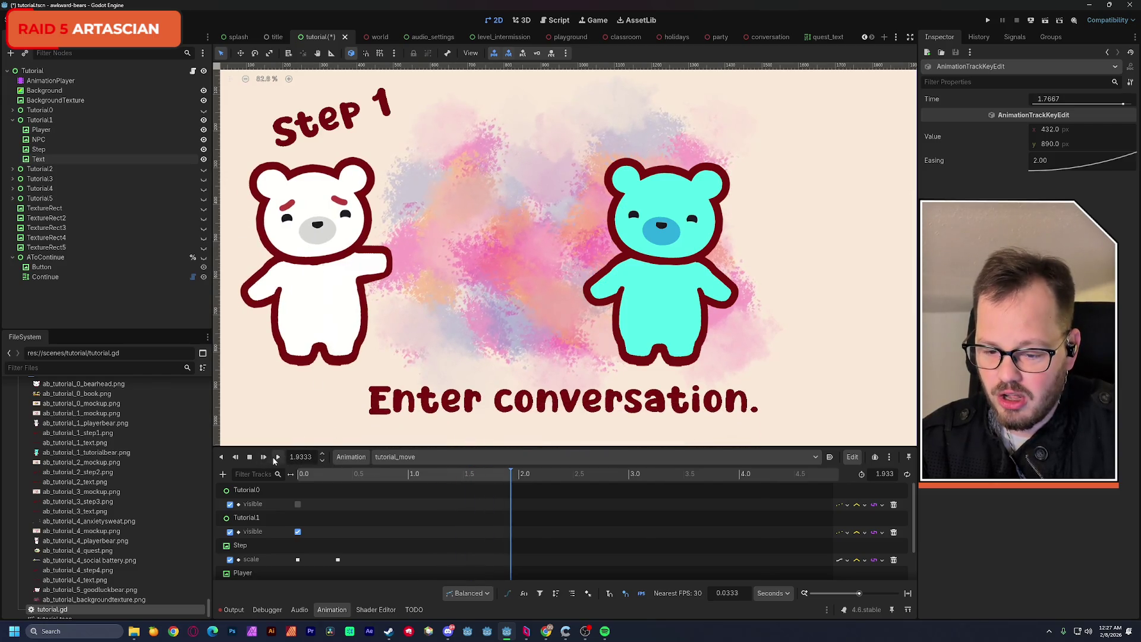
pyautogui.click(278, 458)
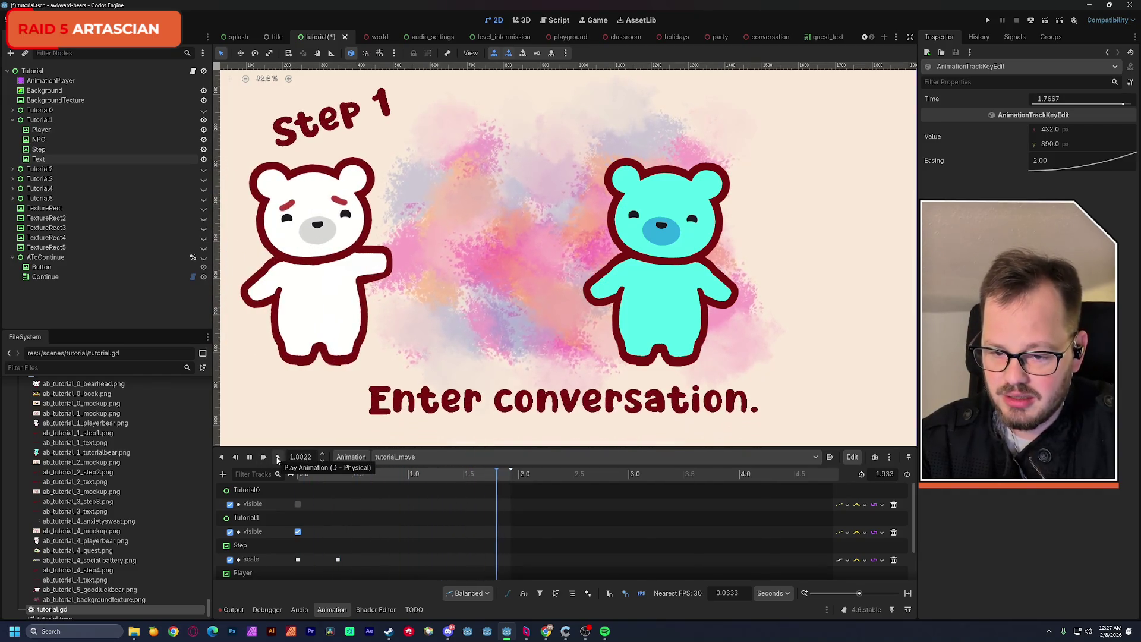
pyautogui.click(278, 457)
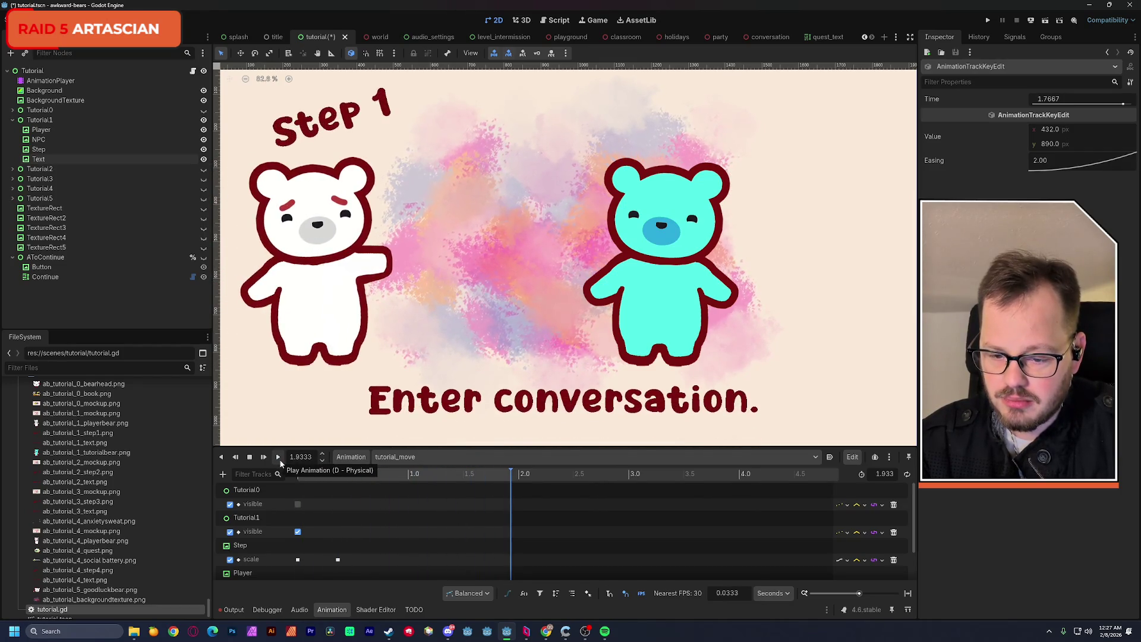
pyautogui.click(280, 459)
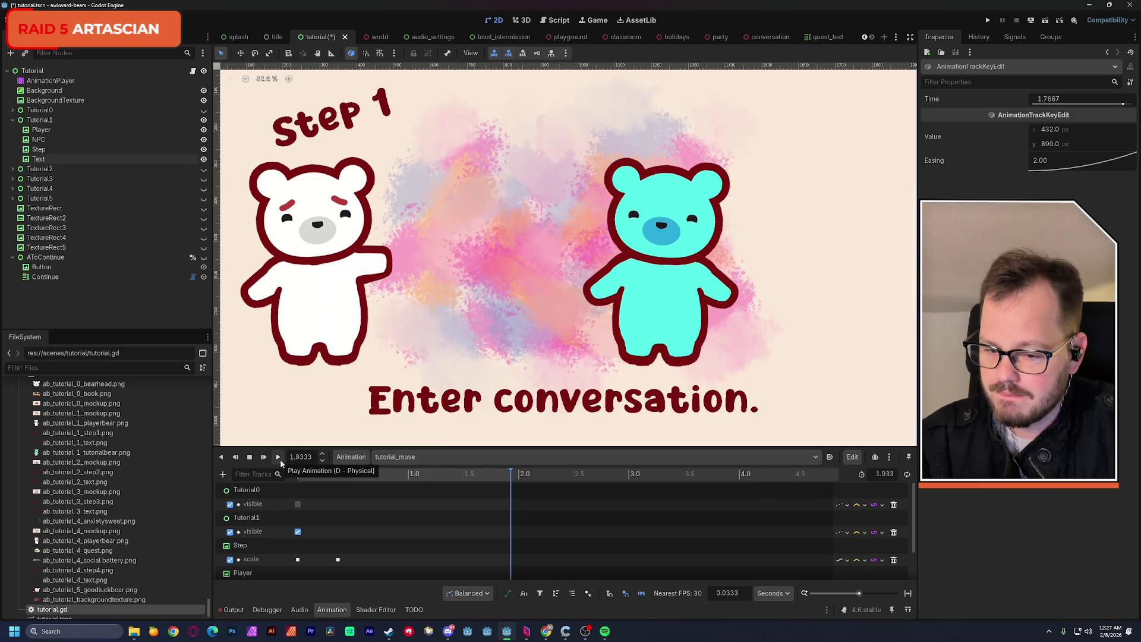
pyautogui.click(280, 459)
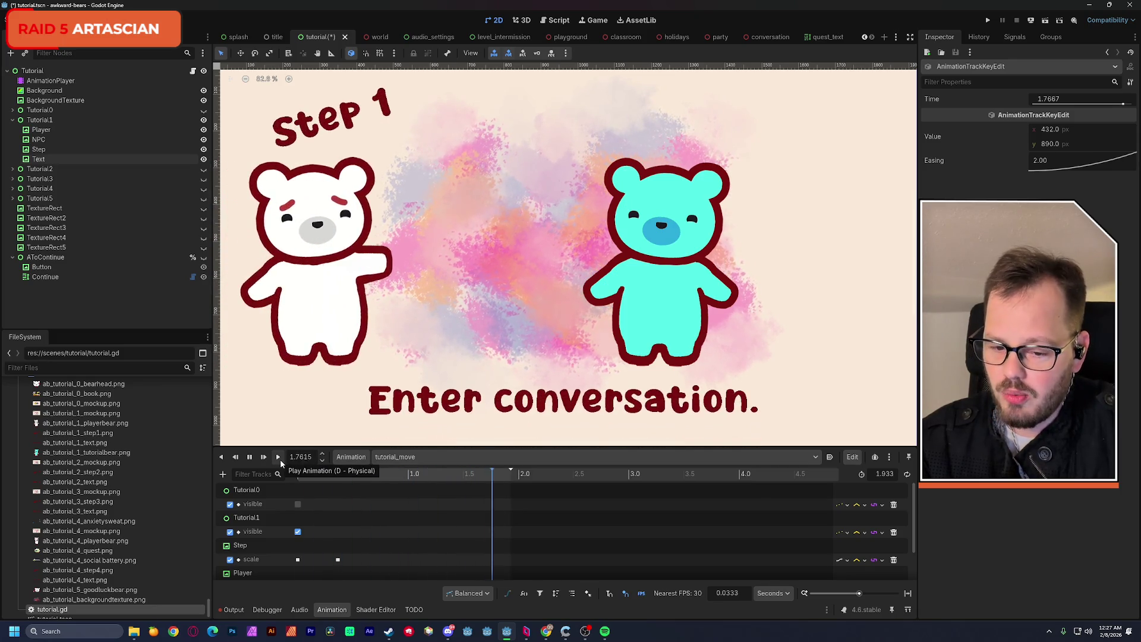
pyautogui.click(280, 459)
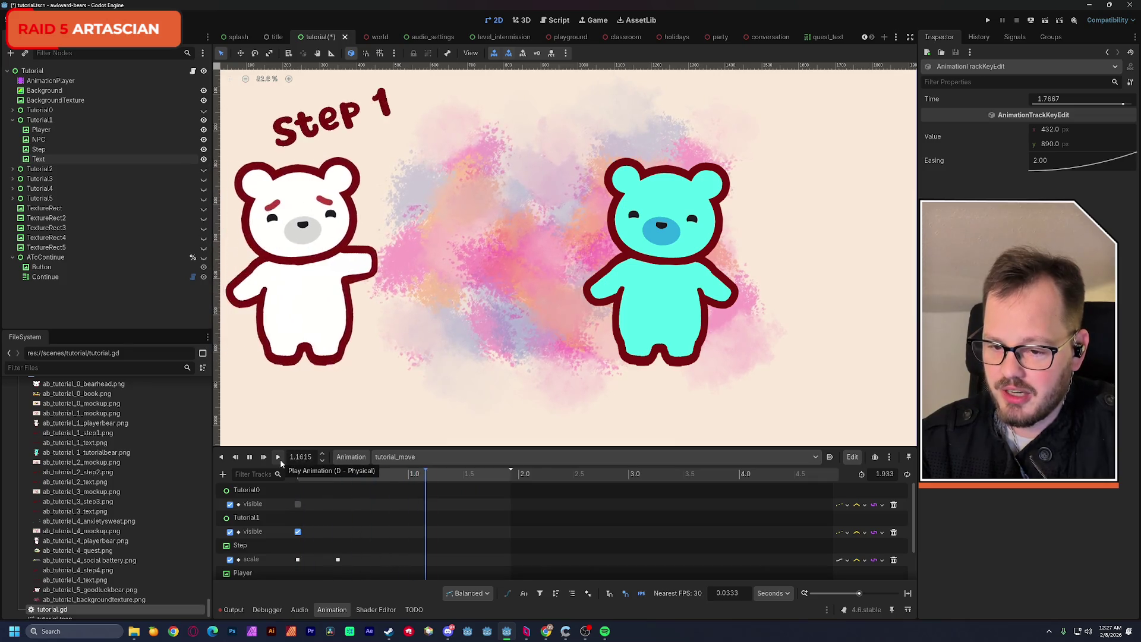
# Drag both Text position keyframes earlier in the timeline and preview the retimed animation.
pyautogui.scroll(-3, 345, 505)
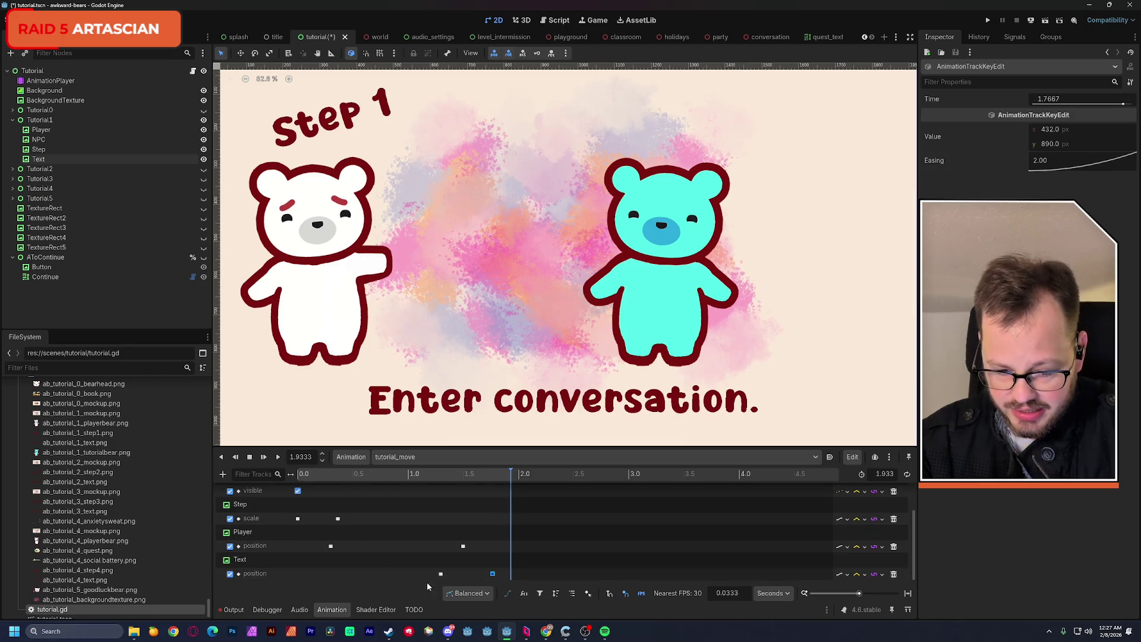
pyautogui.keyDown('shift'); pyautogui.click(440, 574); pyautogui.keyUp('shift')
pyautogui.moveTo(441, 576); pyautogui.dragTo(298, 574)
pyautogui.click(297, 474)
pyautogui.click(277, 457)
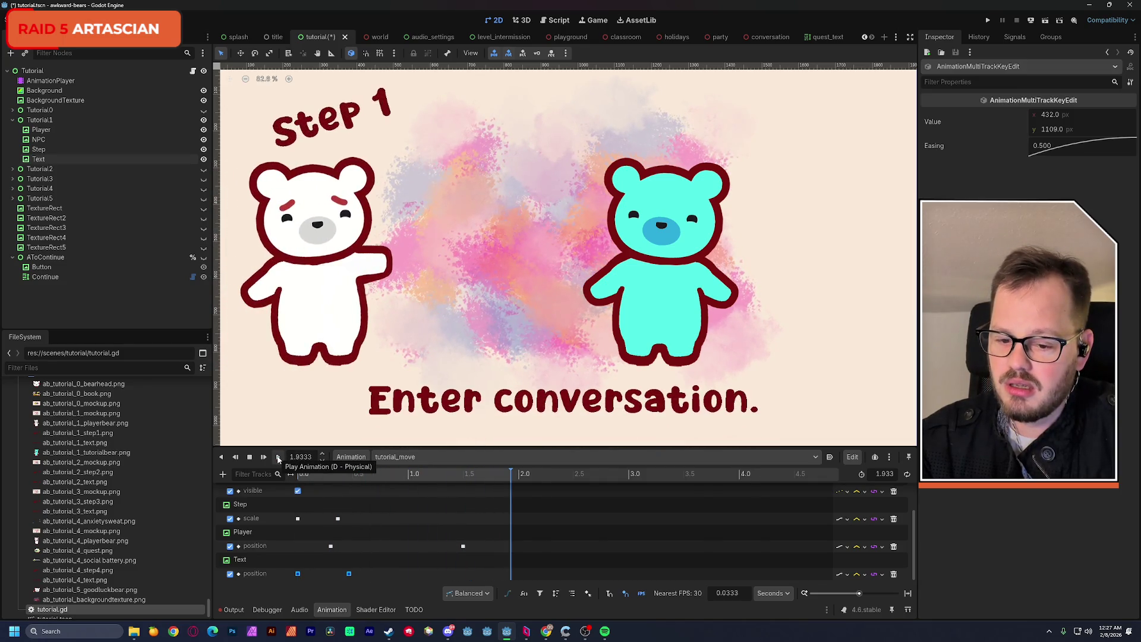
pyautogui.click(278, 457)
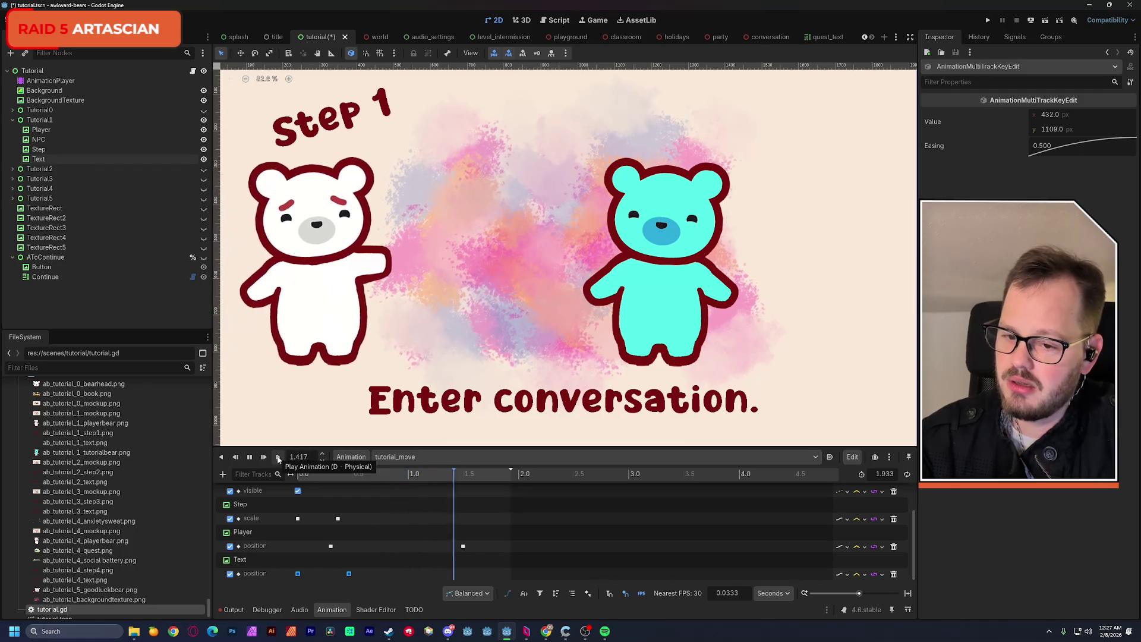
pyautogui.click(277, 457)
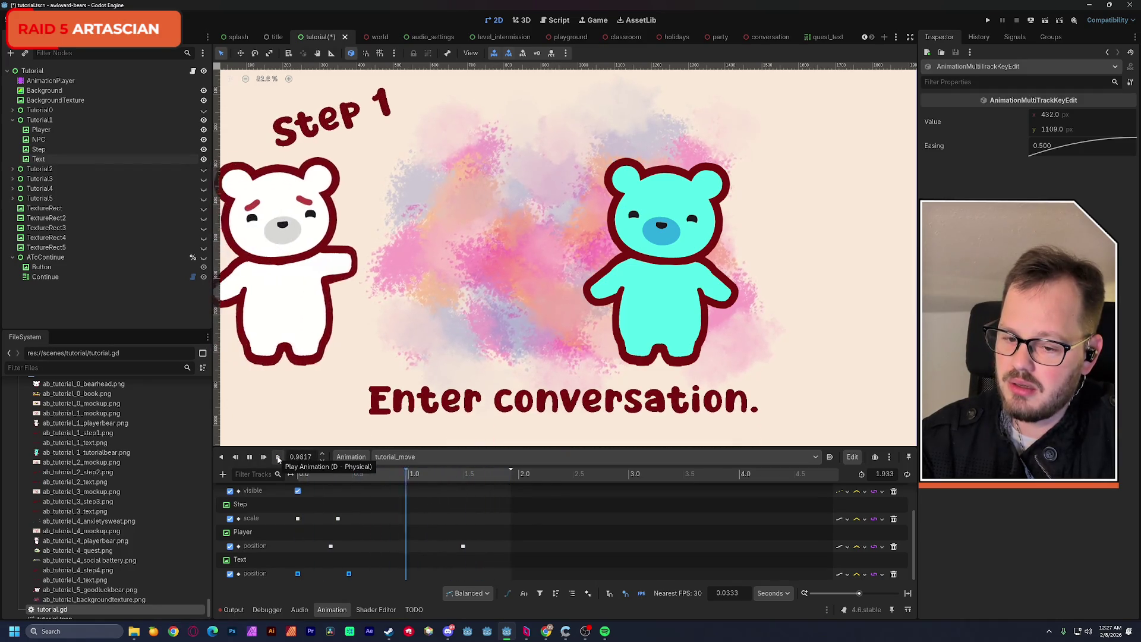
pyautogui.click(278, 457)
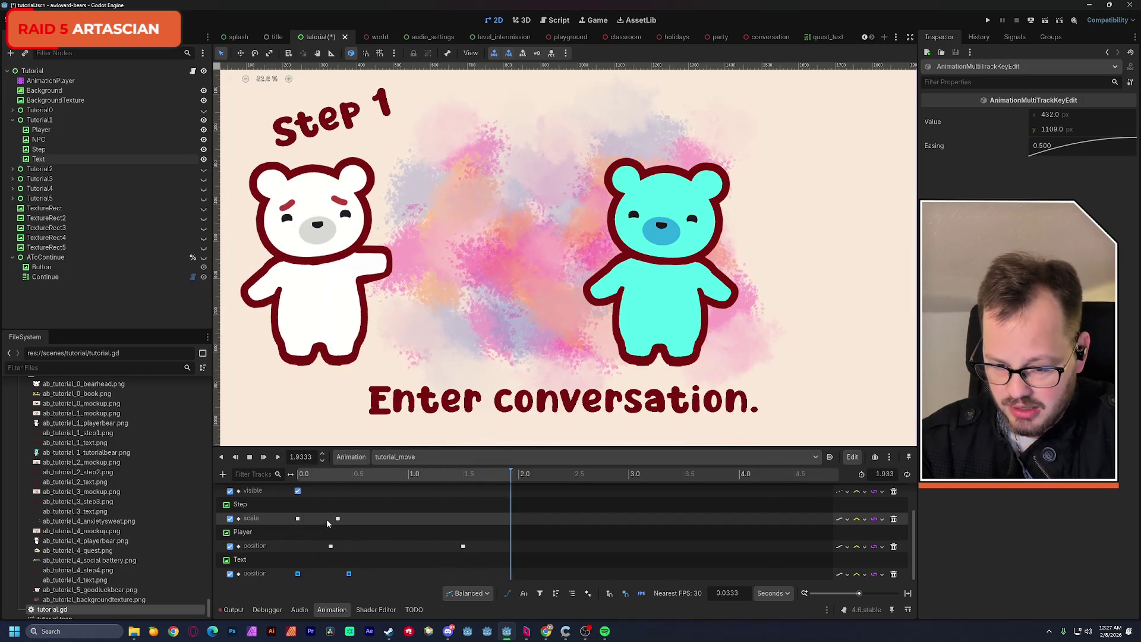
# Try moving the Step scale key earlier, undo it back to 0.3667 s, and replay.
pyautogui.moveTo(338, 518); pyautogui.dragTo(319, 519)
pyautogui.click(277, 458)
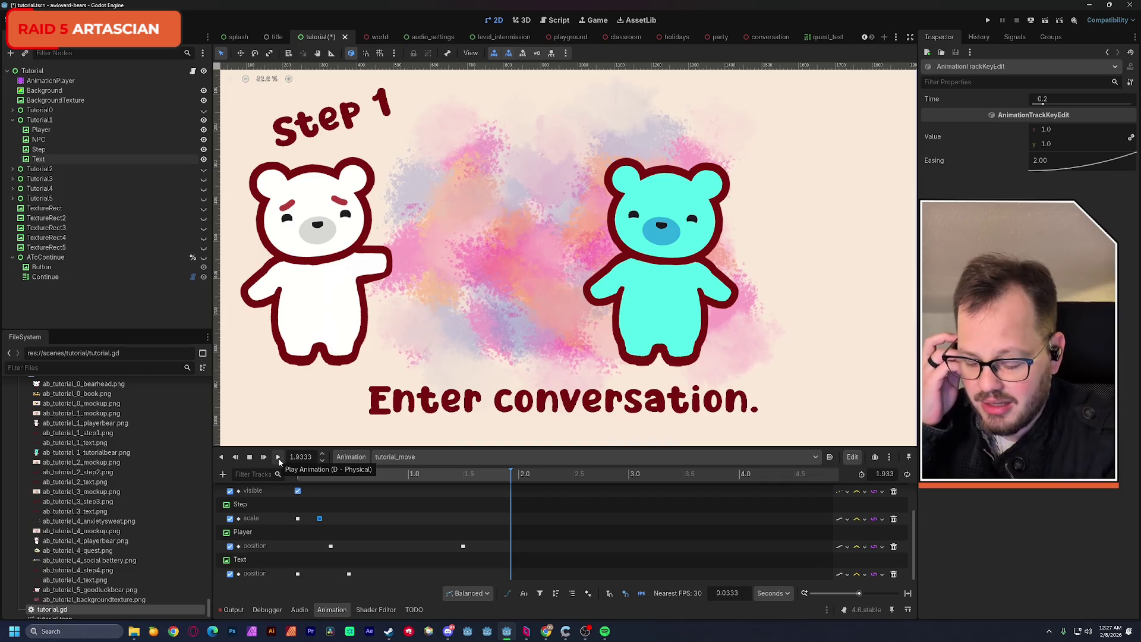
pyautogui.hotkey('ctrl', 'z')
pyautogui.click(278, 458)
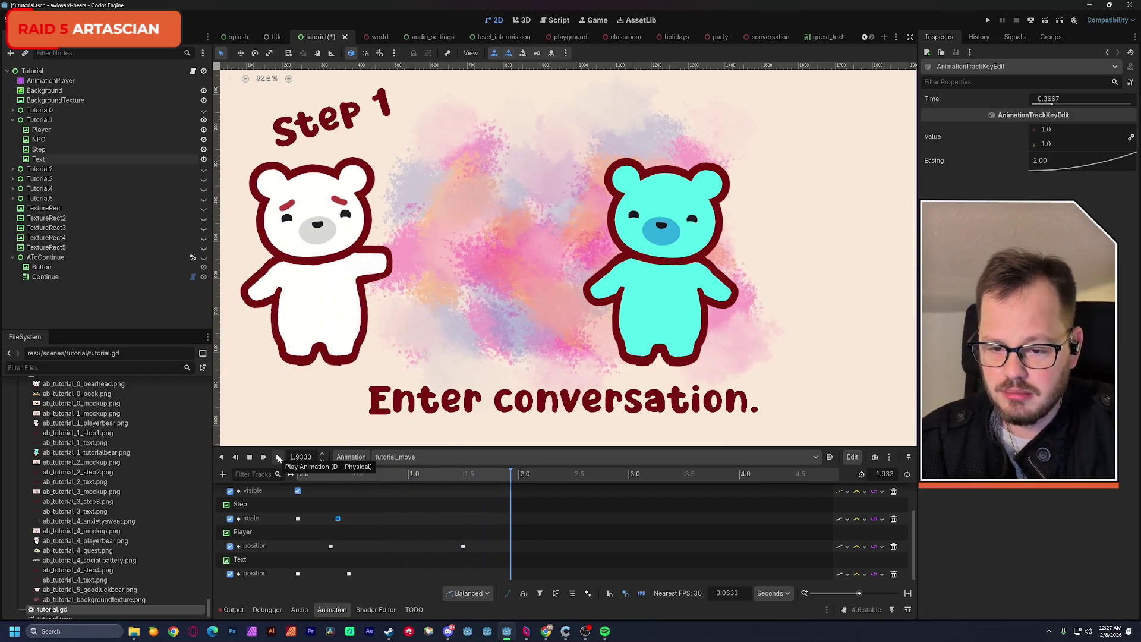
pyautogui.click(278, 458)
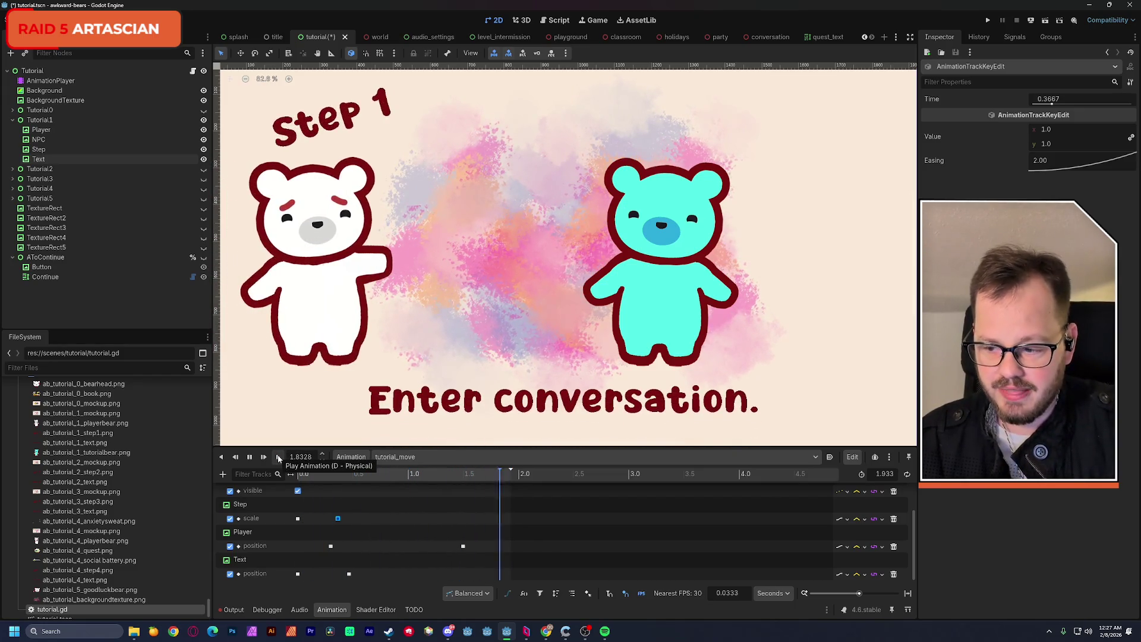
pyautogui.click(278, 457)
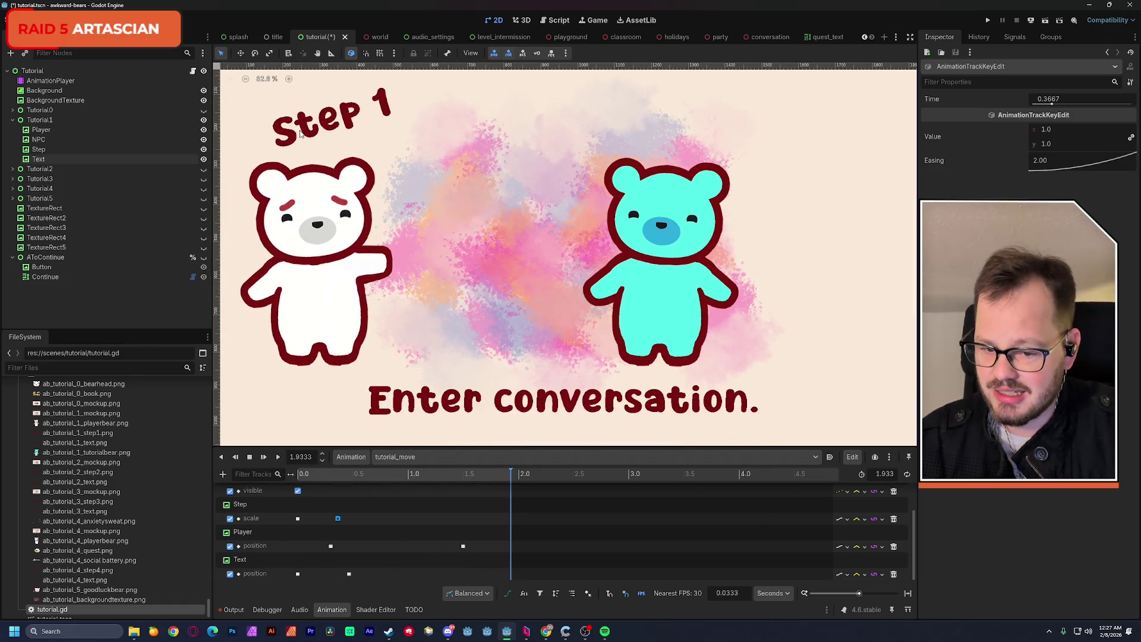
pyautogui.click(279, 458)
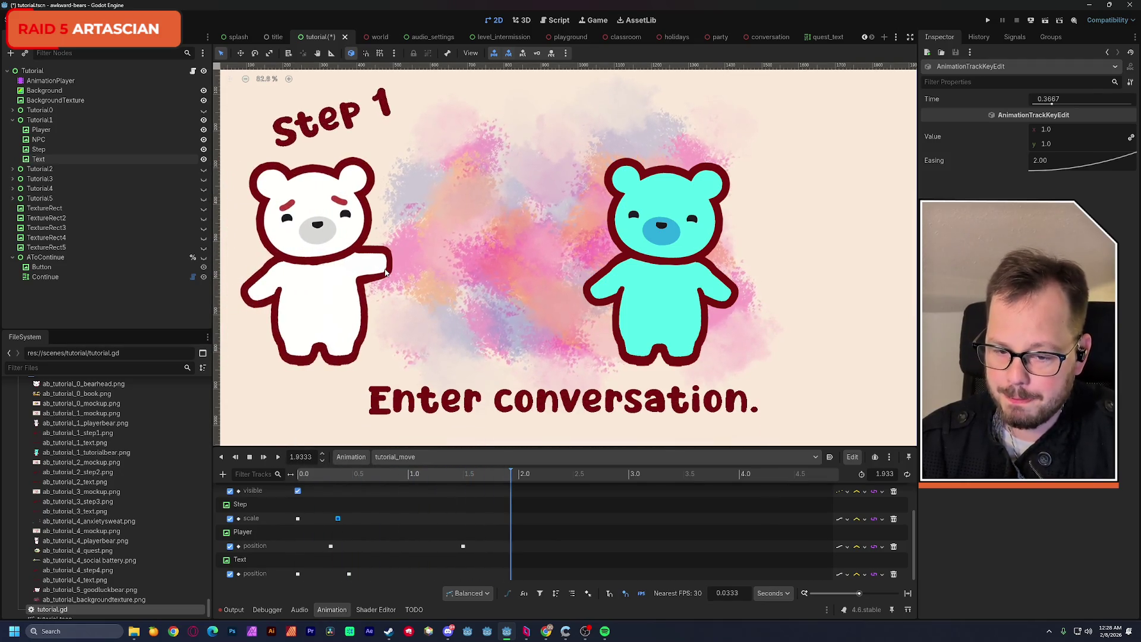
pyautogui.scroll(-2, 381, 262)
pyautogui.moveTo(381, 262); pyautogui.dragTo(408, 262)
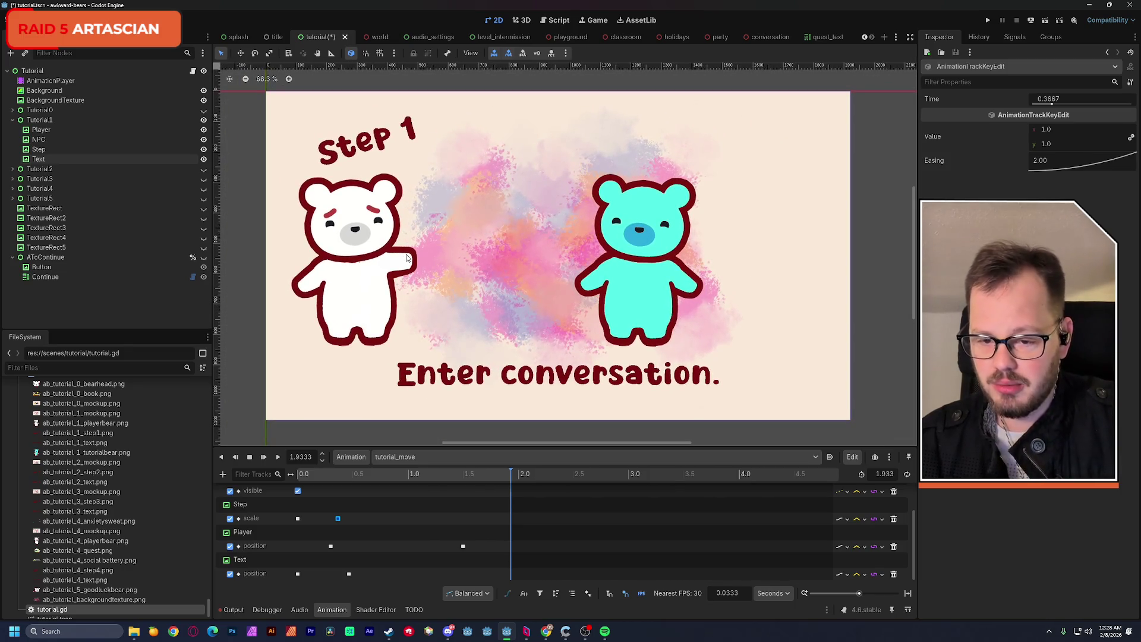
# Save the scene and toggle the button graphics' visibility so TextureRect3's R button shows.
pyautogui.hotkey('ctrl', 's')
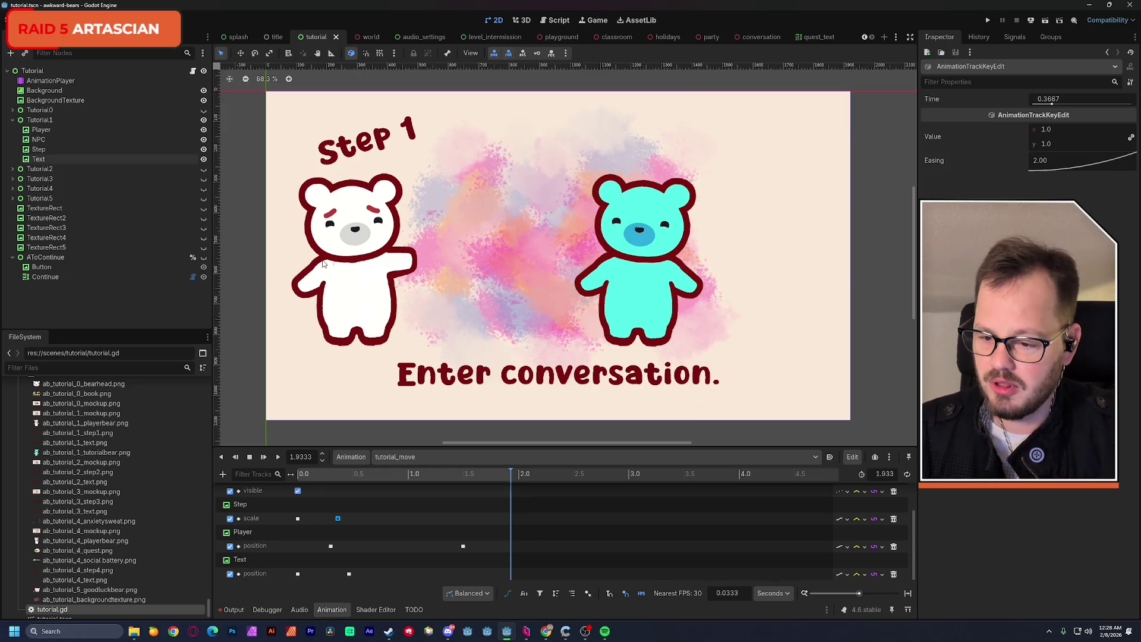
pyautogui.click(203, 247)
pyautogui.click(204, 248)
pyautogui.click(204, 238)
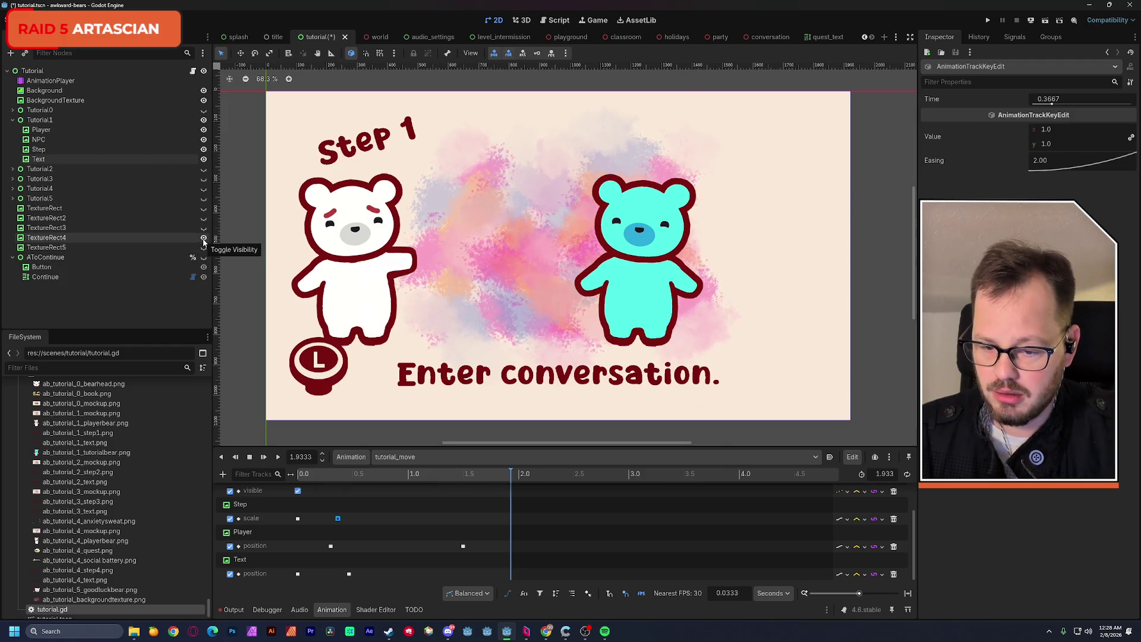
pyautogui.click(204, 238)
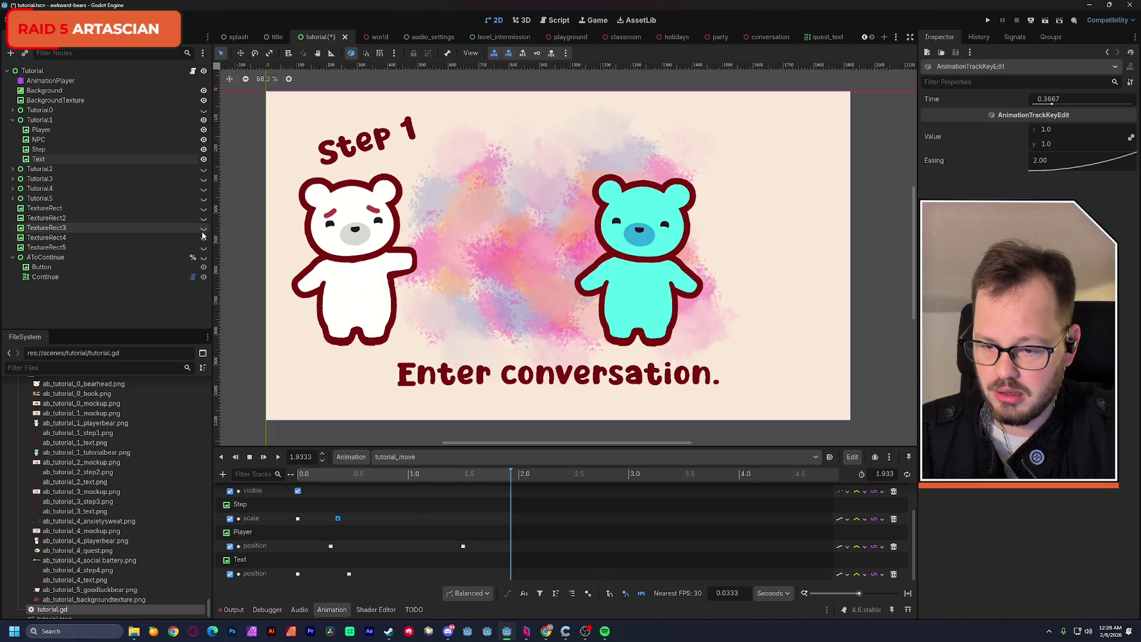
pyautogui.click(203, 231)
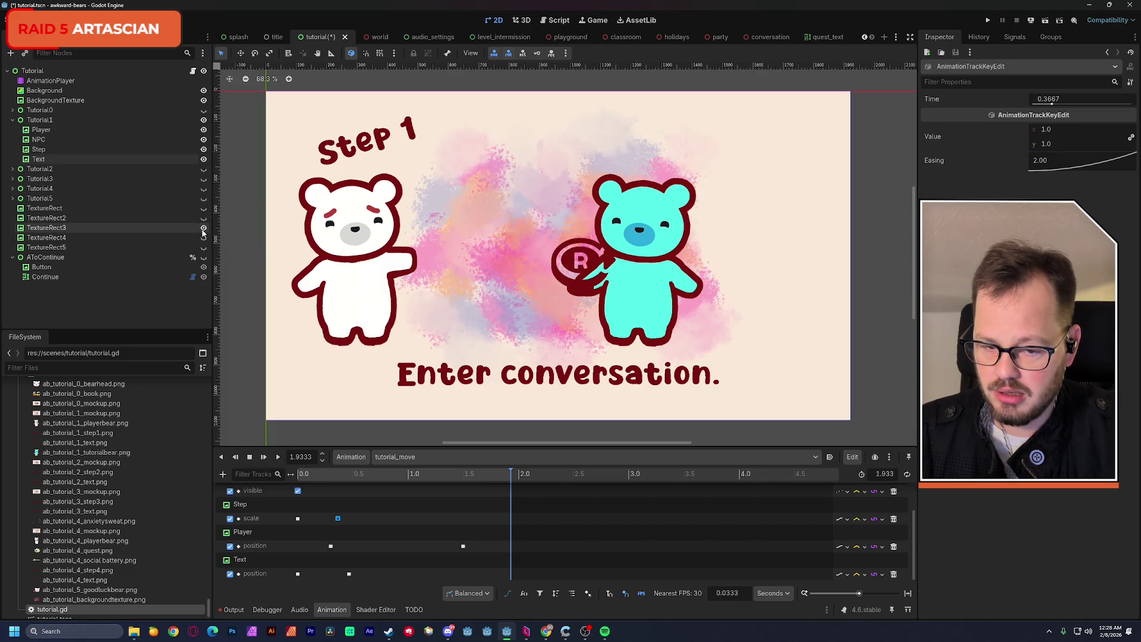
# Drag the R button icon so it sits between the two bears.
pyautogui.click(571, 274)
pyautogui.moveTo(579, 265)
pyautogui.mouseDown()
pyautogui.moveTo(483, 275)
pyautogui.moveTo(337, 372)
pyautogui.mouseUp()
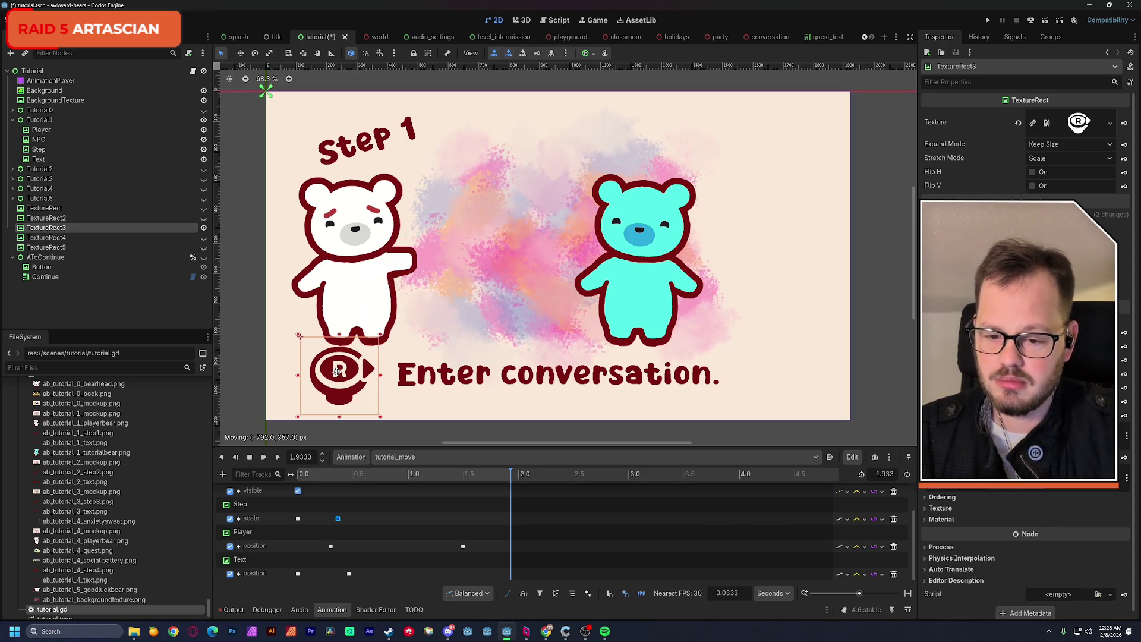
pyautogui.moveTo(336, 371); pyautogui.dragTo(459, 261)
# Filter FileSystem by 'arrow' and select flair_arrow_long.svg.
pyautogui.click(47, 368)
pyautogui.write('arrow')
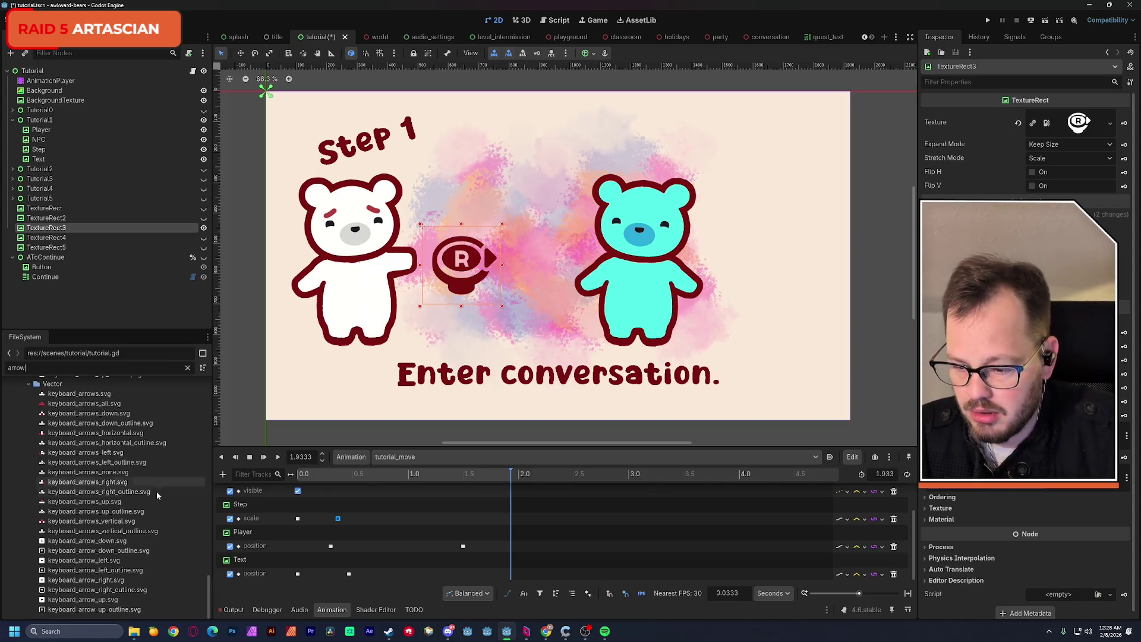
pyautogui.moveTo(206, 583)
pyautogui.mouseDown()
pyautogui.moveTo(215, 393)
pyautogui.moveTo(216, 410)
pyautogui.mouseUp()
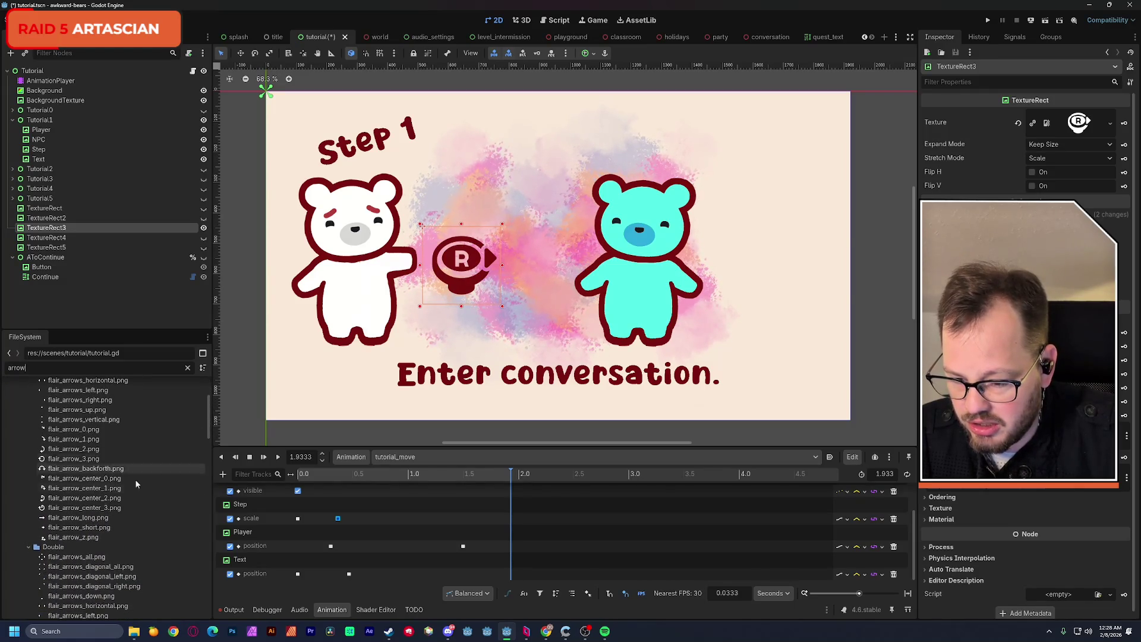
pyautogui.click(66, 519)
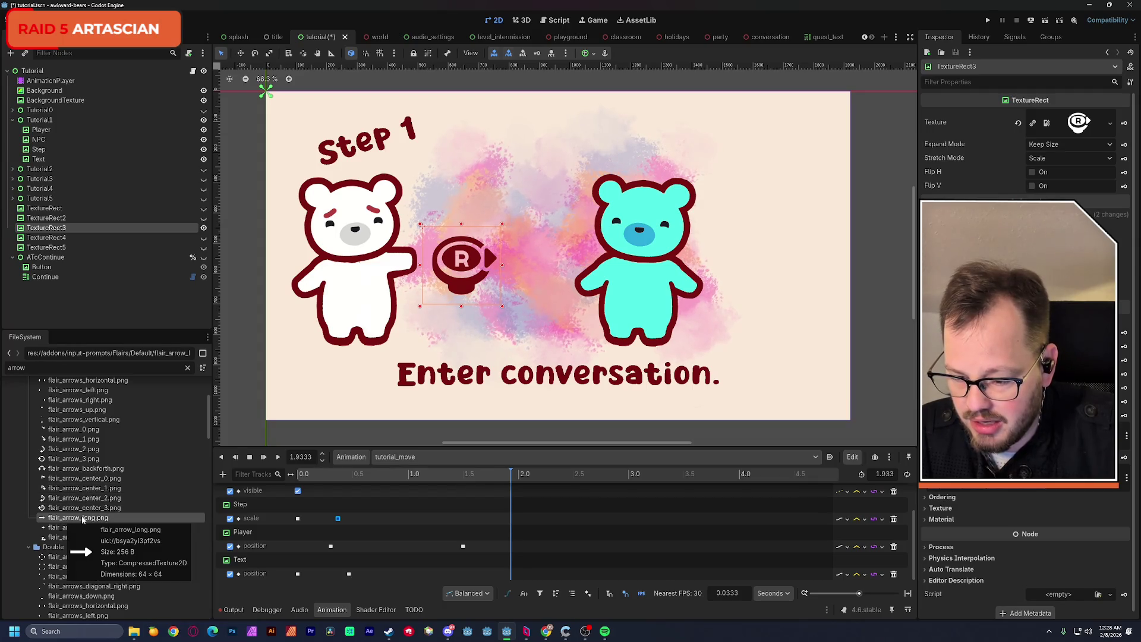
pyautogui.scroll(-5, 77, 522)
pyautogui.scroll(-8, 83, 521)
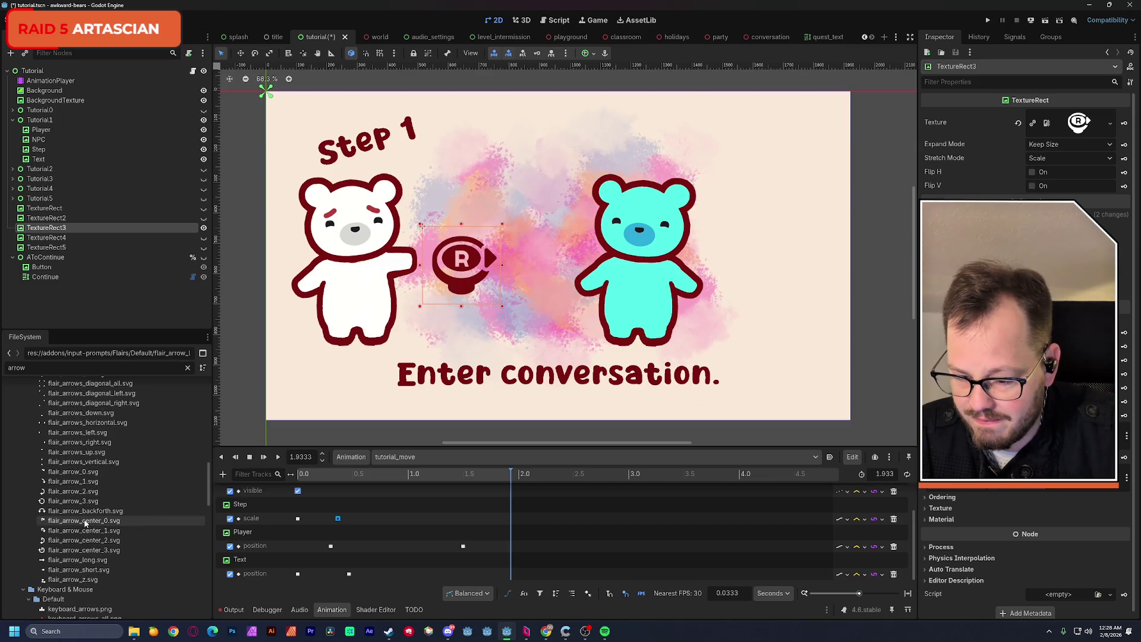
pyautogui.scroll(-1, 77, 558)
pyautogui.click(77, 560)
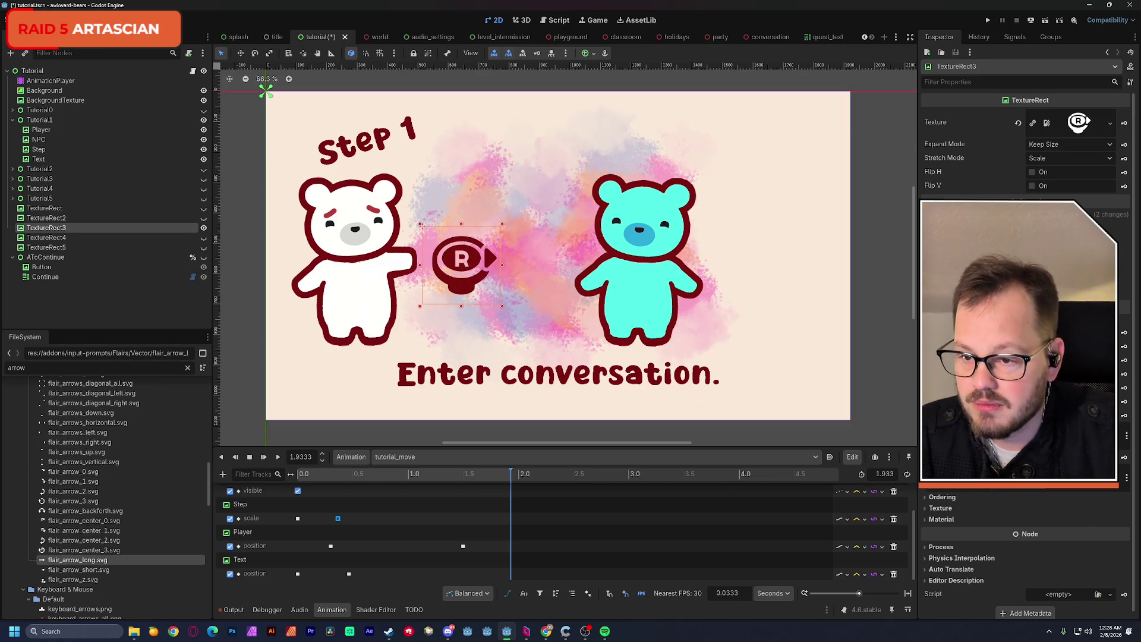
# Set the Import SVG Scale to 4 and reimport flair_arrow_long.svg.
pyautogui.click(47, 37)
pyautogui.scroll(-5, 114, 262)
pyautogui.click(124, 263)
pyautogui.write('4')
pyautogui.press('Return')
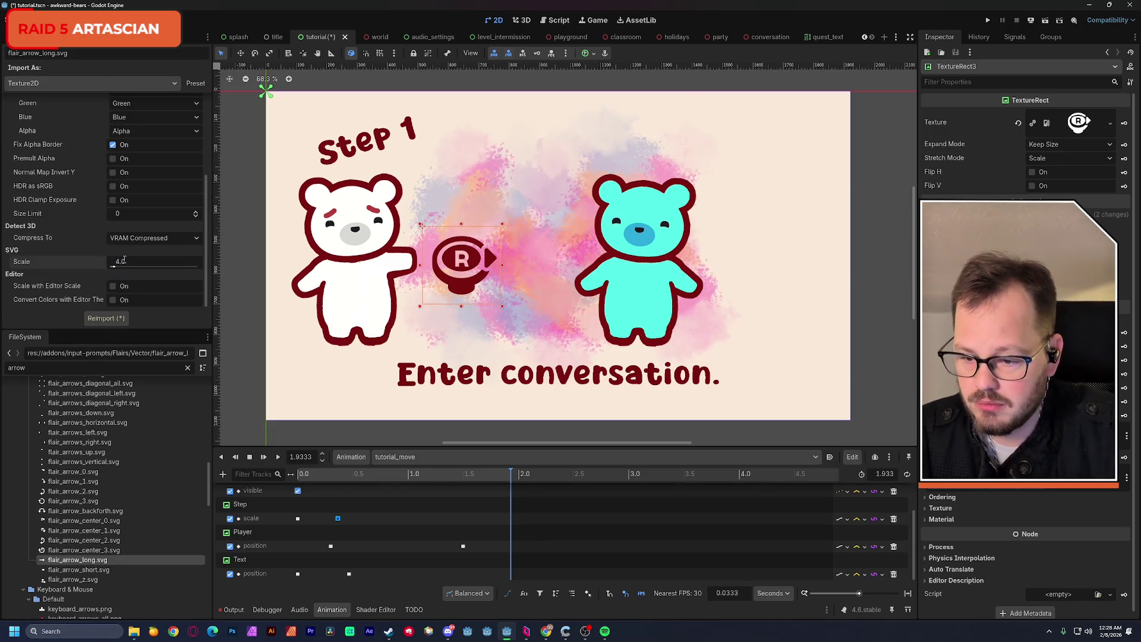
pyautogui.click(118, 319)
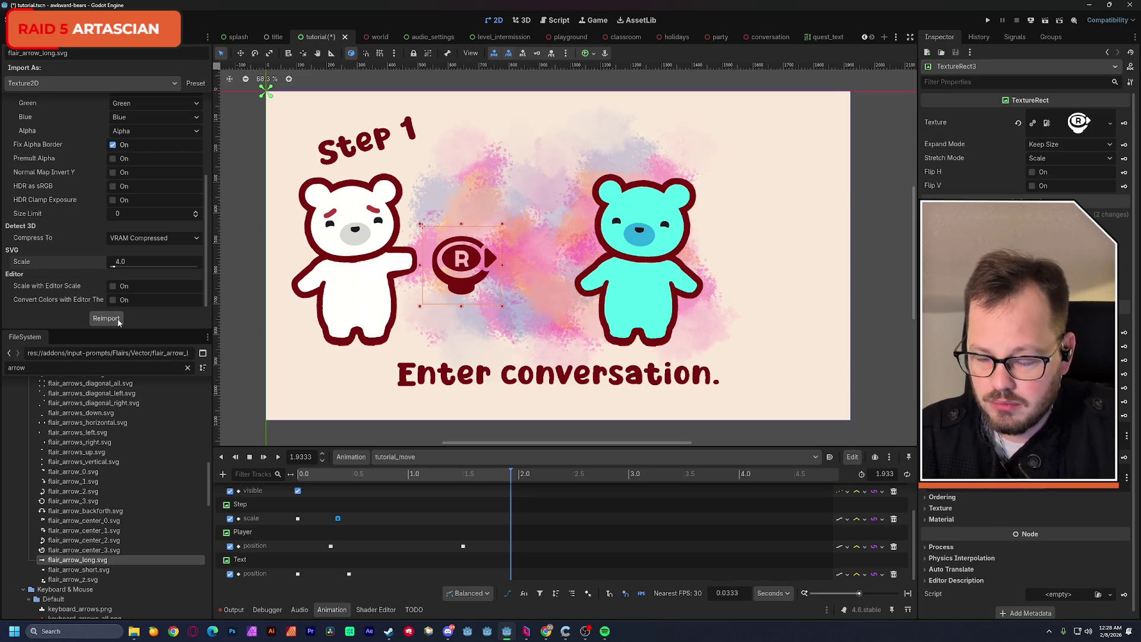
pyautogui.click(21, 36)
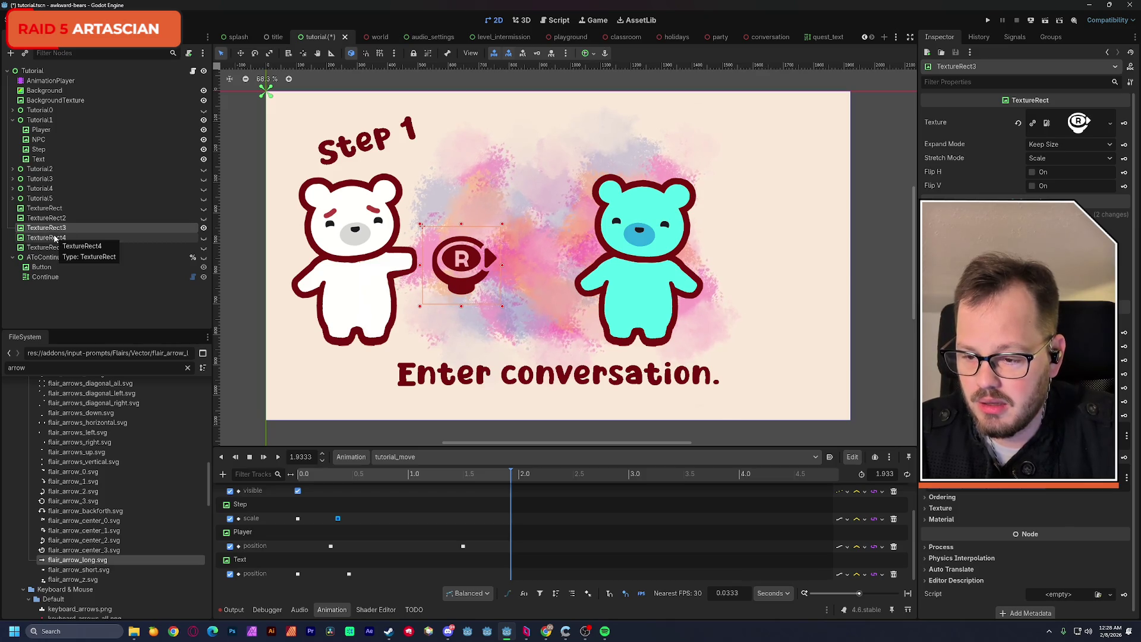
# Duplicate TextureRect3, give the copy the long arrow texture, and place it before the teal bear.
pyautogui.hotkey('ctrl', 'd')
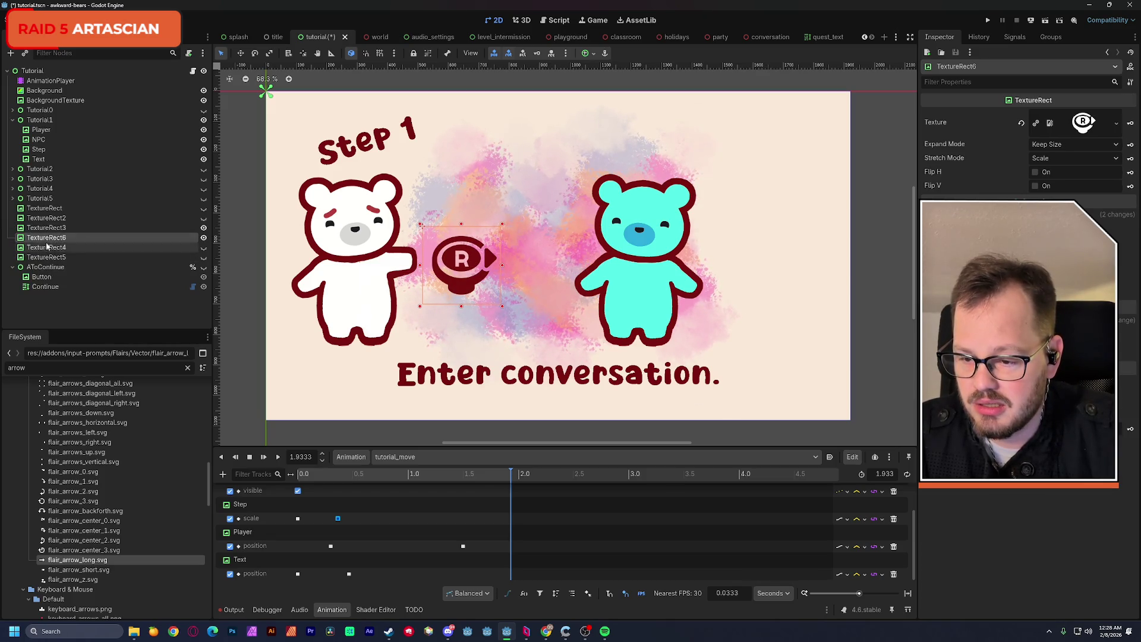
pyautogui.moveTo(84, 530)
pyautogui.mouseDown()
pyautogui.moveTo(809, 277)
pyautogui.moveTo(1083, 123)
pyautogui.mouseUp()
pyautogui.moveTo(476, 265); pyautogui.dragTo(547, 260)
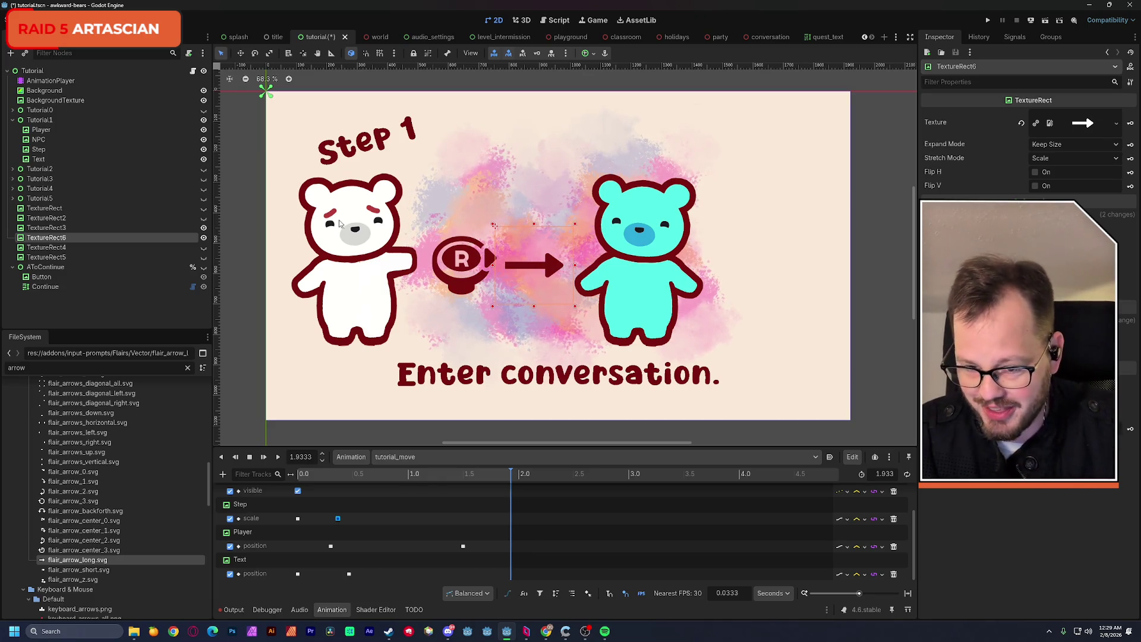
# Move TextureRect3 and TextureRect6 under Tutorial1 and rename TextureRect3 to Stick.
pyautogui.click(60, 229)
pyautogui.keyDown('ctrl'); pyautogui.click(57, 239); pyautogui.keyUp('ctrl')
pyautogui.moveTo(52, 229)
pyautogui.mouseDown()
pyautogui.moveTo(45, 123)
pyautogui.moveTo(49, 166)
pyautogui.mouseUp()
pyautogui.click(50, 169)
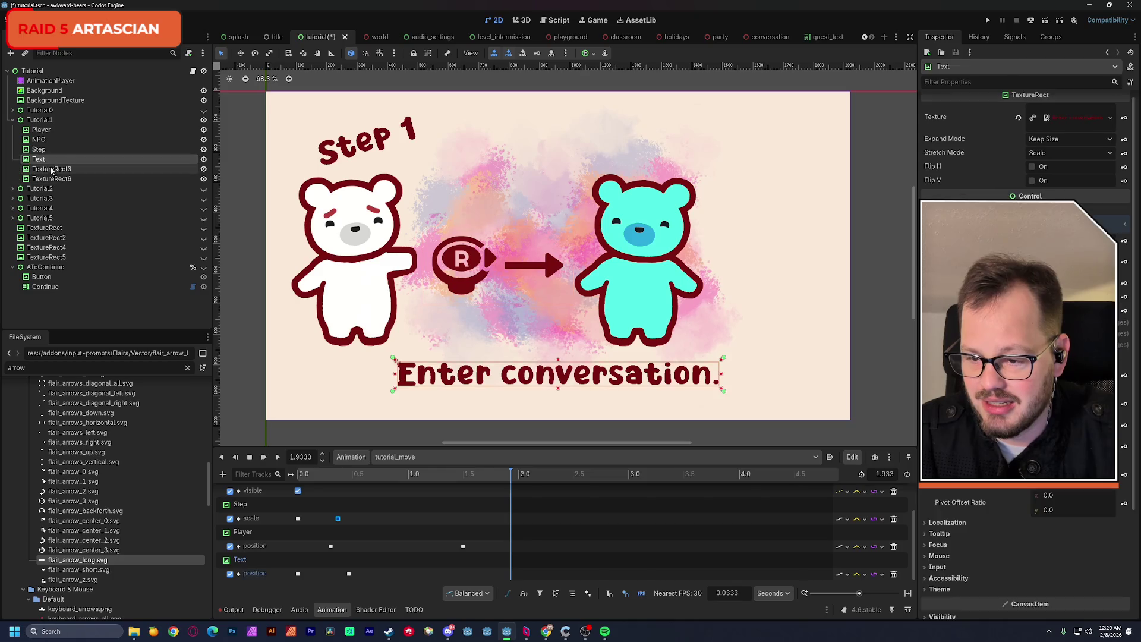
pyautogui.doubleClick(49, 170)
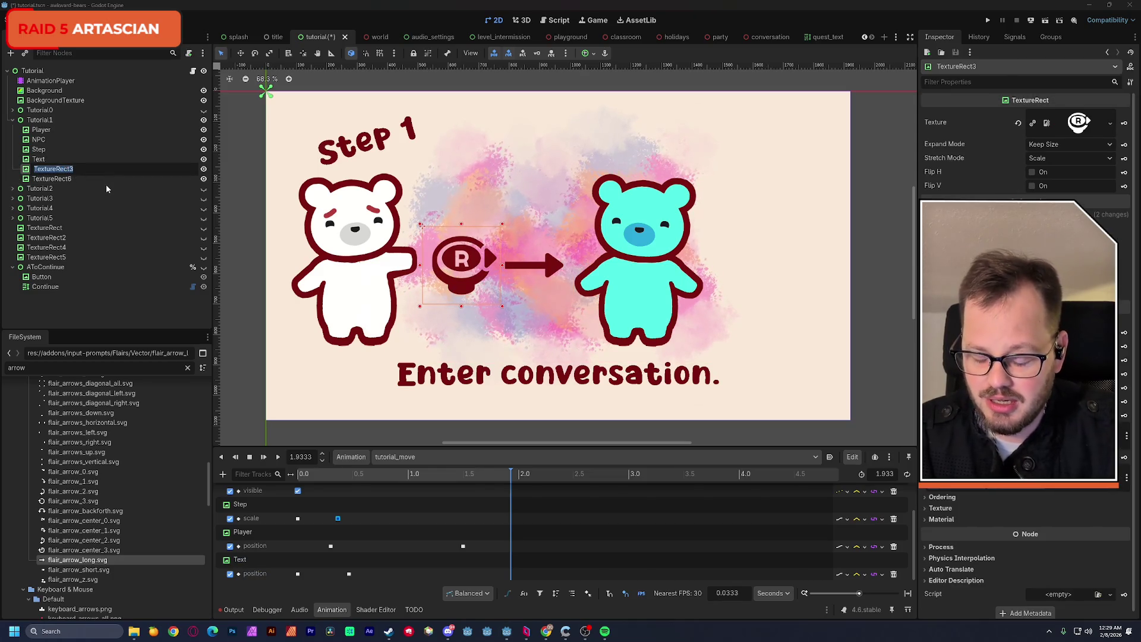
pyautogui.write('Stick')
pyautogui.press('Return')
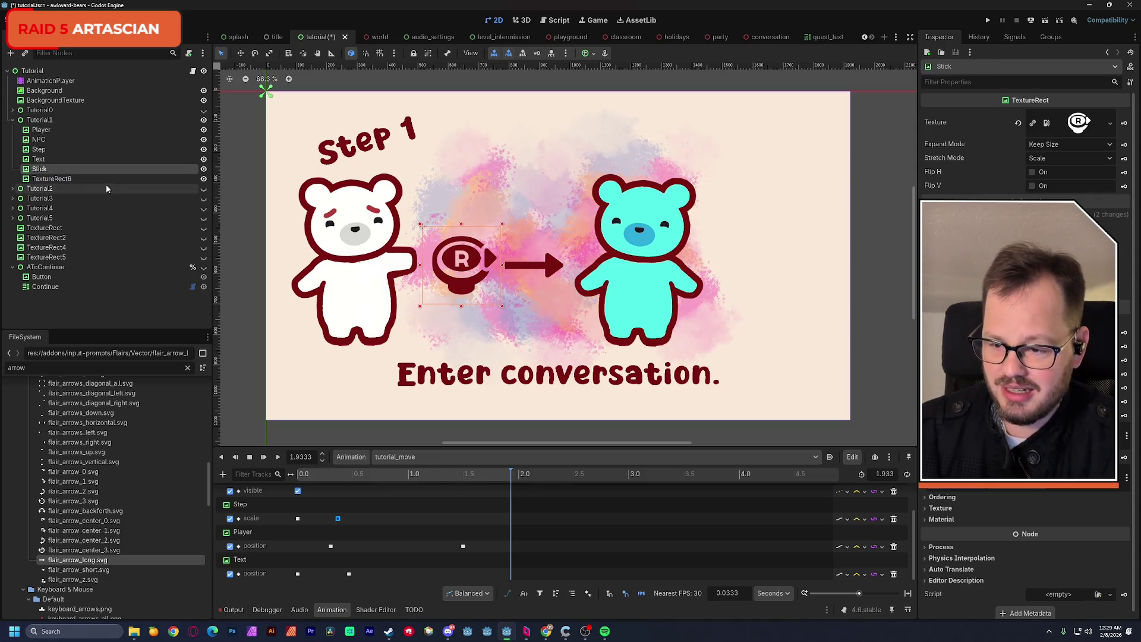
# Rename TextureRect6 to Arrow, slide it left against the R button, then delete it.
pyautogui.click(58, 179)
pyautogui.doubleClick(58, 179)
pyautogui.write('Arrow')
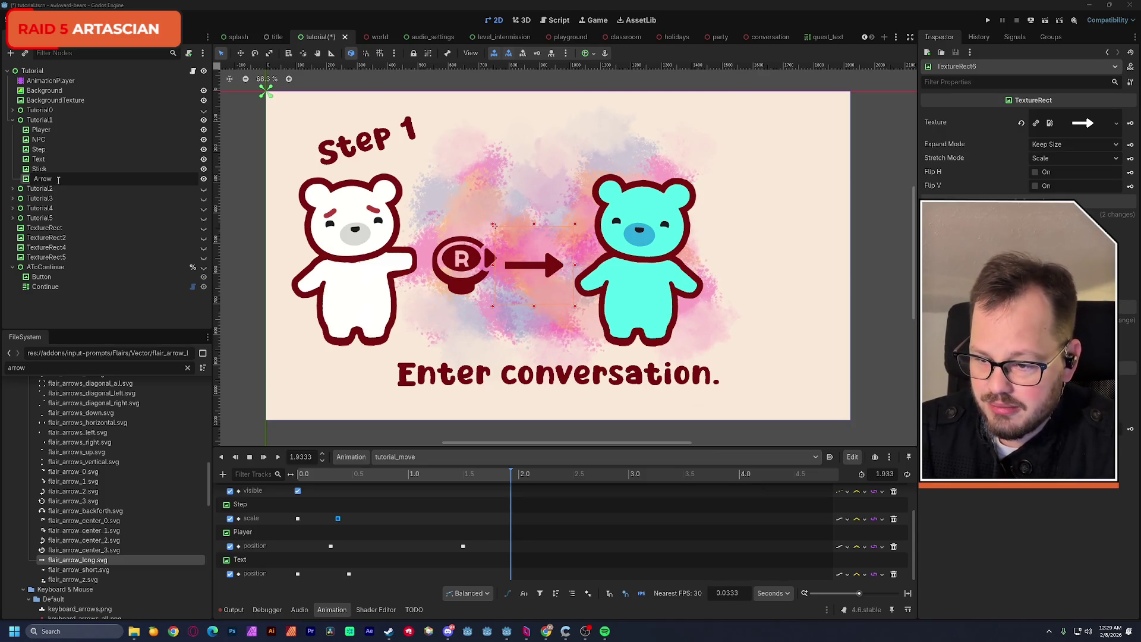
pyautogui.press('Return')
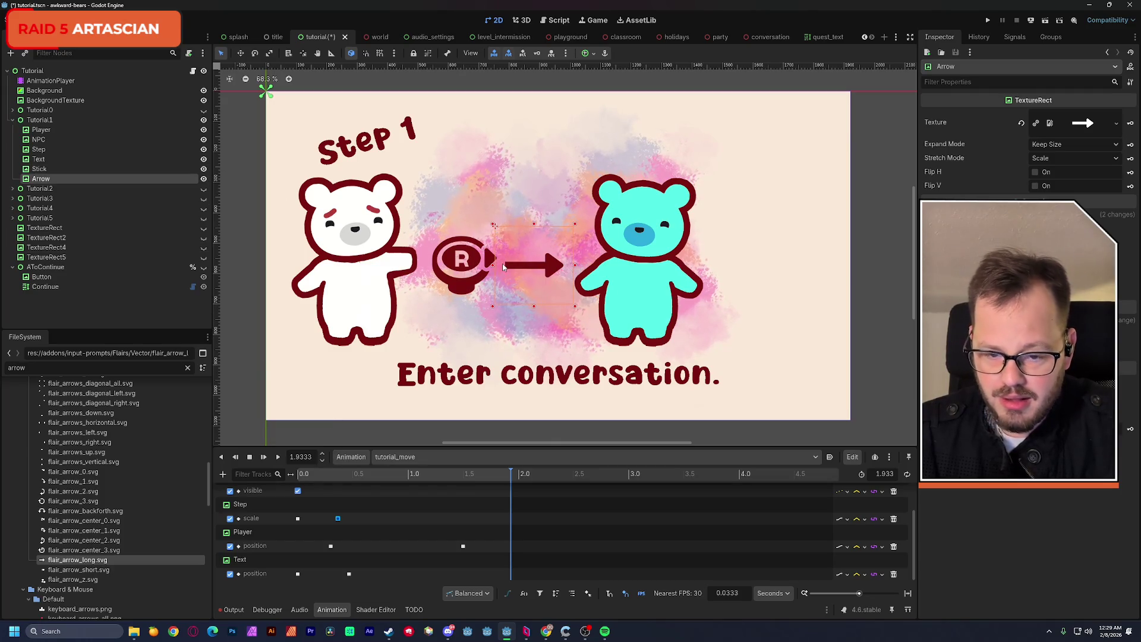
pyautogui.moveTo(525, 268)
pyautogui.mouseDown()
pyautogui.moveTo(445, 265)
pyautogui.moveTo(494, 264)
pyautogui.mouseUp()
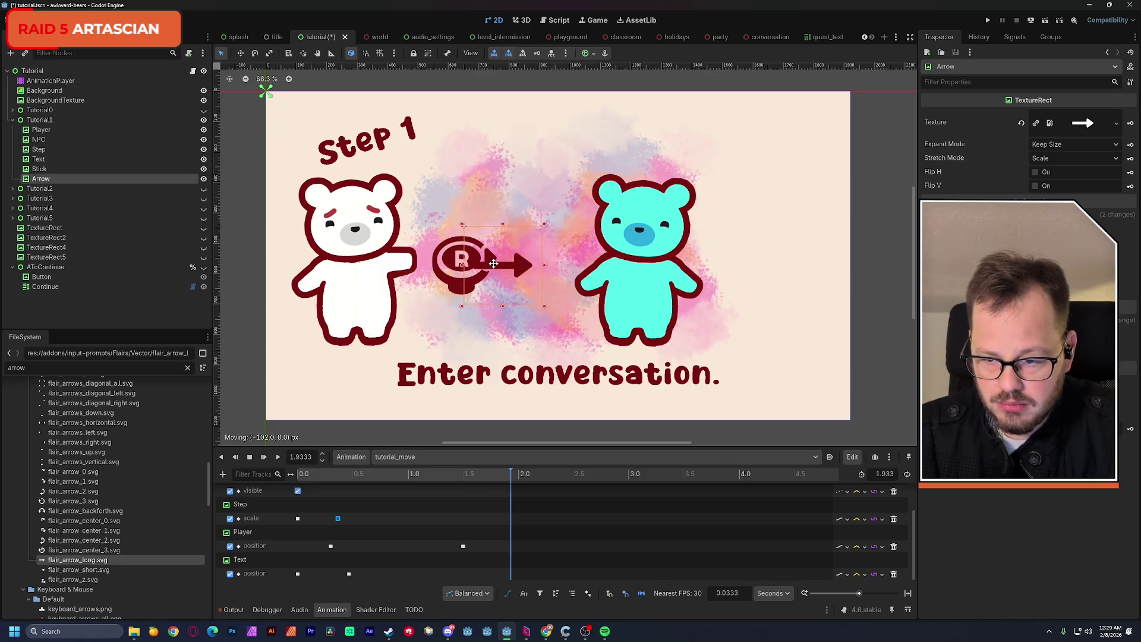
pyautogui.press('Delete')
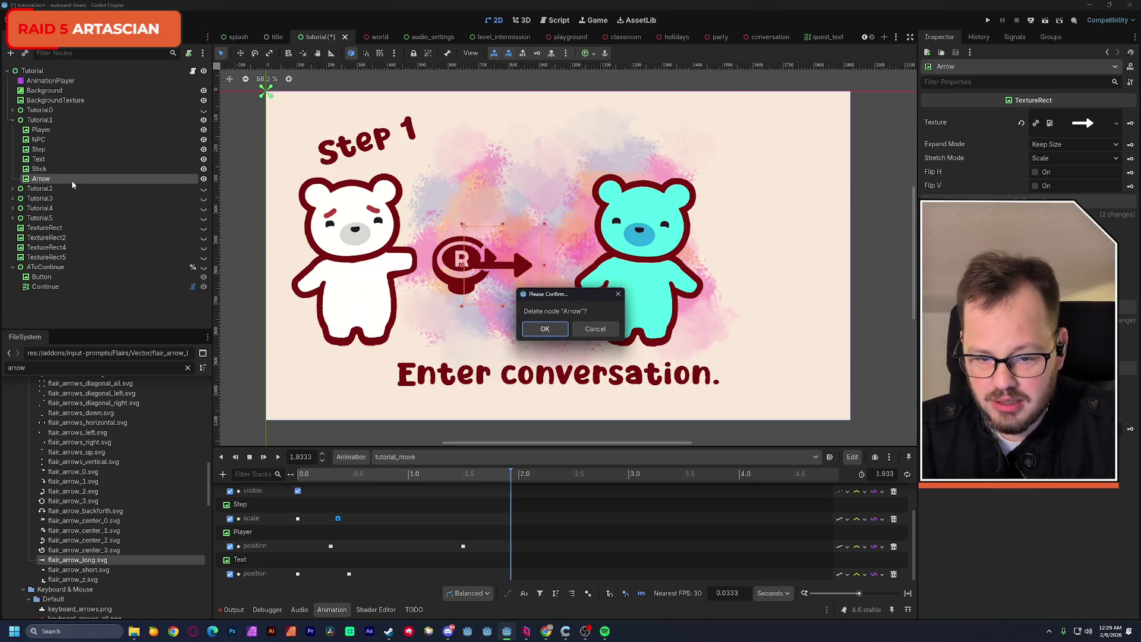
# Confirm the deletion, duplicate Stick as a new Arrow node, and give it flair_arrow_long.svg.
pyautogui.press('Return')
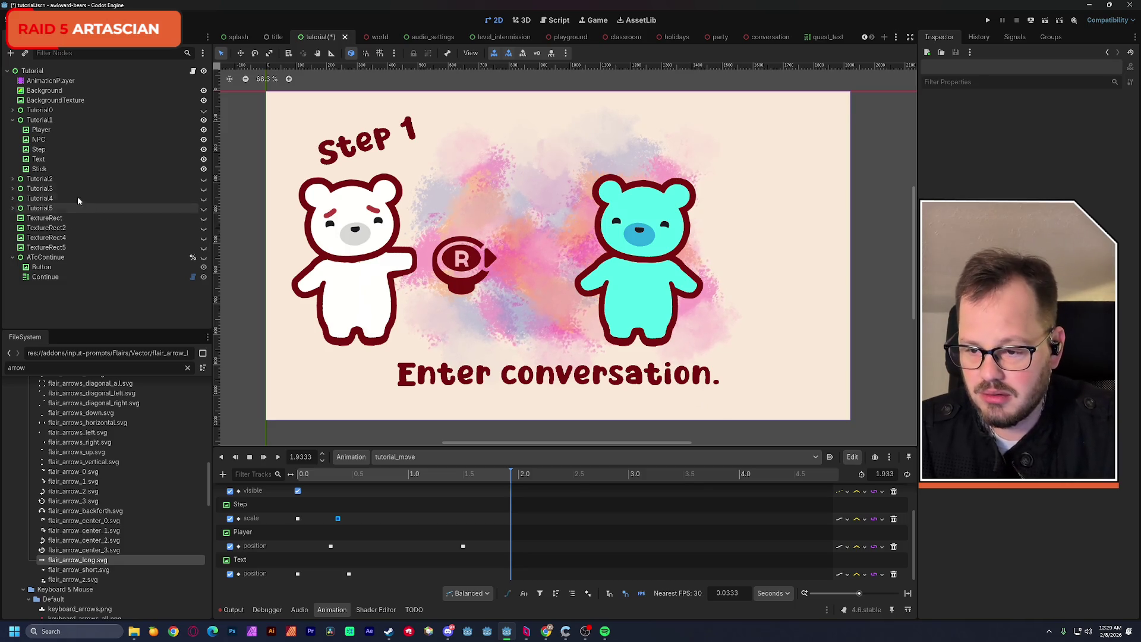
pyautogui.click(45, 168)
pyautogui.hotkey('ctrl', 'd')
pyautogui.doubleClick(49, 178)
pyautogui.write('Arro')
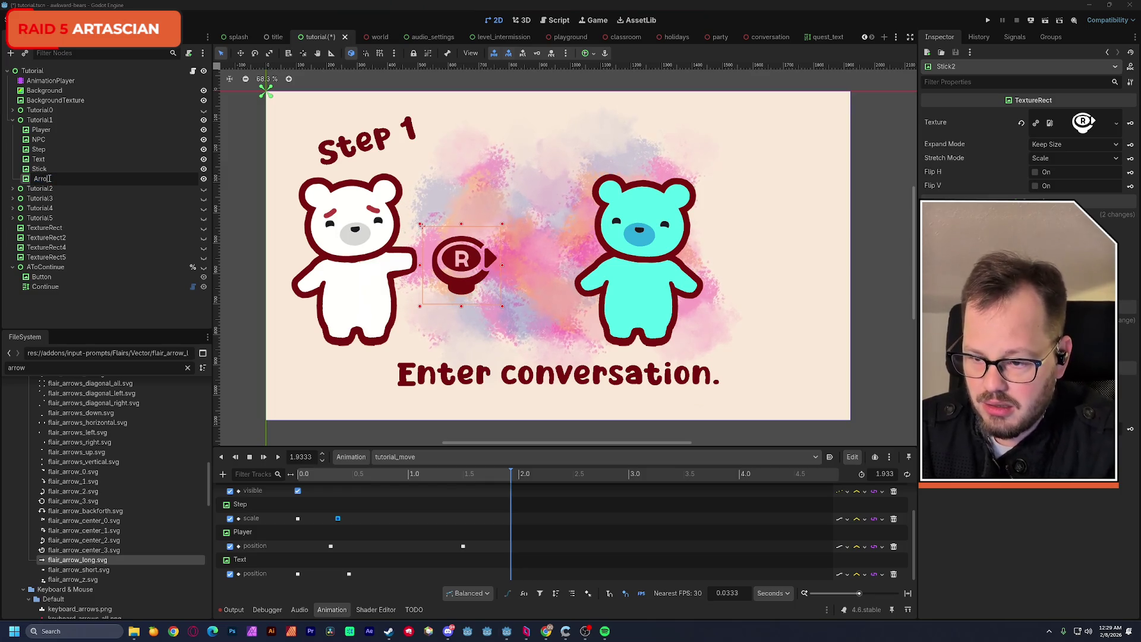
pyautogui.write('w')
pyautogui.press('Return')
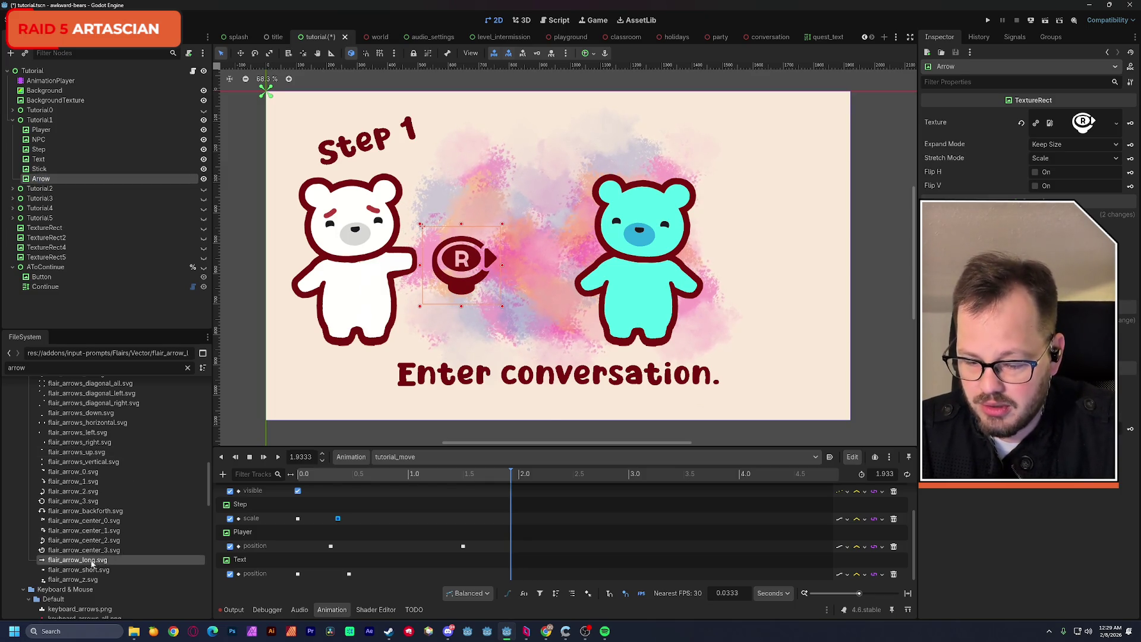
pyautogui.moveTo(90, 560); pyautogui.dragTo(1084, 122)
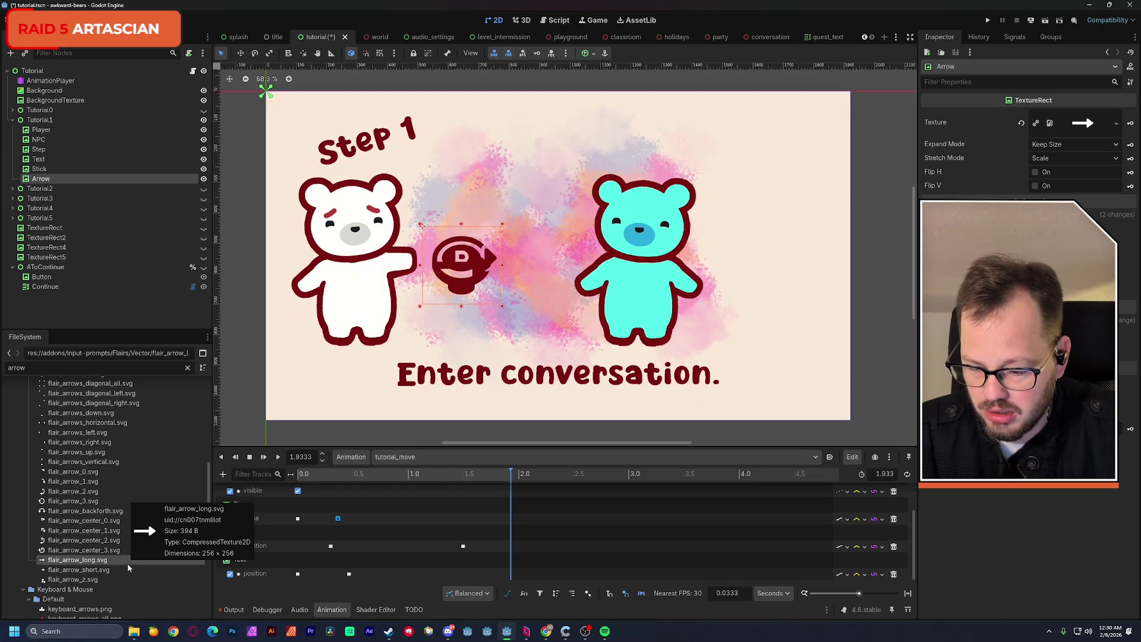
pyautogui.click(88, 572)
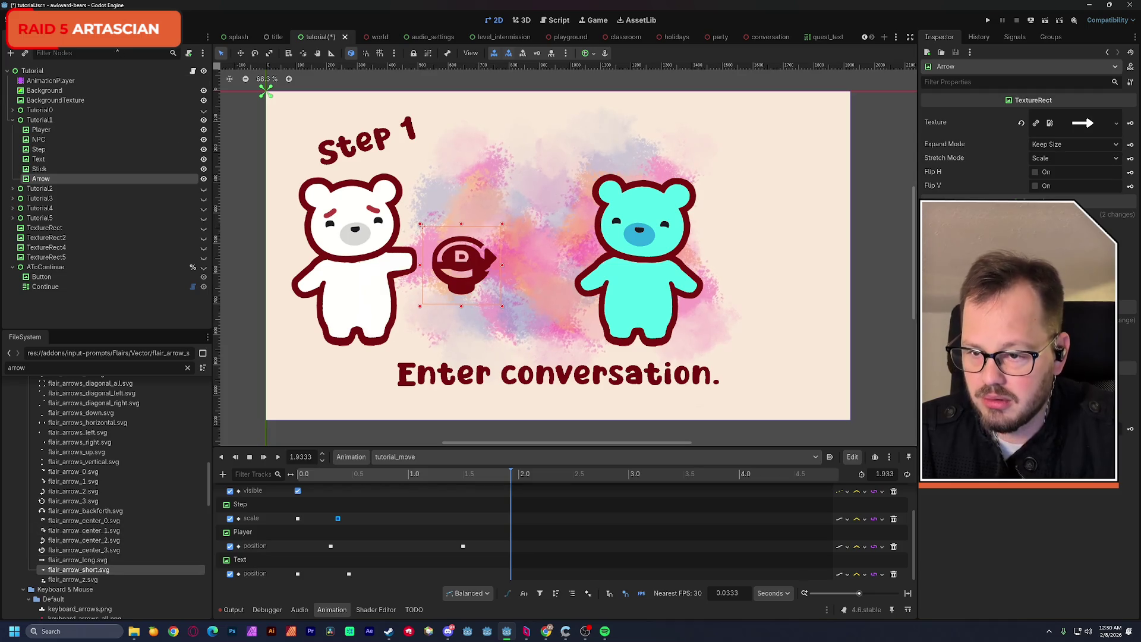
# Reimport flair_arrow_short.svg with an SVG Scale of 4.0.
pyautogui.click(50, 37)
pyautogui.scroll(-5, 118, 238)
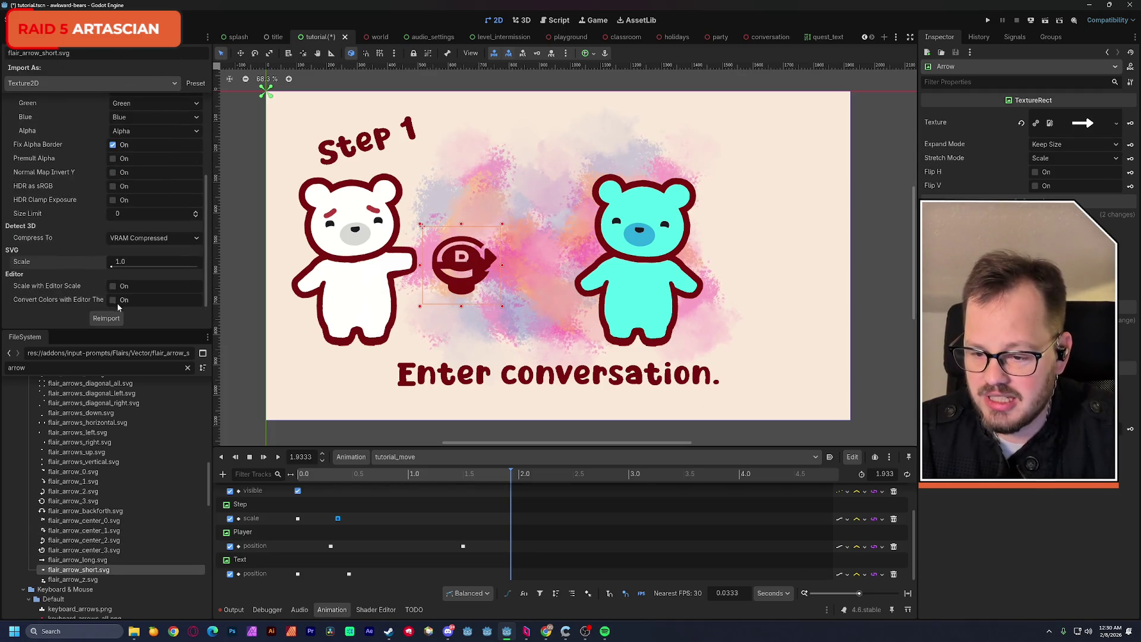
pyautogui.click(126, 262)
pyautogui.write('4')
pyautogui.press('Return')
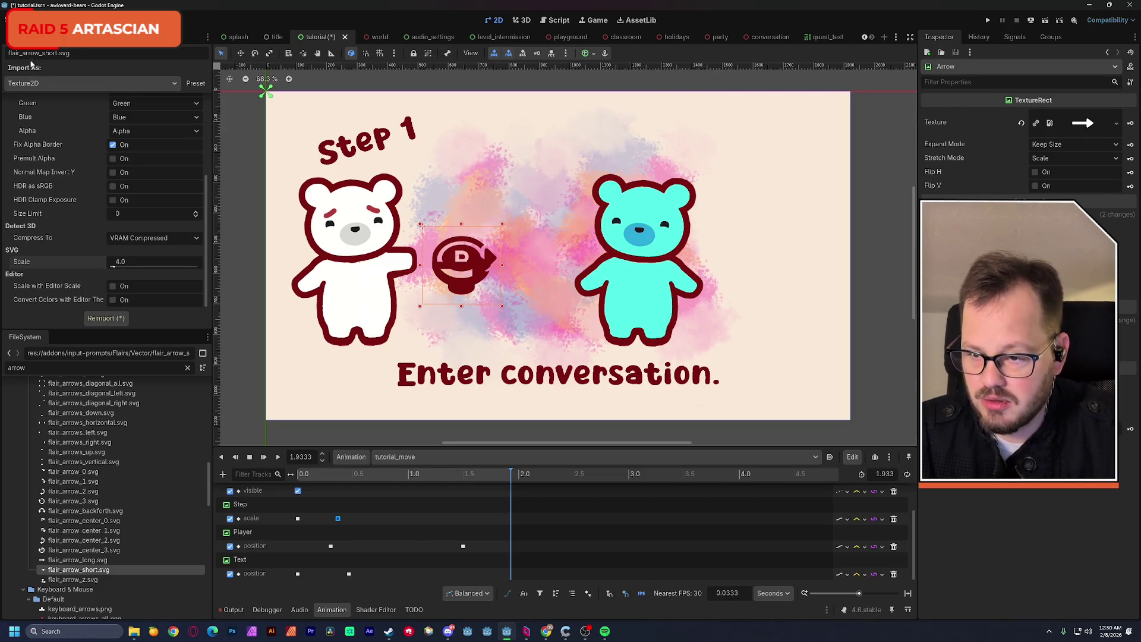
pyautogui.click(22, 36)
pyautogui.click(51, 37)
pyautogui.scroll(-2, 101, 209)
pyautogui.click(106, 318)
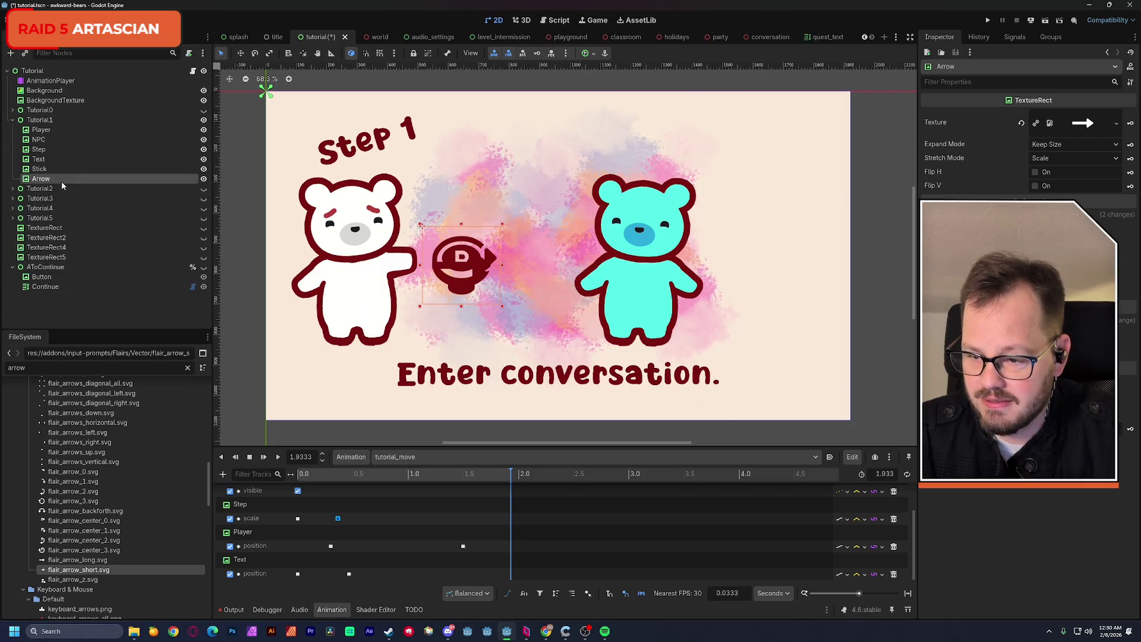
# Hide Stick, briefly try the short arrow on Arrow, revert to the long arrow, and save.
pyautogui.click(203, 170)
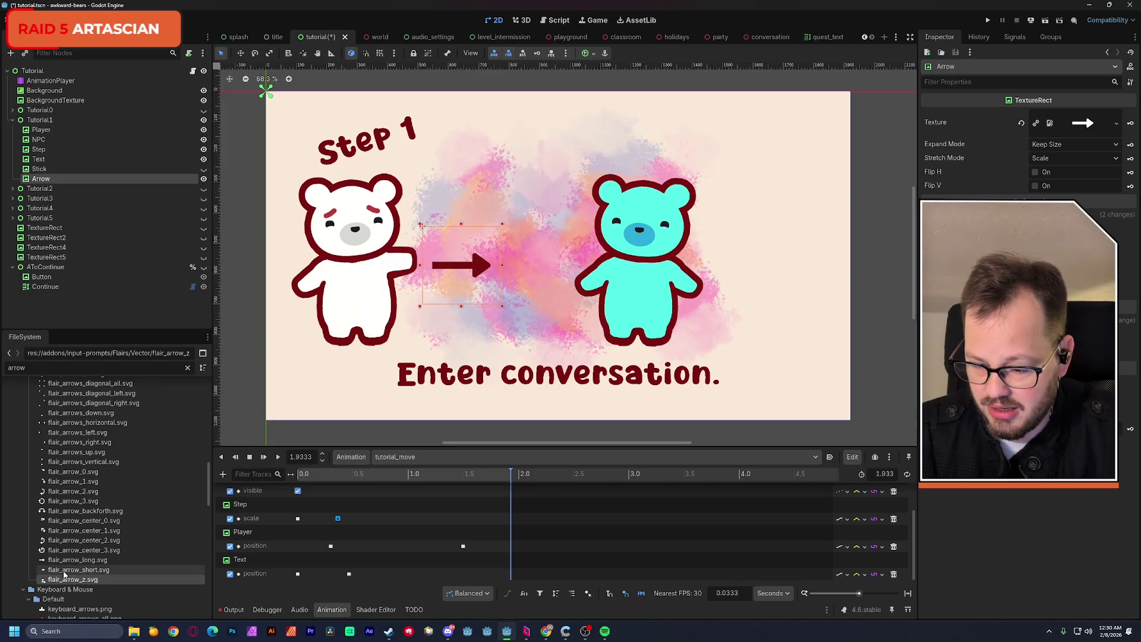
pyautogui.moveTo(74, 570)
pyautogui.mouseDown()
pyautogui.moveTo(97, 567)
pyautogui.moveTo(368, 102)
pyautogui.moveTo(1082, 130)
pyautogui.mouseUp()
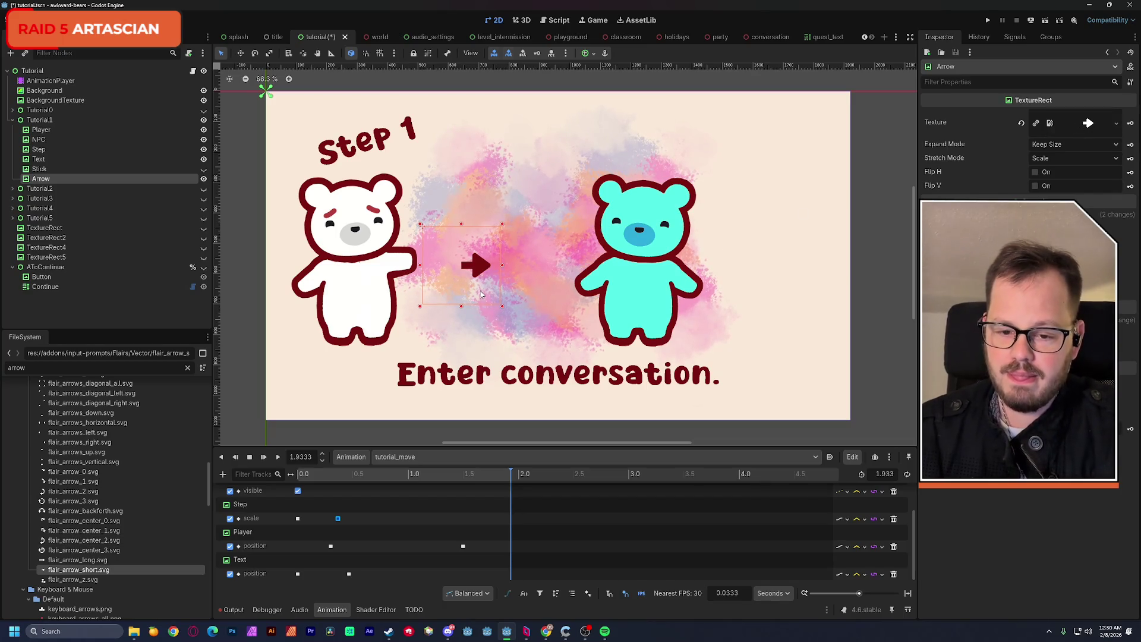
pyautogui.hotkey('ctrl', 'z')
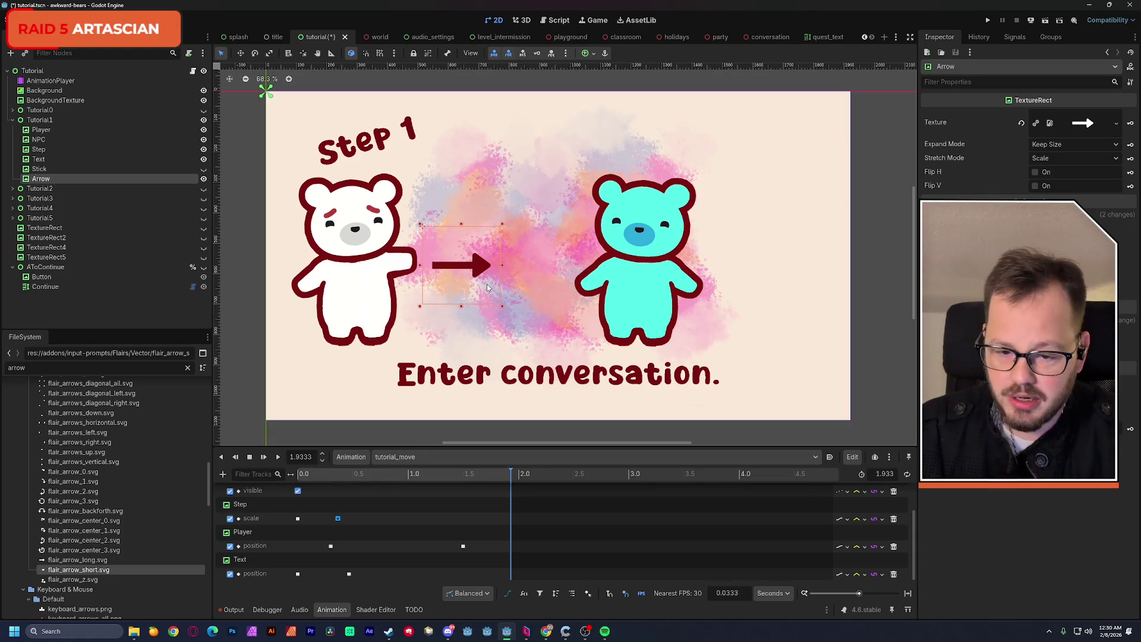
pyautogui.hotkey('ctrl', 's')
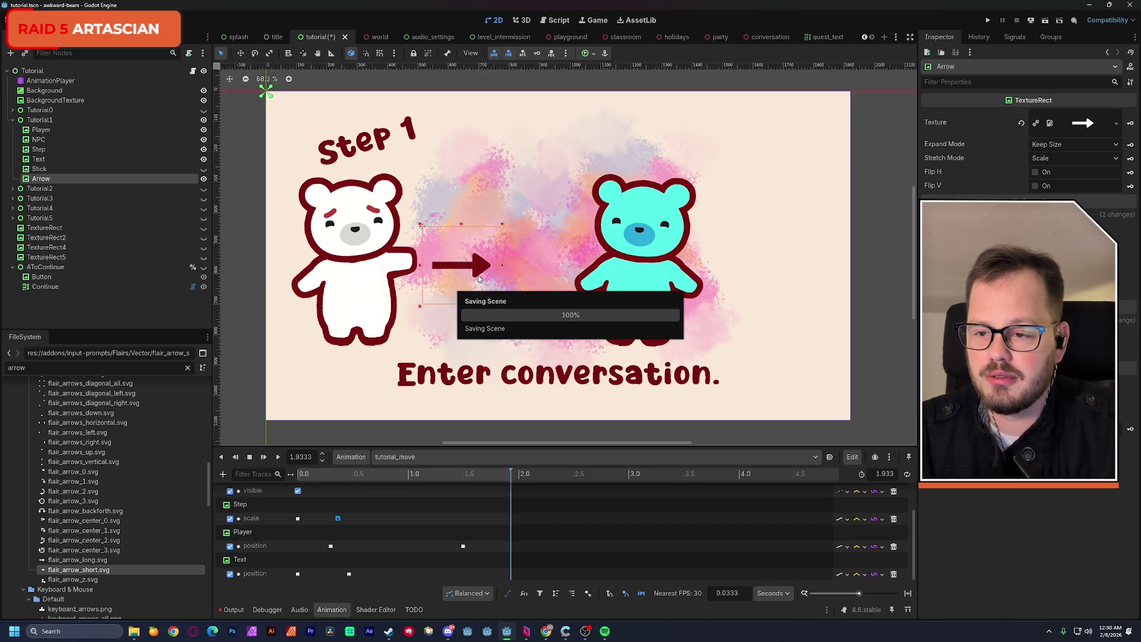
pyautogui.click(317, 474)
pyautogui.moveTo(317, 476)
pyautogui.mouseDown()
pyautogui.moveTo(284, 480)
pyautogui.moveTo(437, 473)
pyautogui.moveTo(397, 474)
pyautogui.mouseUp()
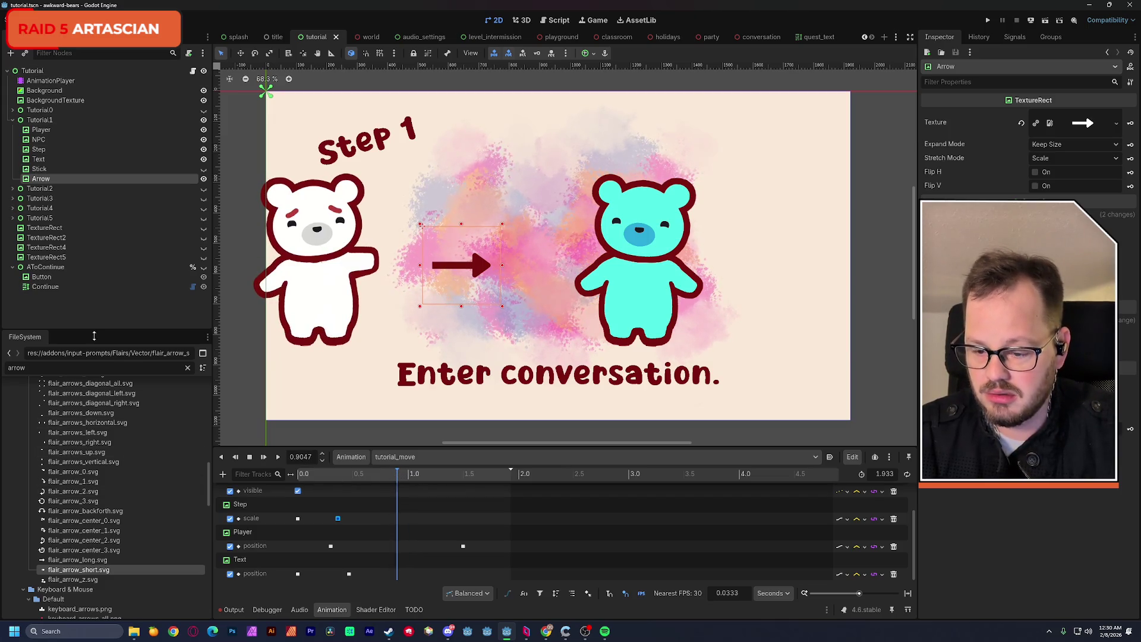
pyautogui.click(50, 81)
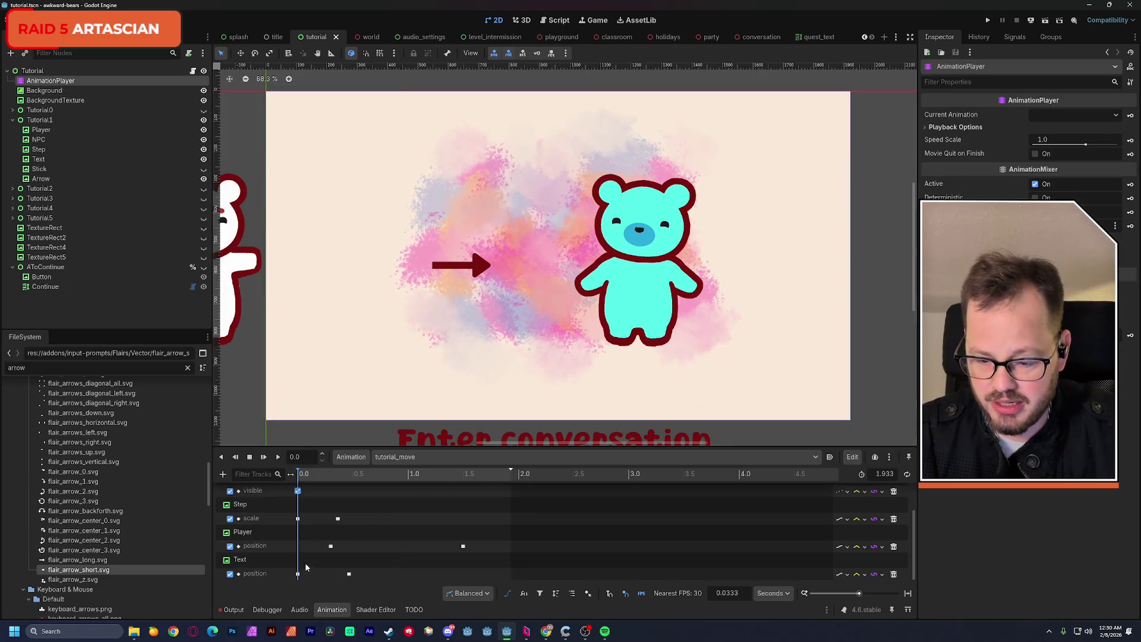
pyautogui.moveTo(305, 477); pyautogui.dragTo(360, 483)
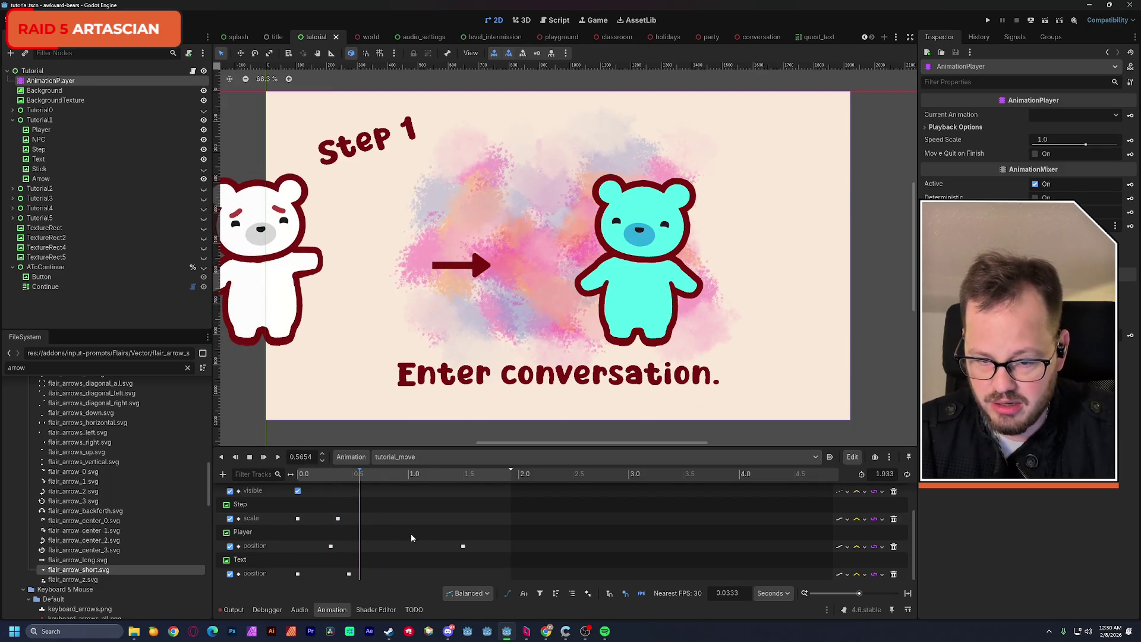
pyautogui.click(56, 178)
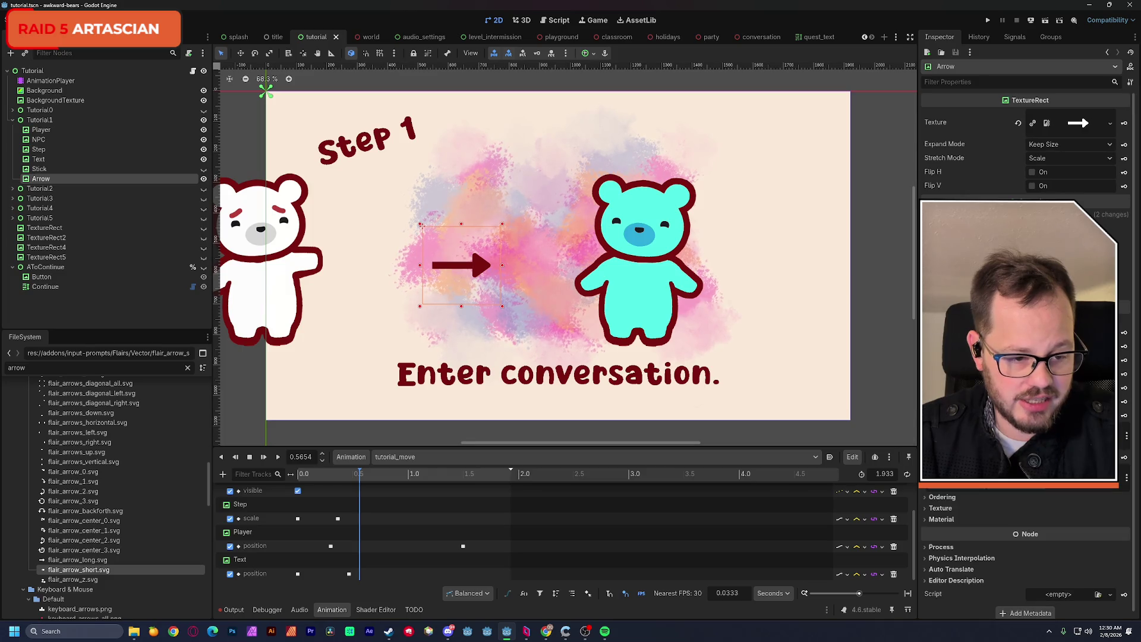
# Create an Arrow visible track in tutorial_move and add a second key that hides the arrow.
pyautogui.click(1125, 334)
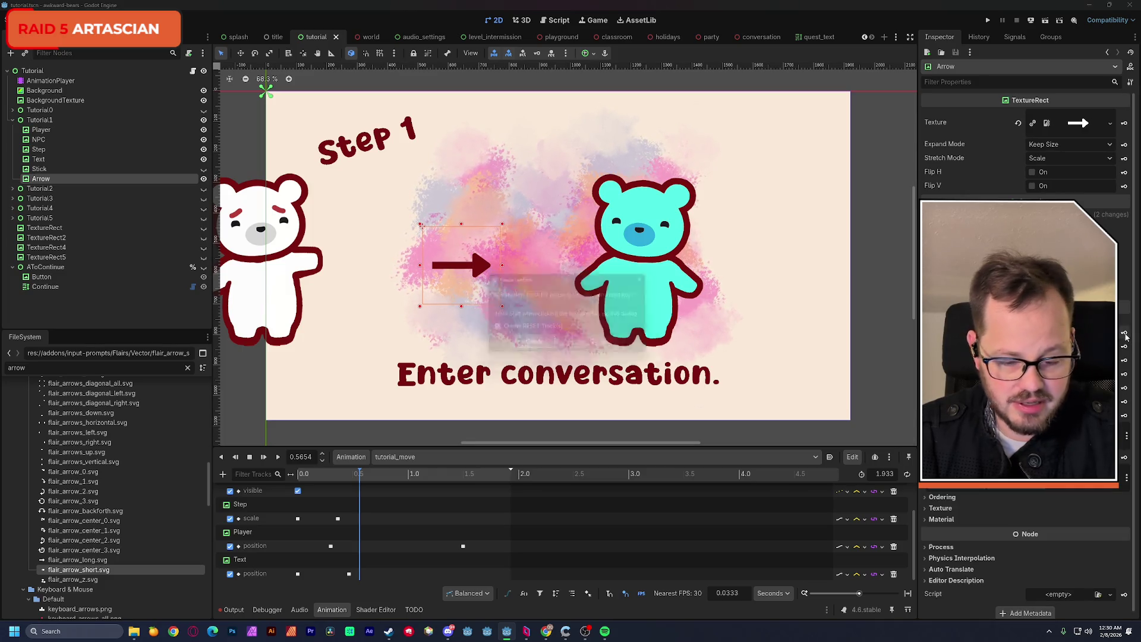
pyautogui.click(533, 347)
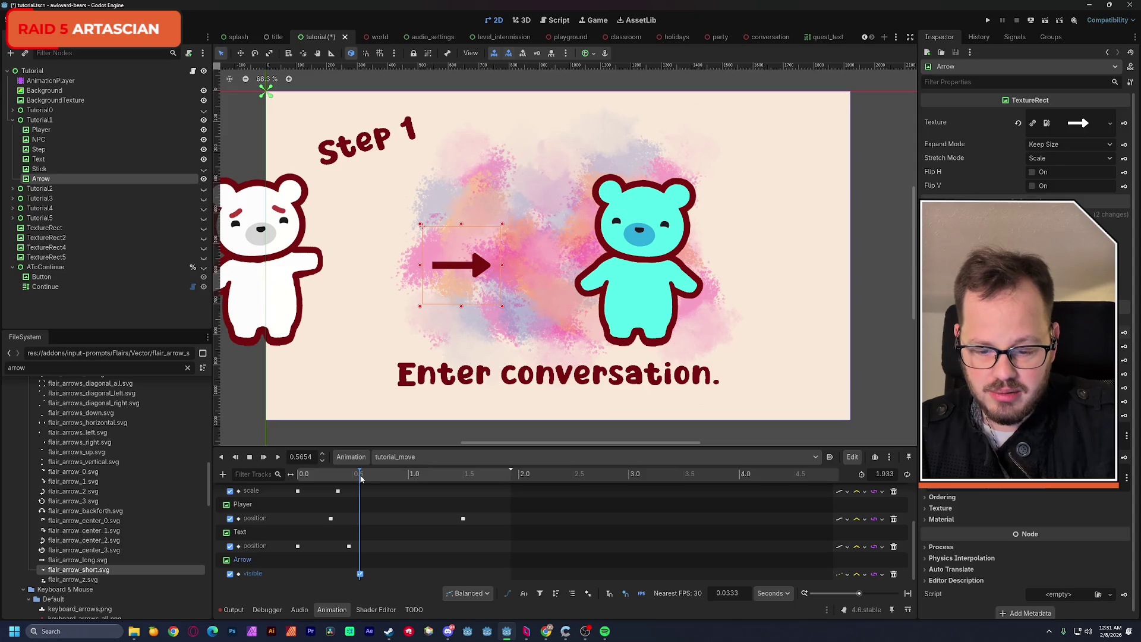
pyautogui.moveTo(858, 597); pyautogui.dragTo(867, 594)
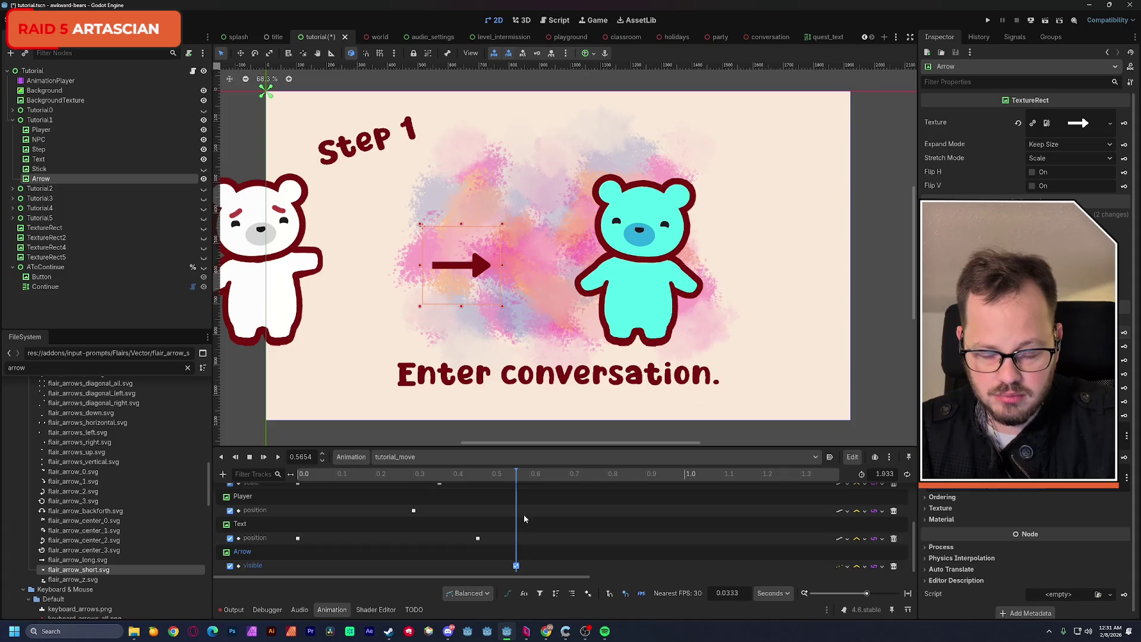
pyautogui.moveTo(517, 480); pyautogui.dragTo(545, 479)
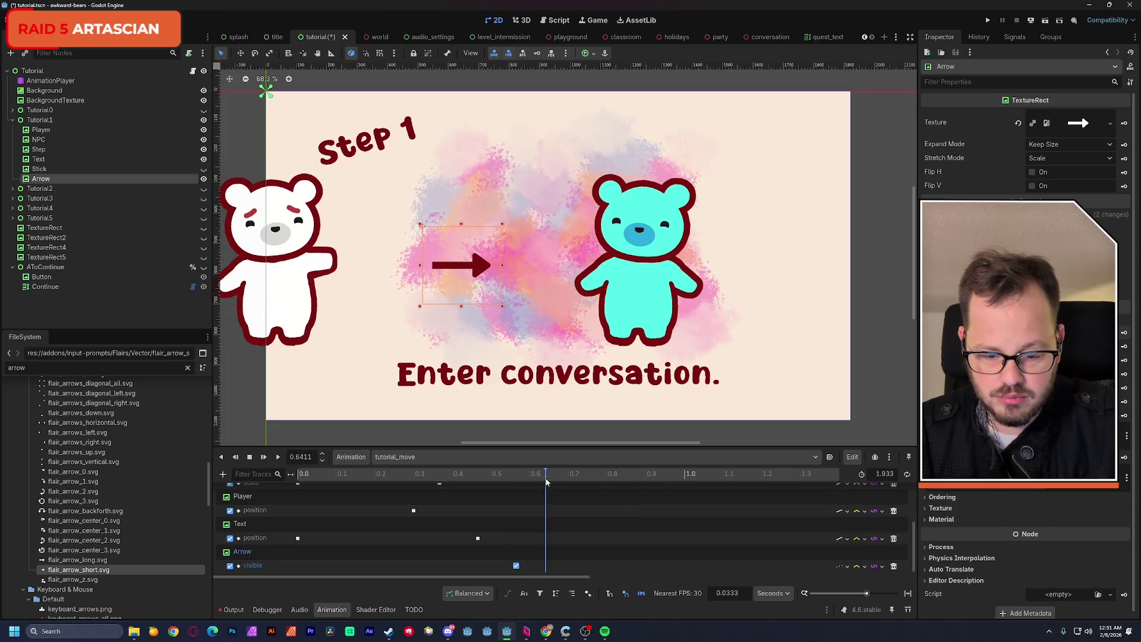
pyautogui.click(516, 565)
pyautogui.hotkey('ctrl', 'd')
pyautogui.moveTo(549, 569); pyautogui.dragTo(511, 571)
pyautogui.click(1036, 130)
# Duplicate the on/off visibility key pair twice later in the timeline so the arrow blinks.
pyautogui.click(575, 476)
pyautogui.hotkey('ctrl', 'd')
pyautogui.moveTo(584, 570); pyautogui.dragTo(597, 570)
pyautogui.moveTo(559, 475)
pyautogui.mouseDown()
pyautogui.moveTo(510, 475)
pyautogui.moveTo(660, 495)
pyautogui.mouseUp()
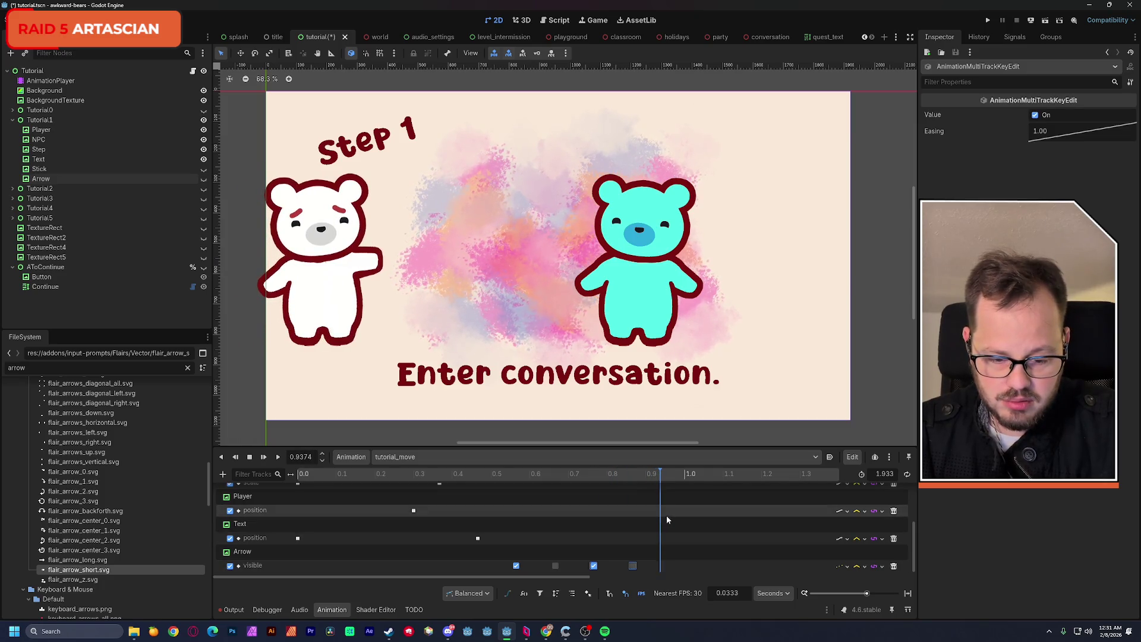
pyautogui.hotkey('ctrl', 'd')
# Add an off visibility key at 0.0 s so the arrow starts hidden, then preview.
pyautogui.click(408, 474)
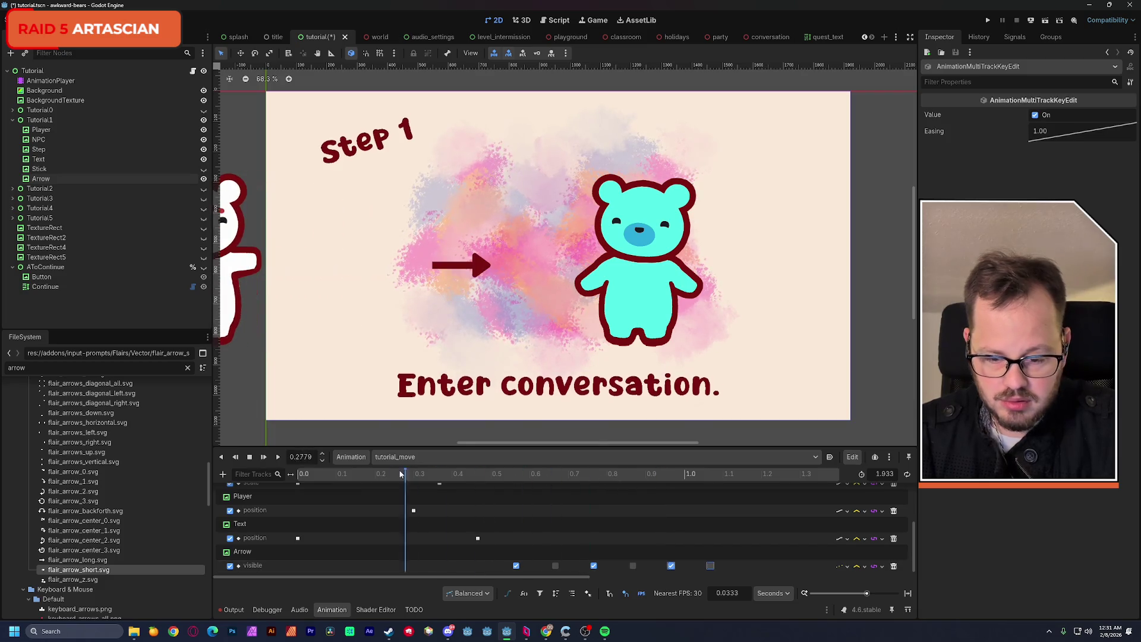
pyautogui.moveTo(408, 474); pyautogui.dragTo(274, 473)
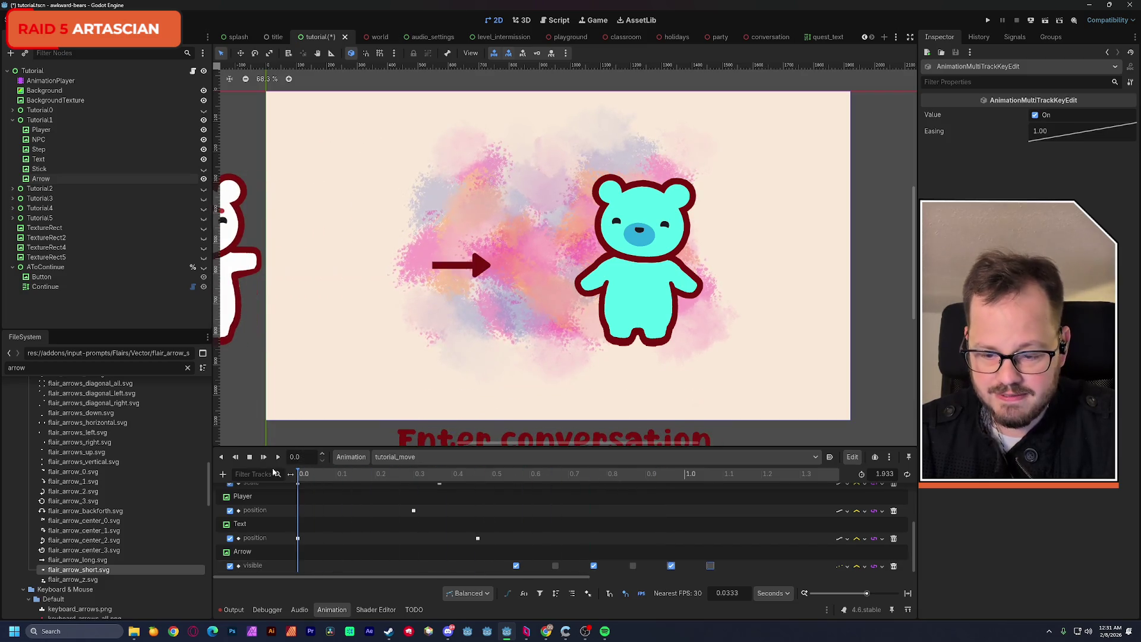
pyautogui.click(517, 567)
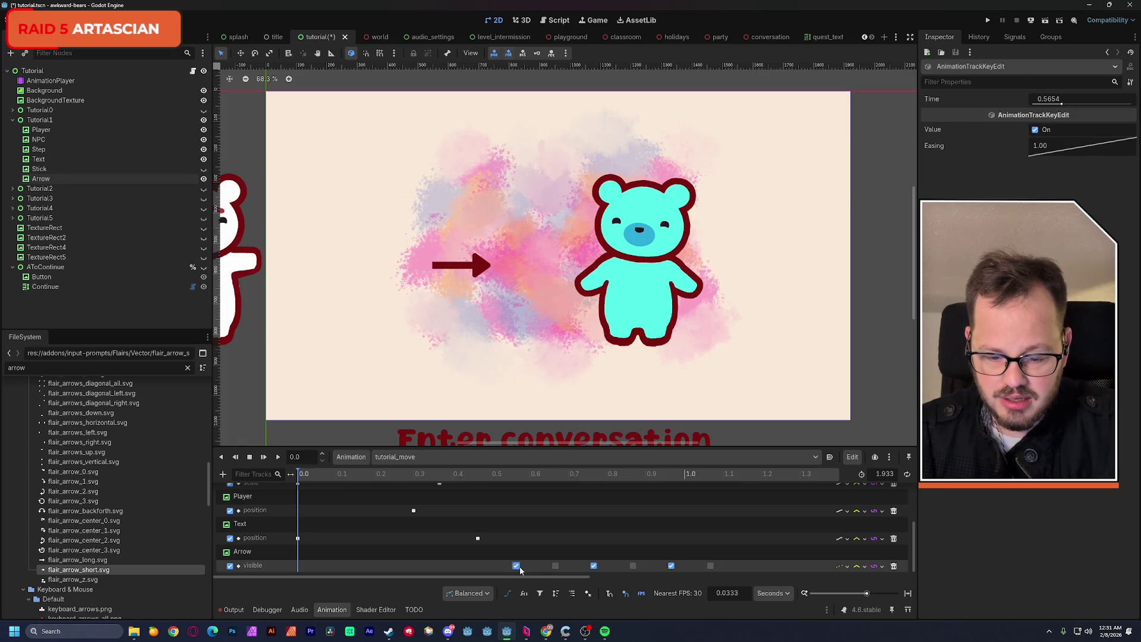
pyautogui.hotkey('ctrl', 'd')
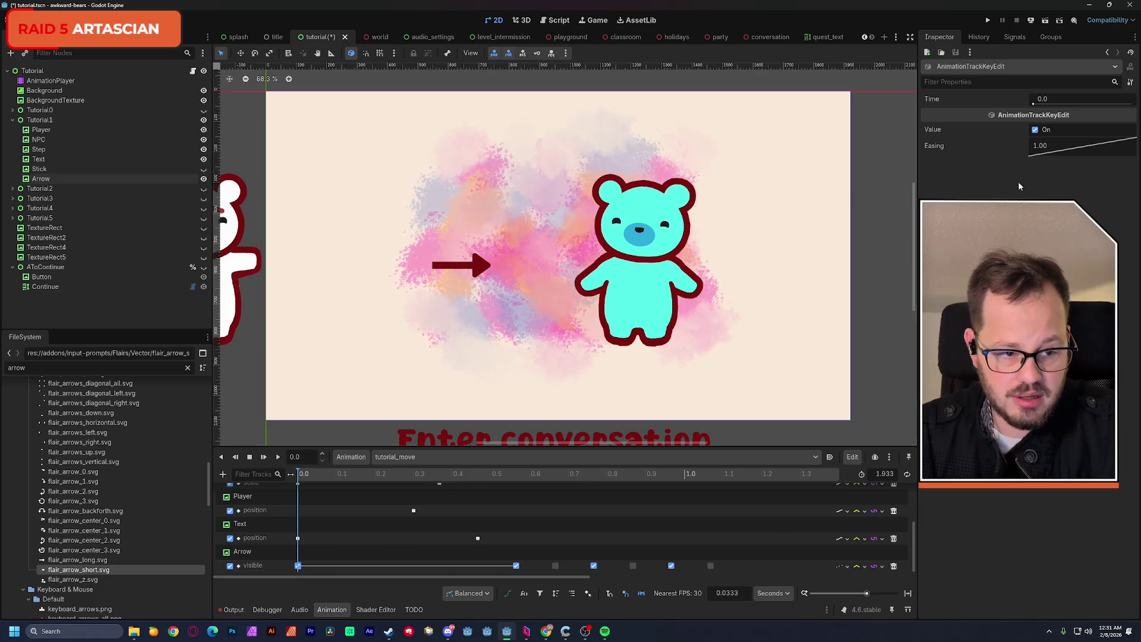
pyautogui.click(1035, 130)
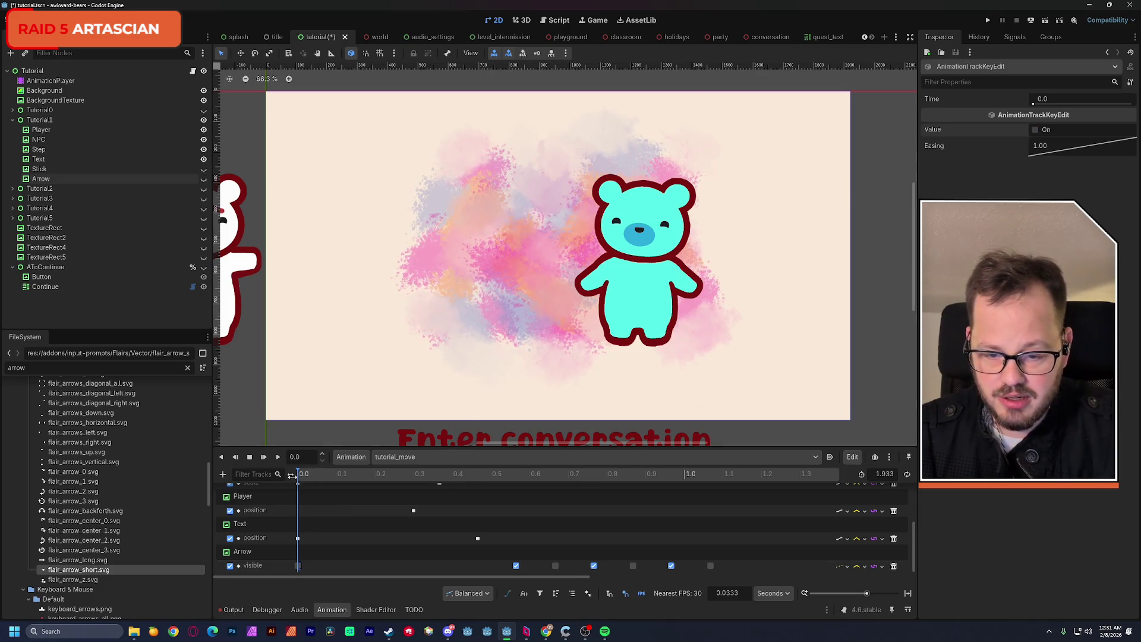
pyautogui.click(278, 457)
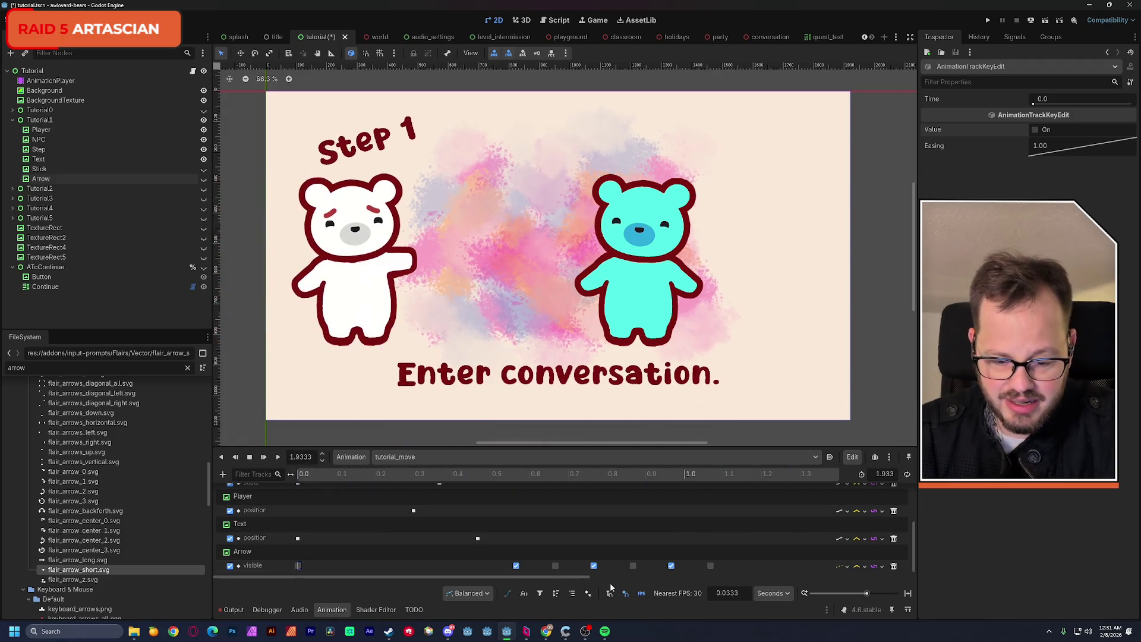
# Zoom the timeline out to 5 seconds, shift the Arrow blink keys later, and replay to check timing.
pyautogui.moveTo(867, 594); pyautogui.dragTo(858, 593)
pyautogui.click(358, 474)
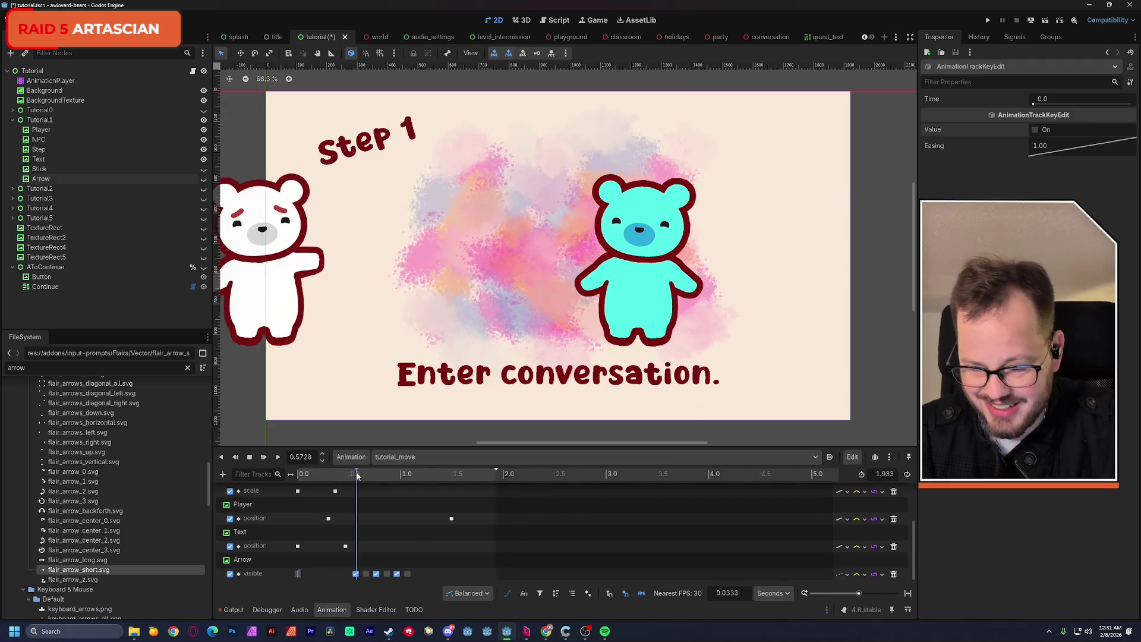
pyautogui.moveTo(413, 572)
pyautogui.mouseDown()
pyautogui.moveTo(363, 579)
pyautogui.moveTo(397, 578)
pyautogui.mouseUp()
pyautogui.click(407, 574)
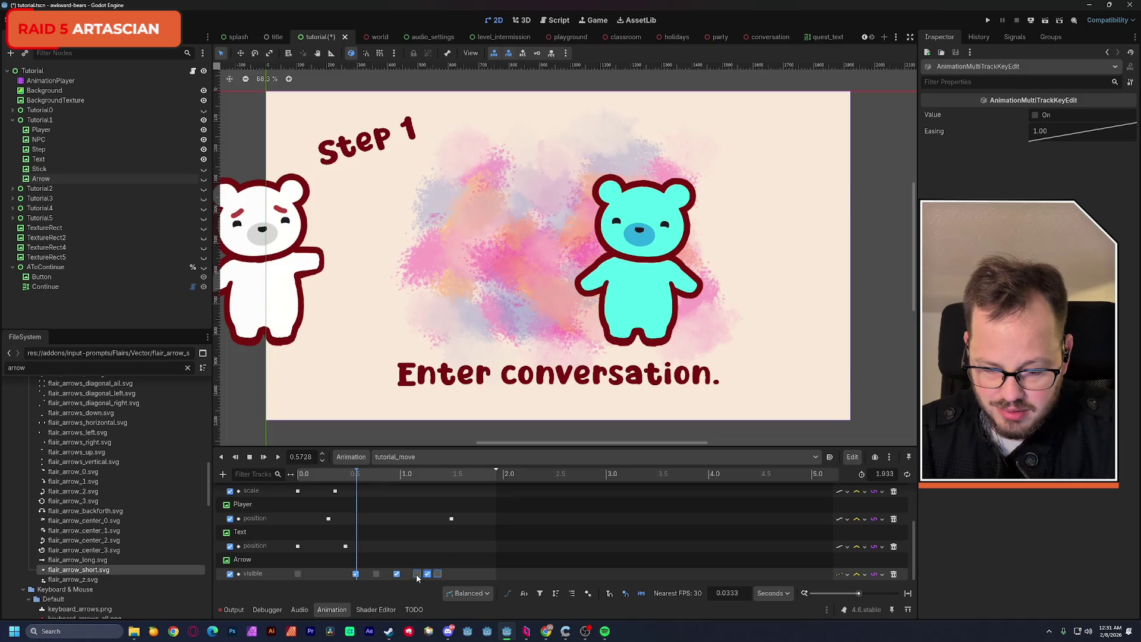
pyautogui.moveTo(423, 575); pyautogui.dragTo(459, 576)
pyautogui.click(441, 575)
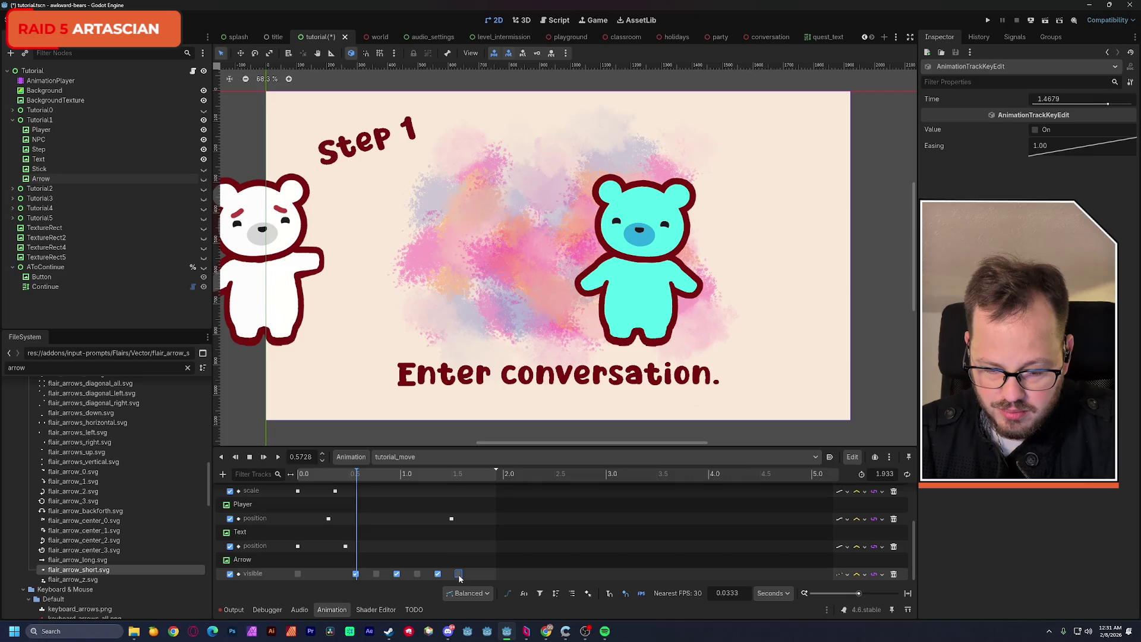
pyautogui.click(278, 457)
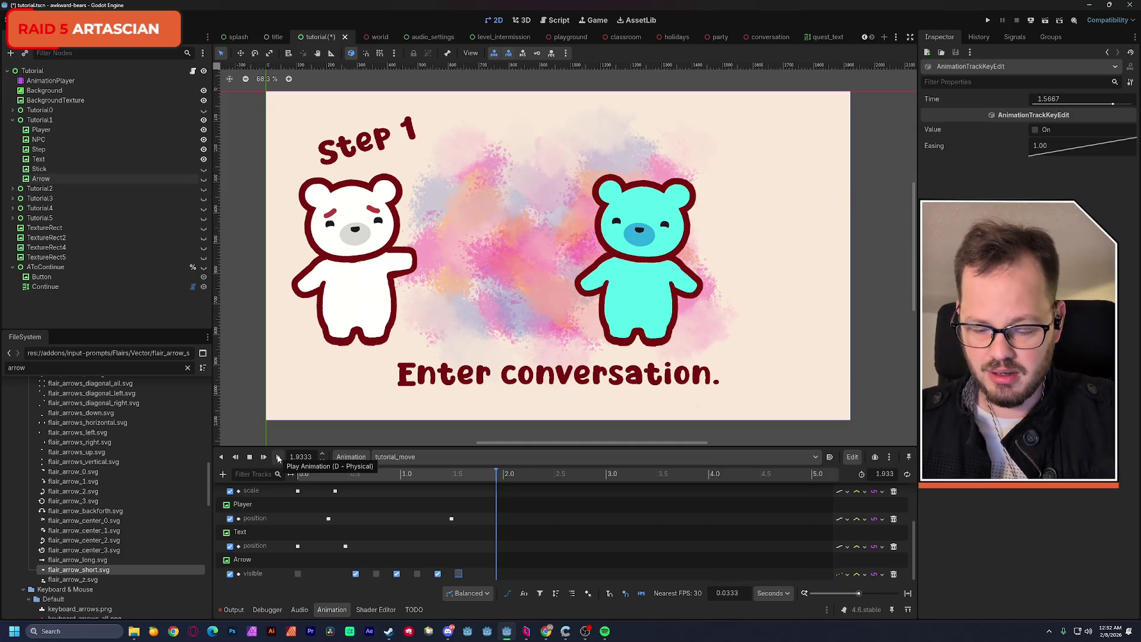
pyautogui.click(278, 457)
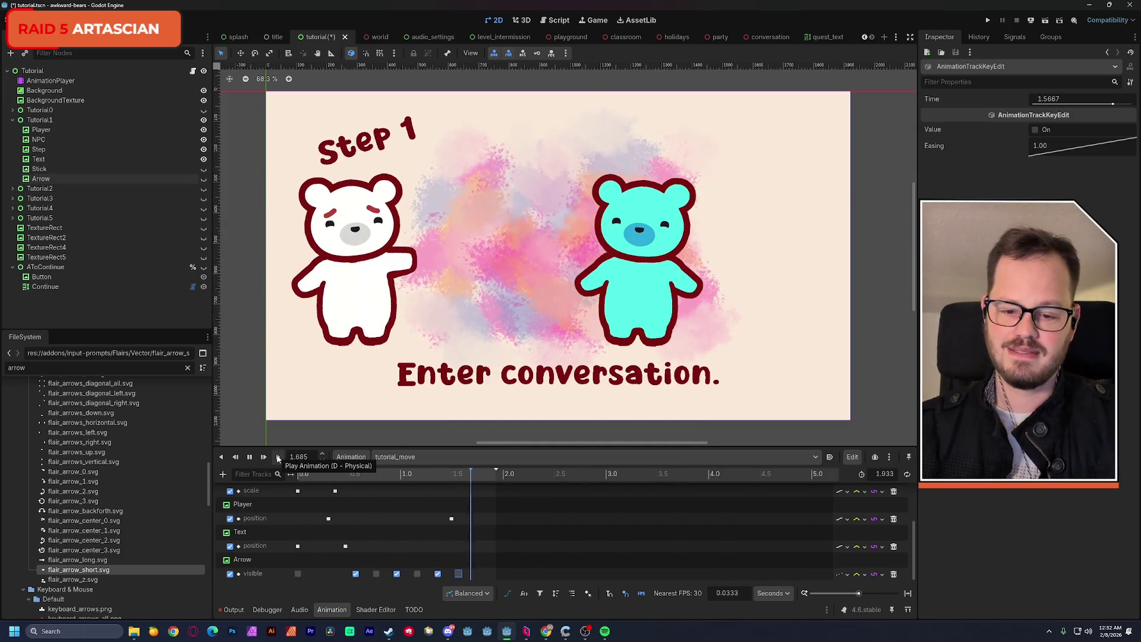
pyautogui.click(278, 457)
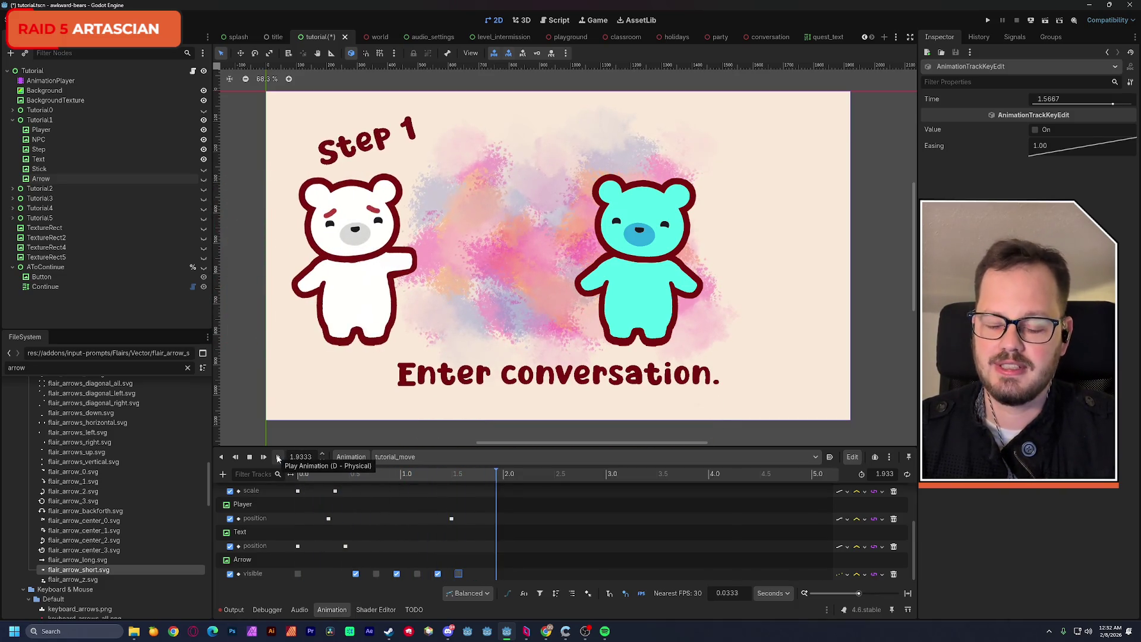
# Delete two extra Arrow blink keys and nudge the rest later, ending at 1.4687 s.
pyautogui.click(463, 578)
pyautogui.click(458, 574)
pyautogui.press('Delete')
pyautogui.click(438, 574)
pyautogui.press('Delete')
pyautogui.moveTo(372, 569)
pyautogui.mouseDown()
pyautogui.moveTo(428, 581)
pyautogui.moveTo(379, 580)
pyautogui.moveTo(448, 579)
pyautogui.mouseUp()
pyautogui.click(437, 576)
pyautogui.click(438, 575)
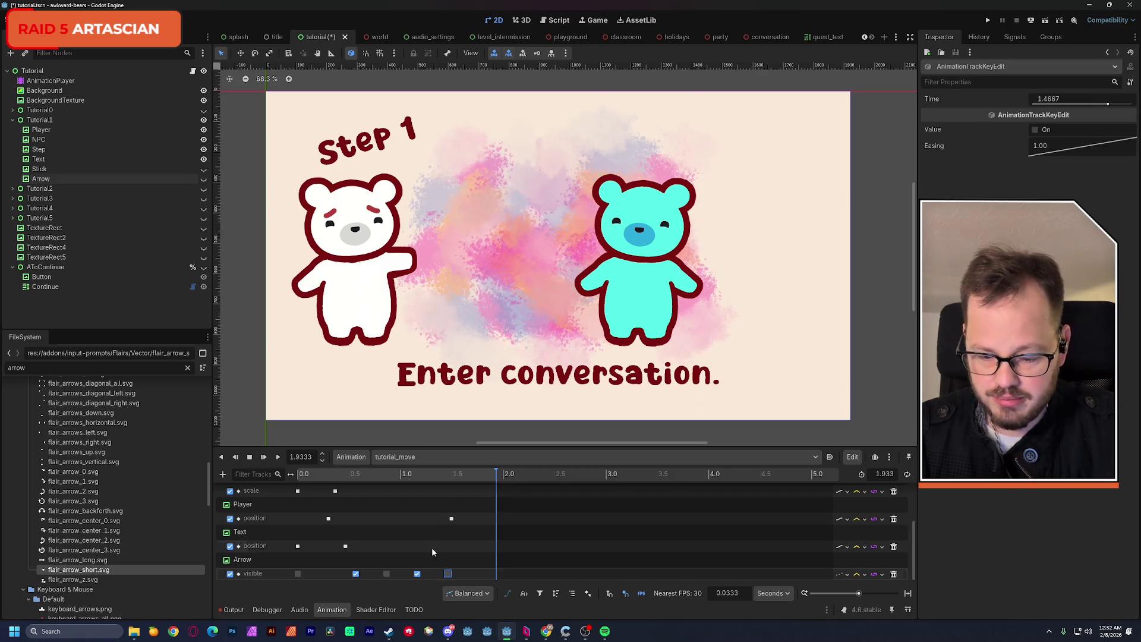
pyautogui.click(278, 456)
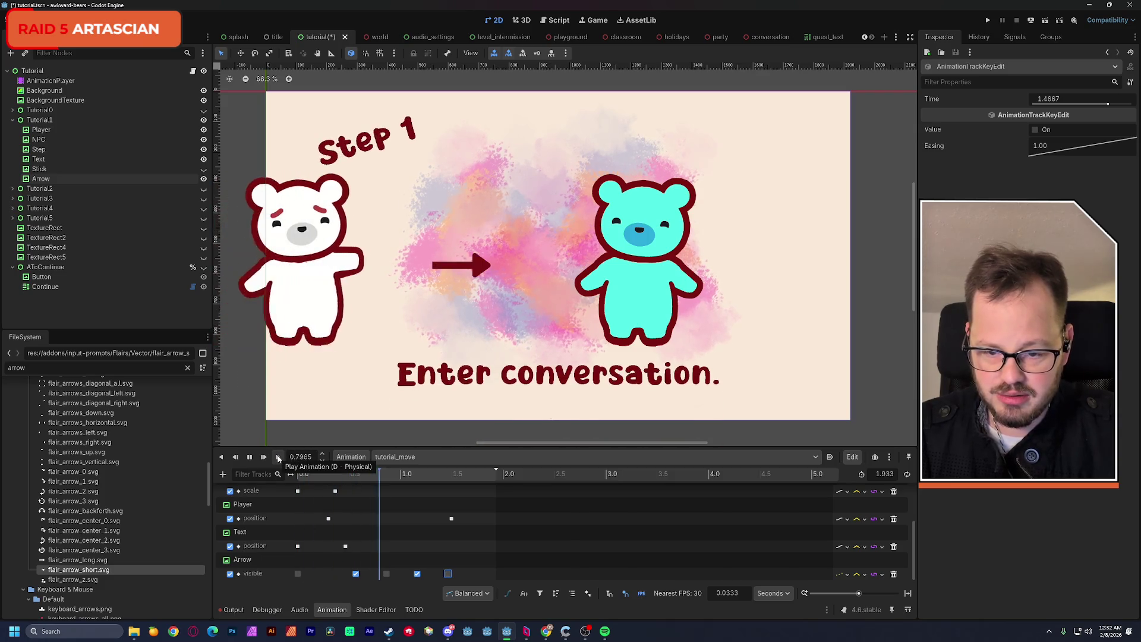
pyautogui.moveTo(401, 475); pyautogui.dragTo(479, 479)
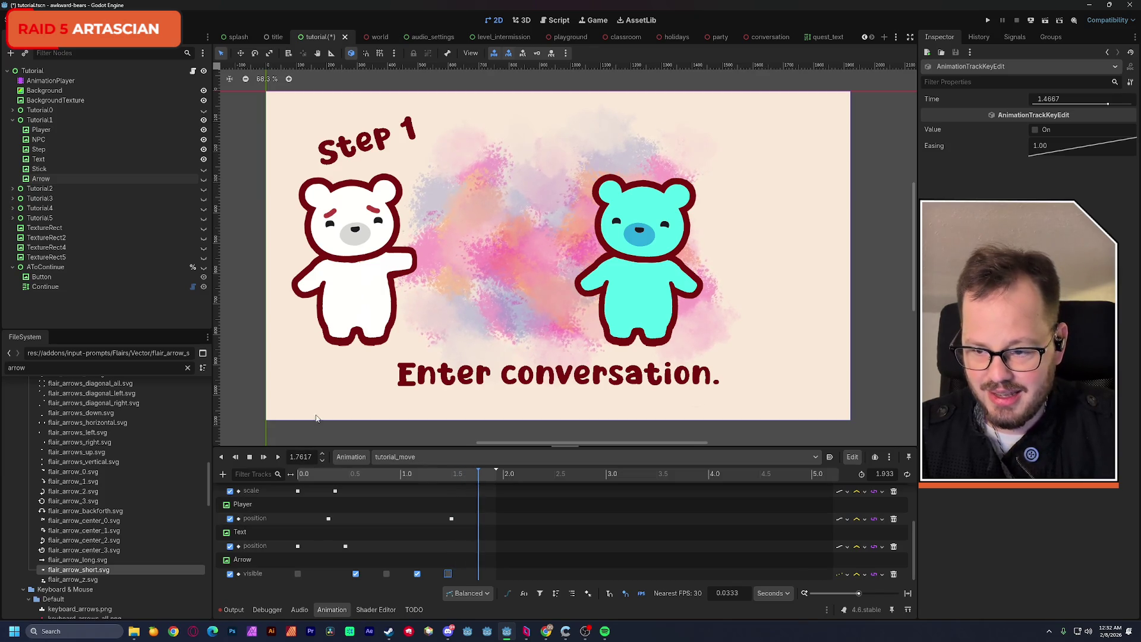
pyautogui.click(58, 168)
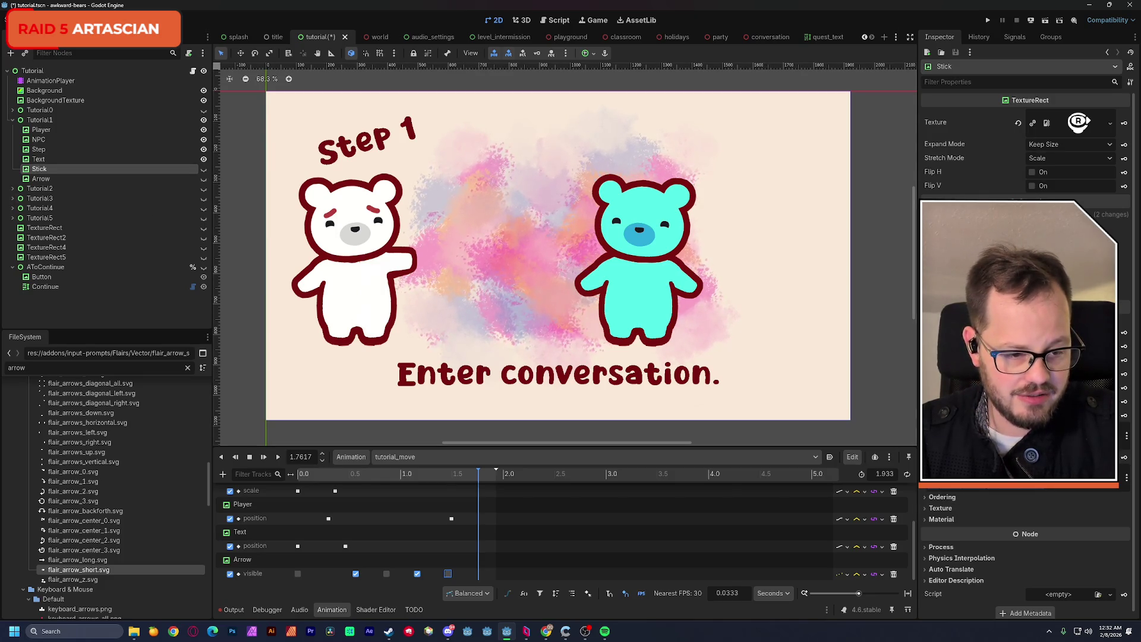
# Create a Stick visibility track in tutorial_move with a visible key near the end.
pyautogui.click(1125, 333)
pyautogui.click(534, 349)
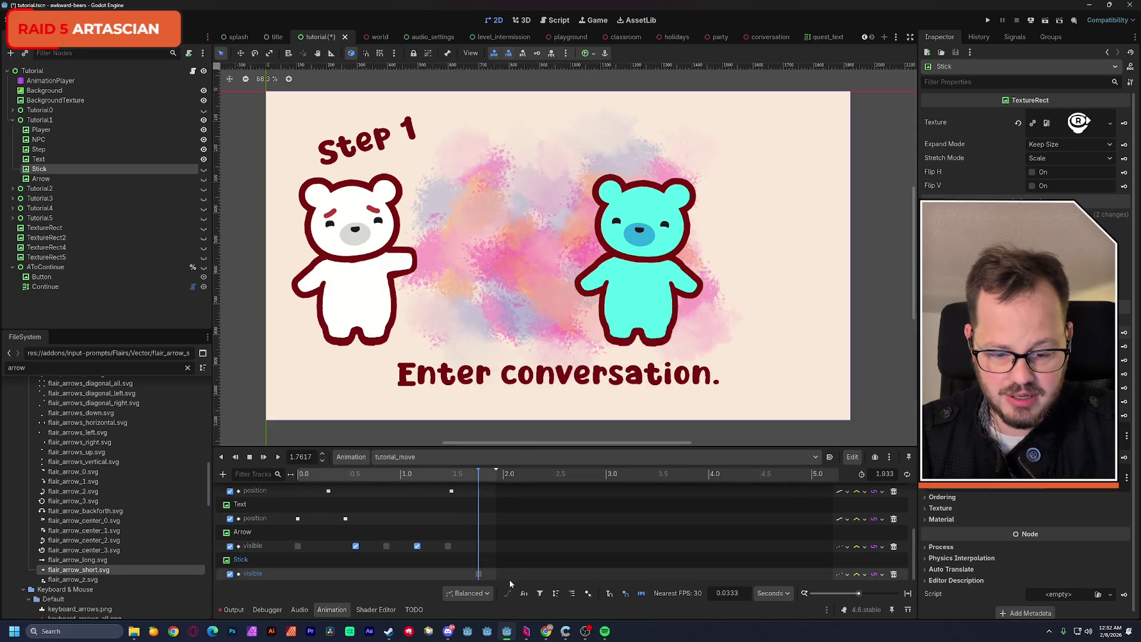
pyautogui.click(478, 575)
pyautogui.click(1035, 130)
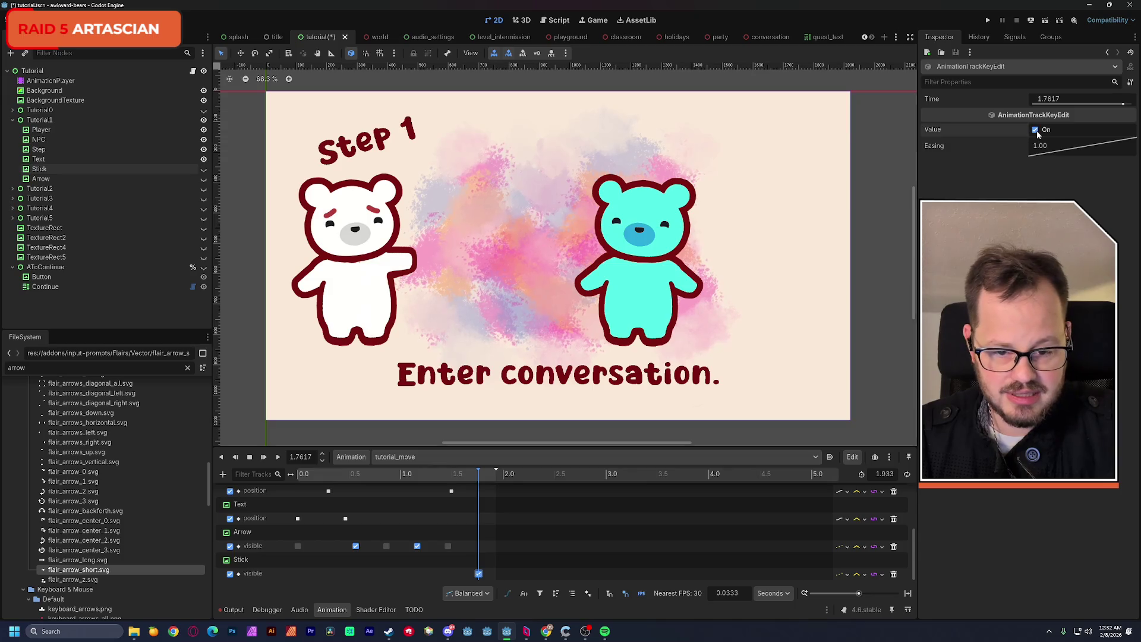
pyautogui.moveTo(463, 479)
pyautogui.mouseDown()
pyautogui.moveTo(493, 483)
pyautogui.moveTo(334, 486)
pyautogui.moveTo(448, 494)
pyautogui.mouseUp()
# Duplicate the Stick key to exactly 0.0 s with Visible unchecked, then play to verify.
pyautogui.click(479, 574)
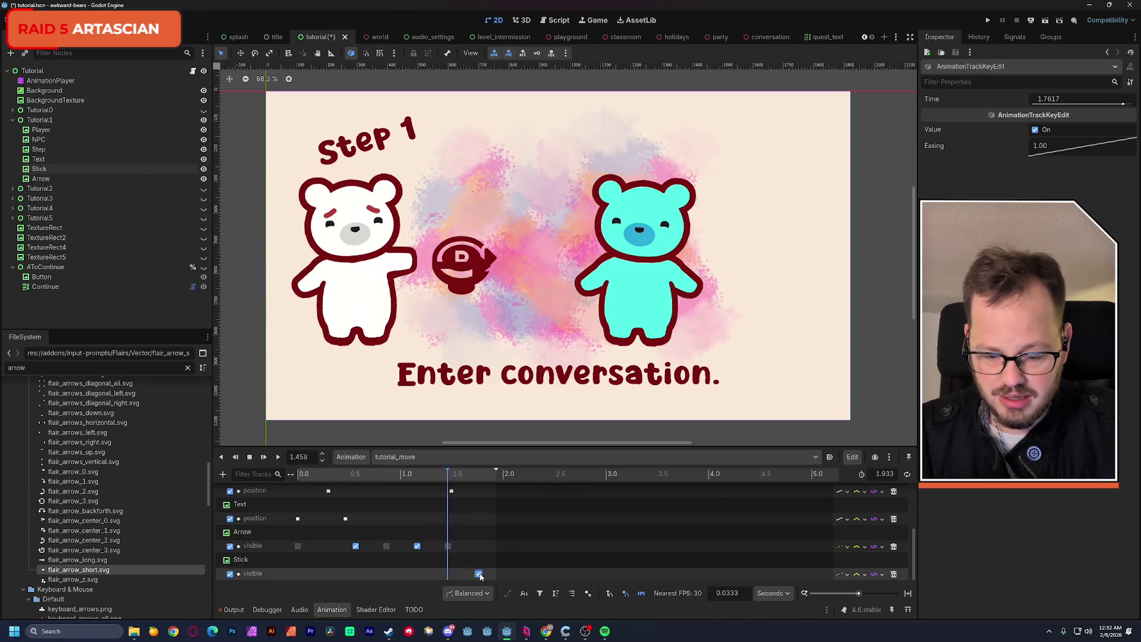
pyautogui.hotkey('ctrl', 'd')
pyautogui.moveTo(450, 576); pyautogui.dragTo(301, 575)
pyautogui.click(1035, 130)
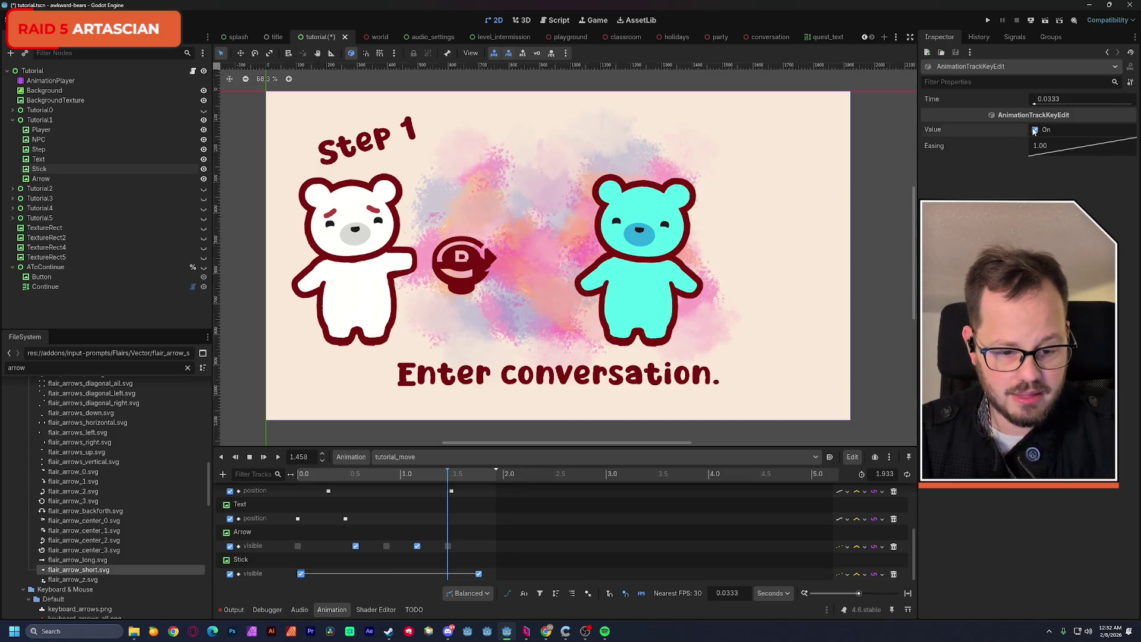
pyautogui.moveTo(334, 475); pyautogui.dragTo(268, 478)
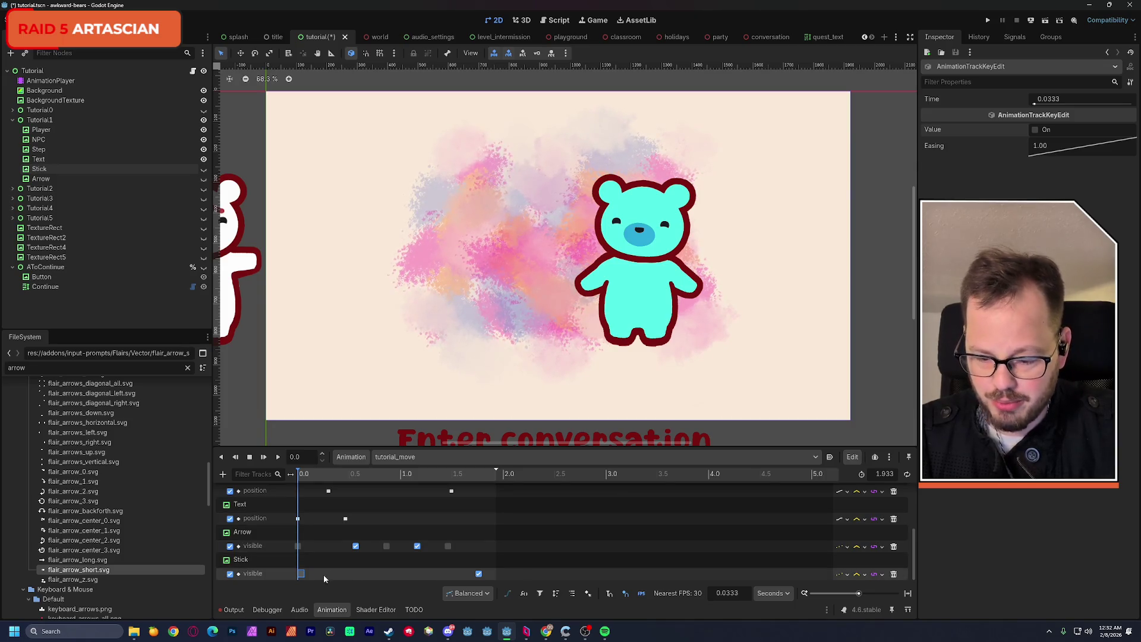
pyautogui.moveTo(302, 574); pyautogui.dragTo(297, 575)
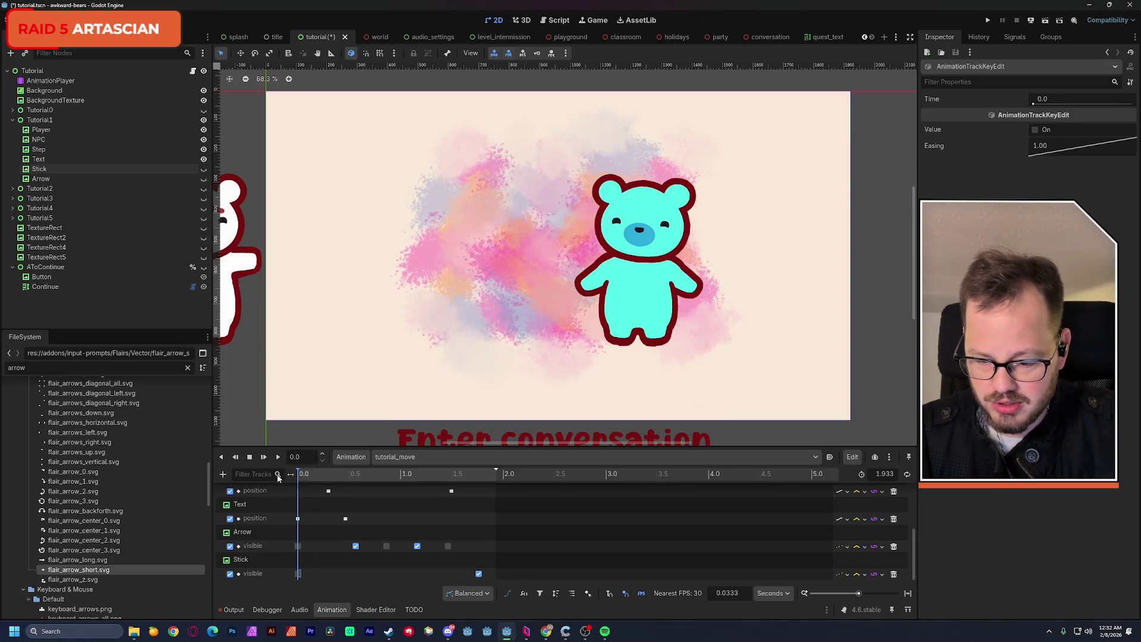
pyautogui.click(278, 457)
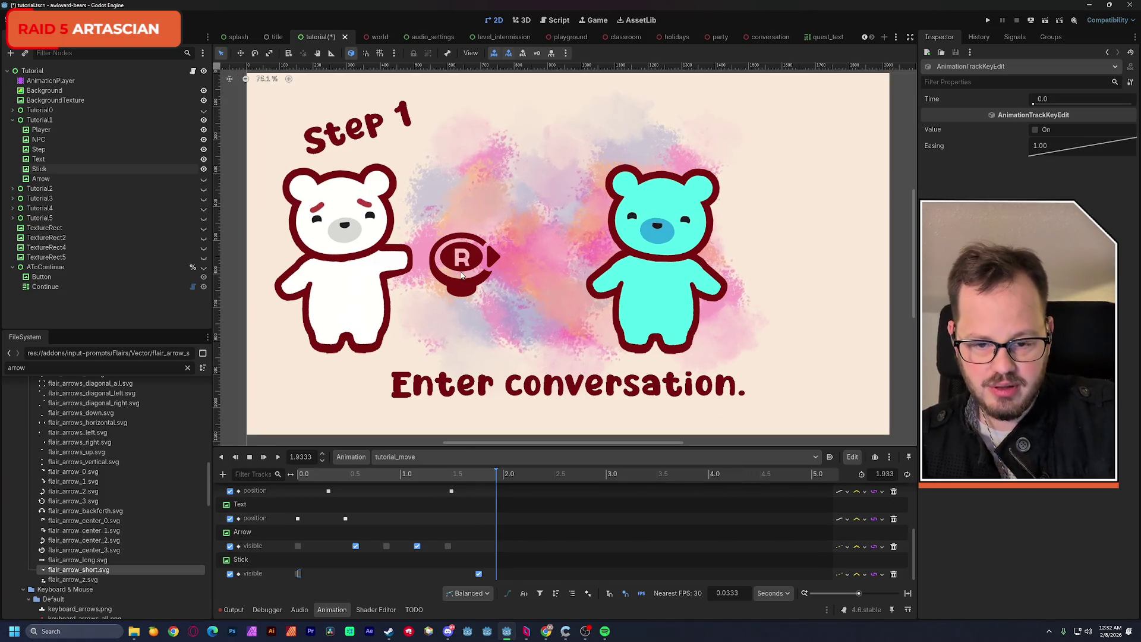
# Set the Stick icon's expand mode to ignore texture size, shrink it slightly, and save the scene.
pyautogui.click(467, 284)
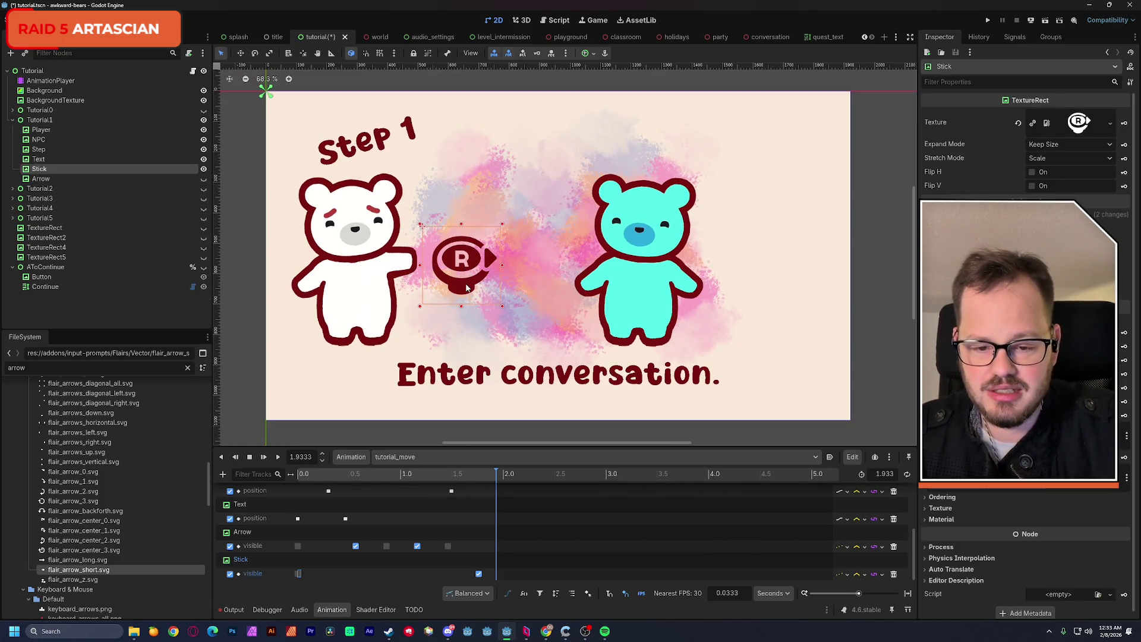
pyautogui.click(1064, 144)
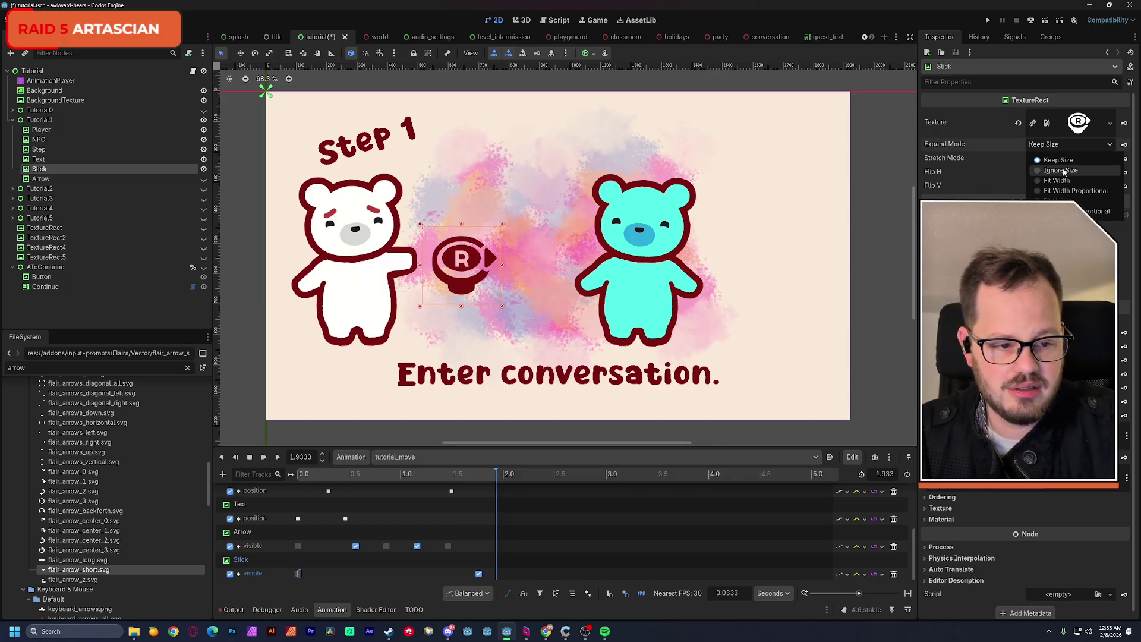
pyautogui.click(1051, 182)
pyautogui.moveTo(504, 308); pyautogui.dragTo(493, 302)
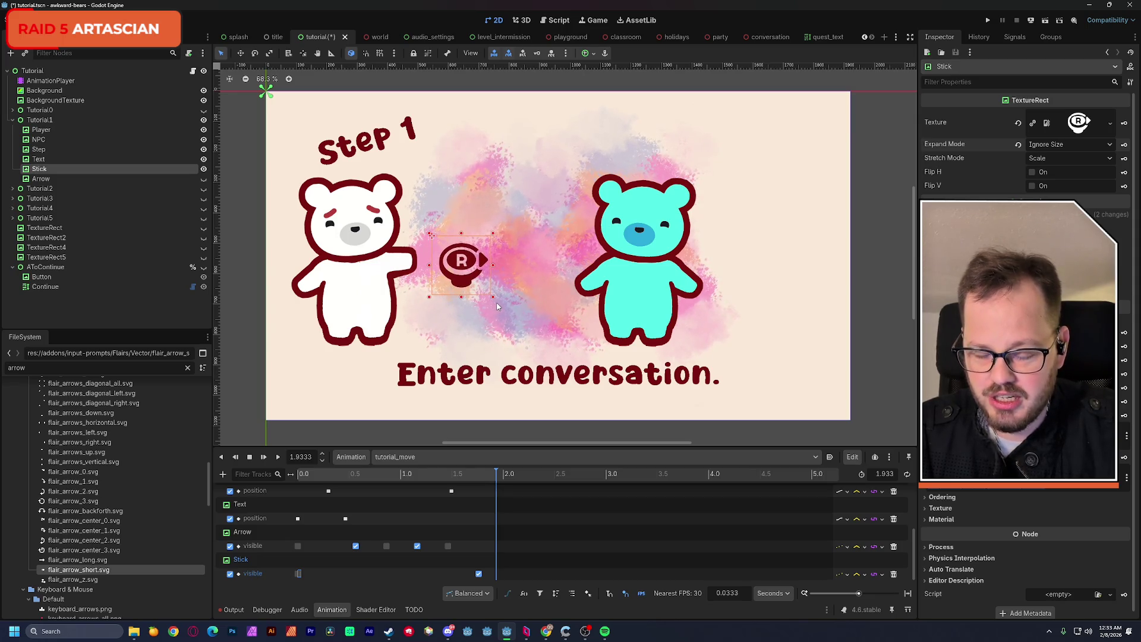
pyautogui.hotkey('ctrl', 's')
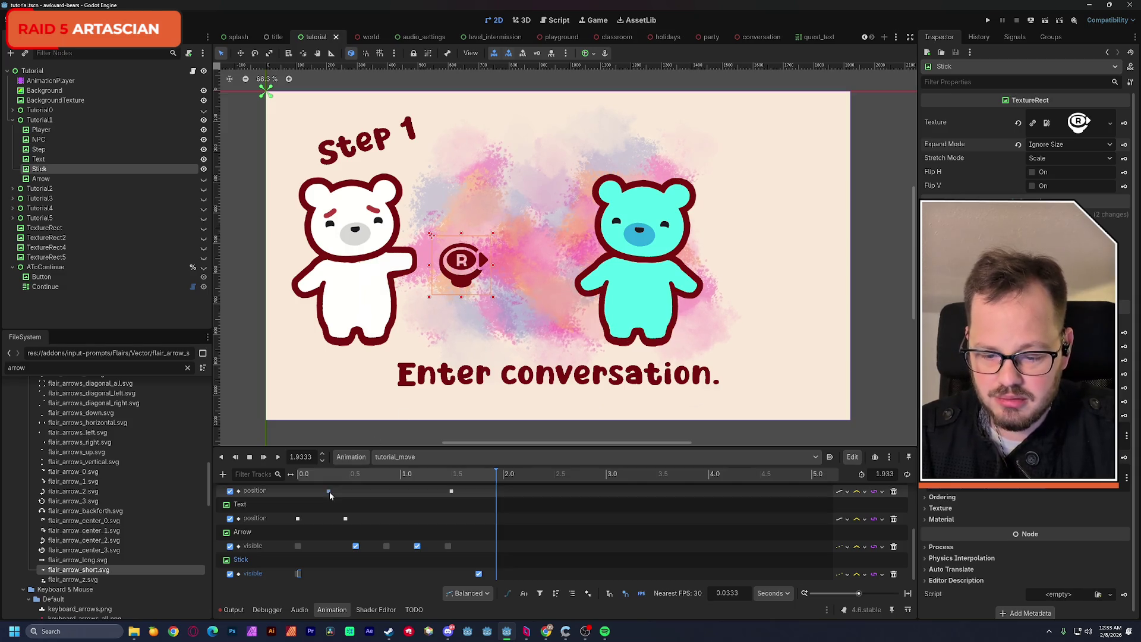
# Replay tutorial_move, then deselect Stick and zoom the canvas out to 62.1%, recentring the scene.
pyautogui.moveTo(336, 478); pyautogui.dragTo(277, 474)
pyautogui.click(278, 456)
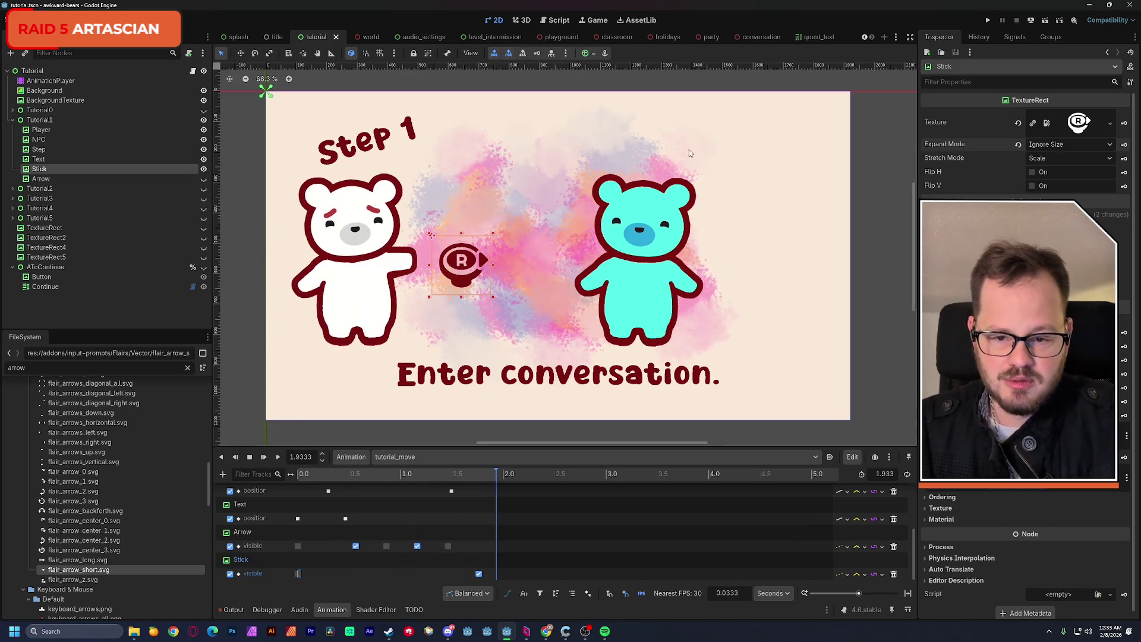
pyautogui.click(440, 80)
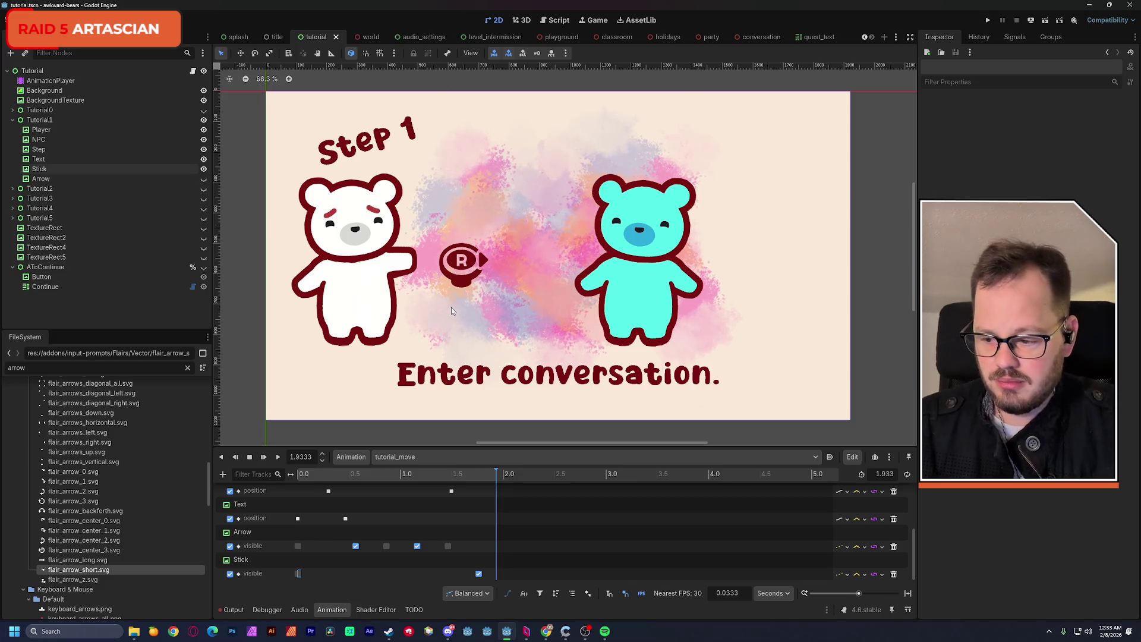
pyautogui.scroll(-1, 452, 309)
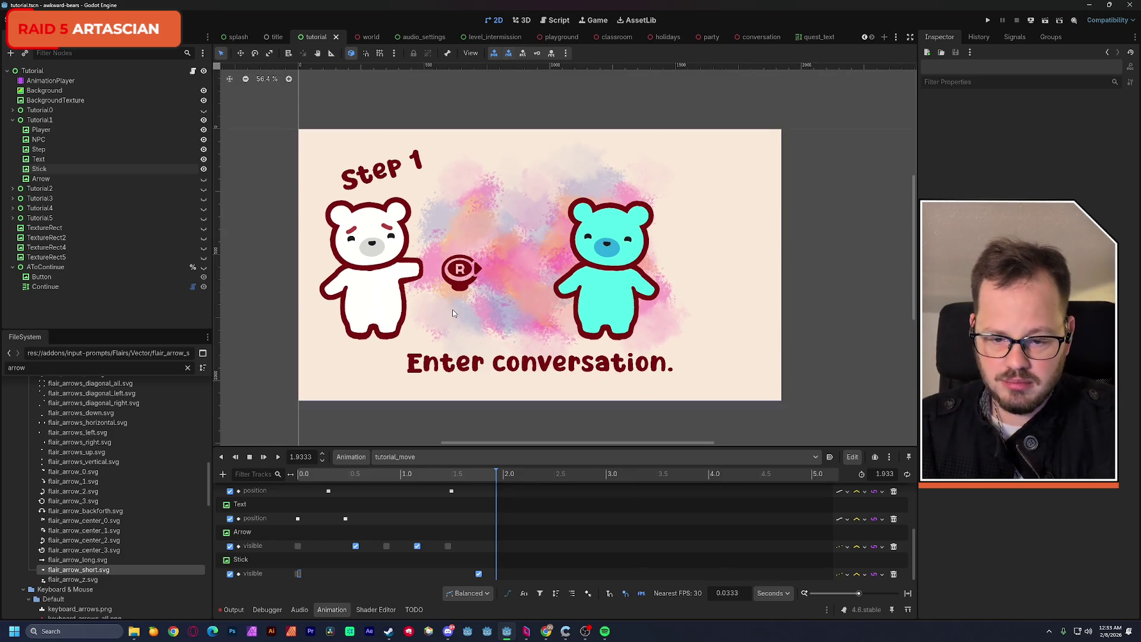
pyautogui.moveTo(452, 305); pyautogui.dragTo(466, 304)
pyautogui.click(278, 457)
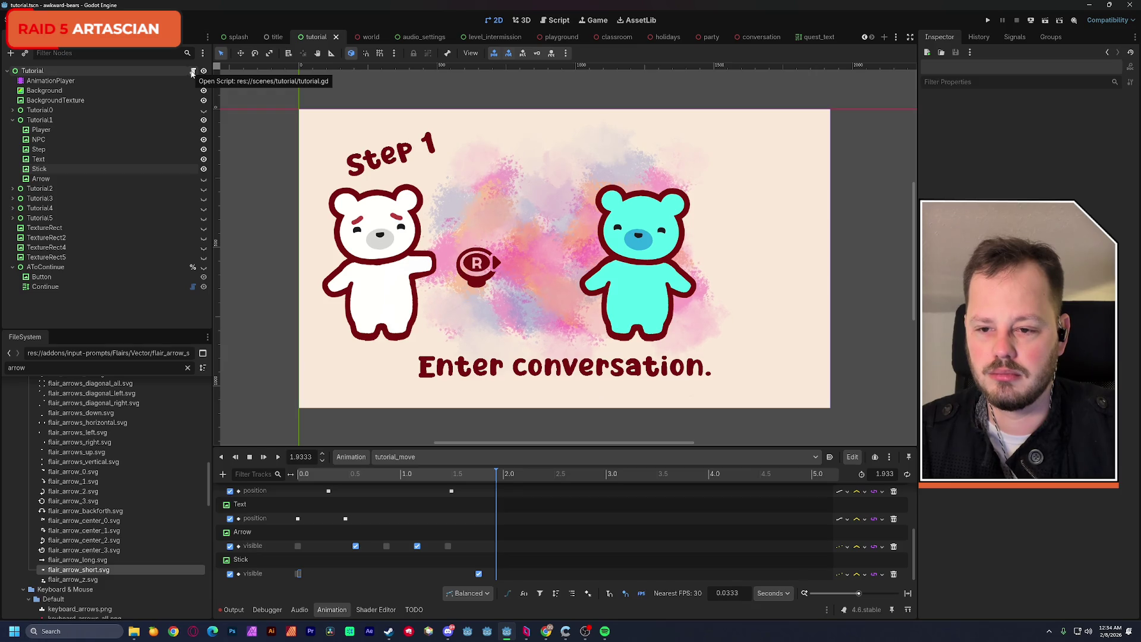
pyautogui.click(41, 19)
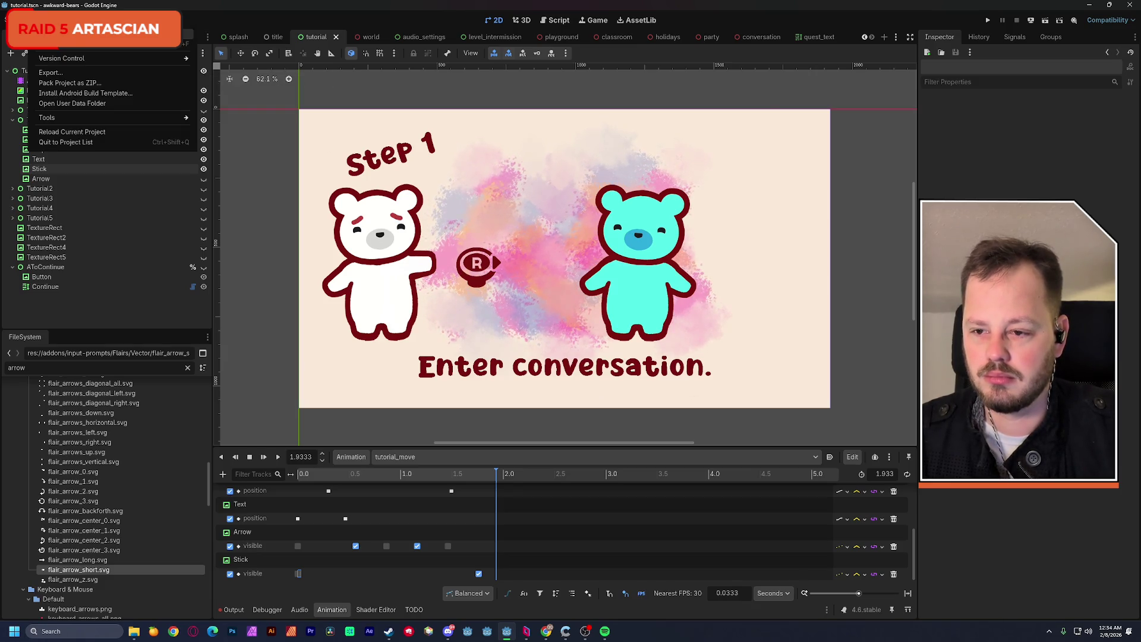
pyautogui.click(59, 49)
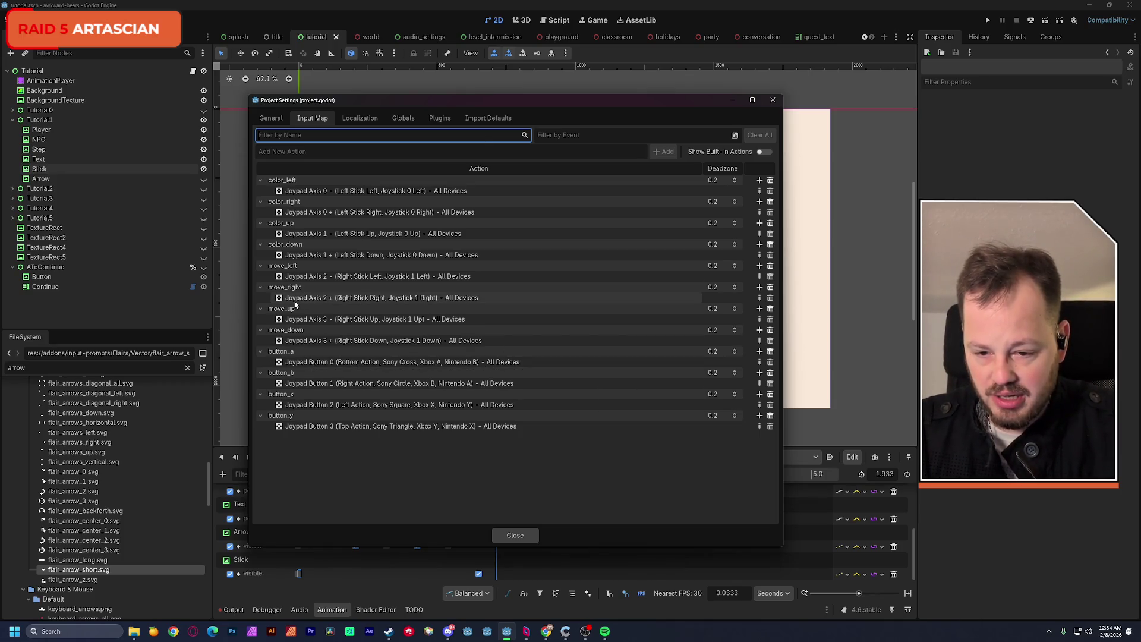
pyautogui.click(774, 101)
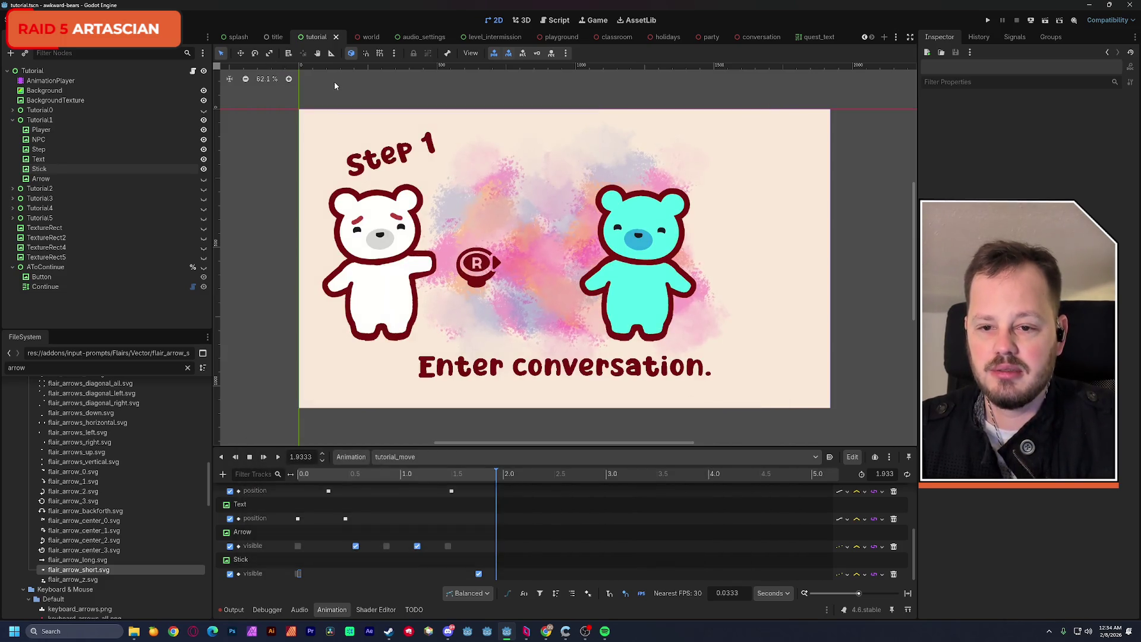
# Filter the FileSystem for 'player' and open player.gd.
pyautogui.doubleClick(51, 368)
pyautogui.write('player')
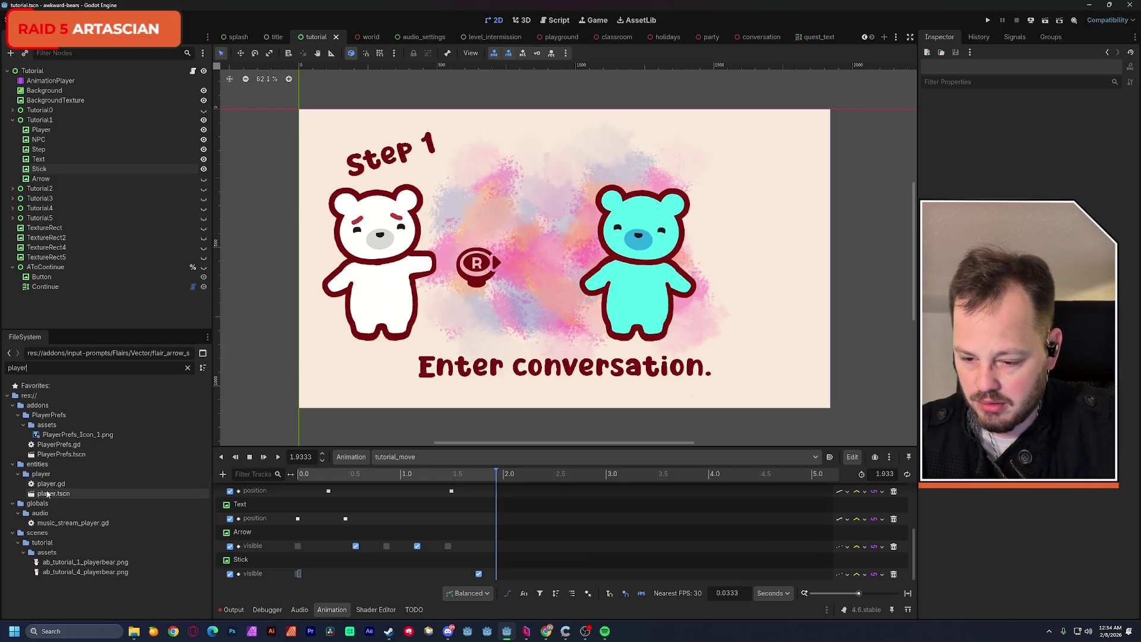
pyautogui.doubleClick(48, 485)
pyautogui.scroll(-6, 412, 284)
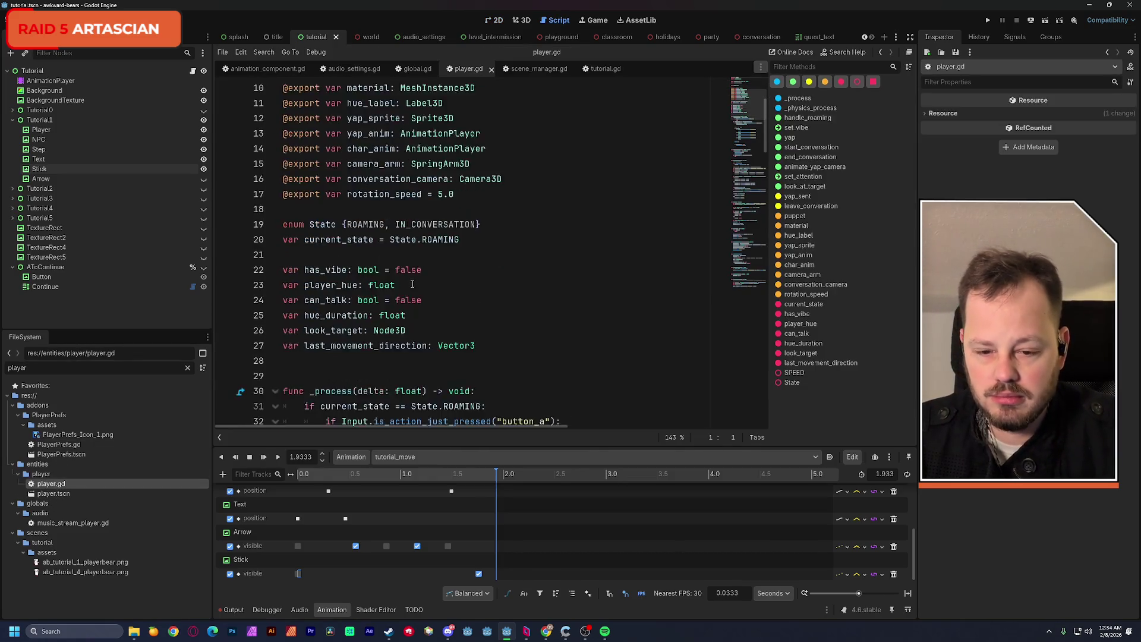
# Search player.gd for 'move' and inspect the Input.get_vector movement line 69.
pyautogui.hotkey('ctrl', 'f')
pyautogui.write('move')
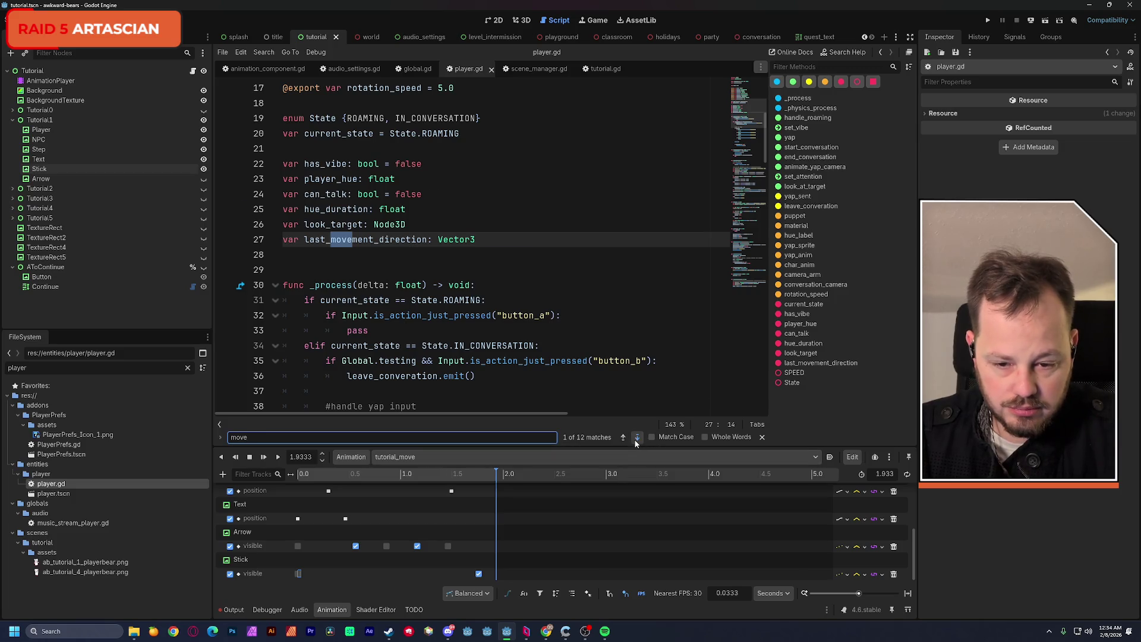
pyautogui.press('Return')
pyautogui.scroll(-1, 610, 290)
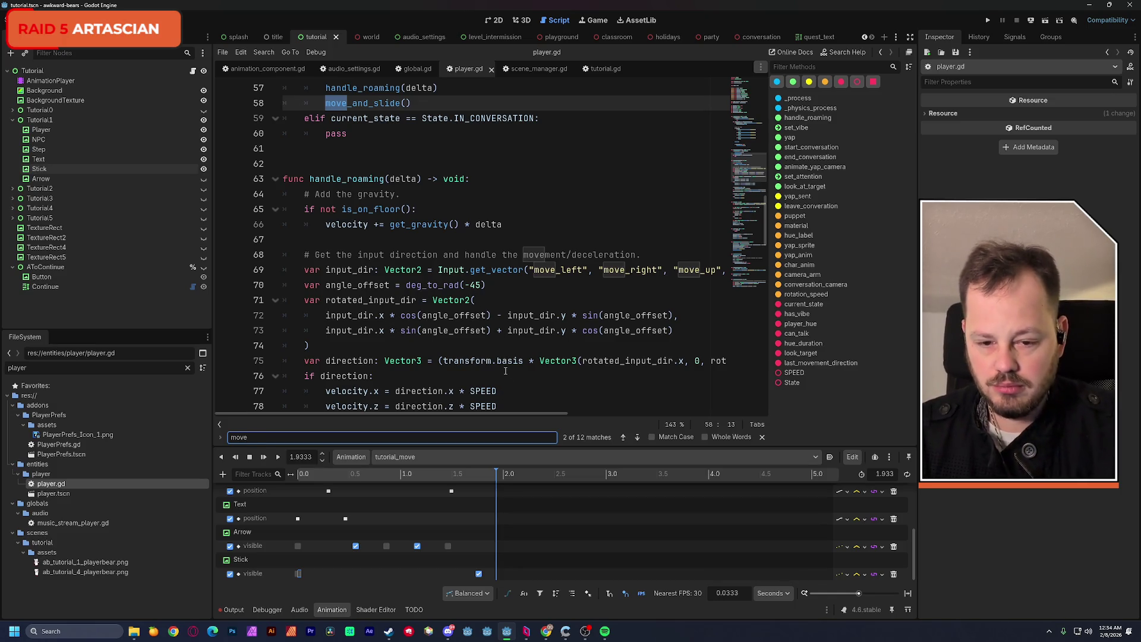
pyautogui.moveTo(305, 271); pyautogui.dragTo(716, 271)
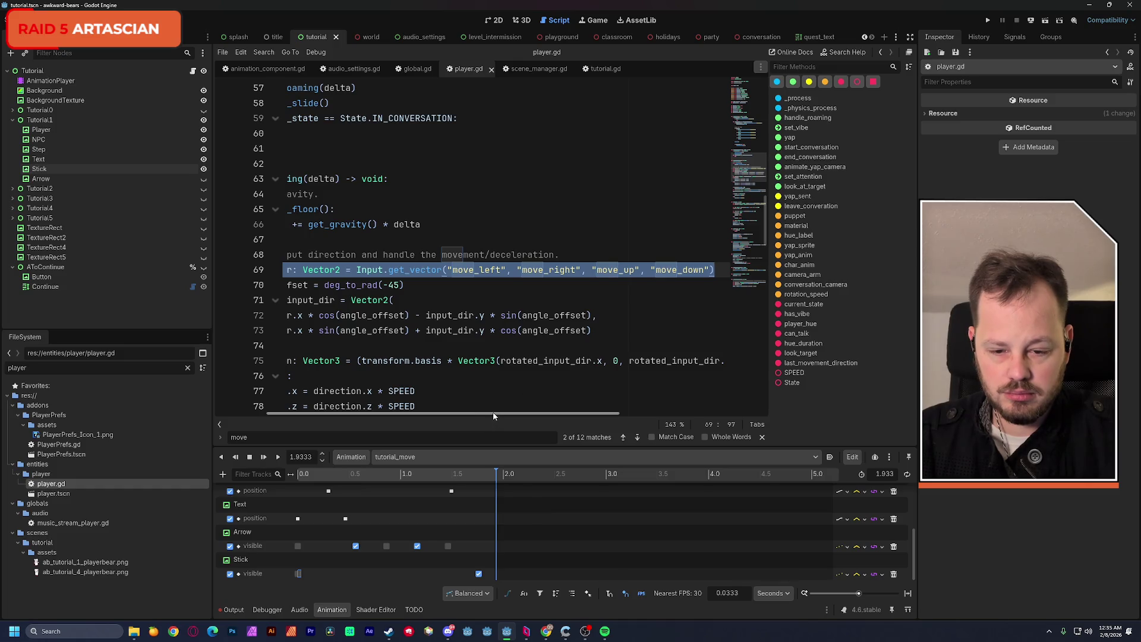
pyautogui.moveTo(464, 413); pyautogui.dragTo(411, 414)
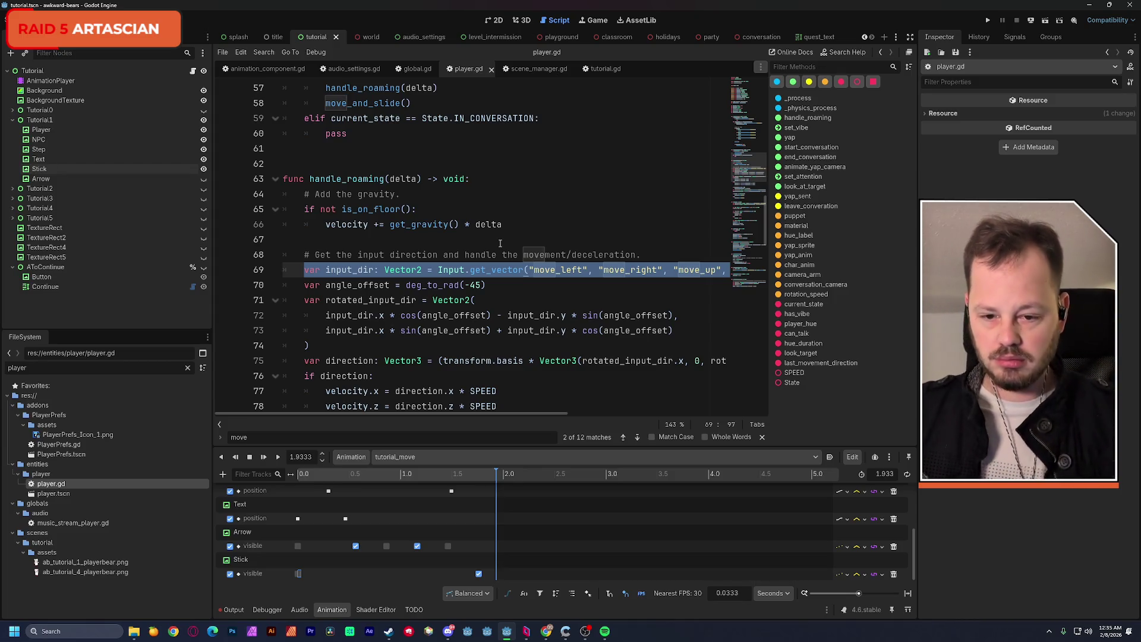
pyautogui.click(489, 204)
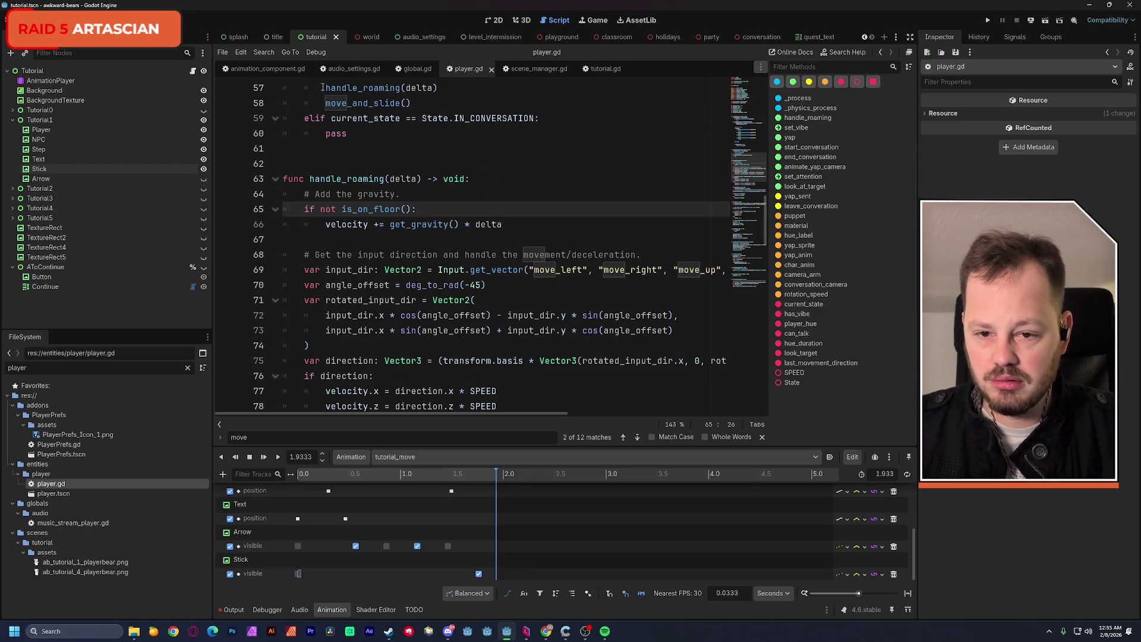
# Open the Tutorial node's script, tutorial.gd.
pyautogui.click(193, 72)
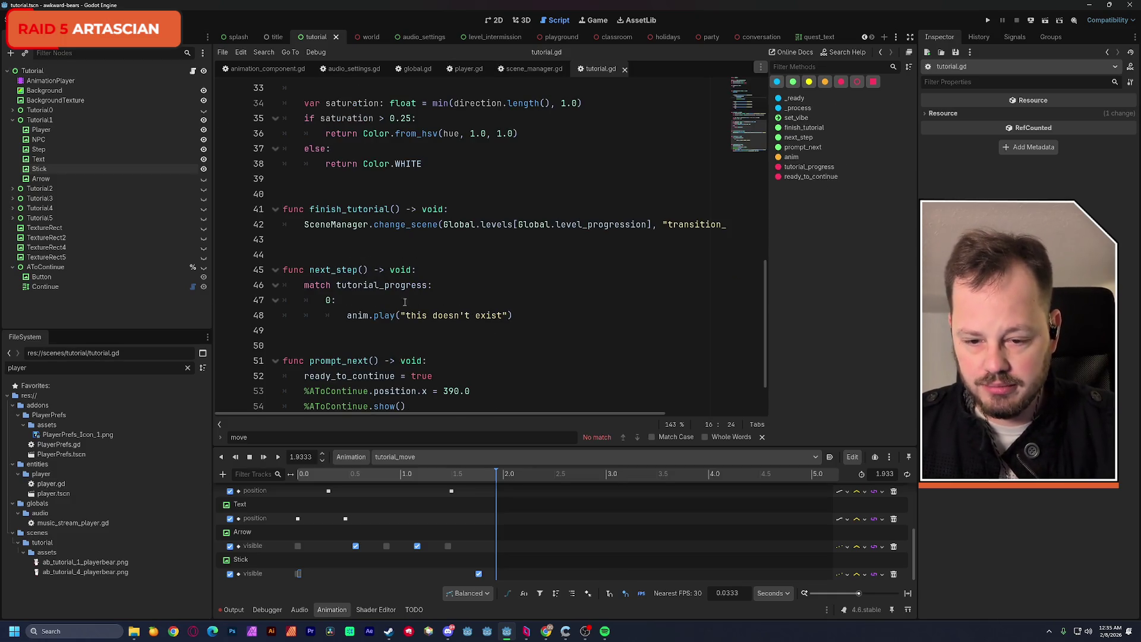
pyautogui.scroll(4, 408, 302)
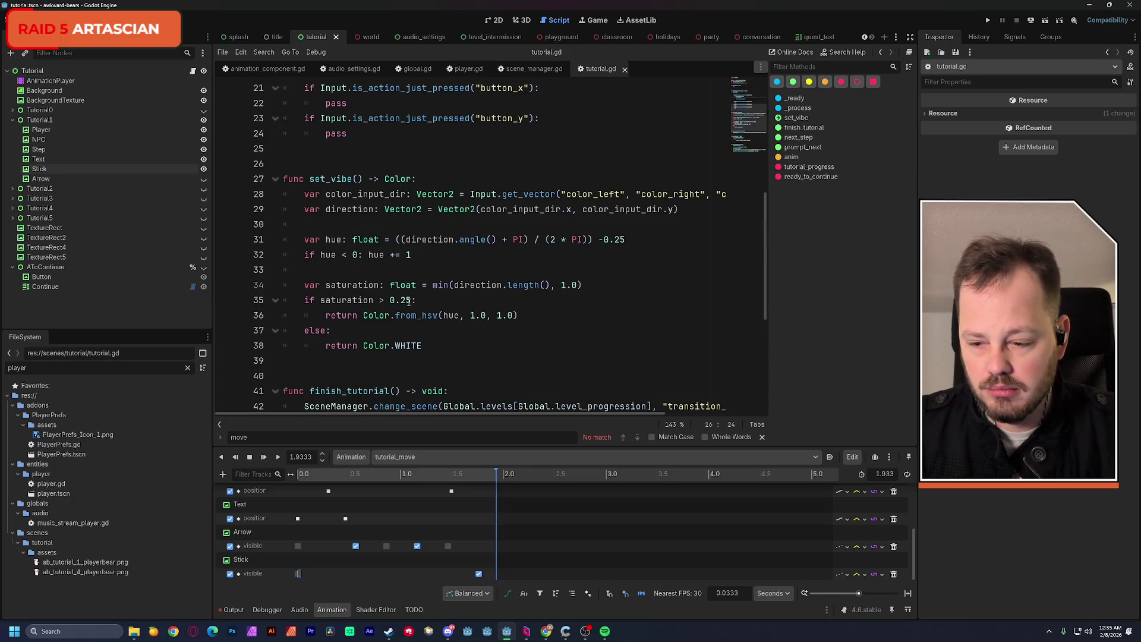
pyautogui.scroll(-1, 409, 302)
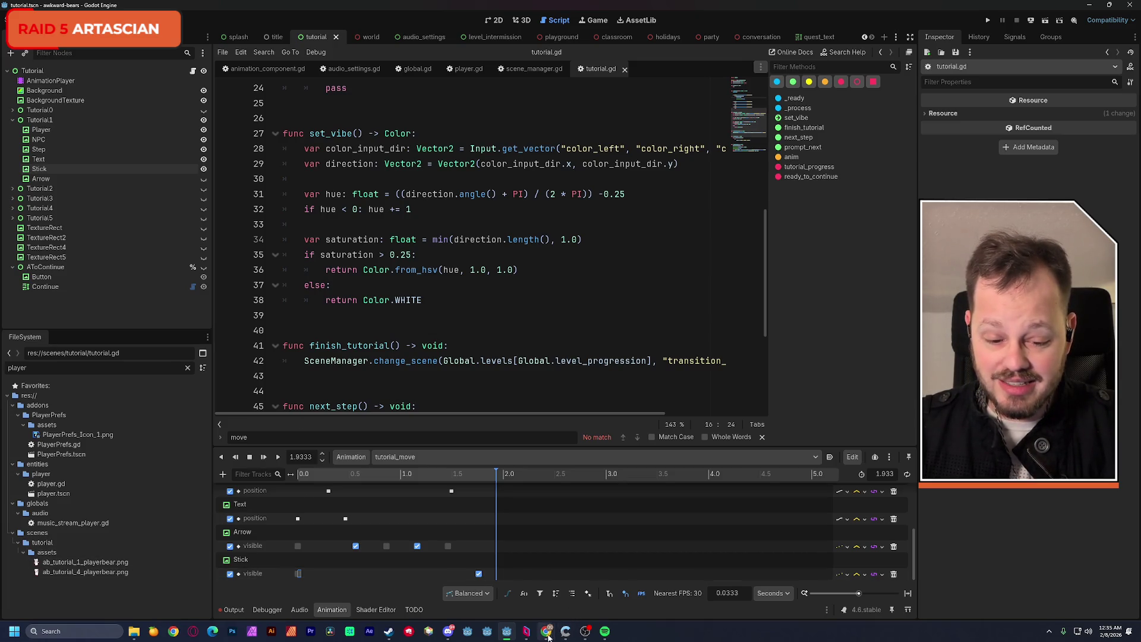
# In Chrome, pause and resume the 'Is Sniping Back?' YouTube video.
pyautogui.moveTo(547, 634)
pyautogui.moveTo(545, 589)
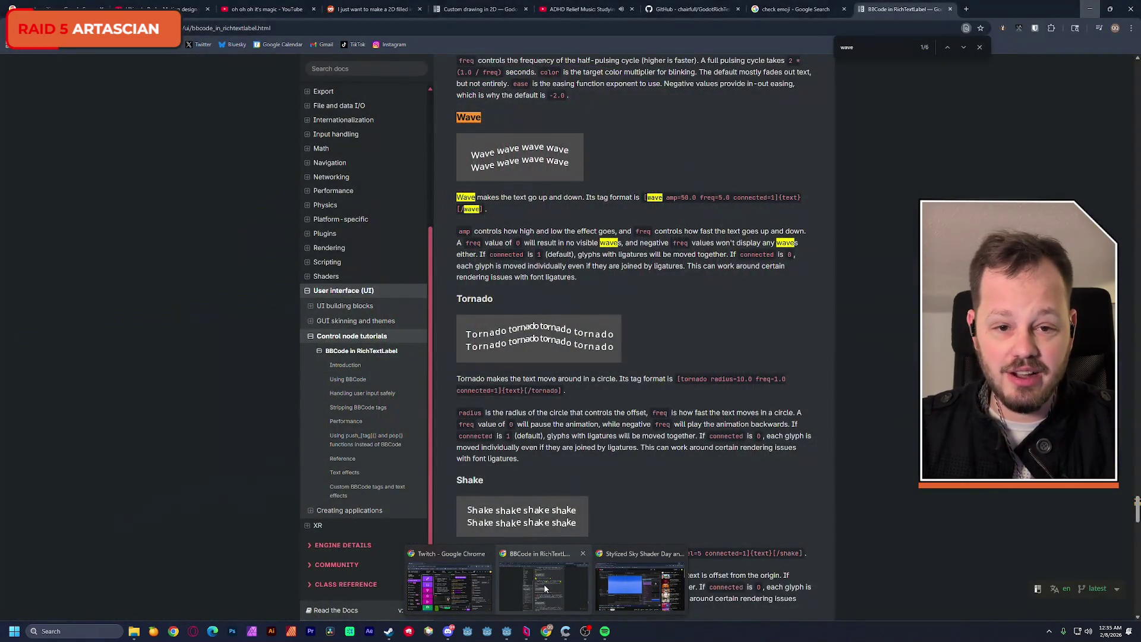
pyautogui.click(546, 589)
pyautogui.click(580, 8)
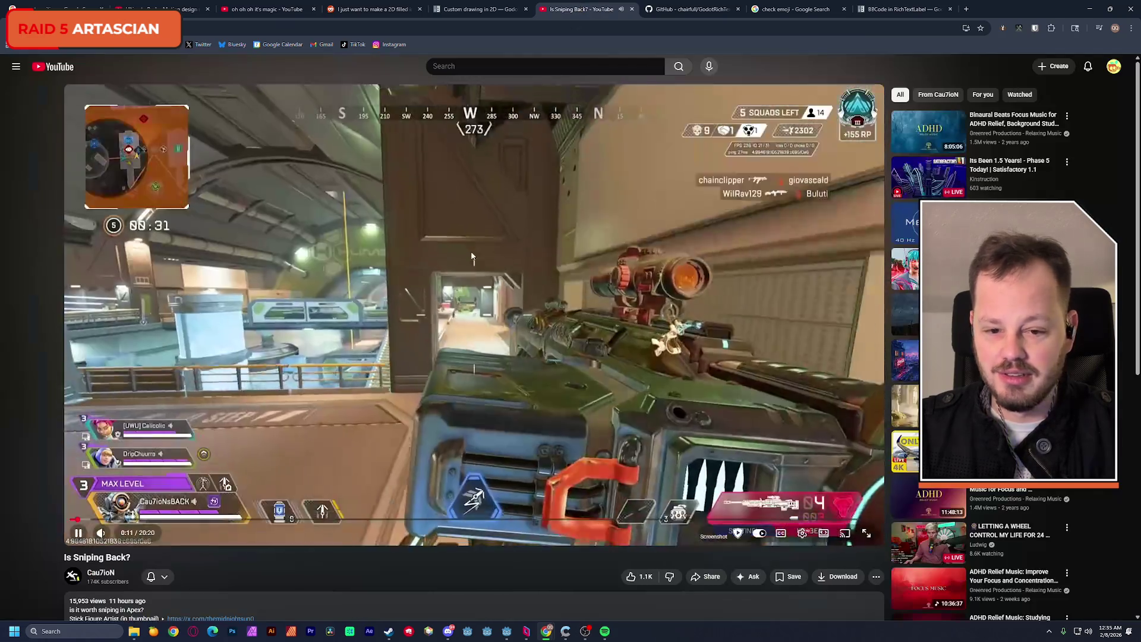
pyautogui.click(472, 256)
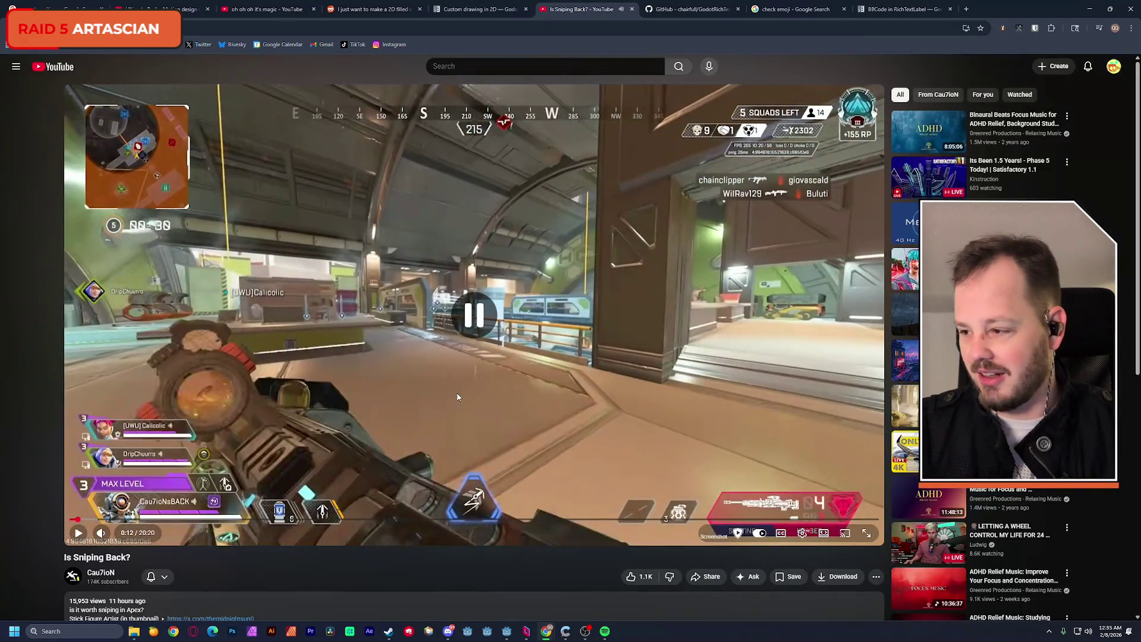
pyautogui.click(492, 298)
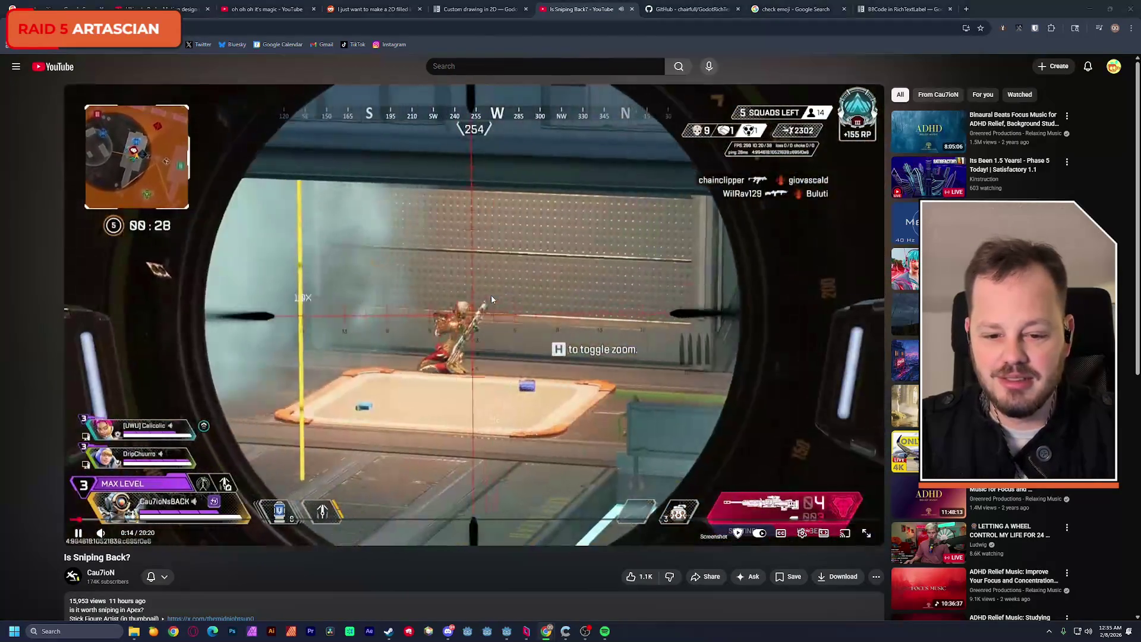
# Return to Godot and place the caret above finish_tutorial in tutorial.gd.
pyautogui.hotkey('alt', 'Tab')
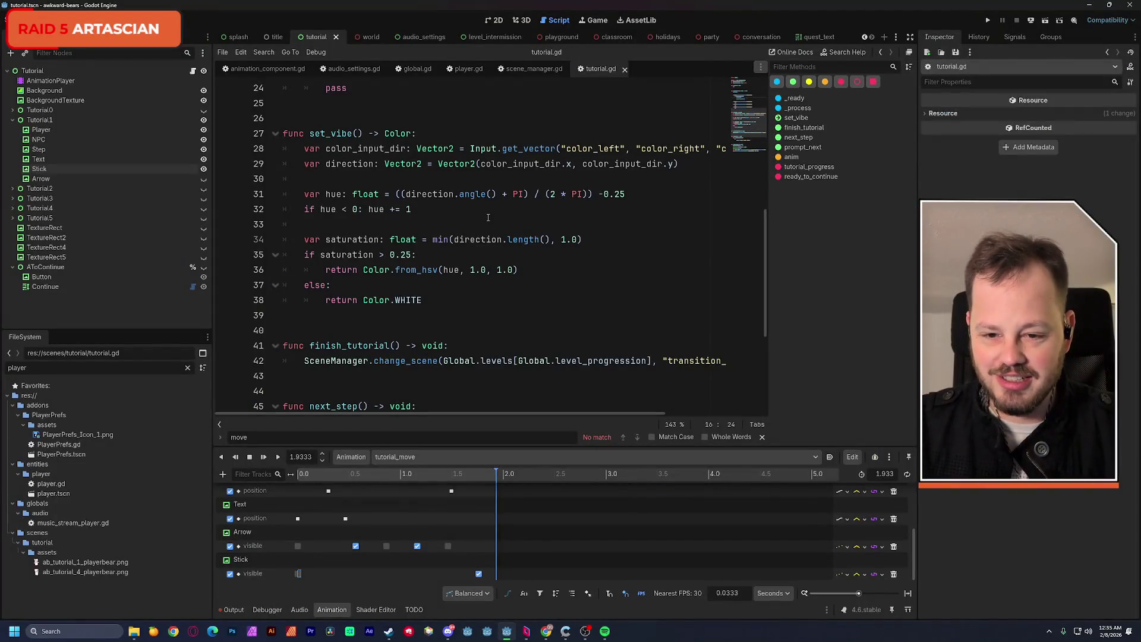
pyautogui.scroll(6, 489, 218)
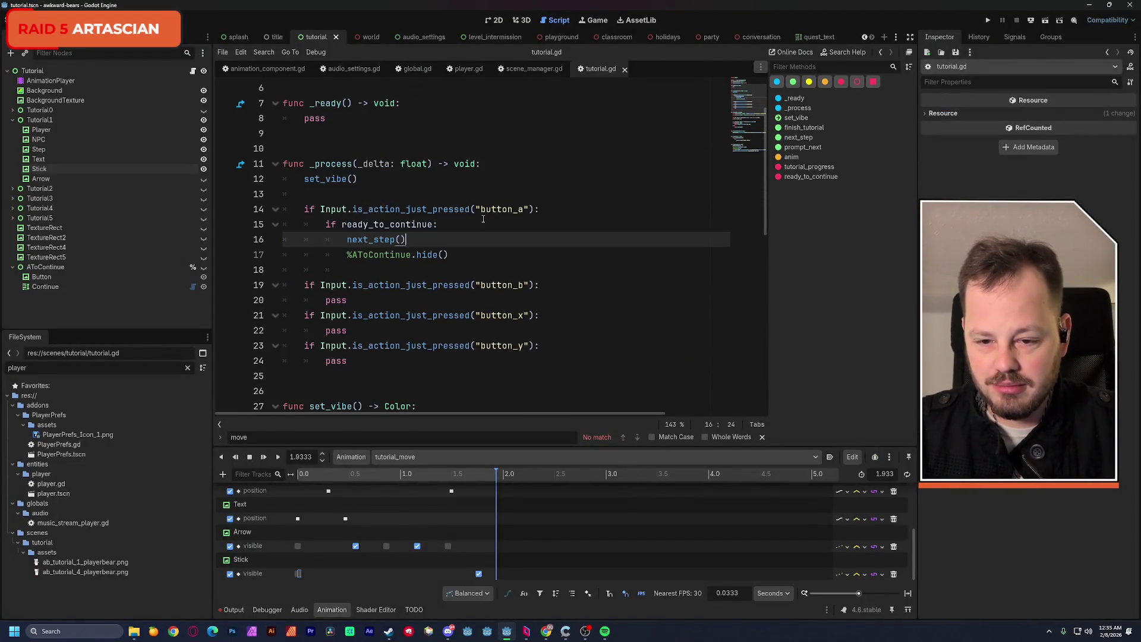
pyautogui.scroll(-7, 349, 166)
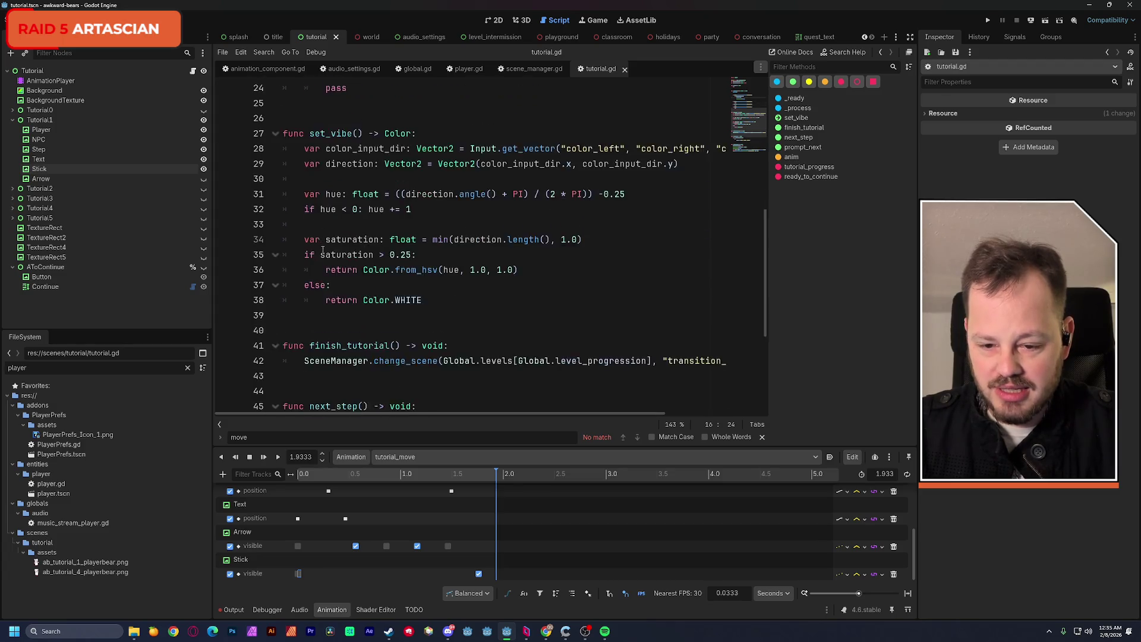
pyautogui.click(284, 300)
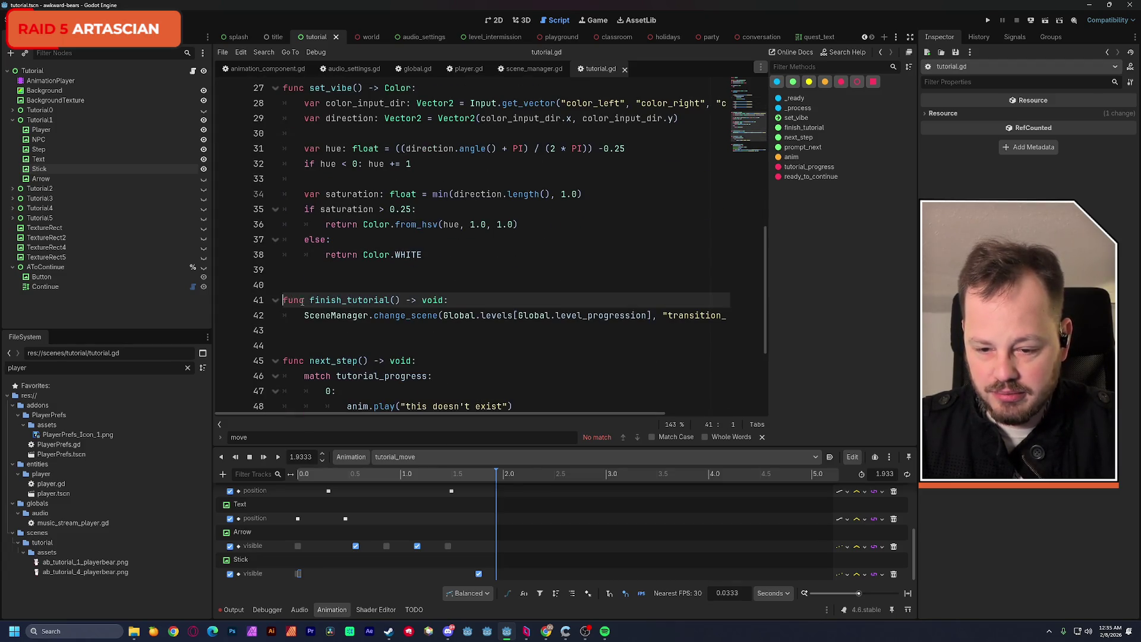
# Add 'func handle_motion() -> void:' above finish_tutorial, with the pasted Input.get_vector line as its body.
pyautogui.press('Return')
pyautogui.press('Return')
pyautogui.press('Up')
pyautogui.press('Up')
pyautogui.write('fu')
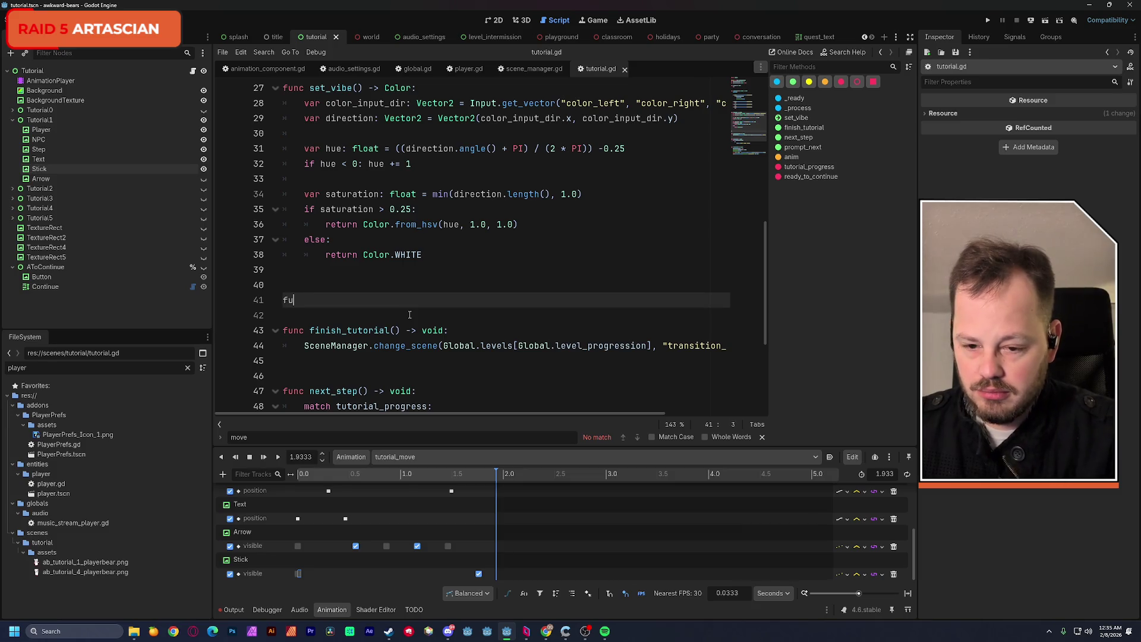
pyautogui.write('nc handle')
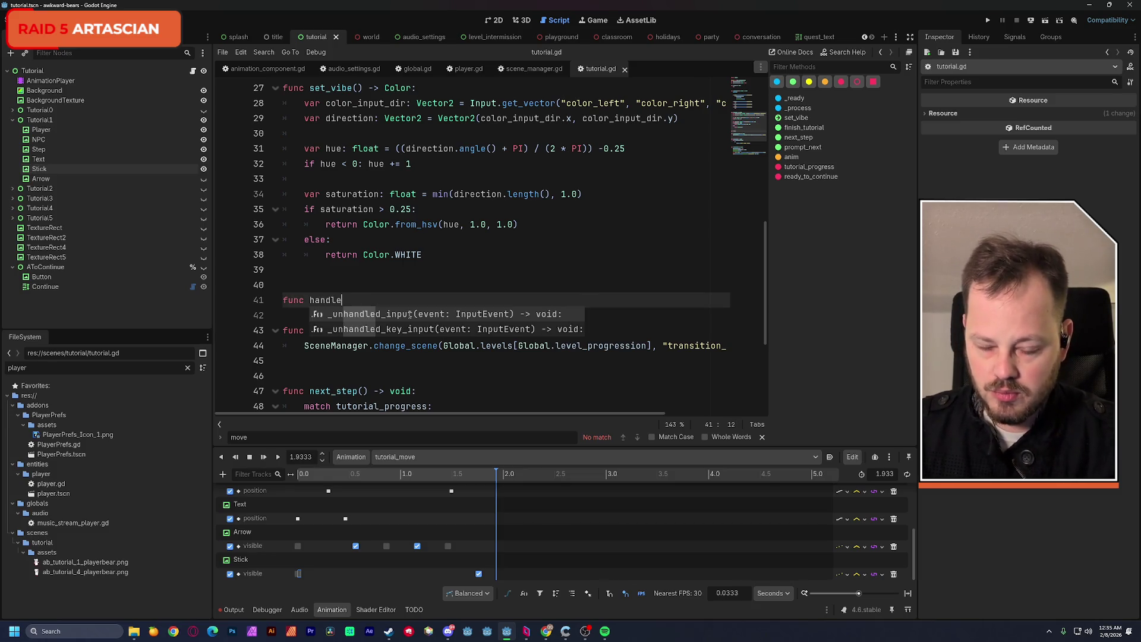
pyautogui.write('_')
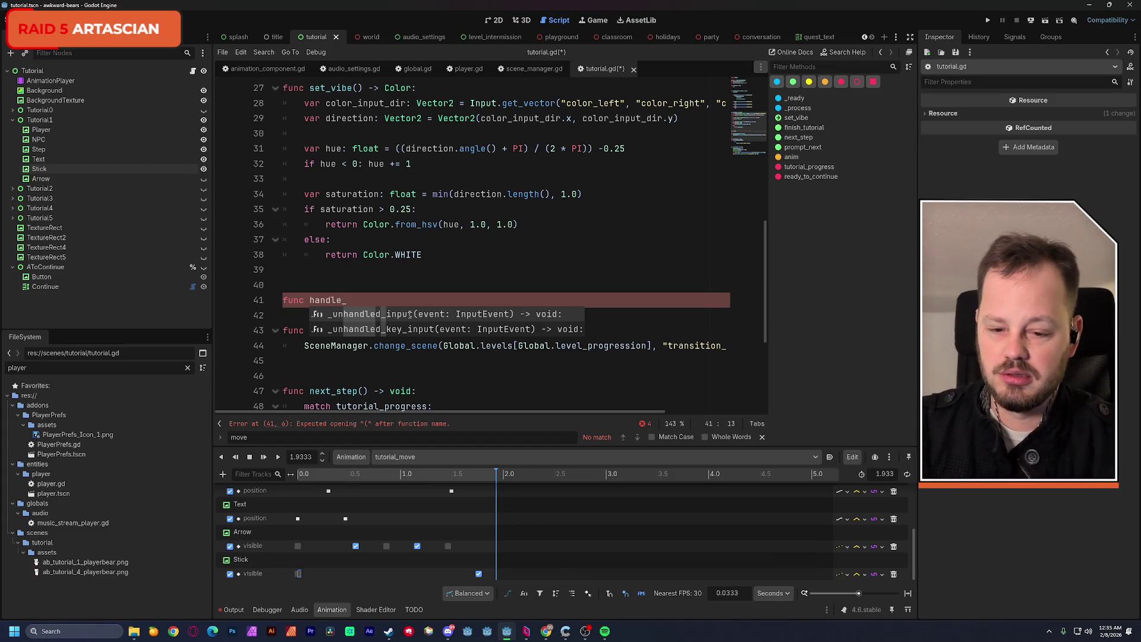
pyautogui.write('motion() -> void:')
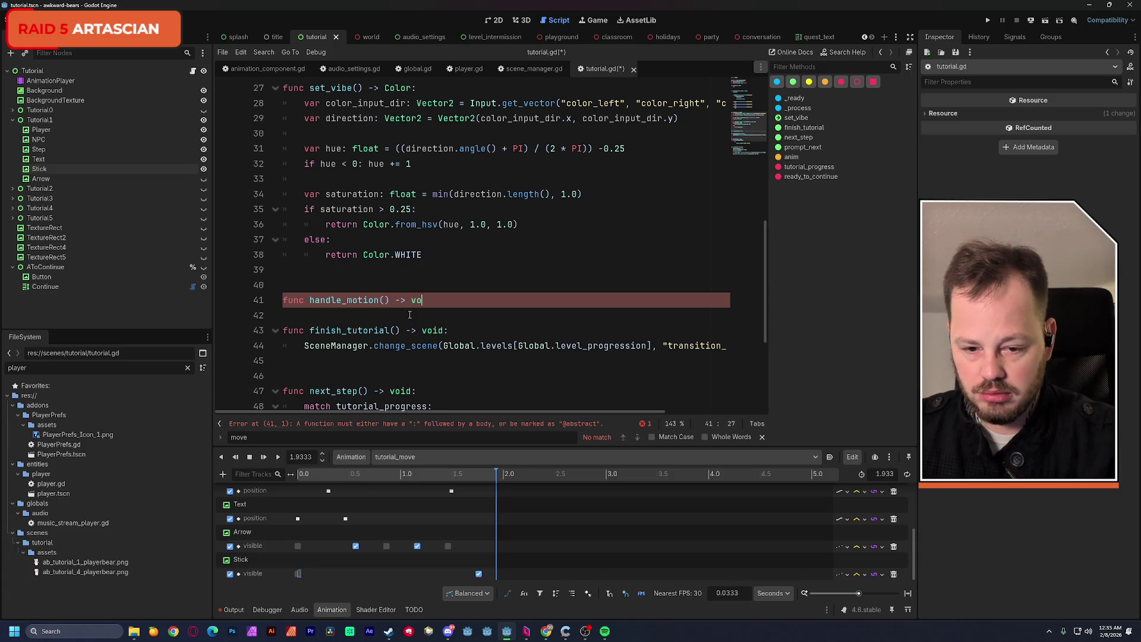
pyautogui.press('Return')
pyautogui.hotkey('ctrl', 'v')
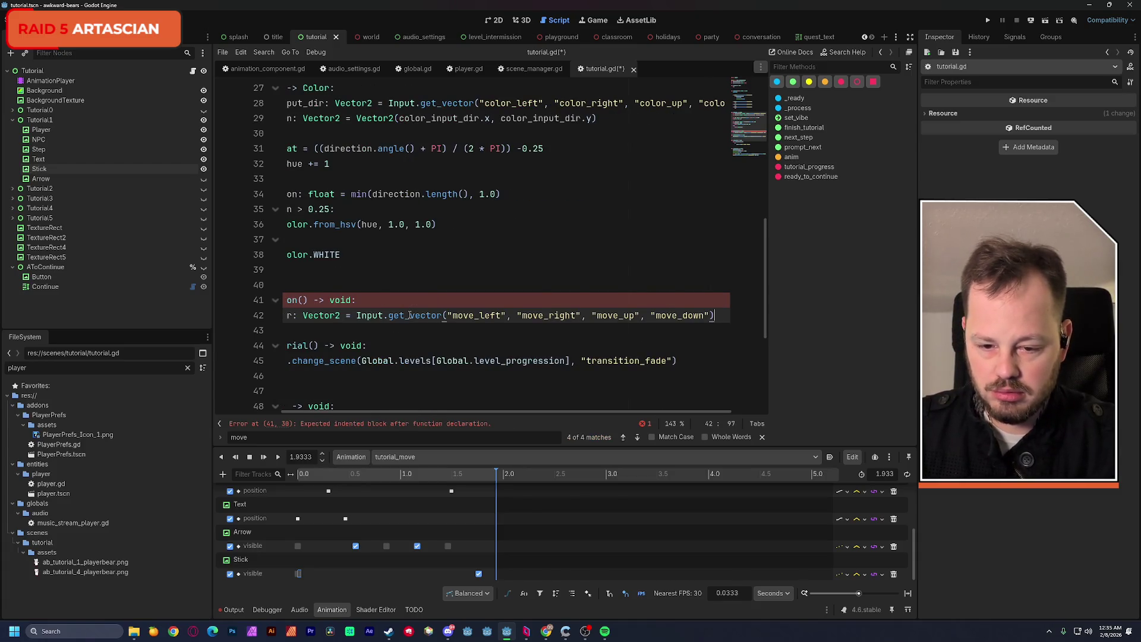
pyautogui.moveTo(437, 412); pyautogui.dragTo(353, 411)
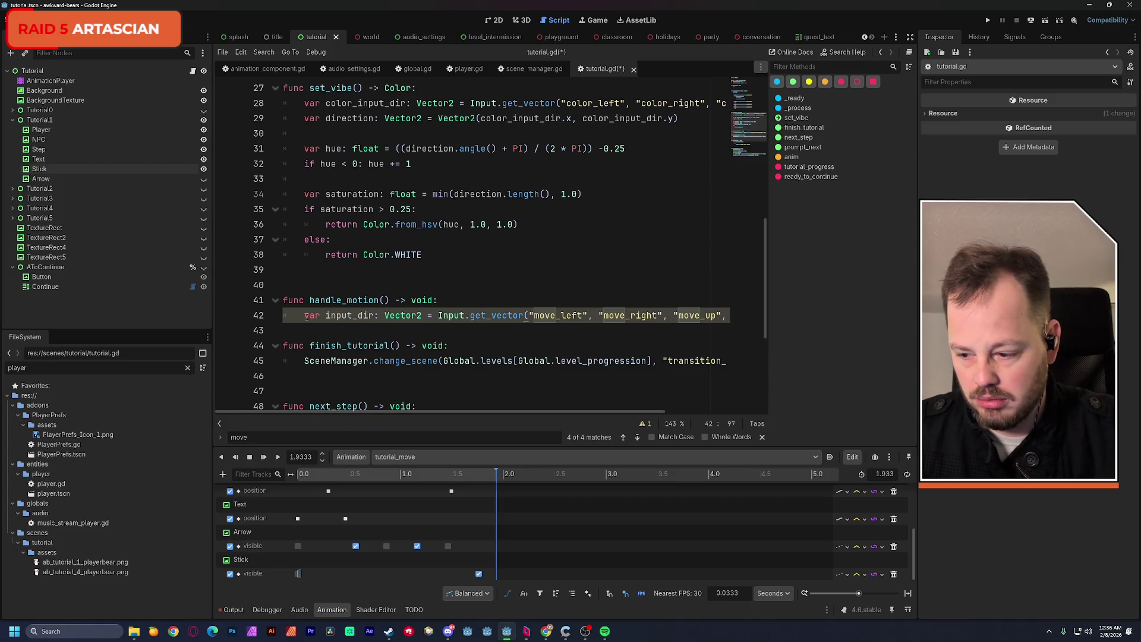
pyautogui.scroll(8, 389, 296)
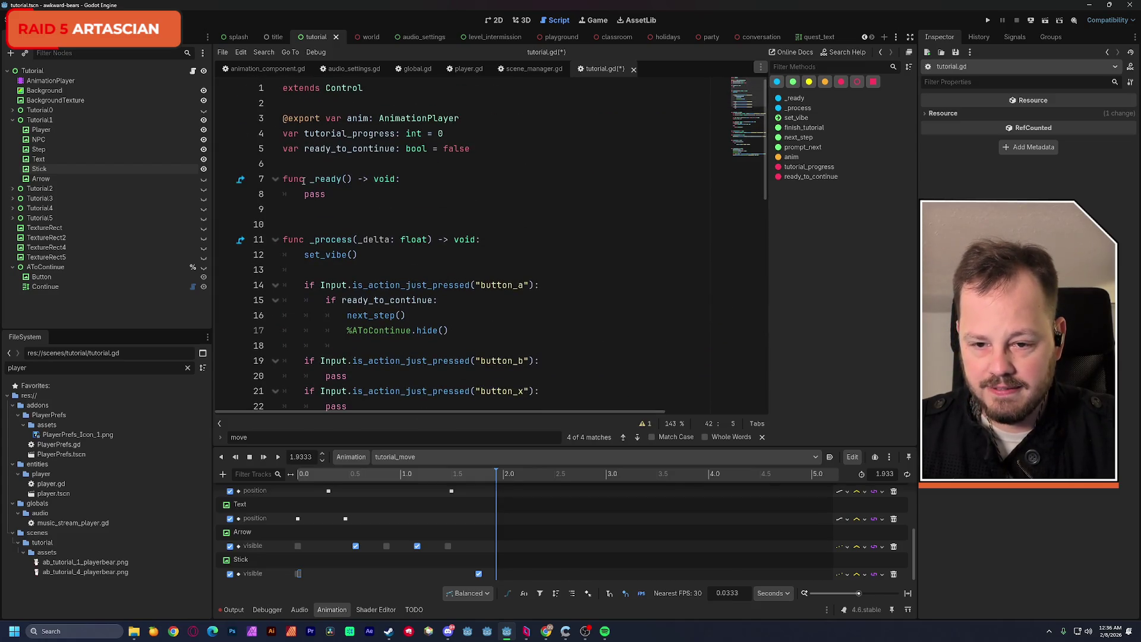
pyautogui.click(490, 145)
# Declare 'var ready_to_move: bool' on line 6 and save tutorial.gd.
pyautogui.press('Return')
pyautogui.write('var ready_to_')
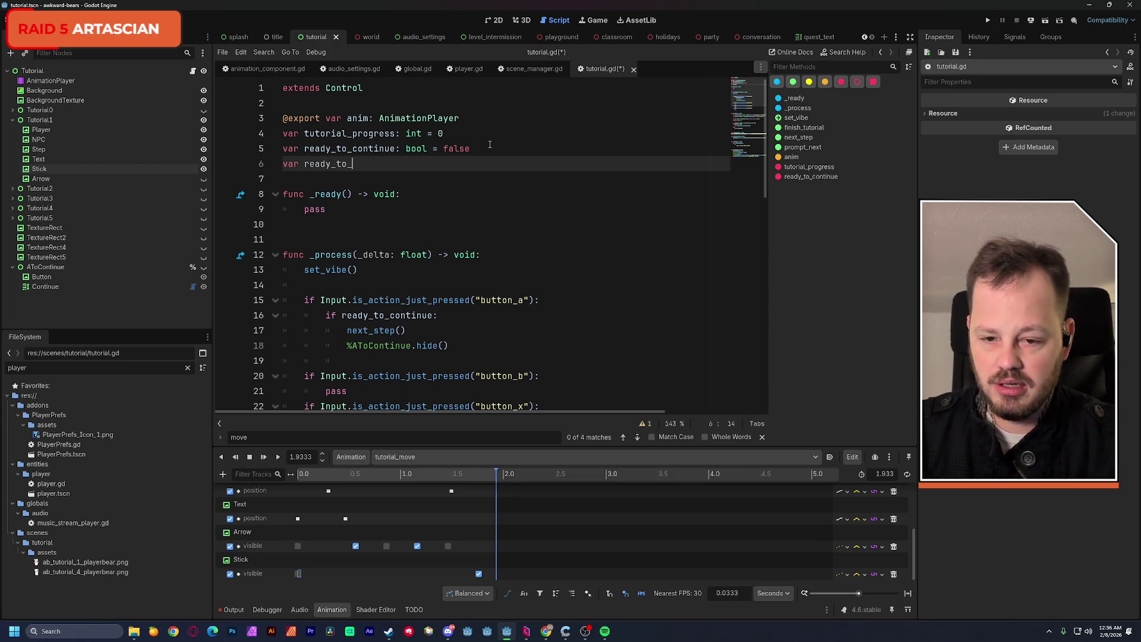
pyautogui.write('move')
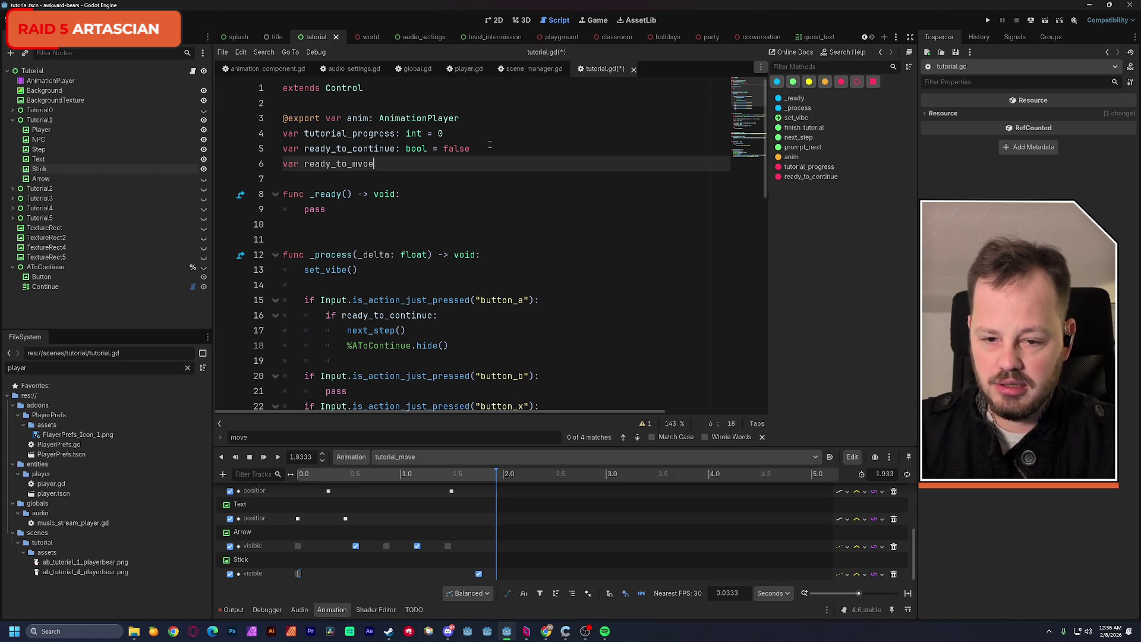
pyautogui.write(': bool')
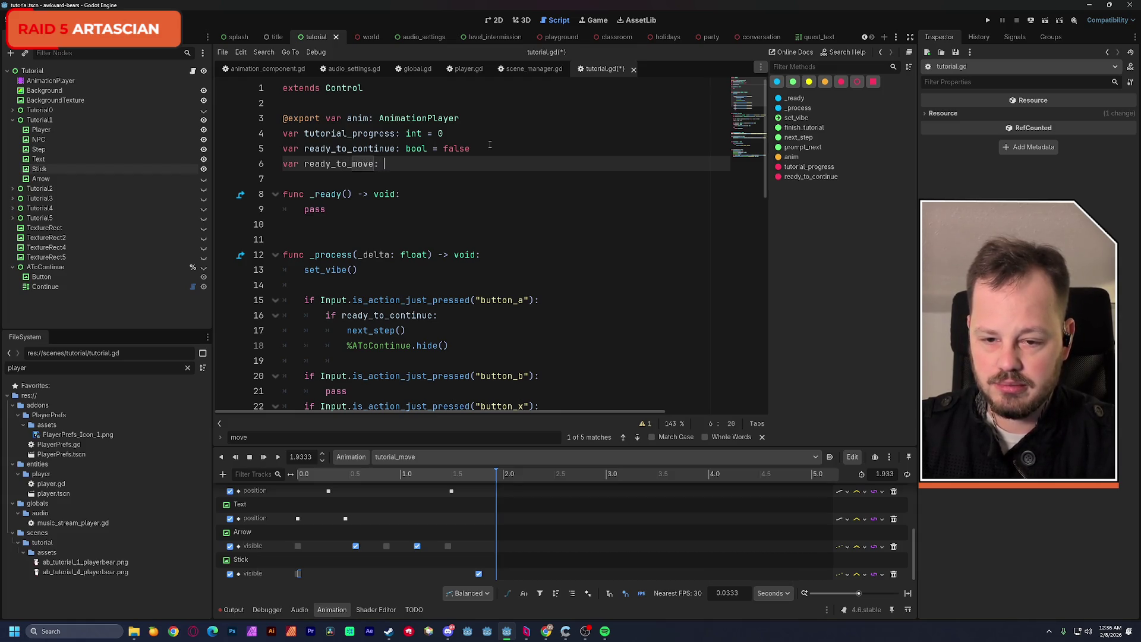
pyautogui.click(493, 137)
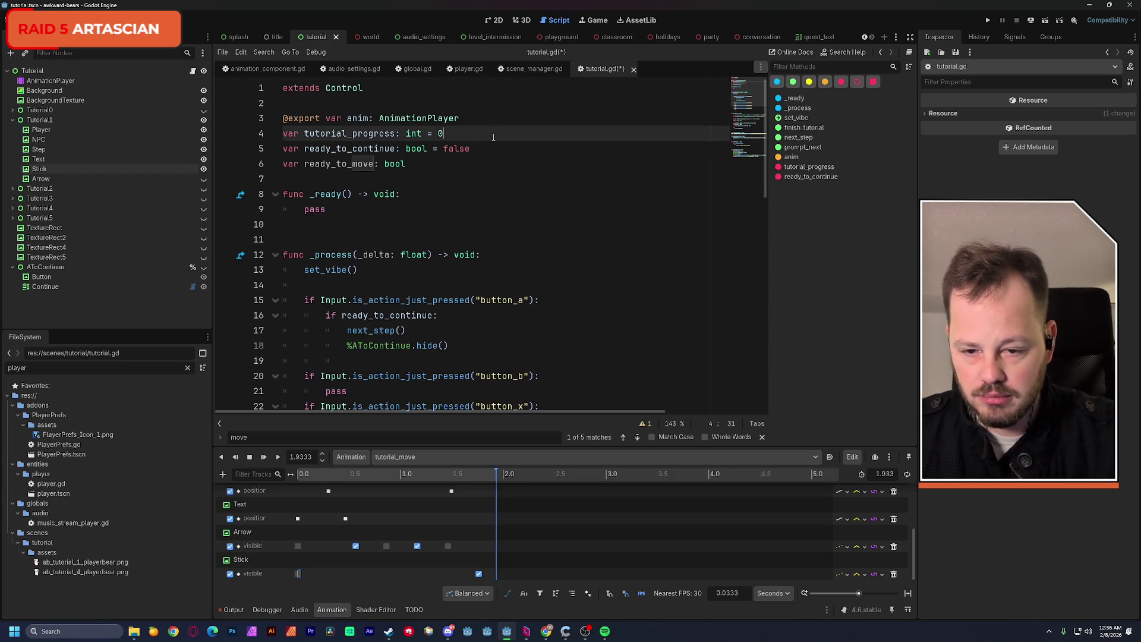
pyautogui.hotkey('ctrl', 's')
pyautogui.scroll(-3, 508, 172)
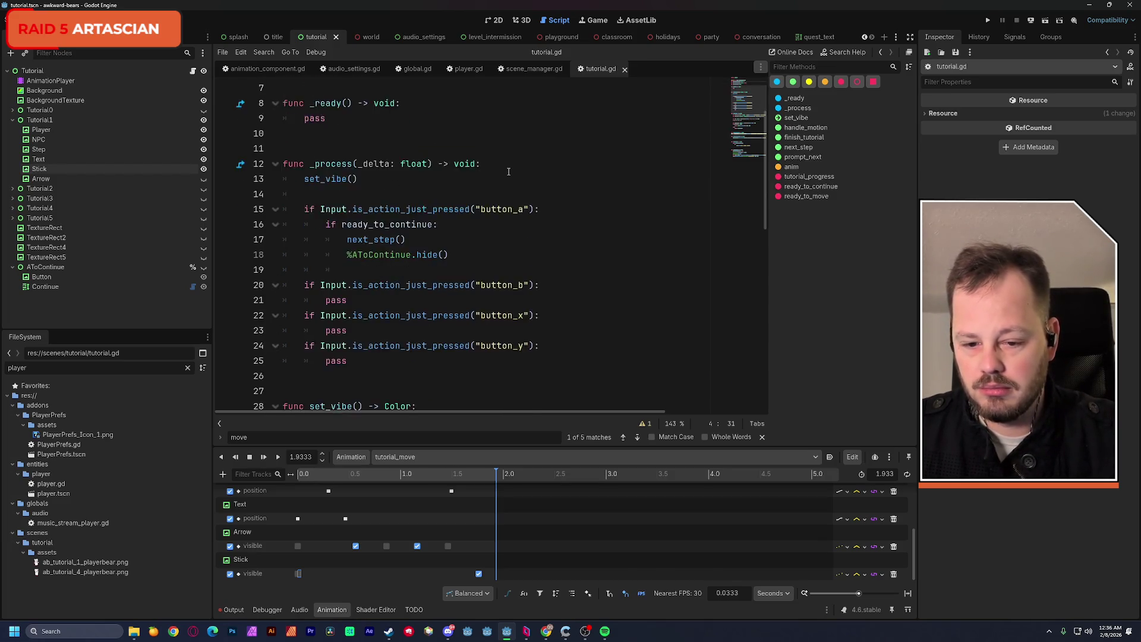
pyautogui.scroll(-1, 508, 172)
pyautogui.scroll(1, 509, 172)
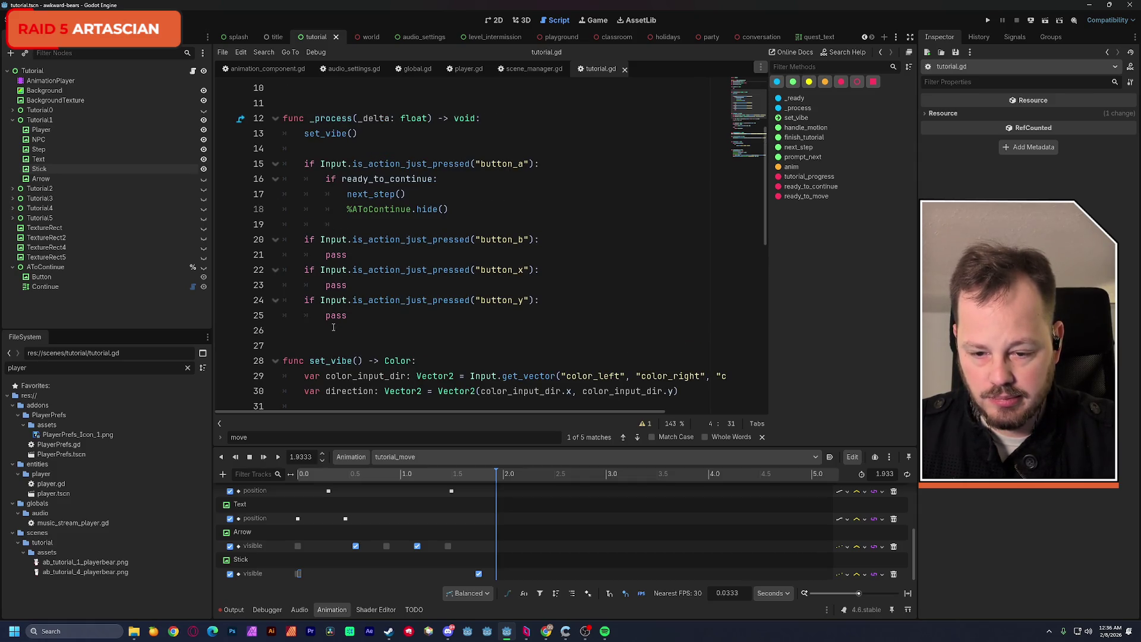
pyautogui.click(315, 321)
# At the end of _process, add 'if ready_to_move:' calling handle_motion(), then save tutorial.gd.
pyautogui.press('Return')
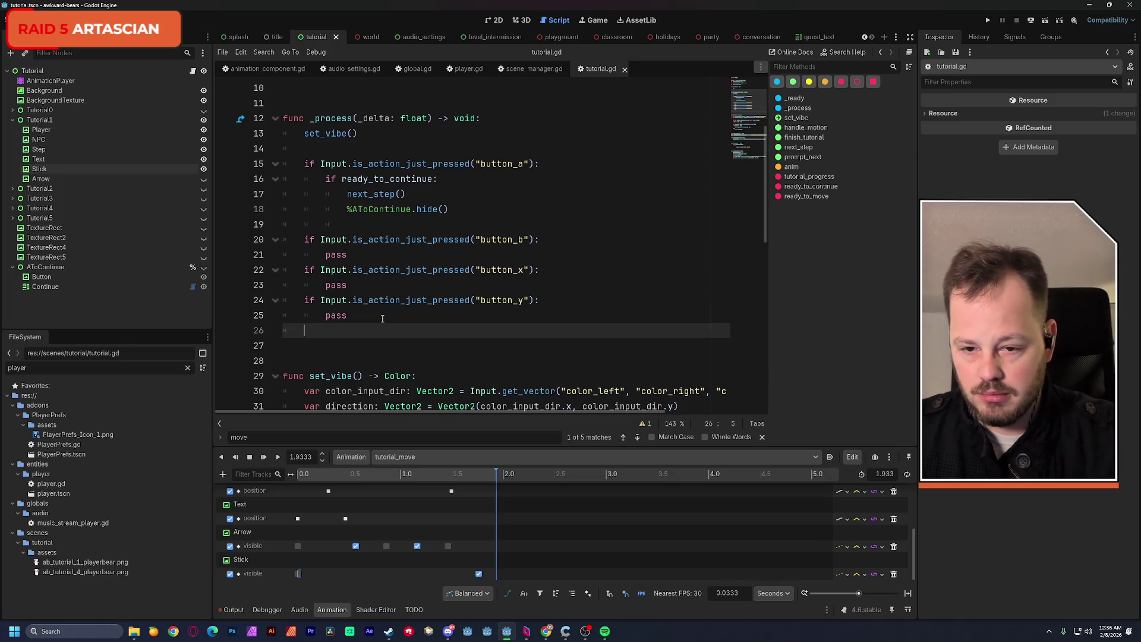
pyautogui.press('Return')
pyautogui.write('if ready')
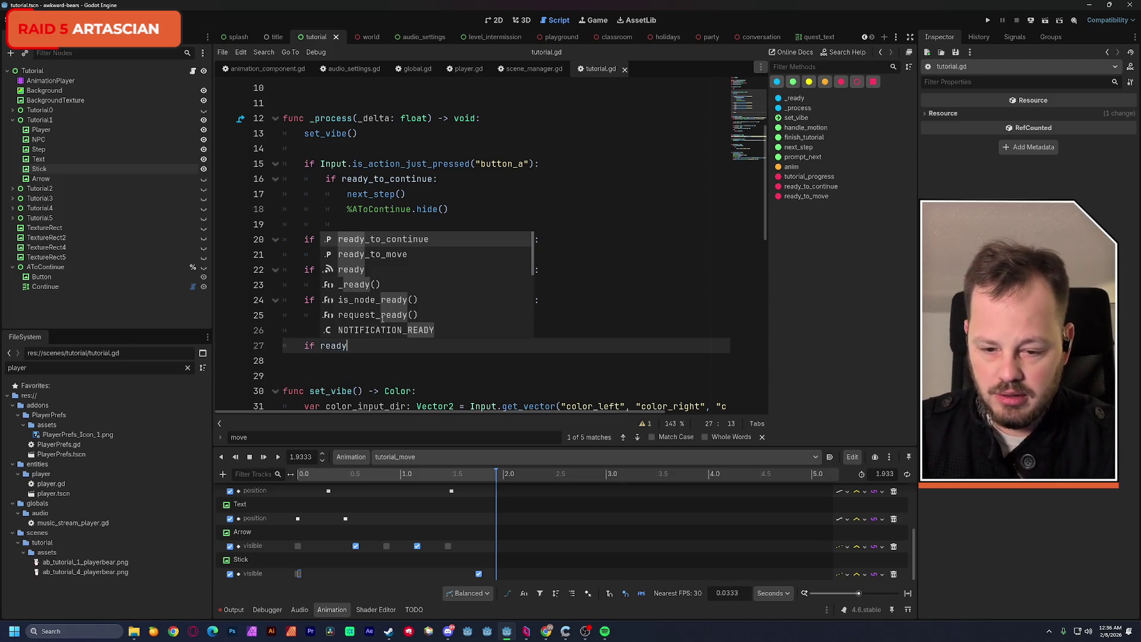
pyautogui.press('Down')
pyautogui.press('Return')
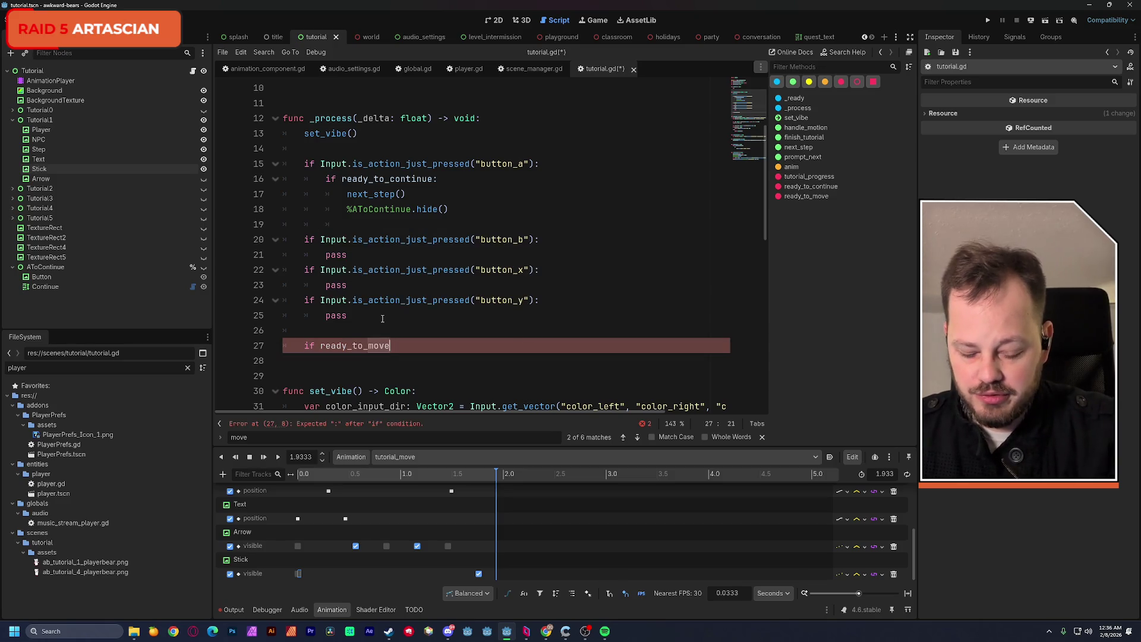
pyautogui.write(':')
pyautogui.press('Return')
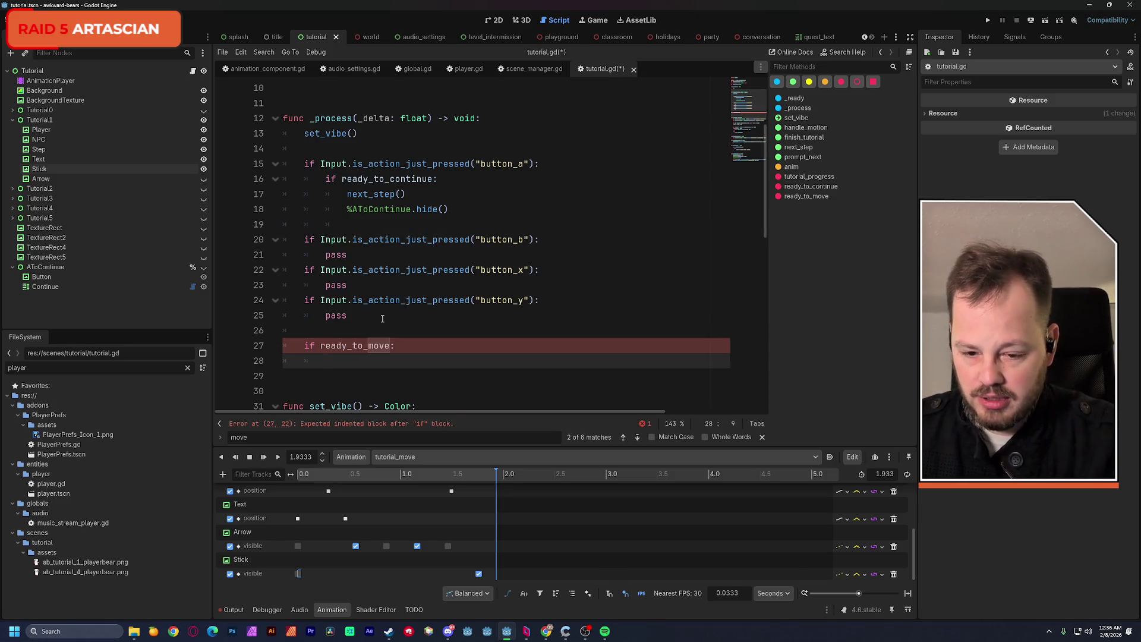
pyautogui.scroll(-6, 382, 320)
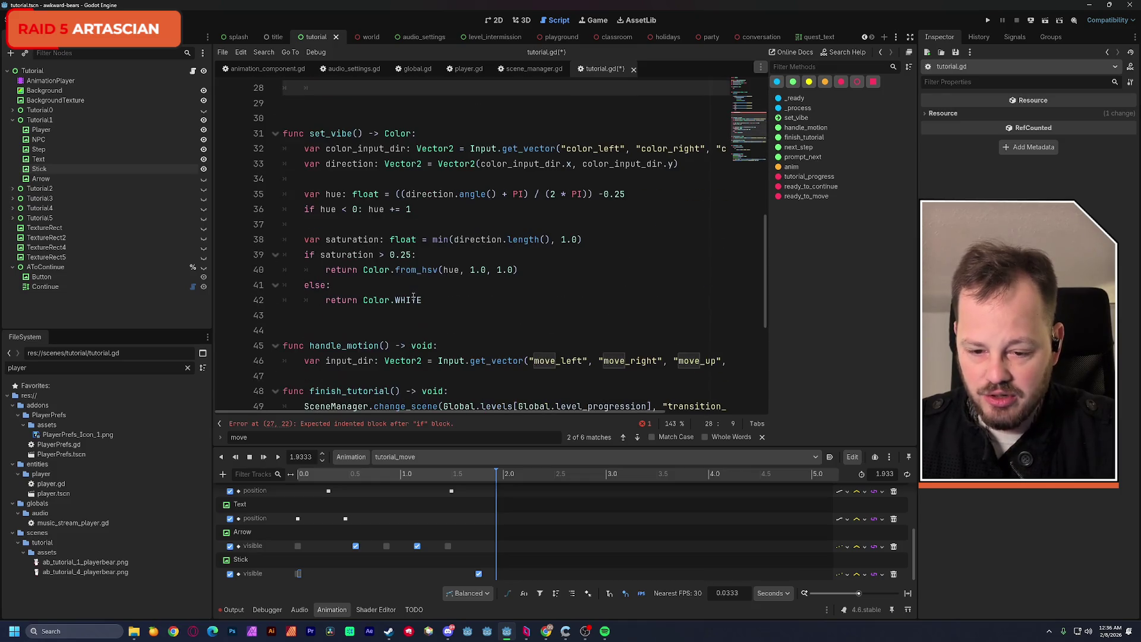
pyautogui.scroll(3, 414, 299)
pyautogui.write('handl')
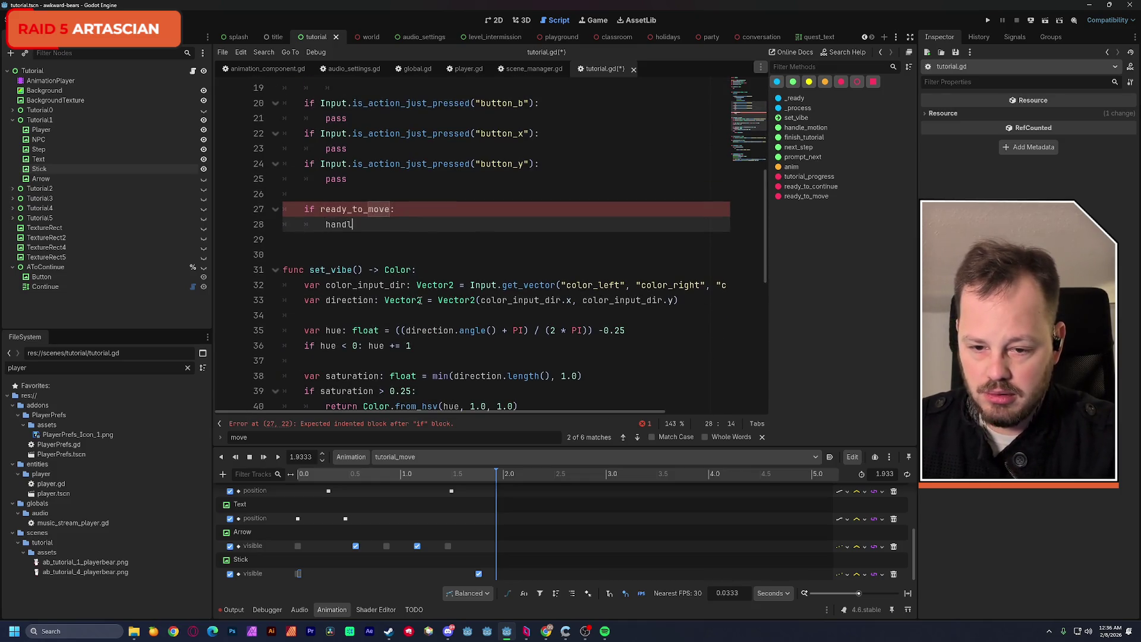
pyautogui.press('Return')
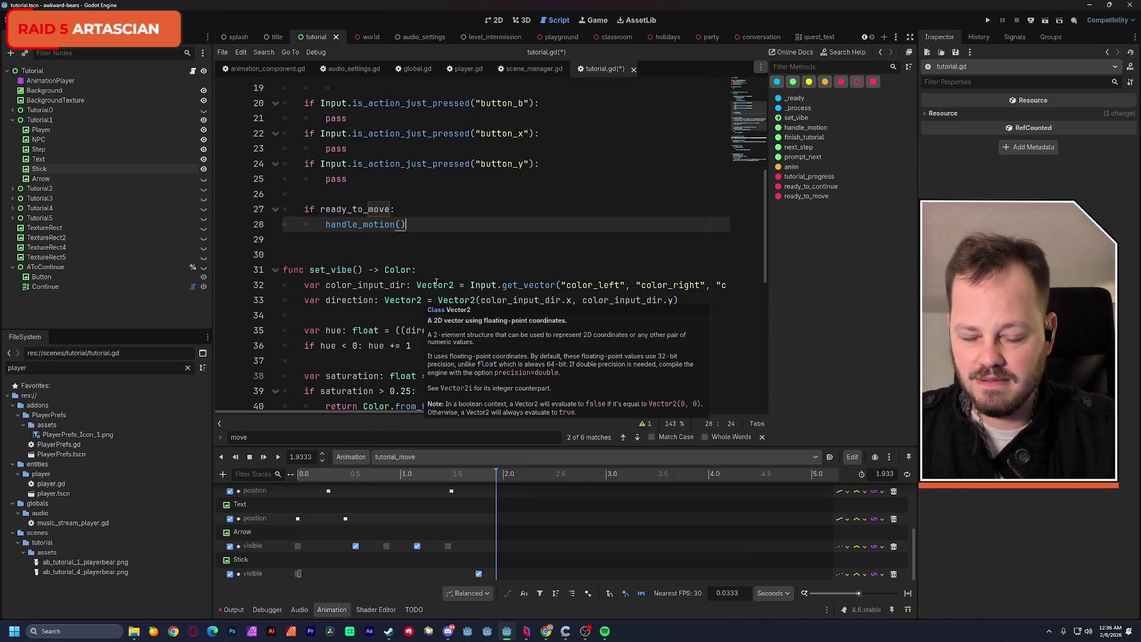
pyautogui.hotkey('ctrl', 's')
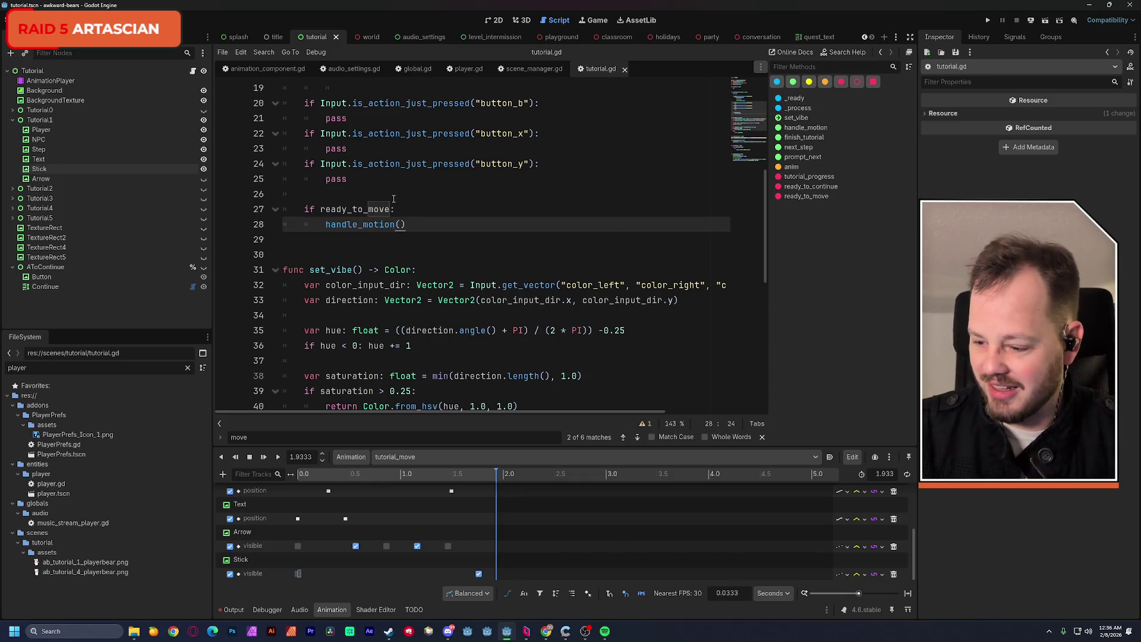
pyautogui.hotkey('alt', 'Tab')
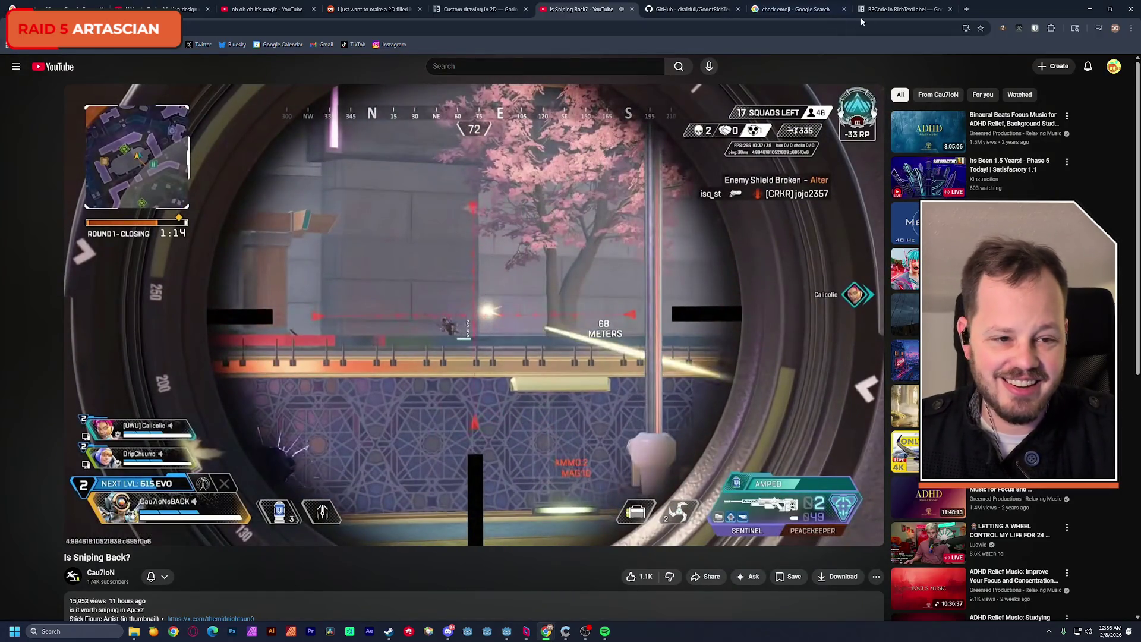
# Switch YouTube to the ADHD Relief Music video, then minimize Chrome to get back to Godot.
pyautogui.hotkey('alt', 'Tab')
pyautogui.hotkey('alt', 'Tab')
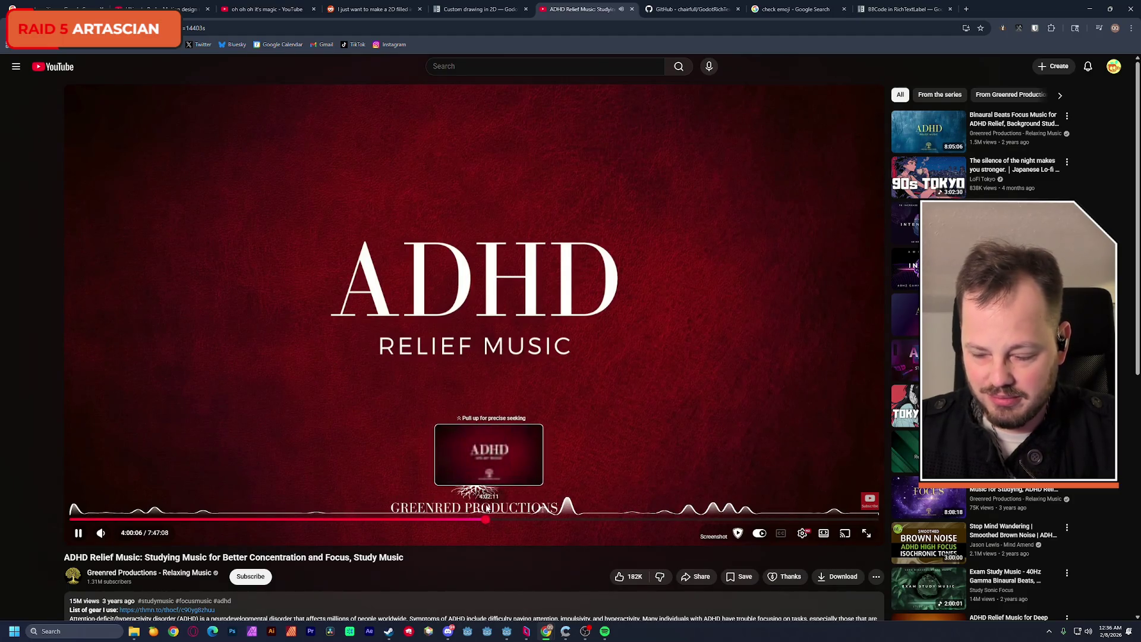
pyautogui.click(1090, 9)
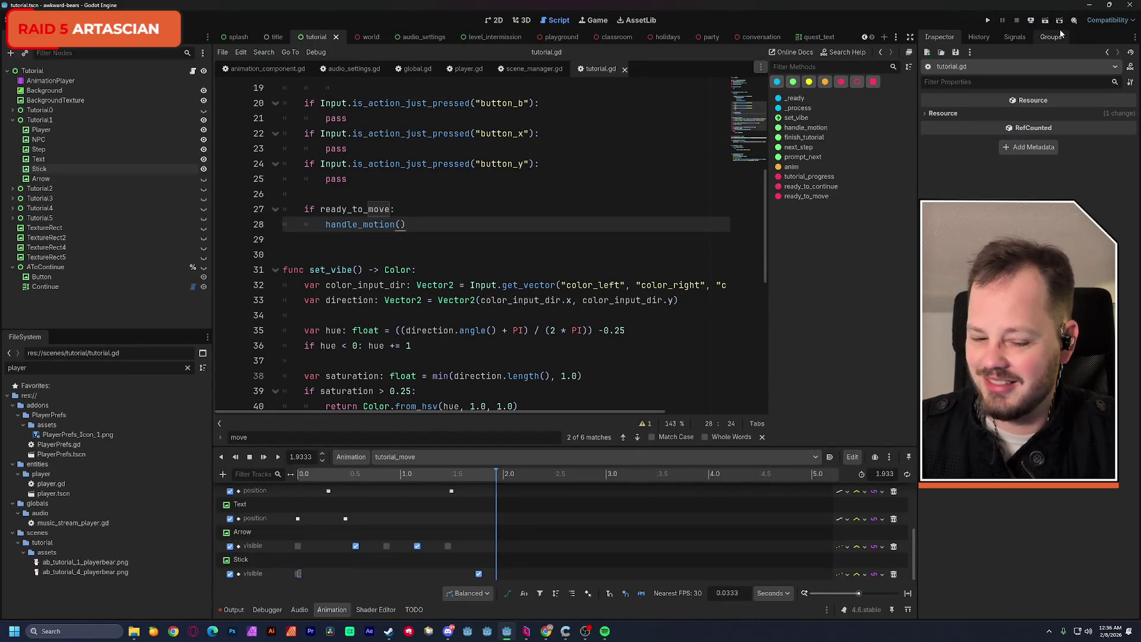
# Insert a blank line before func finish_tutorial in tutorial.gd.
pyautogui.click(424, 210)
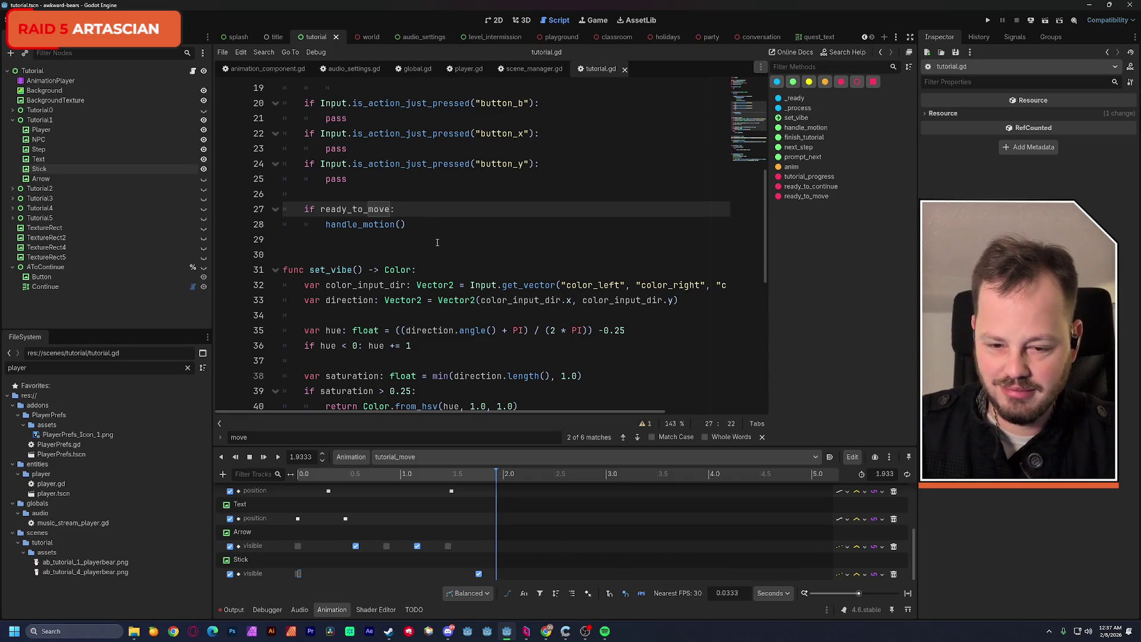
pyautogui.scroll(-4, 437, 243)
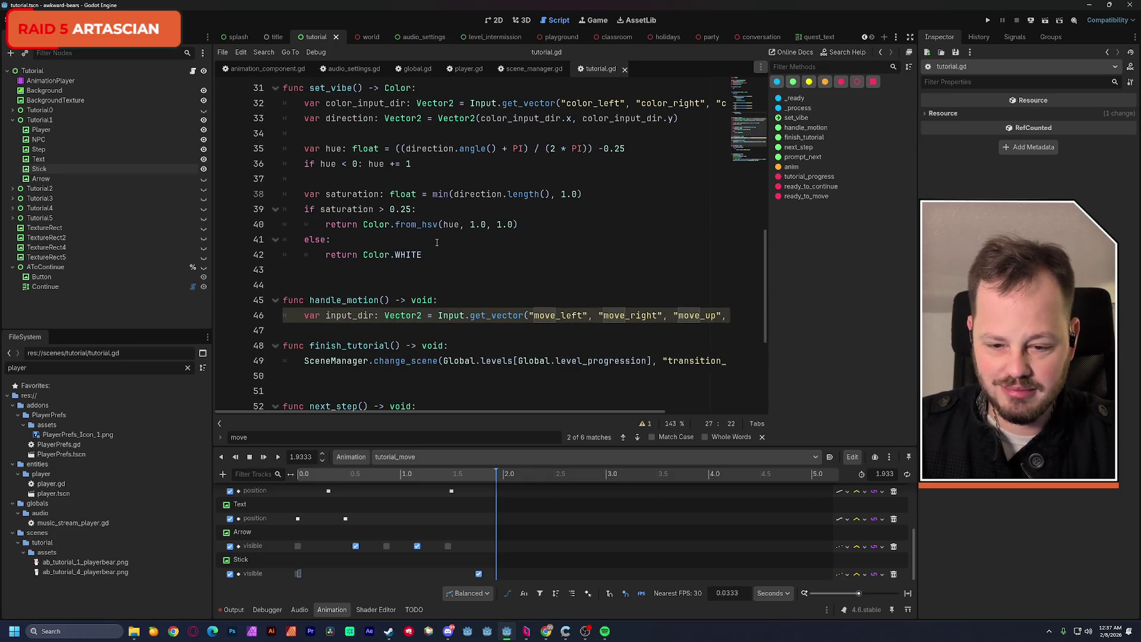
pyautogui.click(285, 346)
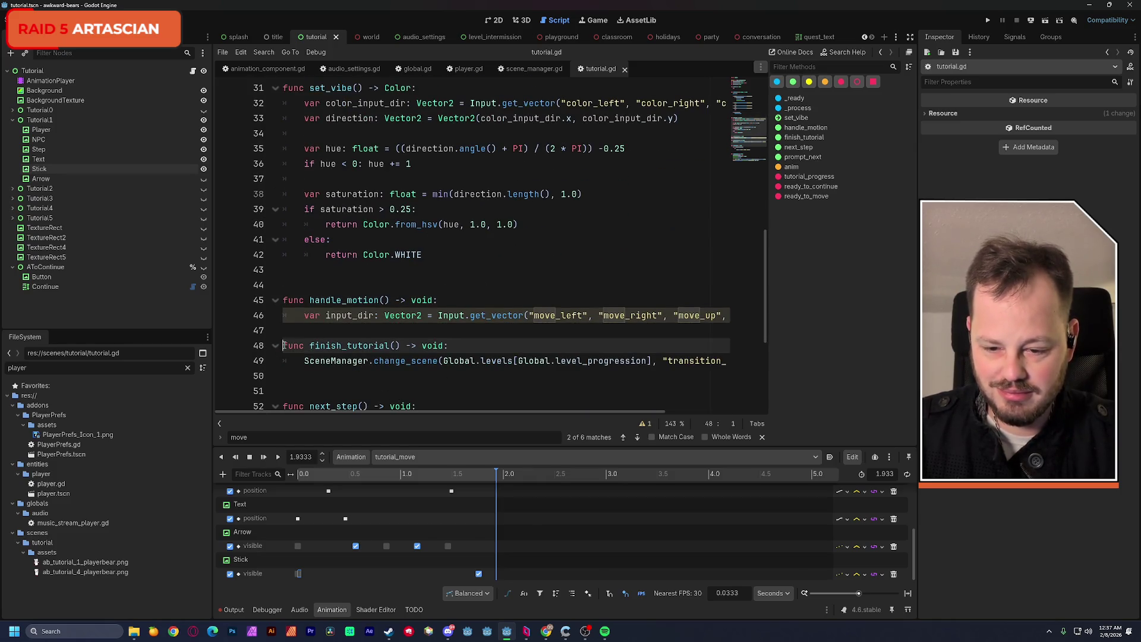
pyautogui.press('Return')
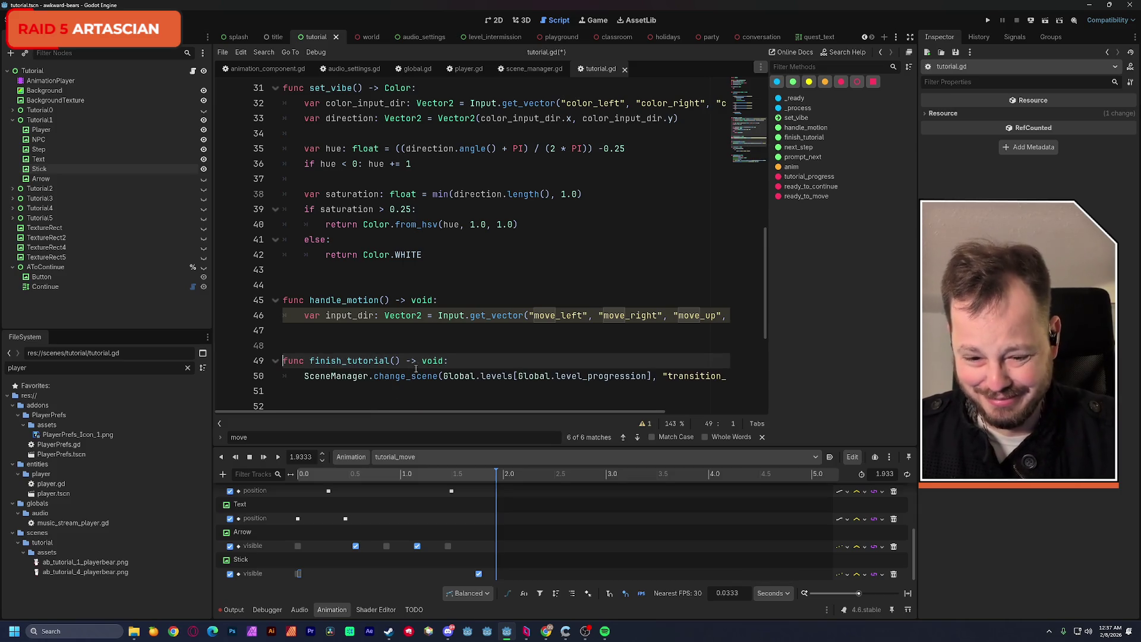
pyautogui.moveTo(433, 416)
pyautogui.mouseDown()
pyautogui.moveTo(508, 409)
pyautogui.moveTo(432, 418)
pyautogui.mouseUp()
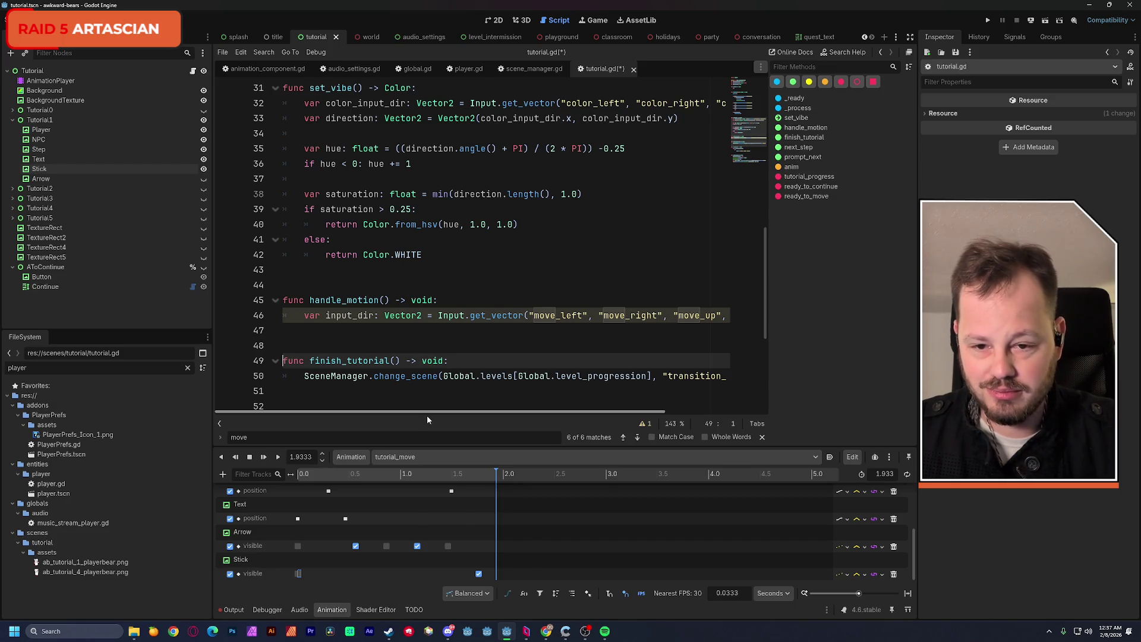
# Add a blank line at the end of tutorial.gd and show the Output log.
pyautogui.scroll(3, 409, 357)
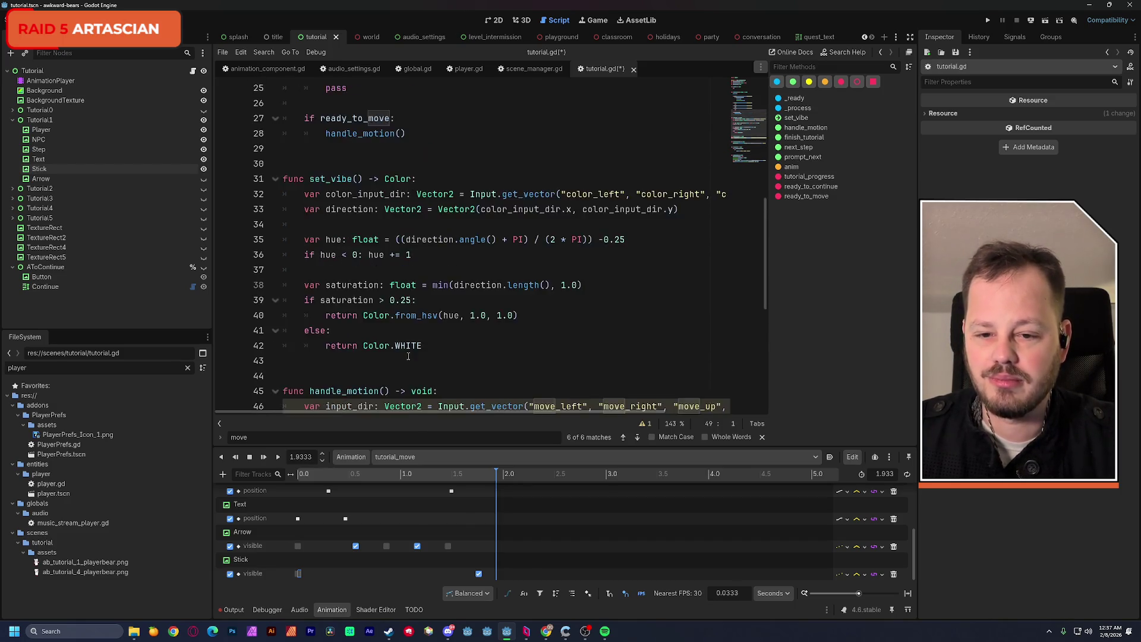
pyautogui.moveTo(408, 356)
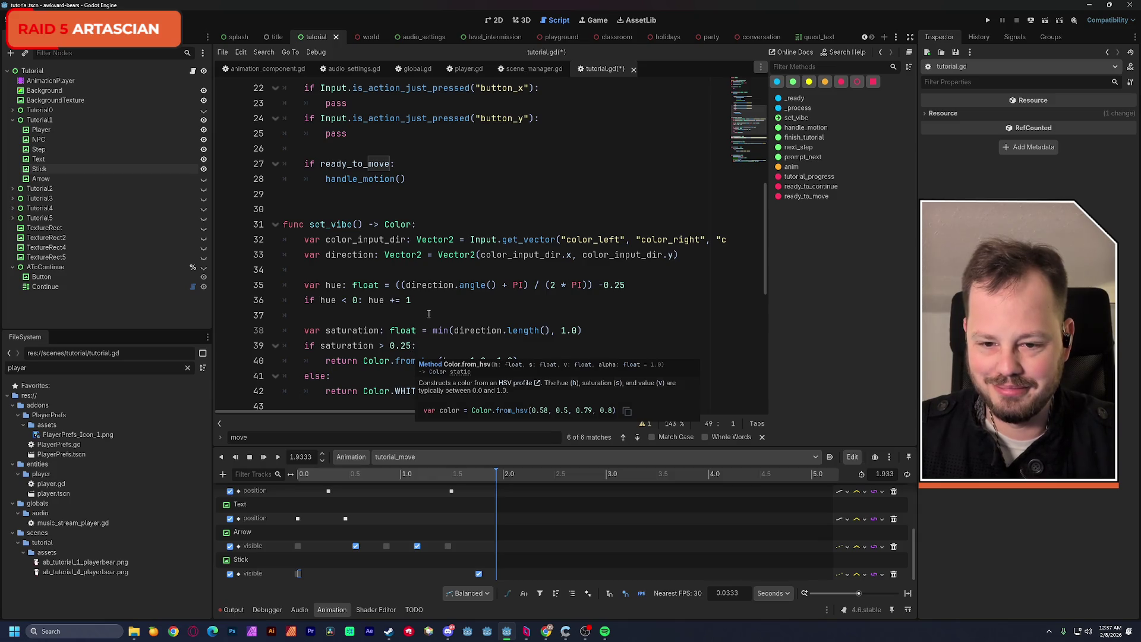
pyautogui.scroll(-5, 431, 312)
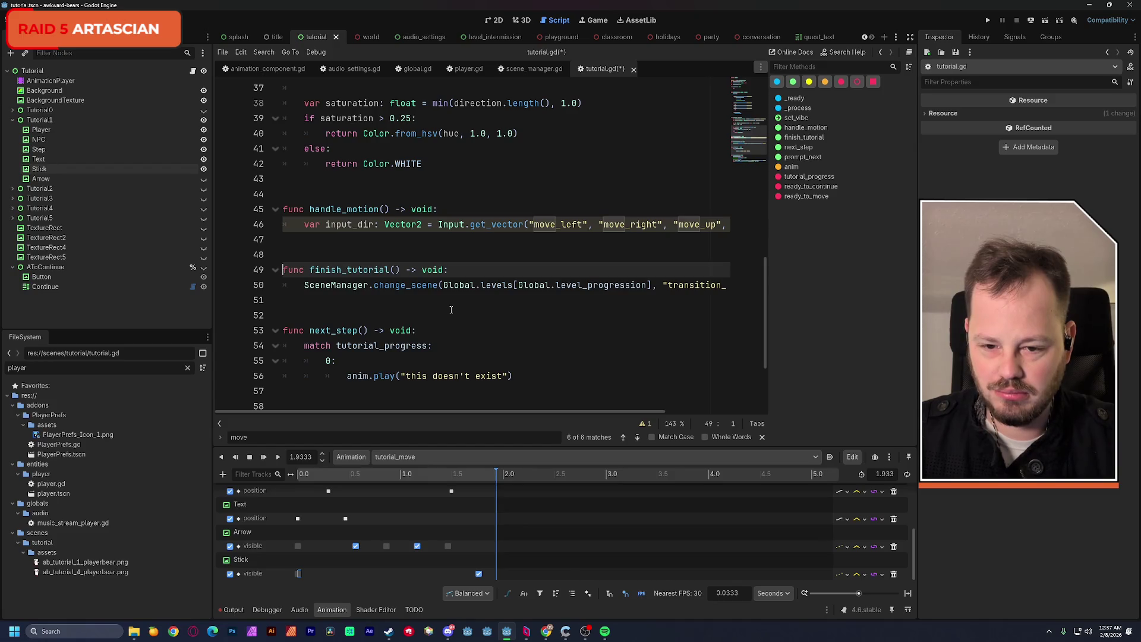
pyautogui.click(344, 404)
pyautogui.scroll(-3, 368, 381)
pyautogui.click(340, 400)
pyautogui.press('Return')
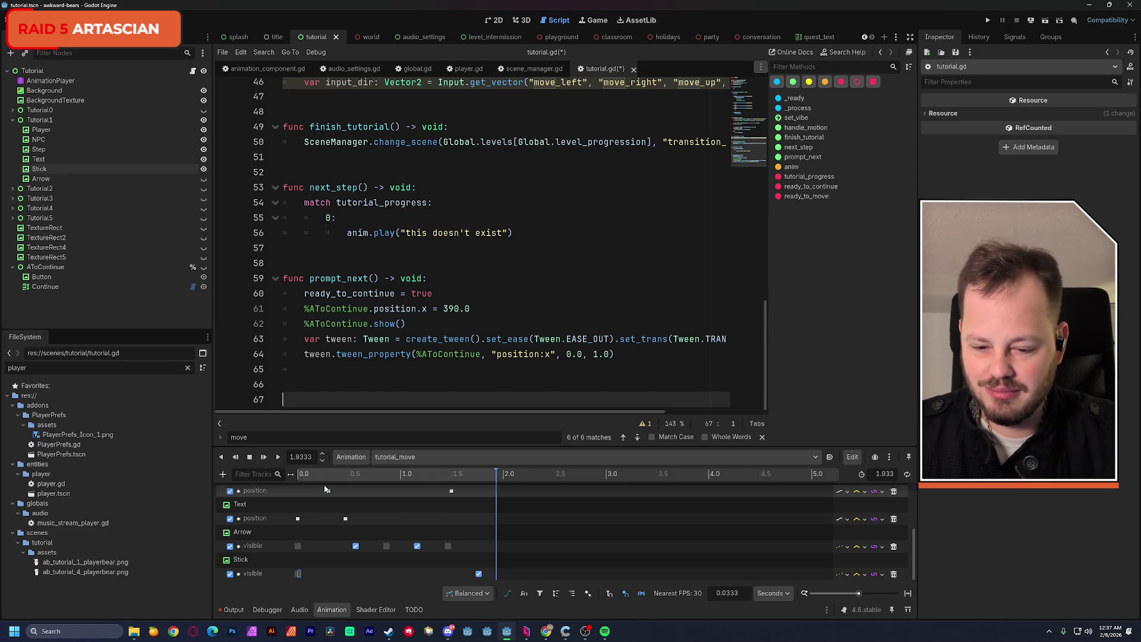
pyautogui.click(234, 610)
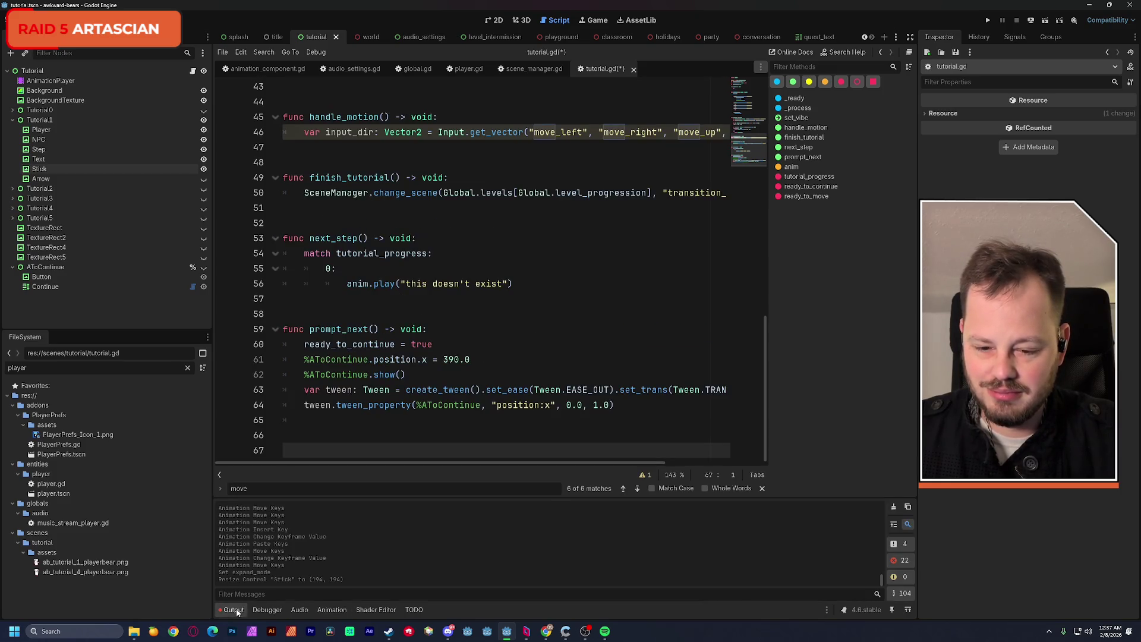
# Clear the Output log and add a Call Method Track to the tutorial_move animation timeline.
pyautogui.click(895, 507)
pyautogui.click(330, 610)
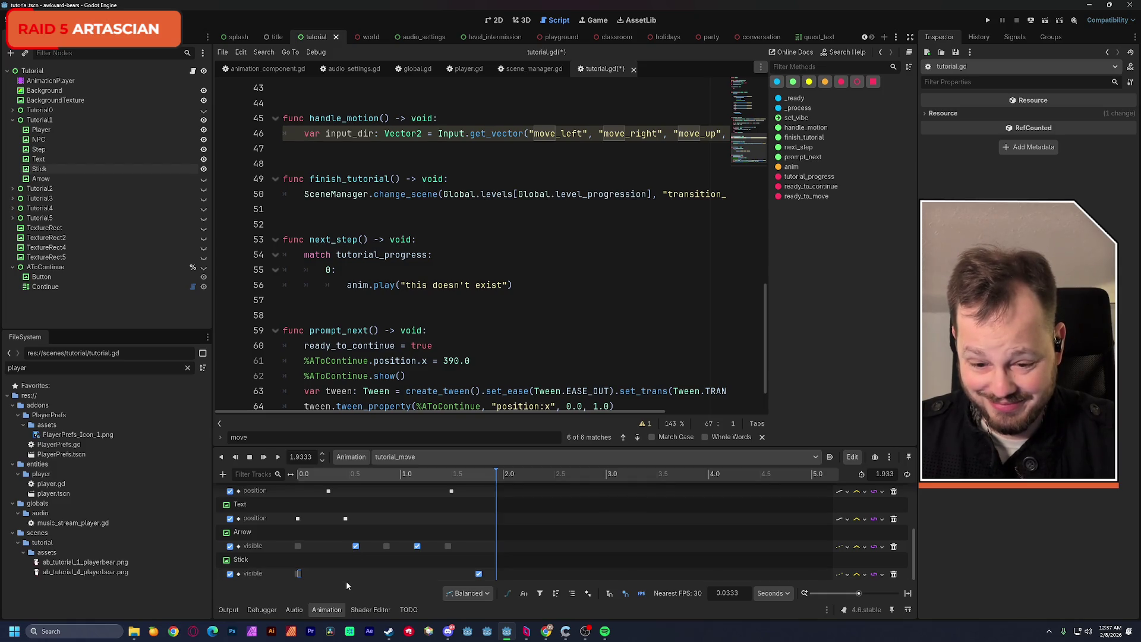
pyautogui.click(223, 474)
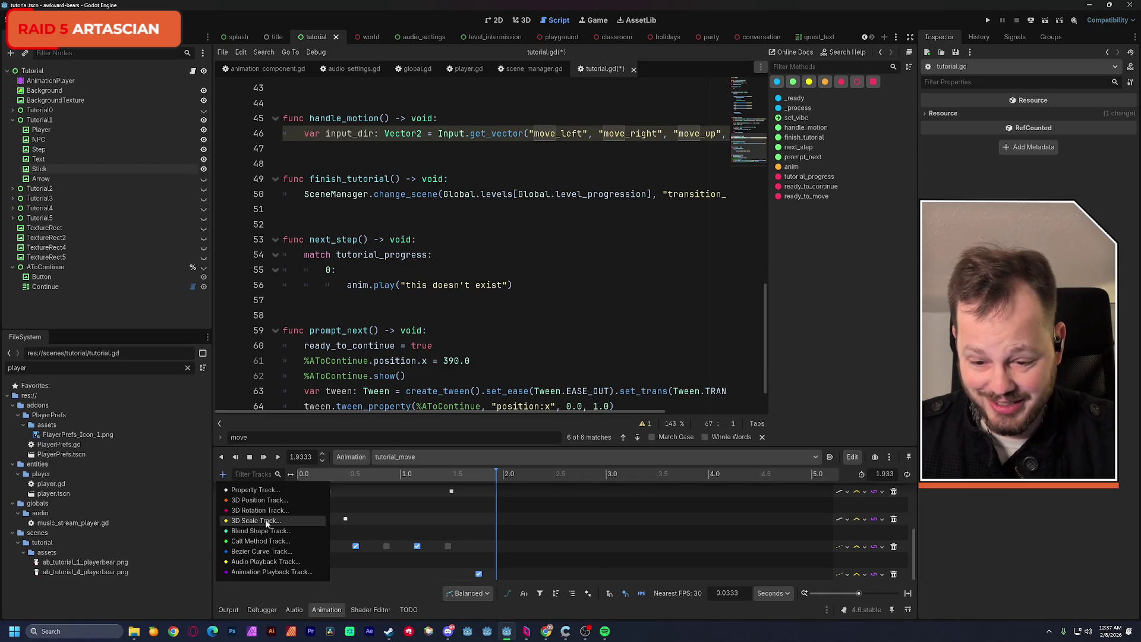
pyautogui.click(294, 539)
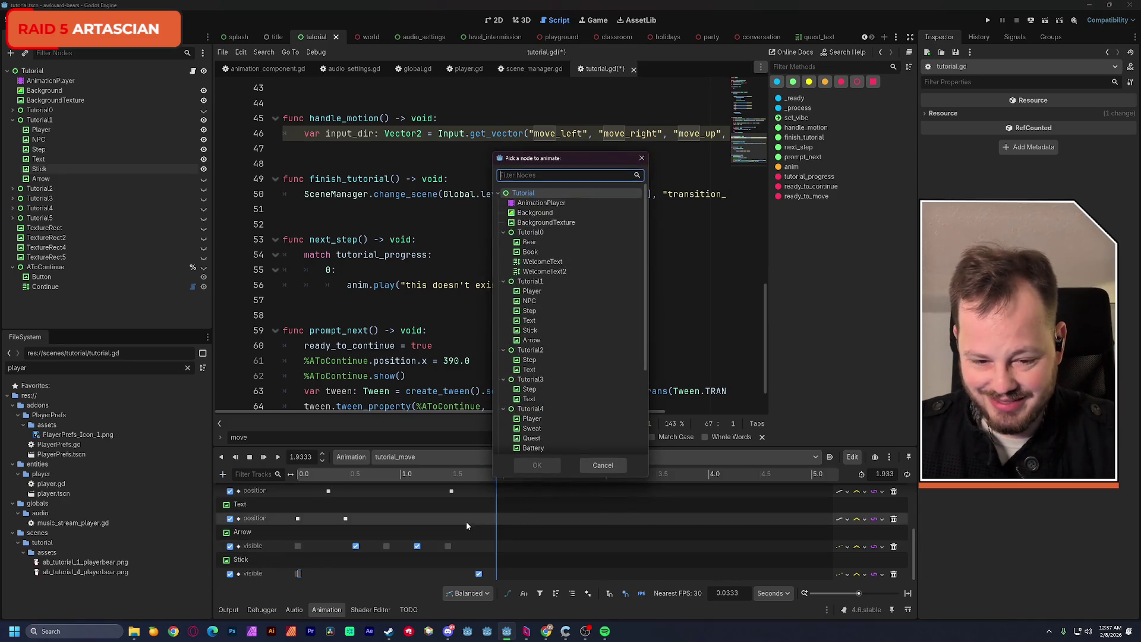